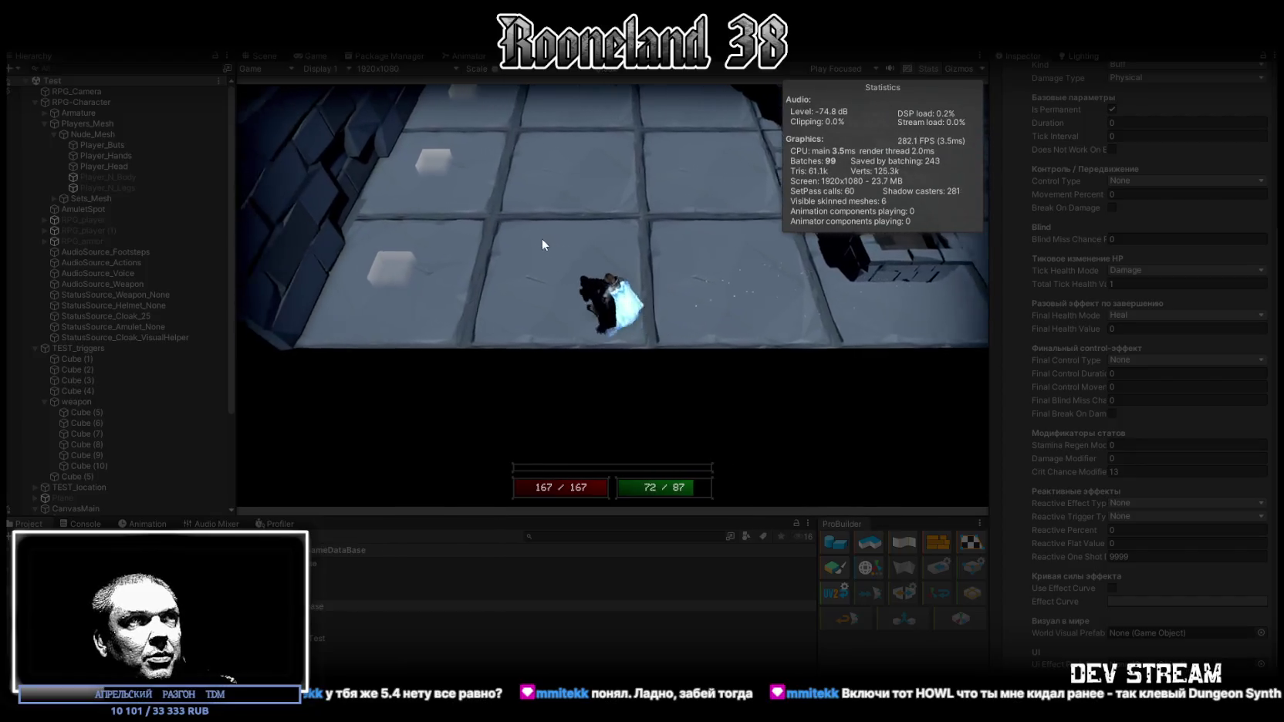
# Playtest the character, walking with W/S and attacking twice to drain stamina, then exit Play mode.
pyautogui.press('w')
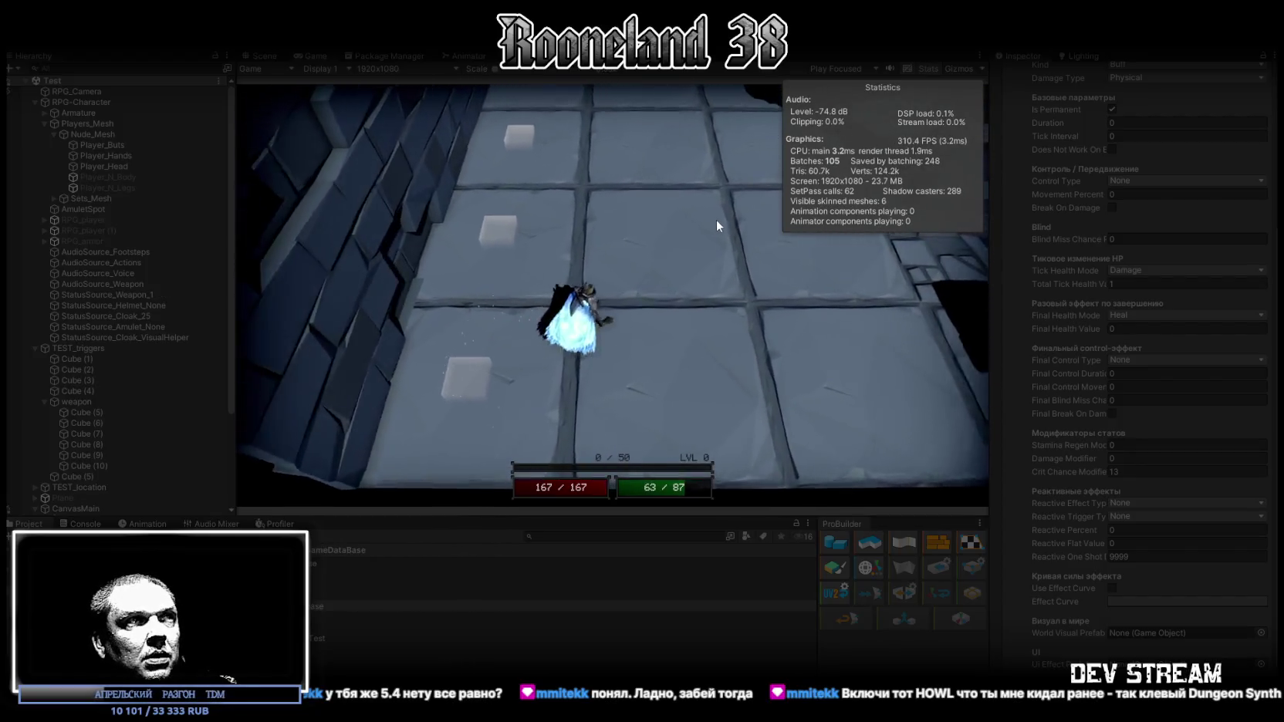
pyautogui.press('w')
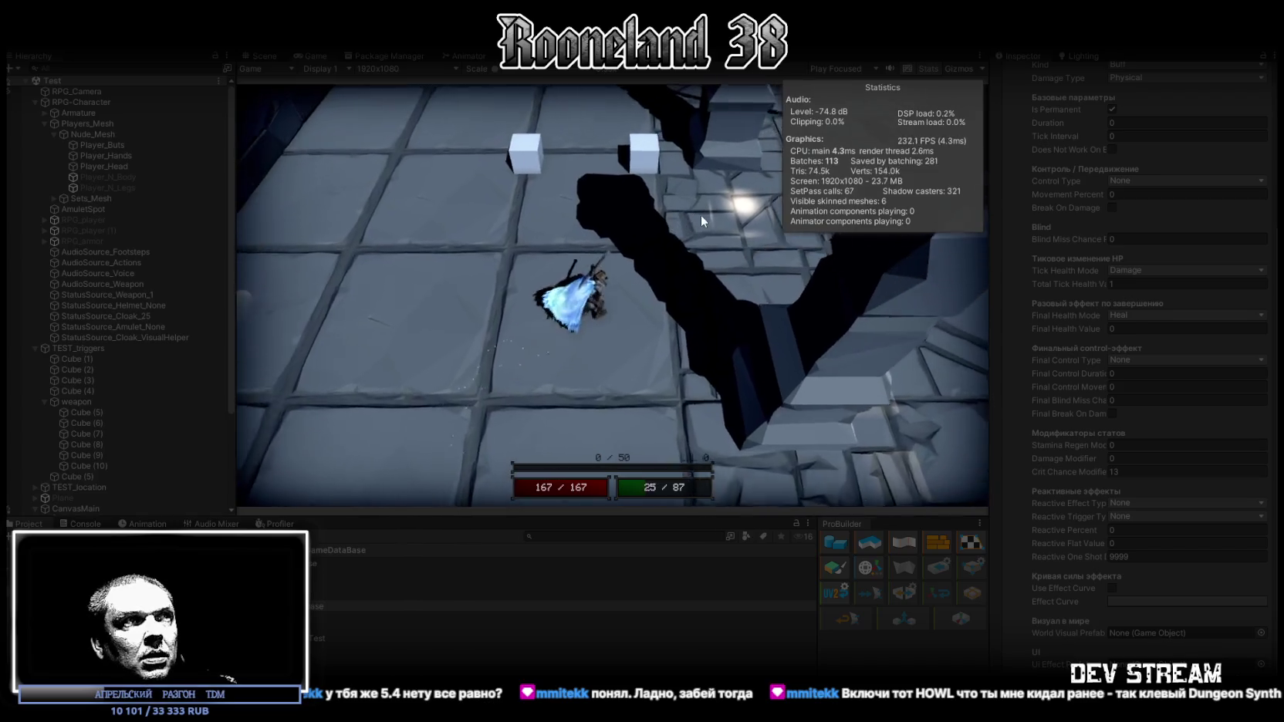
pyautogui.press('w')
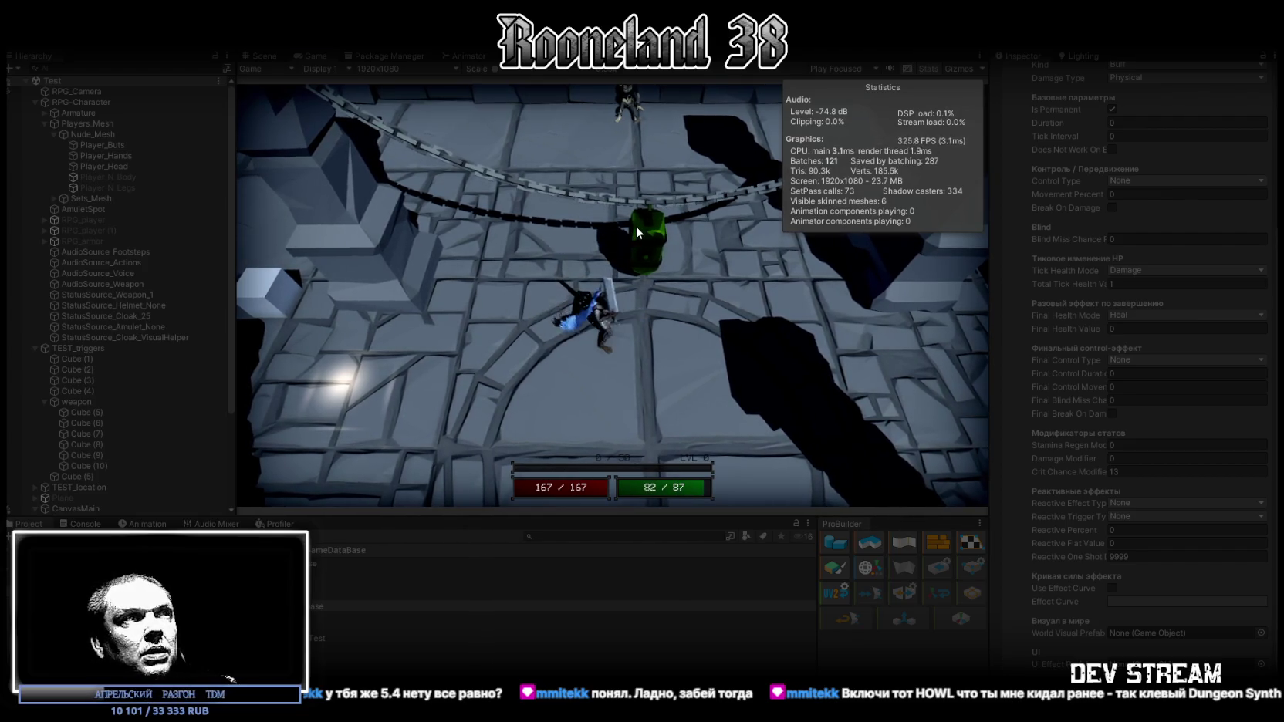
pyautogui.click(635, 226)
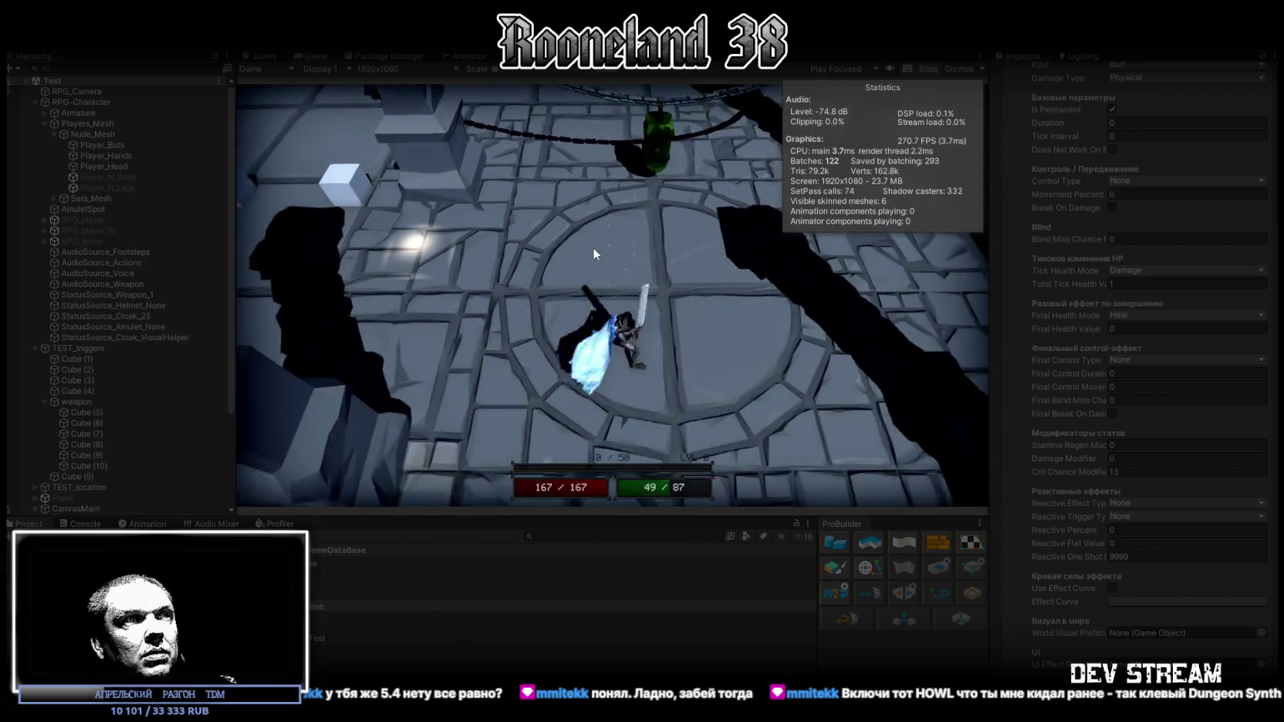
pyautogui.click(592, 247)
pyautogui.press('s')
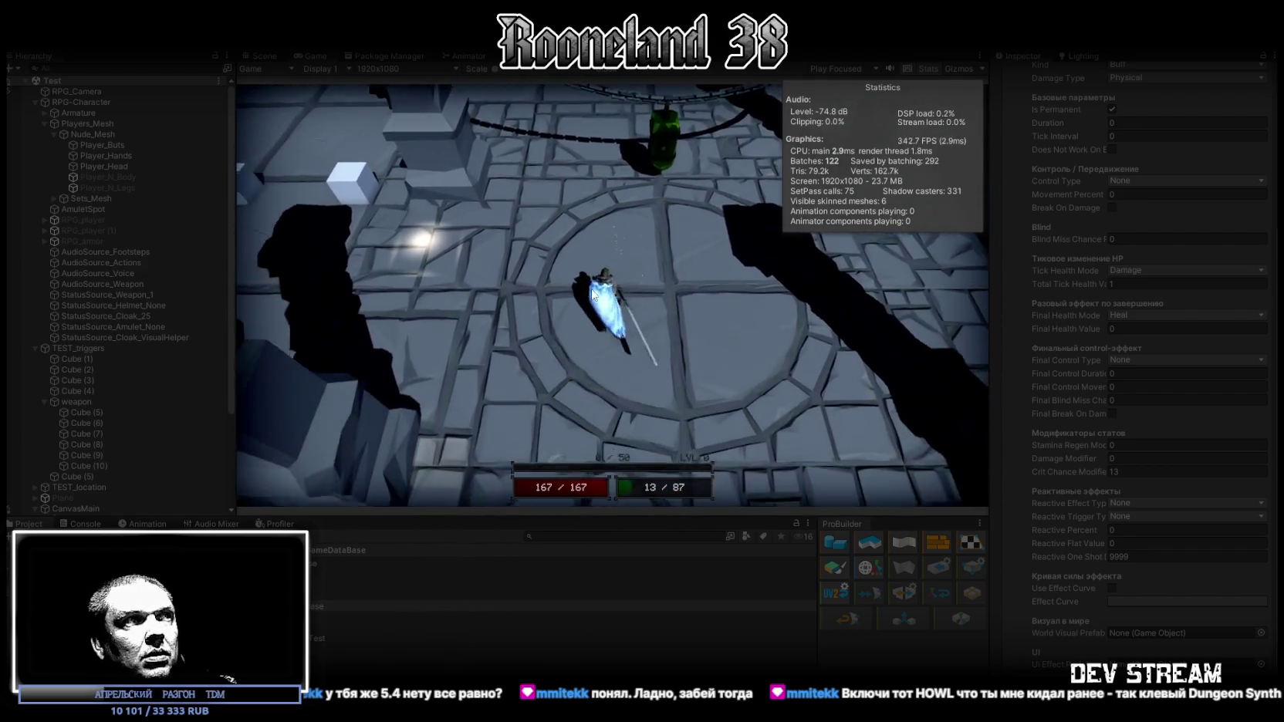
pyautogui.press('w')
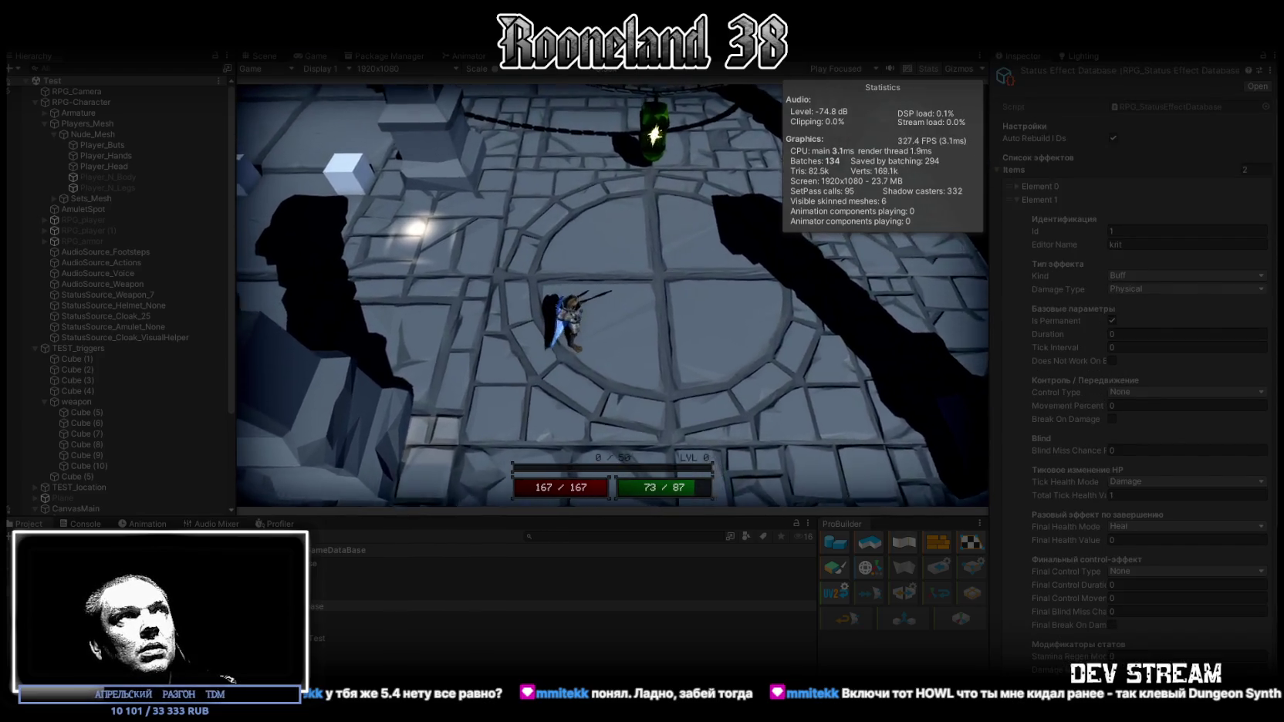
pyautogui.hotkey('ctrl', 'p')
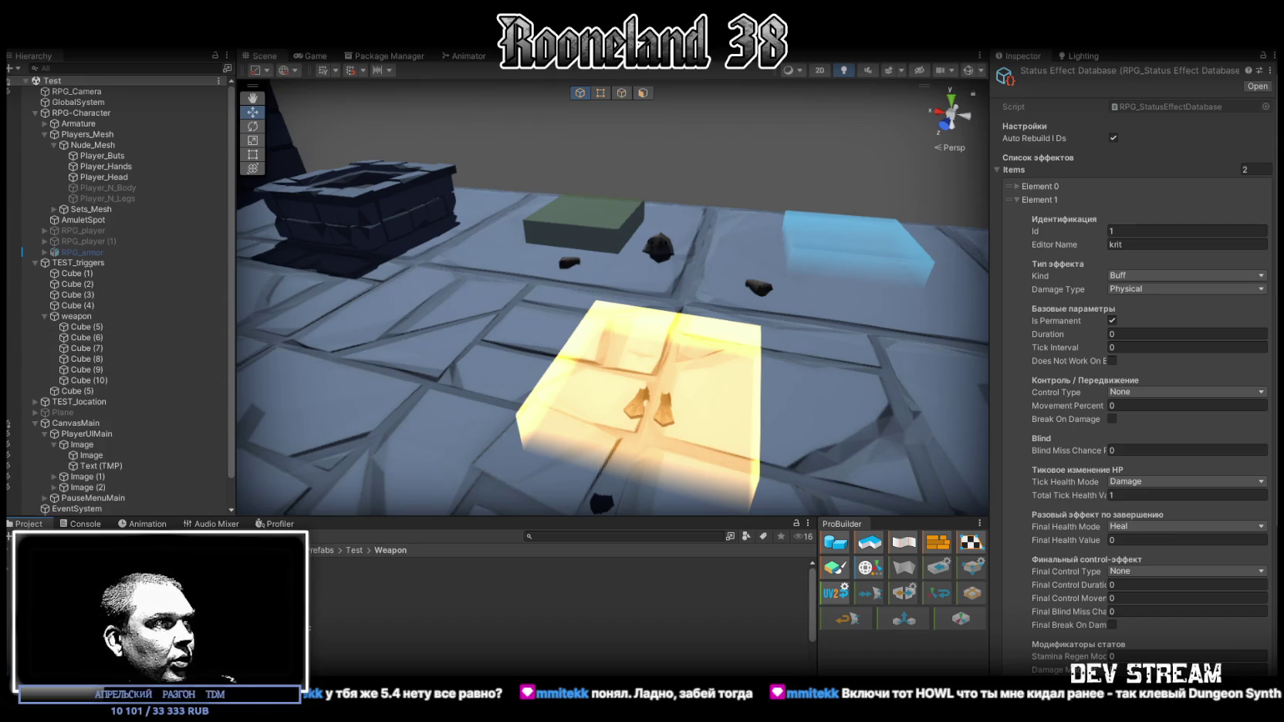
# Select the 2Hand-Sword 1 prefab and open its RPG_Gun.cs script in Visual Studio.
pyautogui.click(340, 564)
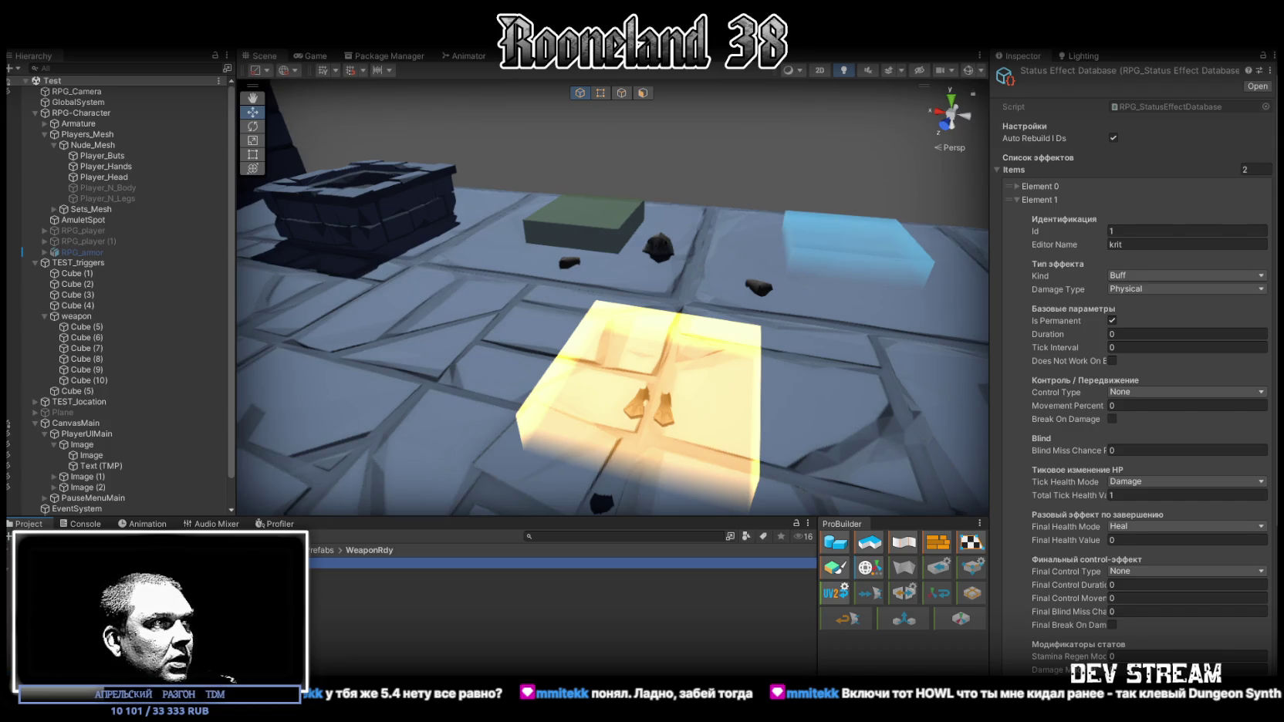
pyautogui.doubleClick(1142, 262)
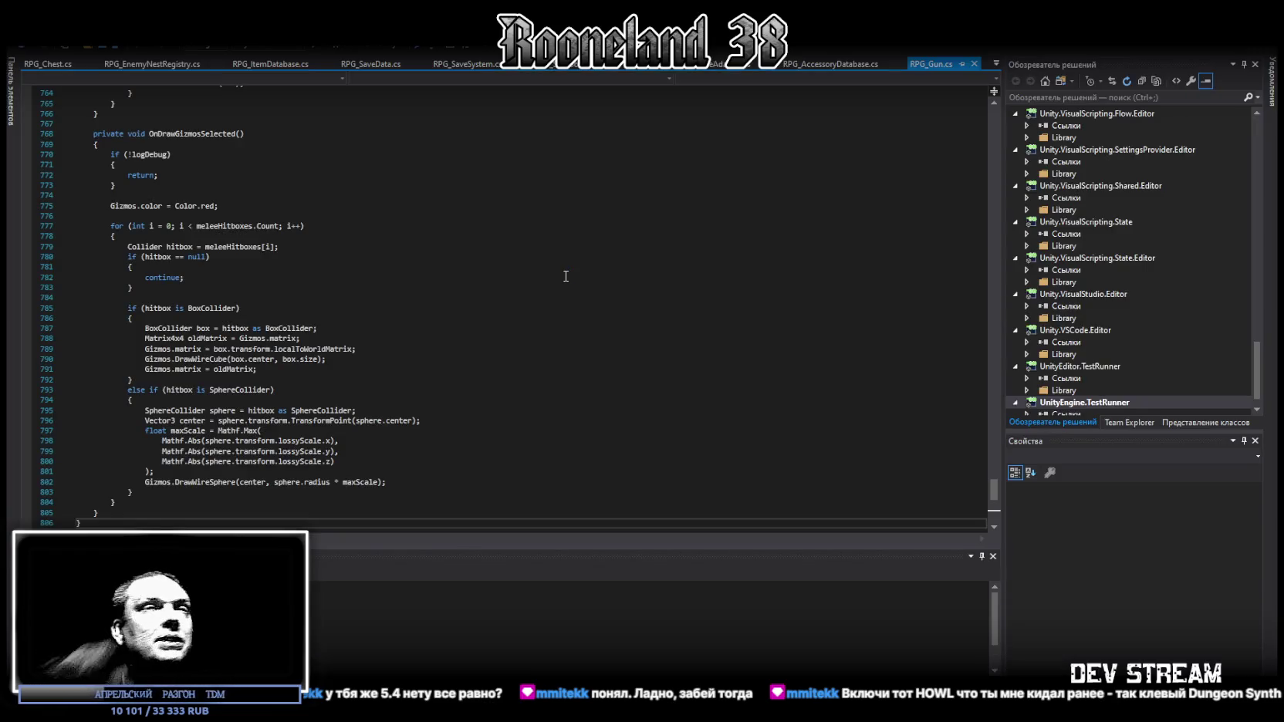
# Search RPG_Gun.cs for '2' to locate the Ranged = 2 weapon mode, then list the open files.
pyautogui.click(613, 295)
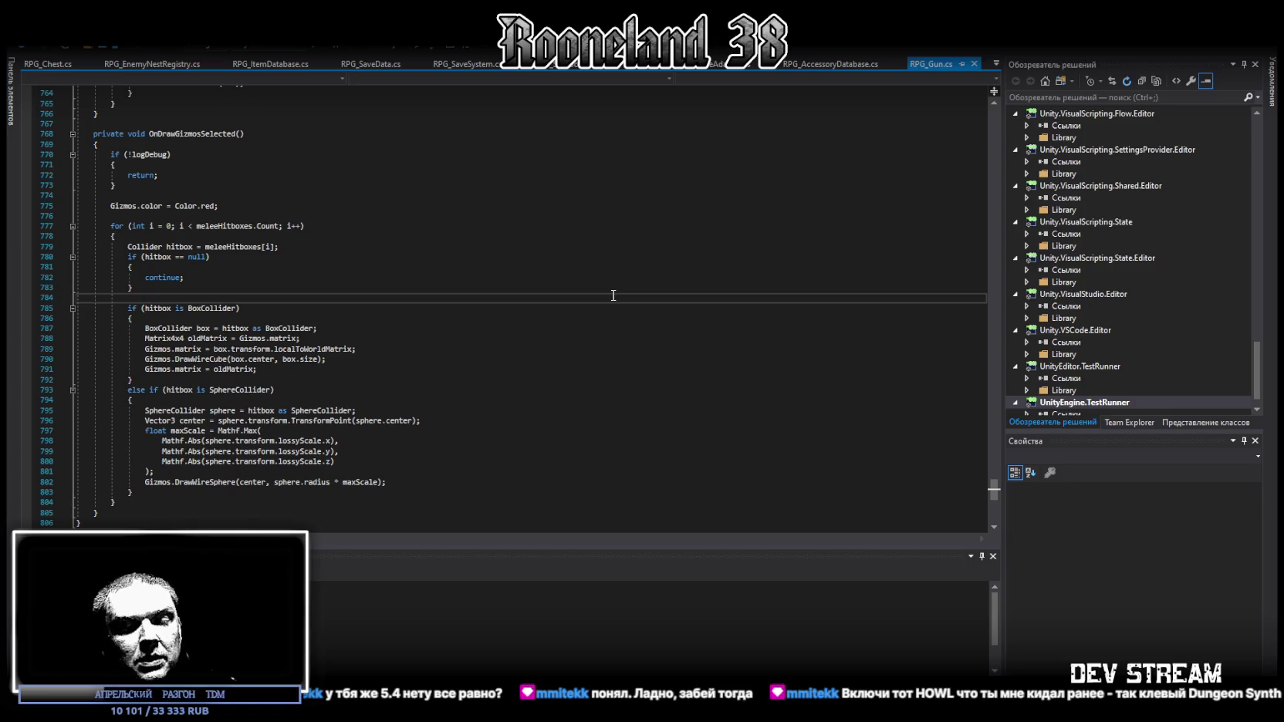
pyautogui.hotkey('ctrl', 'f')
pyautogui.write('2')
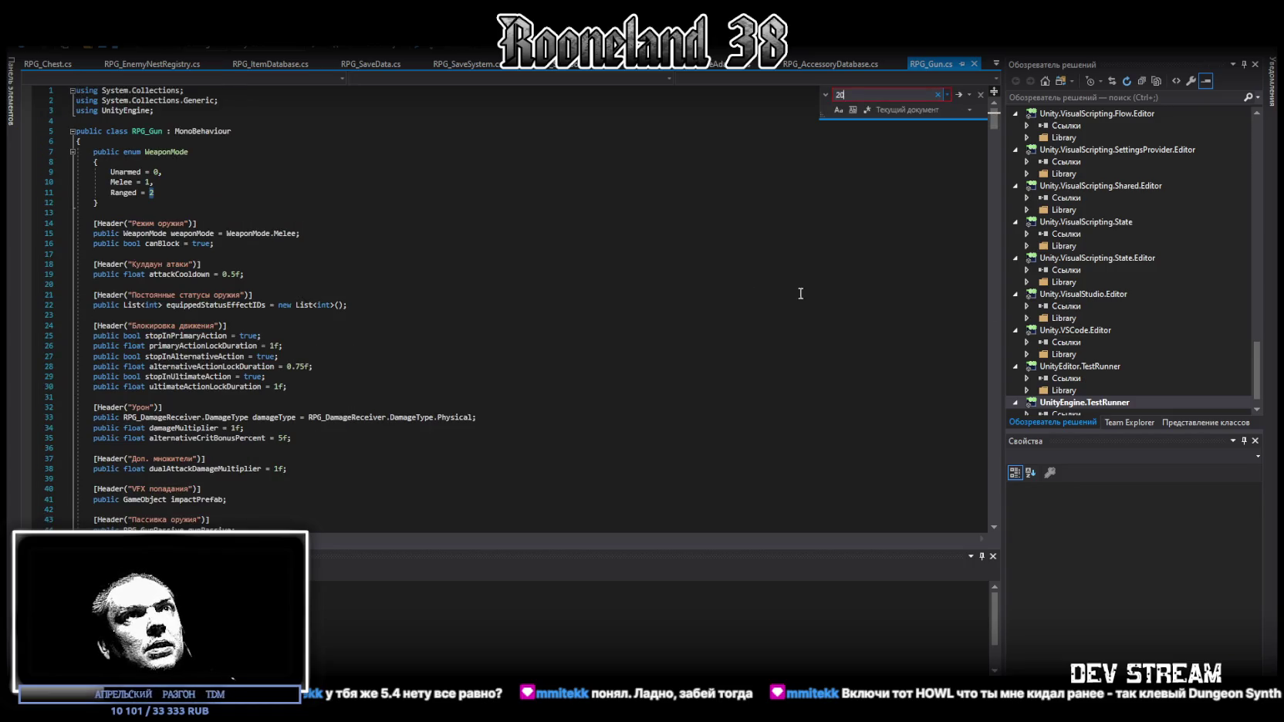
pyautogui.moveTo(995, 123)
pyautogui.mouseDown()
pyautogui.moveTo(1007, 227)
pyautogui.moveTo(1006, 110)
pyautogui.mouseUp()
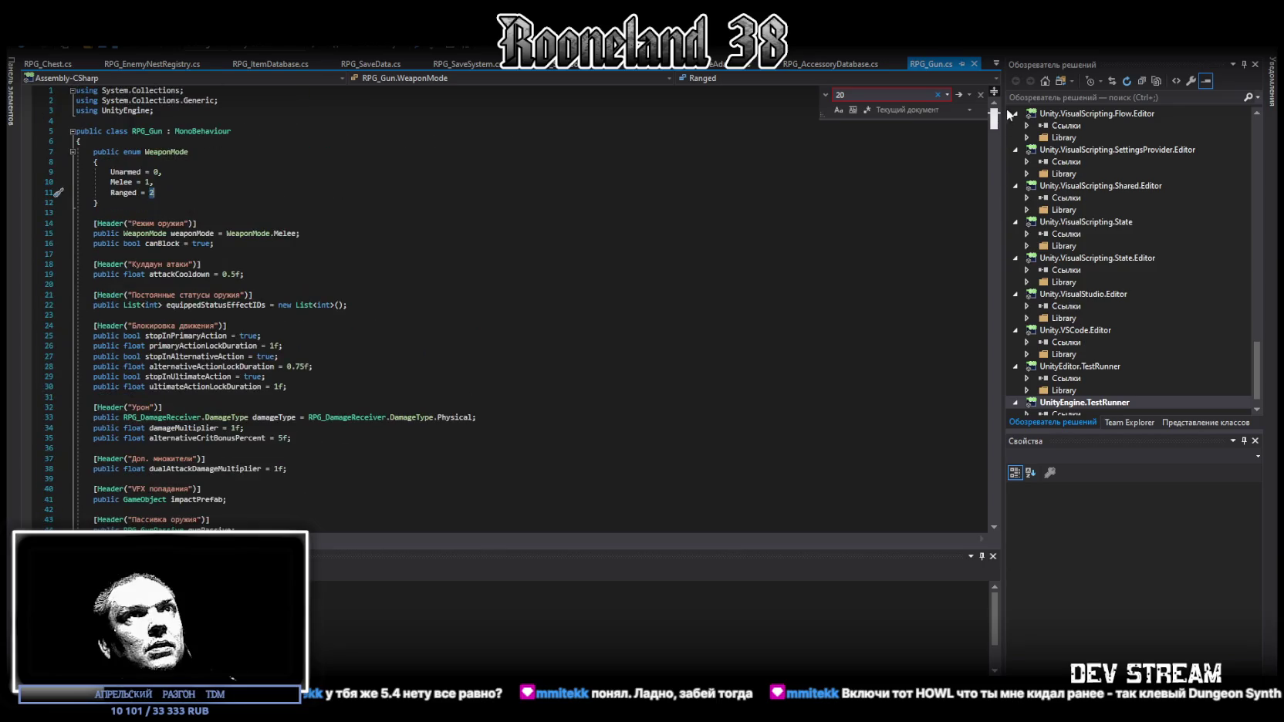
pyautogui.click(995, 65)
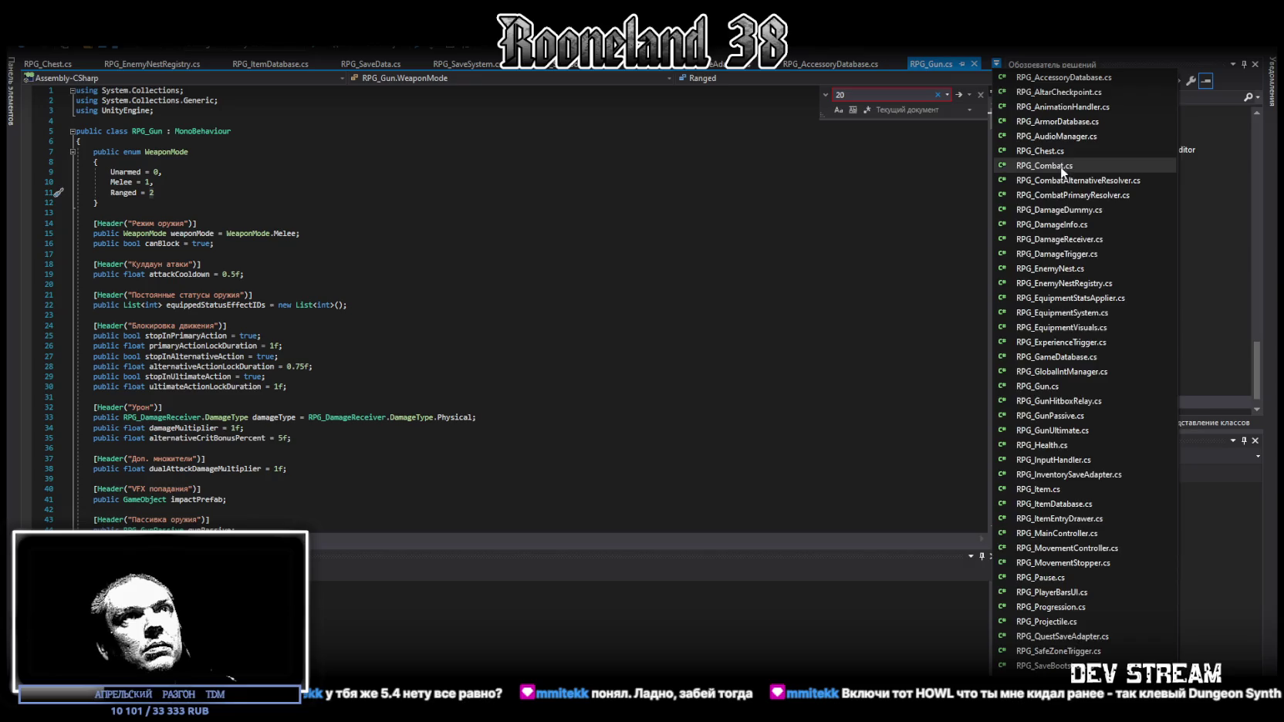
# Switch to RPG_Combat.cs and search it for '20', then for 'stamina'.
pyautogui.click(1060, 165)
pyautogui.hotkey('ctrl', 'f')
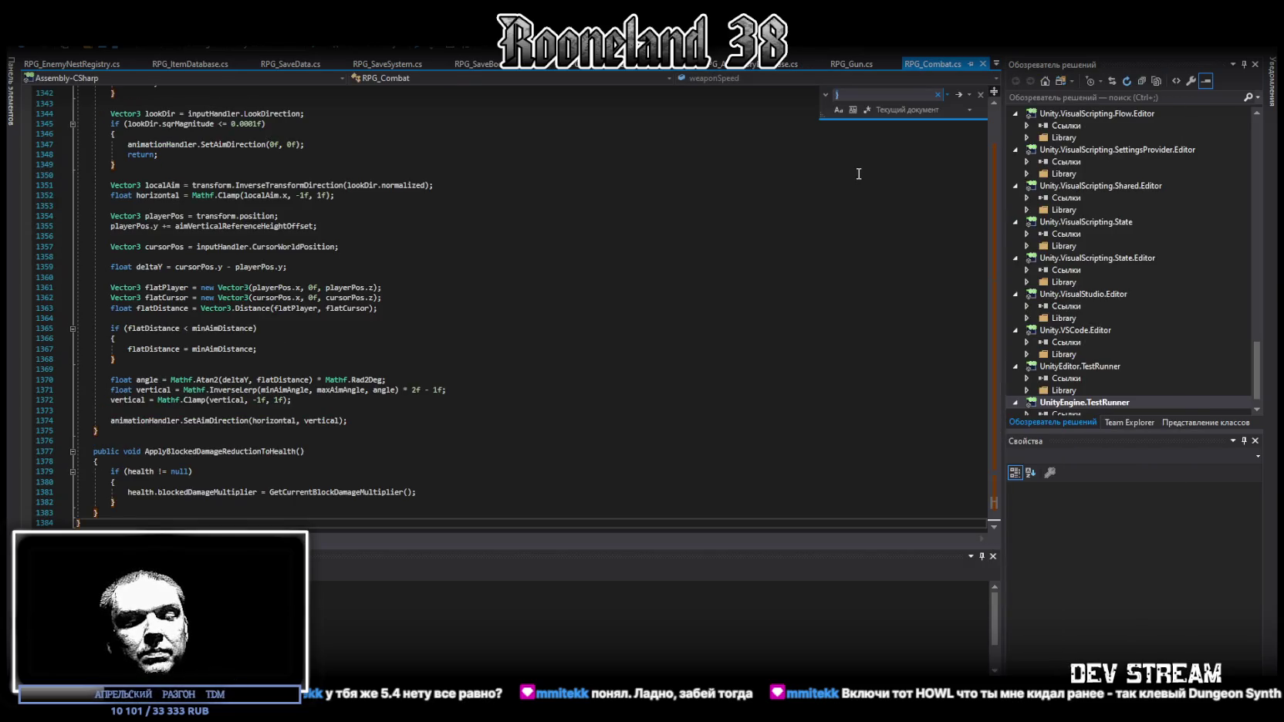
pyautogui.write('20')
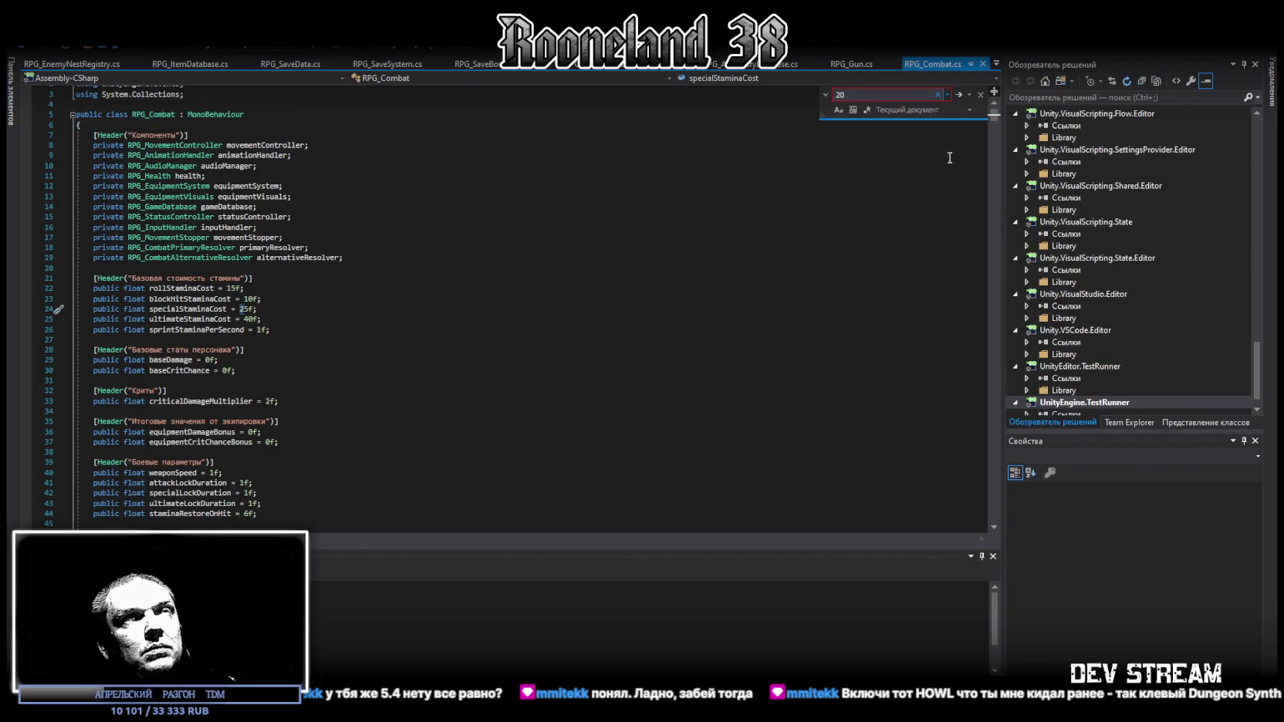
pyautogui.scroll(2, 309, 309)
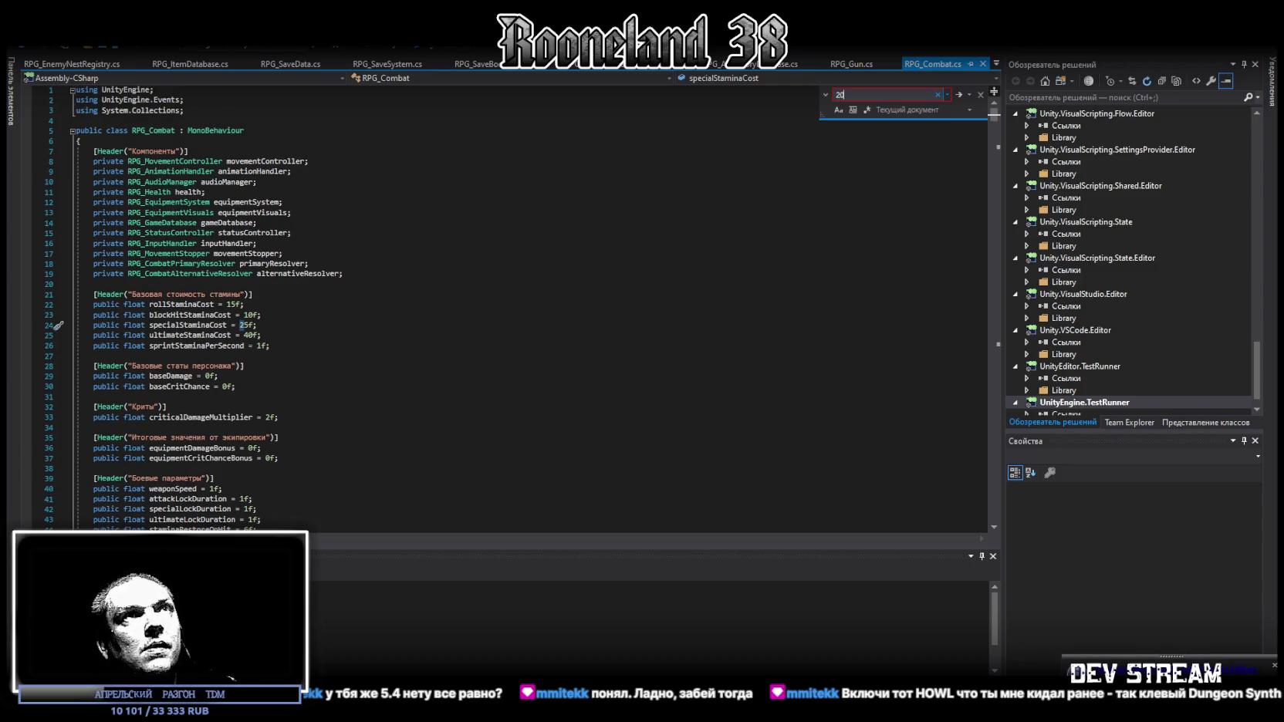
pyautogui.press('BackSpace')
pyautogui.press('BackSpace')
pyautogui.write('stamina')
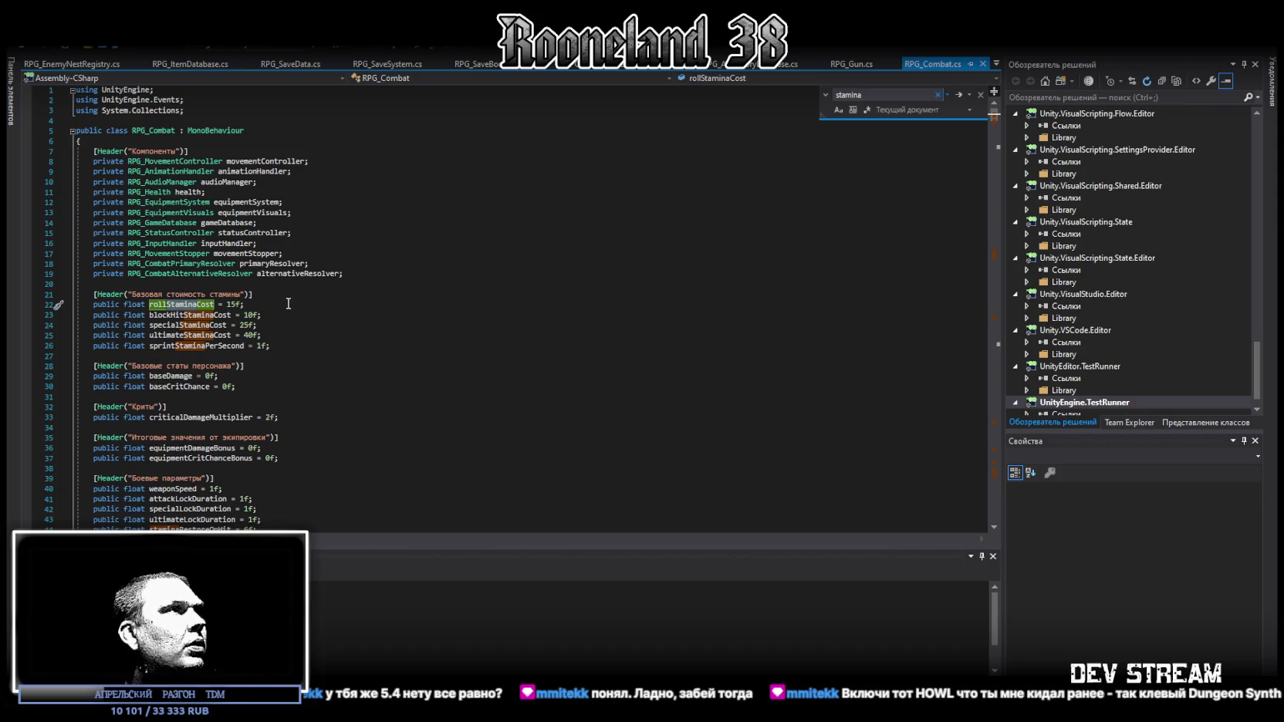
# Scroll through RPG_Combat.cs down to the stamina handling in ApplyCombatStats.
pyautogui.scroll(-8, 995, 124)
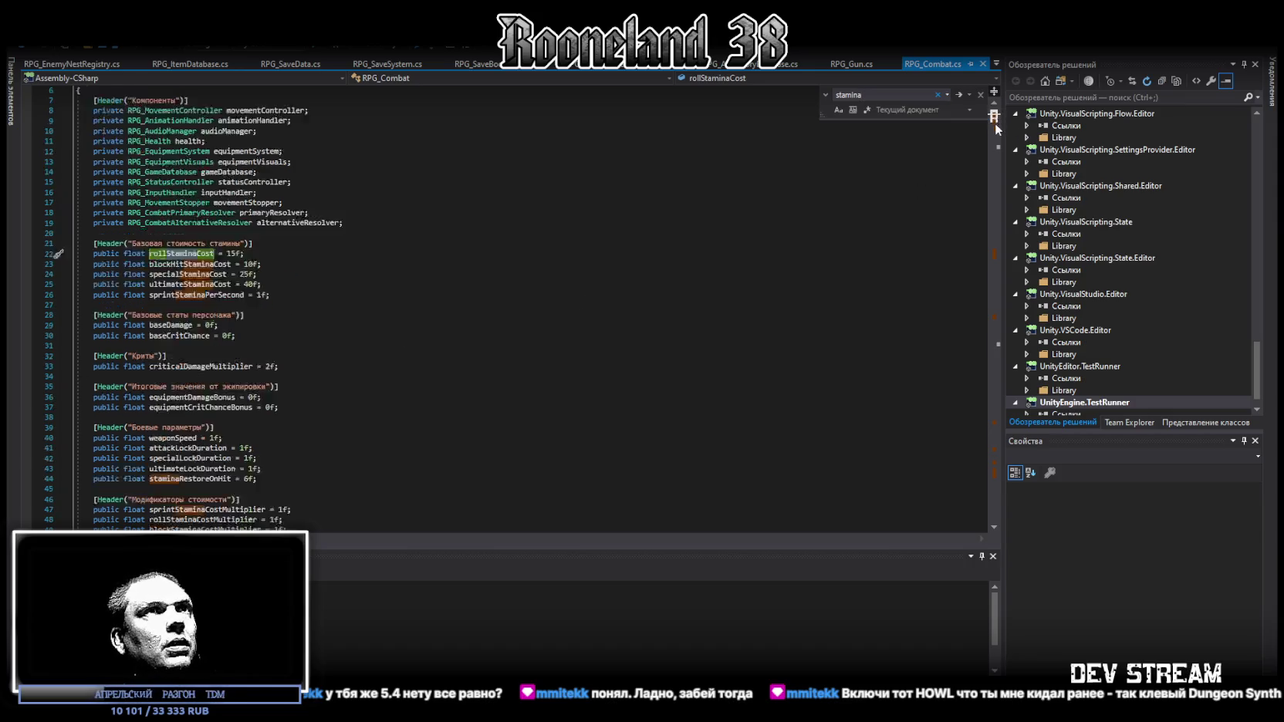
pyautogui.moveTo(995, 124); pyautogui.dragTo(1005, 254)
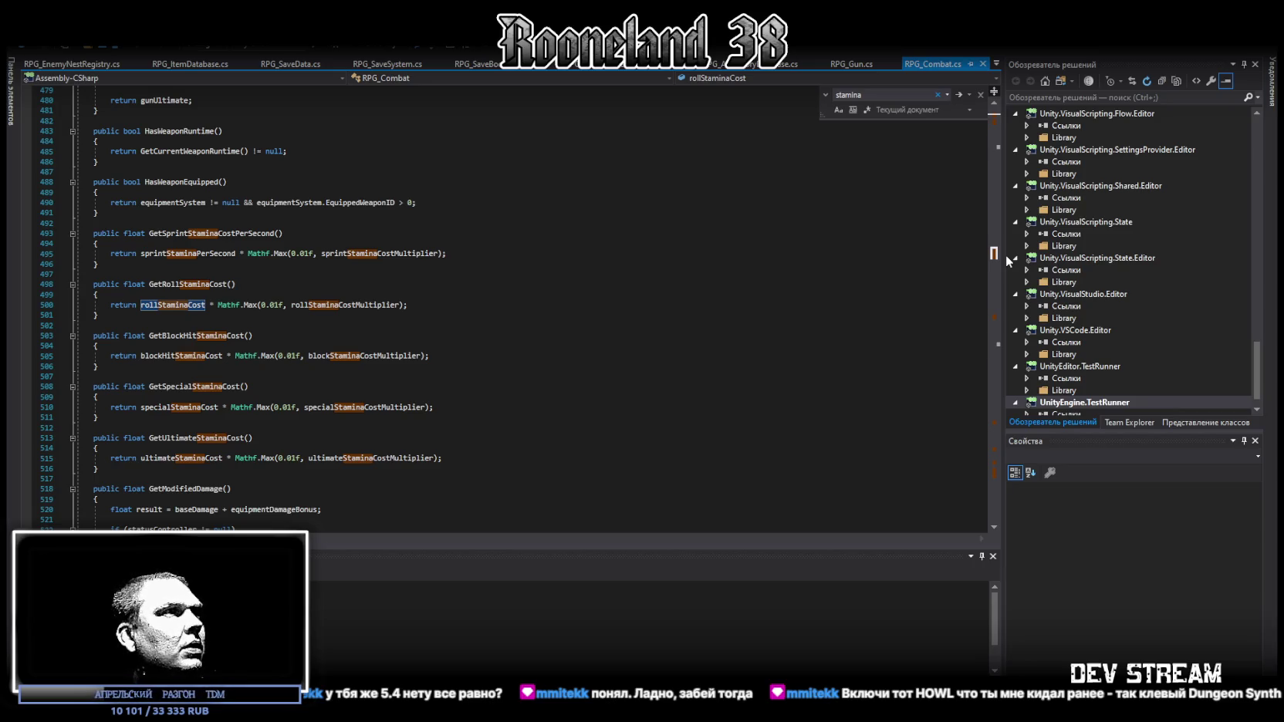
pyautogui.moveTo(1005, 256); pyautogui.dragTo(1002, 320)
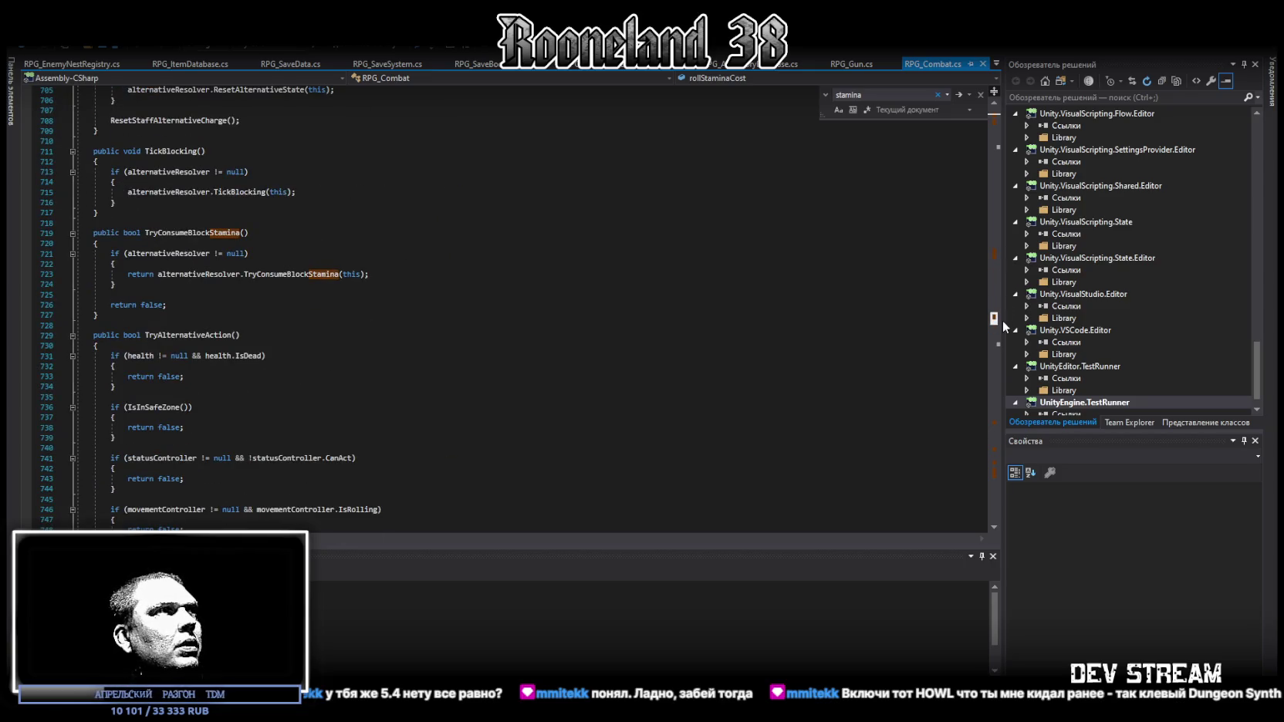
pyautogui.moveTo(1002, 320); pyautogui.dragTo(1002, 454)
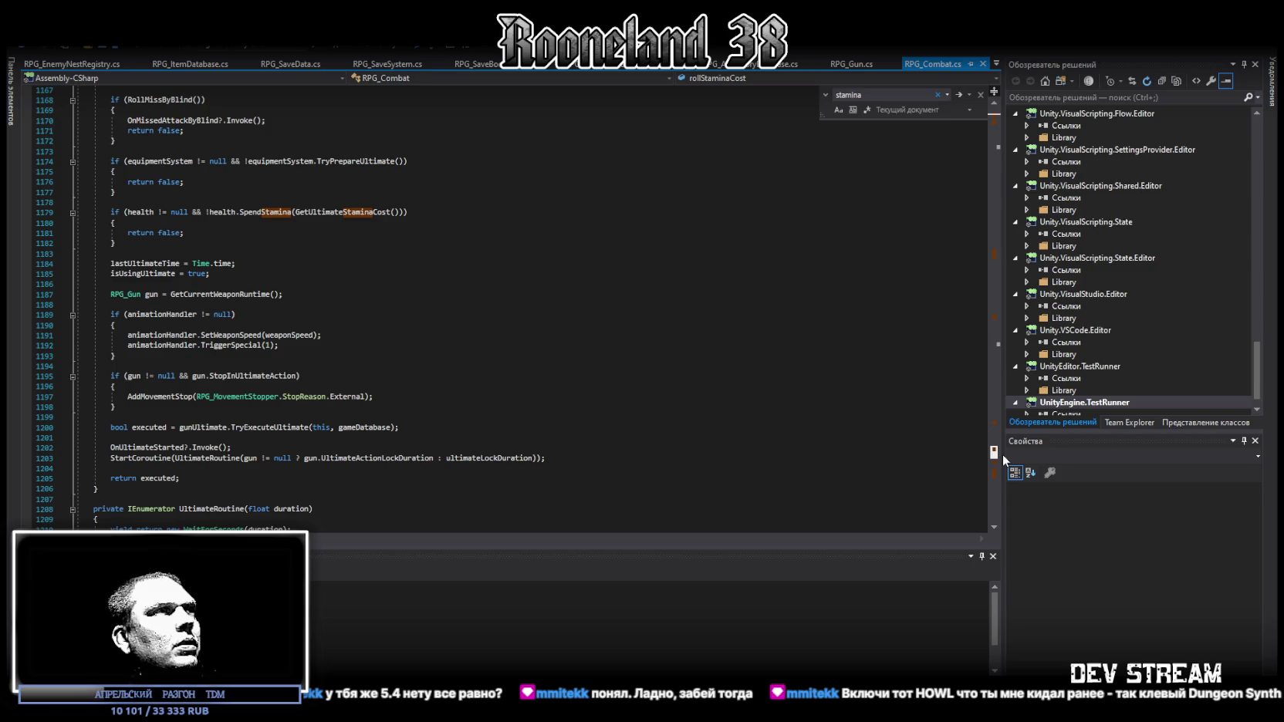
pyautogui.moveTo(1002, 453); pyautogui.dragTo(1000, 470)
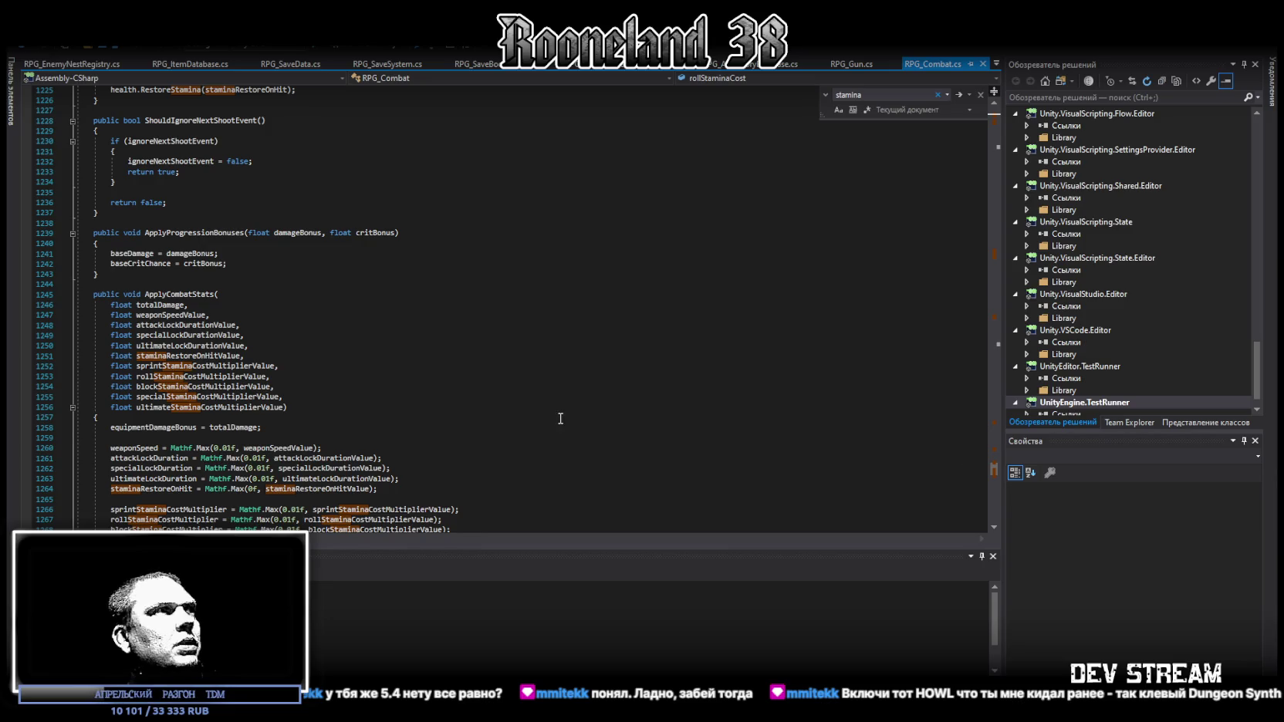
# Trace the uses of staminaRestoreOnHitValue around line 1264, then return to RPG_Gun.cs.
pyautogui.click(192, 357)
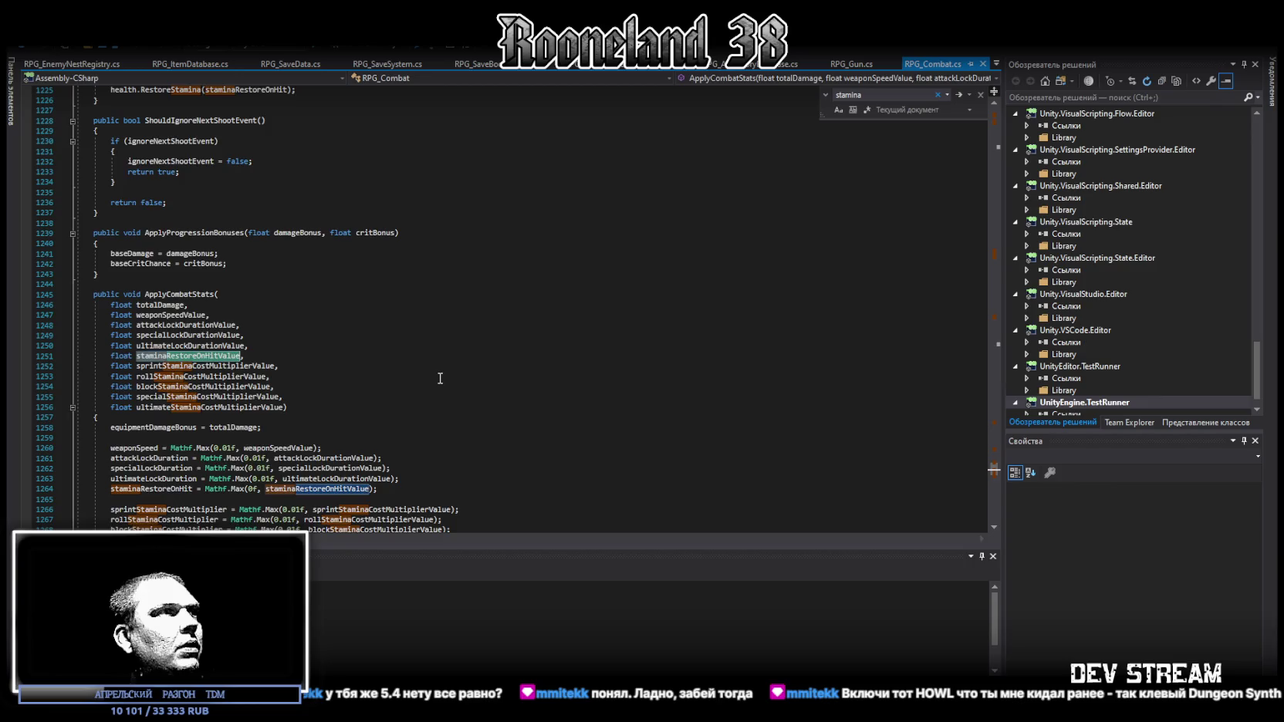
pyautogui.scroll(-2, 439, 378)
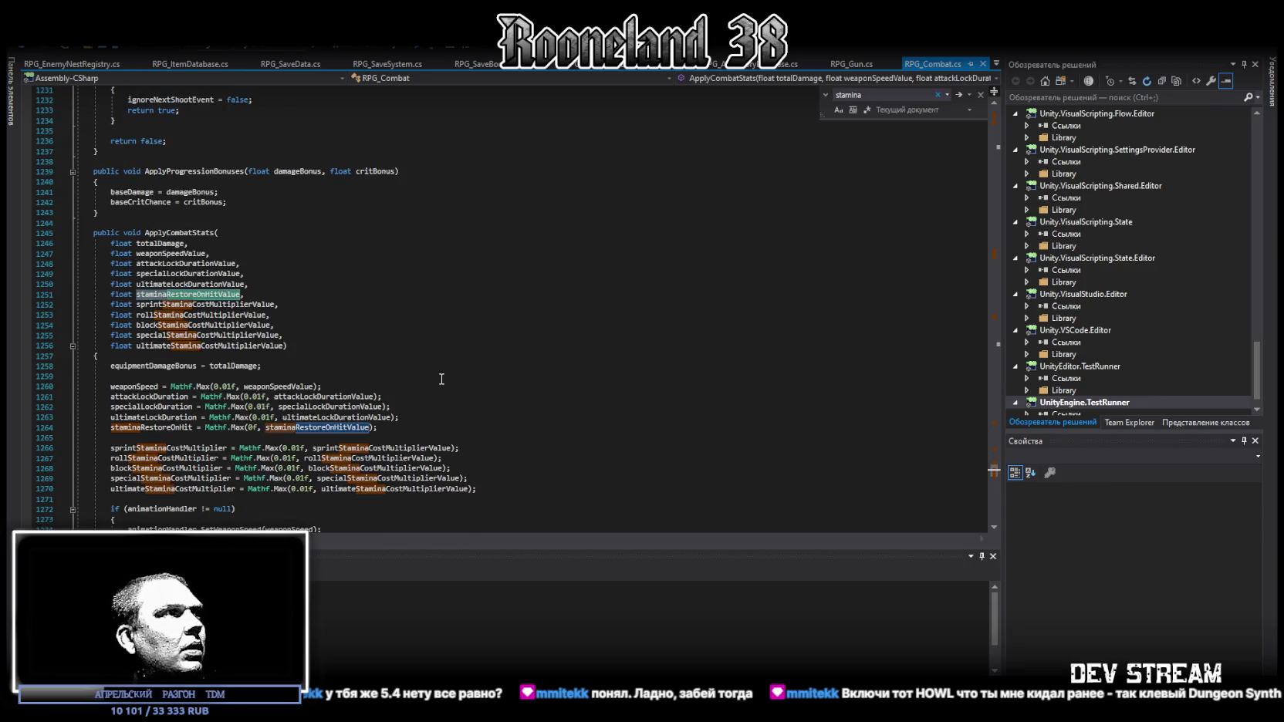
pyautogui.scroll(-2, 441, 378)
pyautogui.scroll(-2, 441, 379)
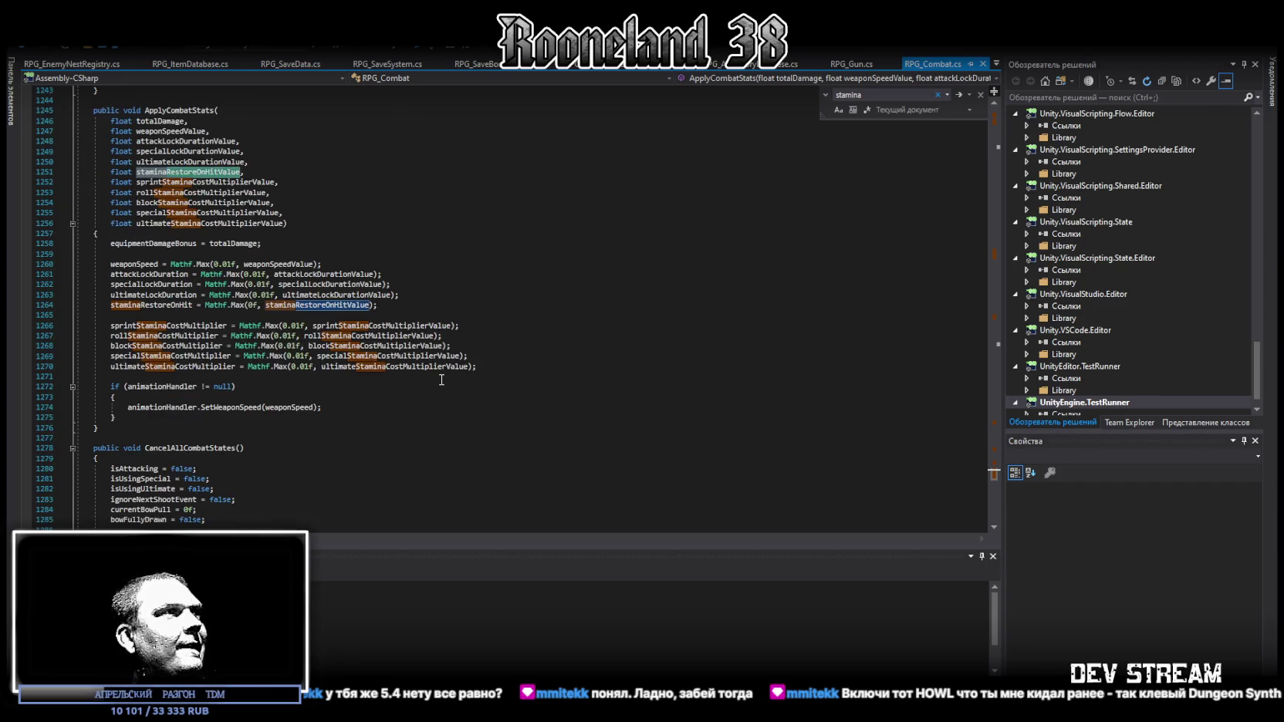
pyautogui.scroll(1, 441, 379)
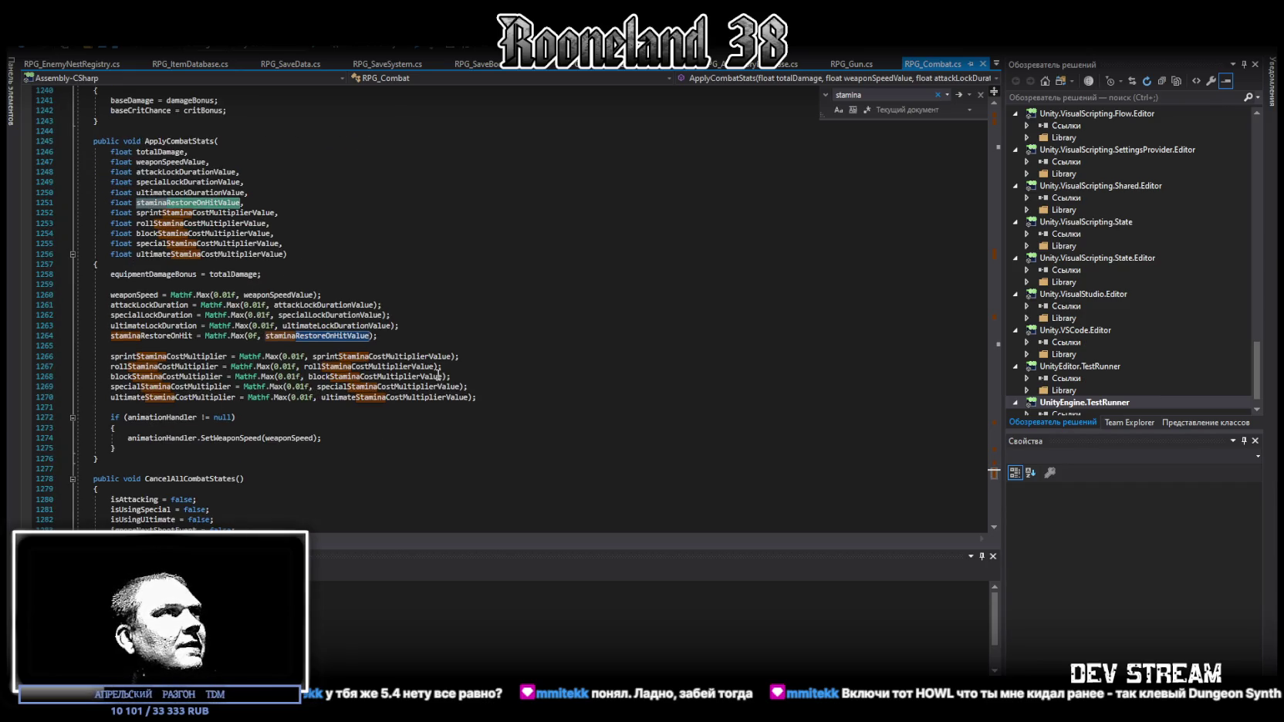
pyautogui.doubleClick(321, 337)
pyautogui.hotkey('ctrl', 'c')
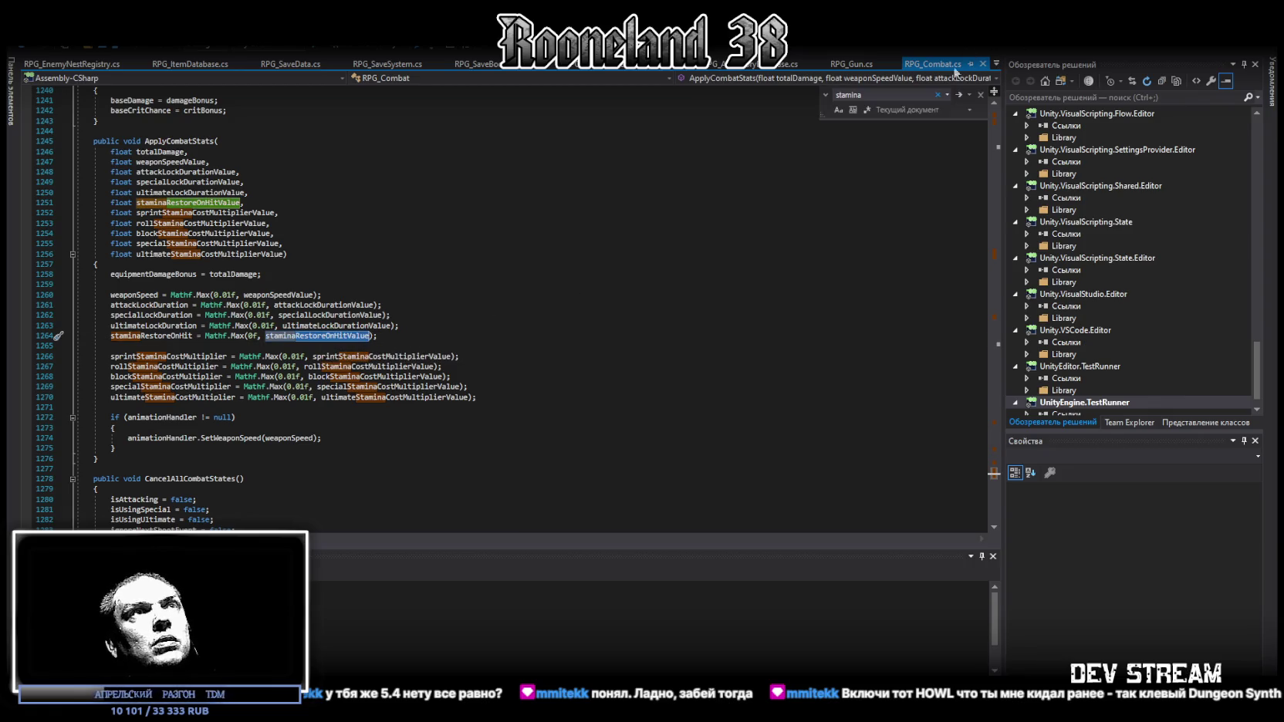
pyautogui.click(851, 64)
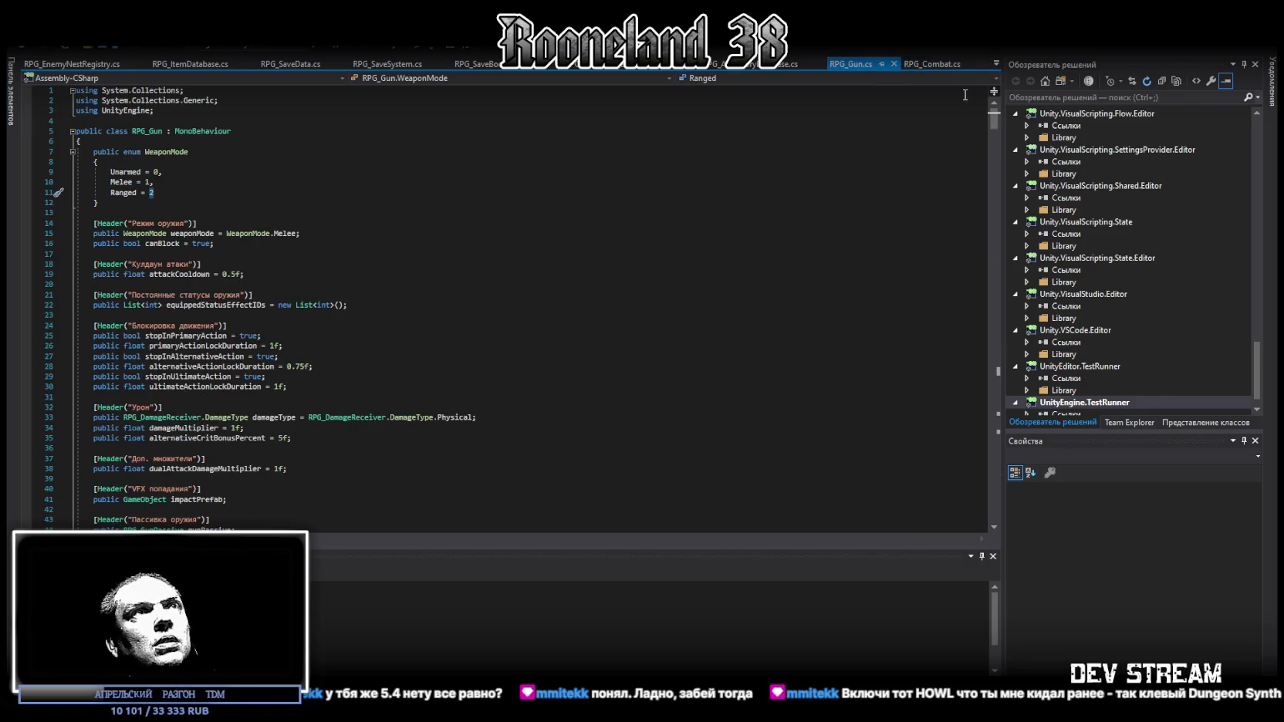
# Trim the pasted search term in RPG_Gun.cs down to 'stamina' and list the open script files.
pyautogui.hotkey('ctrl', 'v')
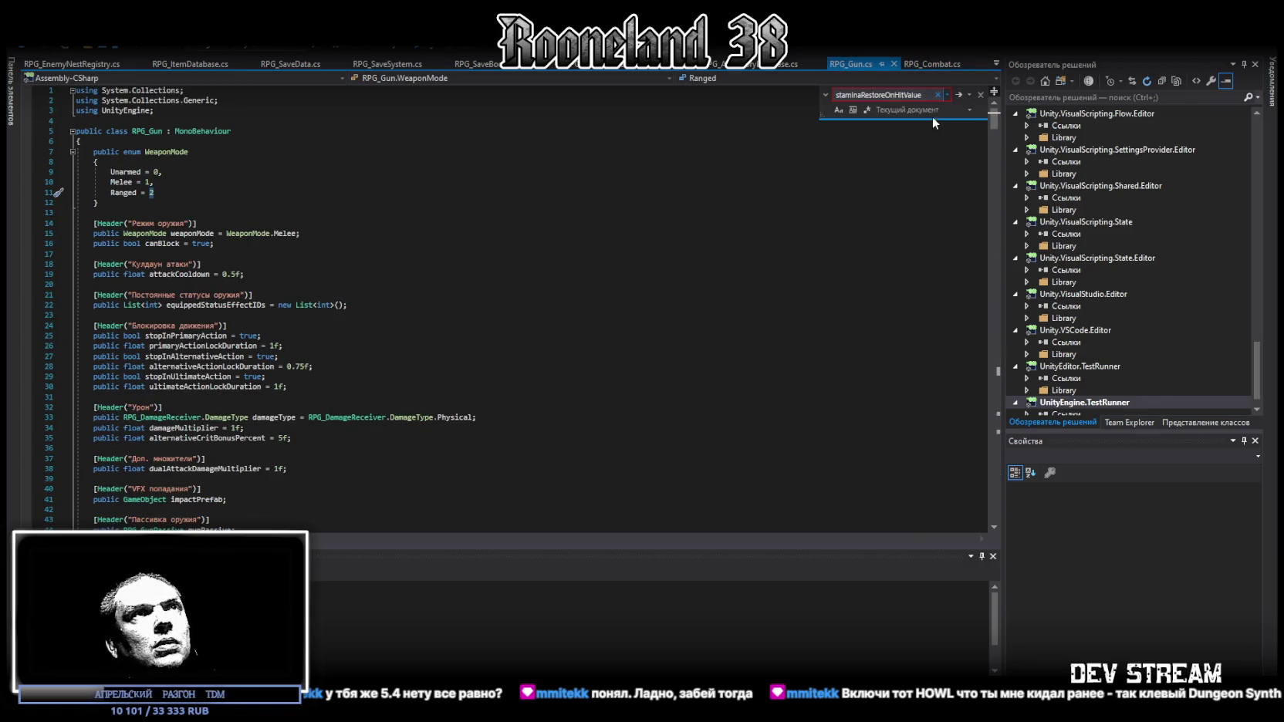
pyautogui.moveTo(885, 95); pyautogui.dragTo(942, 96)
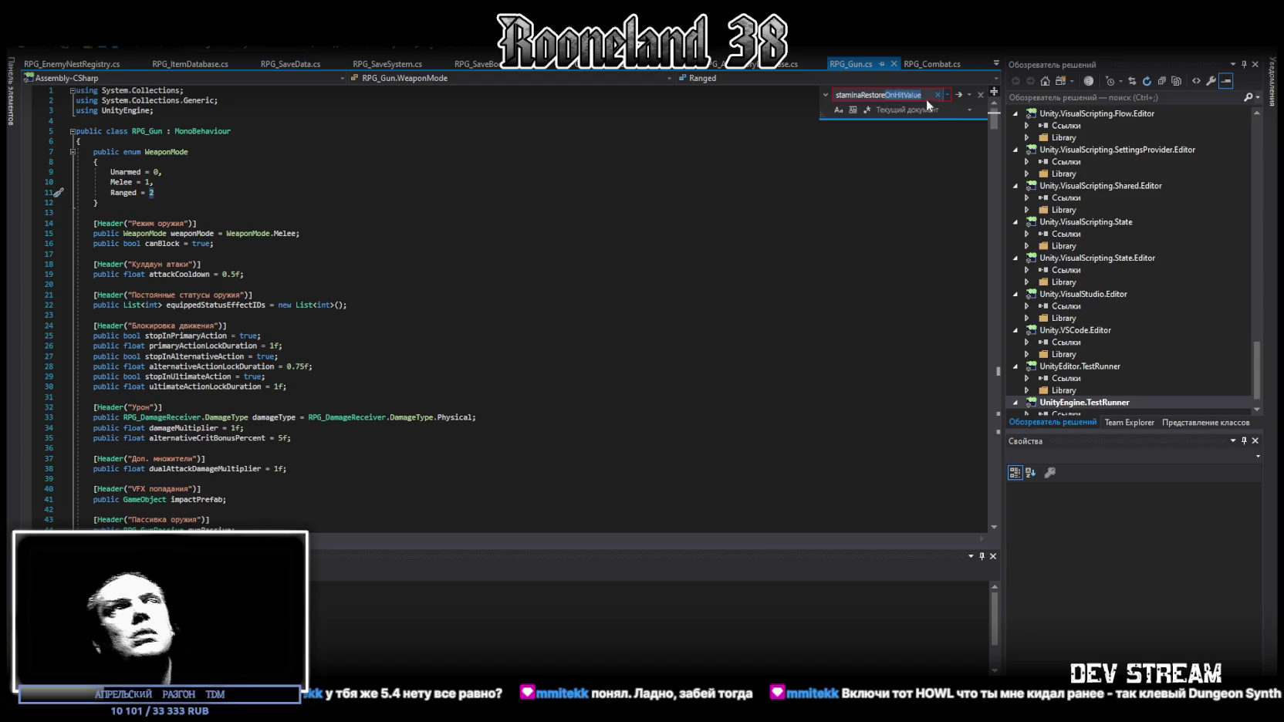
pyautogui.press('BackSpace')
pyautogui.press('BackSpace')
pyautogui.press('BackSpace')
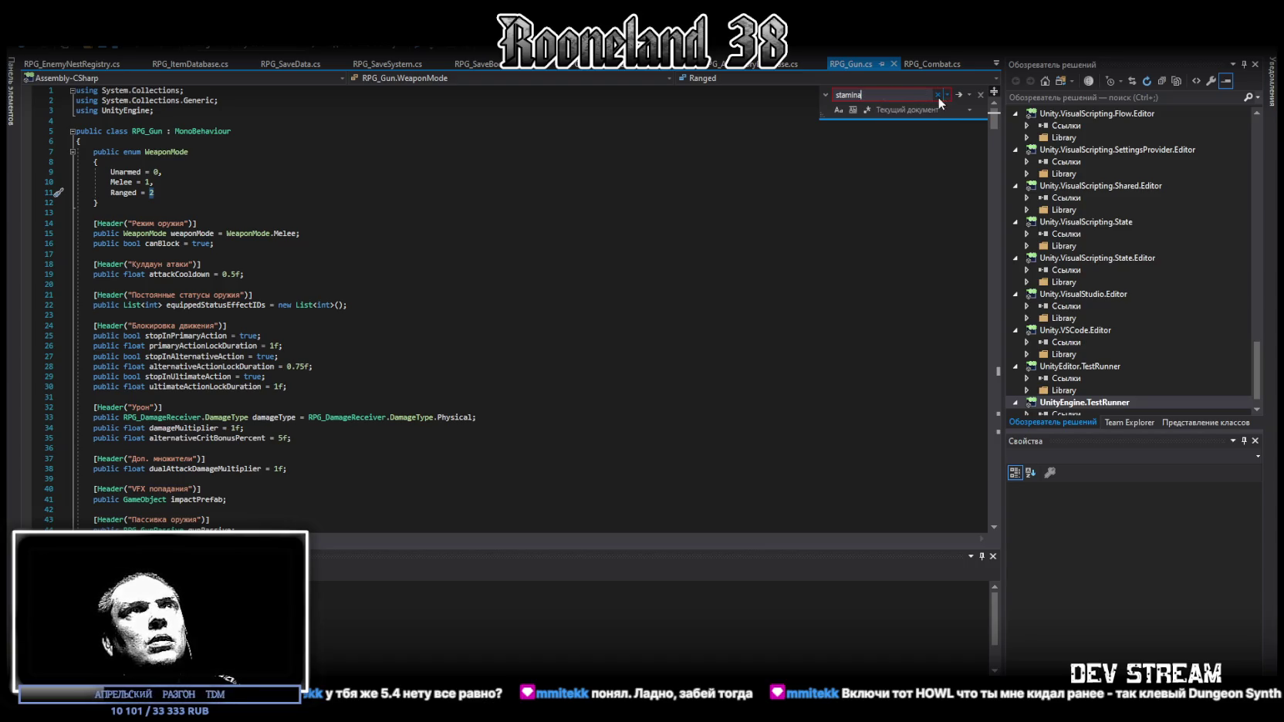
pyautogui.hotkey('ctrl', 'f')
pyautogui.click(995, 64)
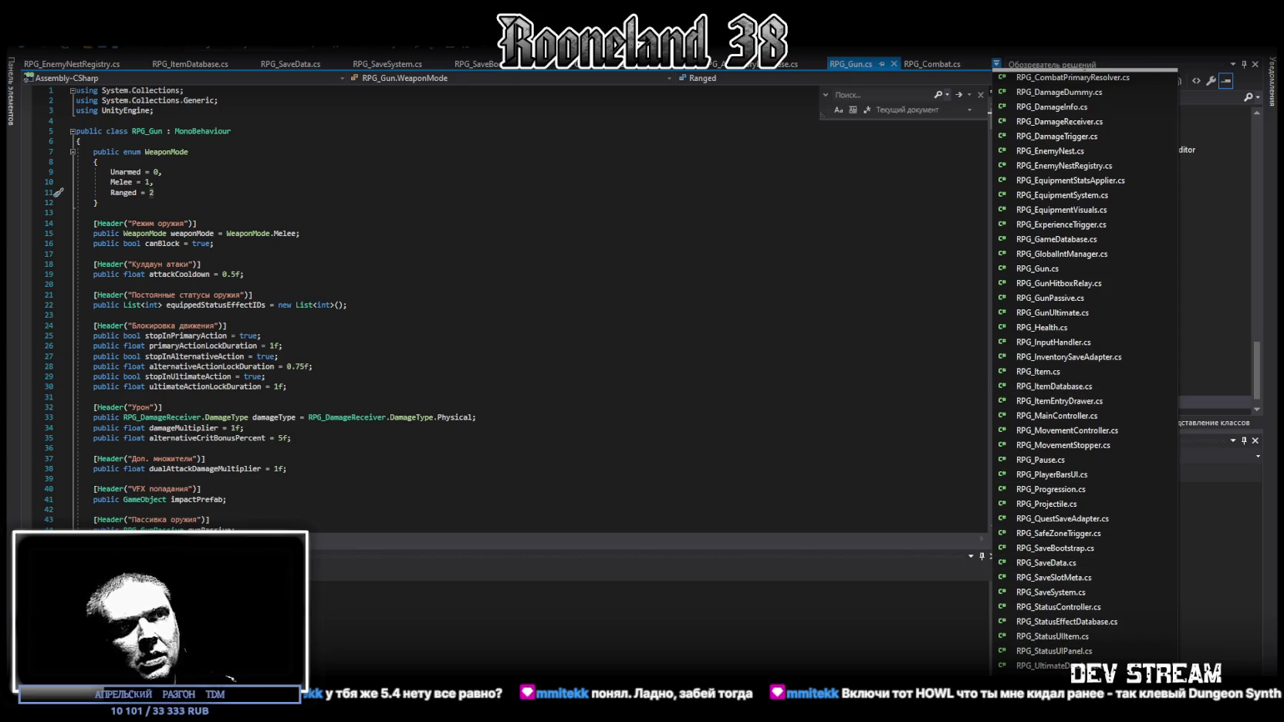
# Search RPG_WeaponDatabase.cs for 'stamina' and inspect staminaRestoreOnHit and neighbouring stat fields around line 88.
pyautogui.click(1049, 679)
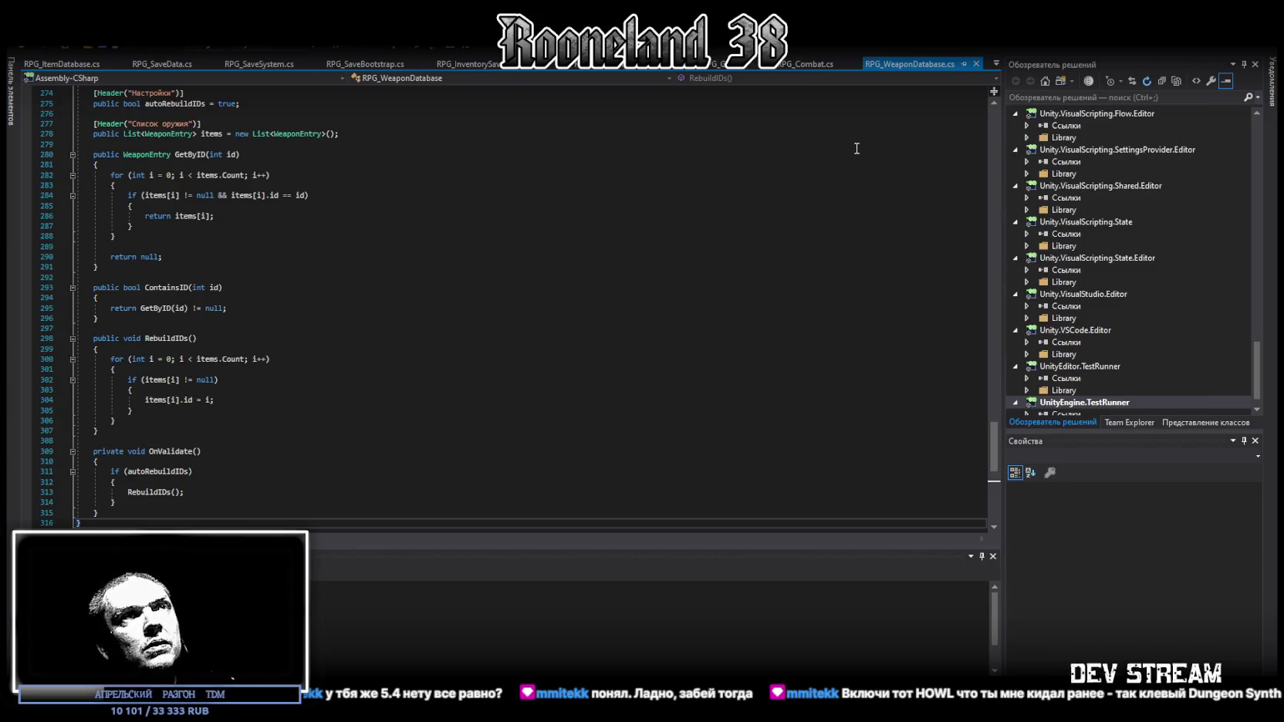
pyautogui.hotkey('ctrl', 'f')
pyautogui.write('stamina')
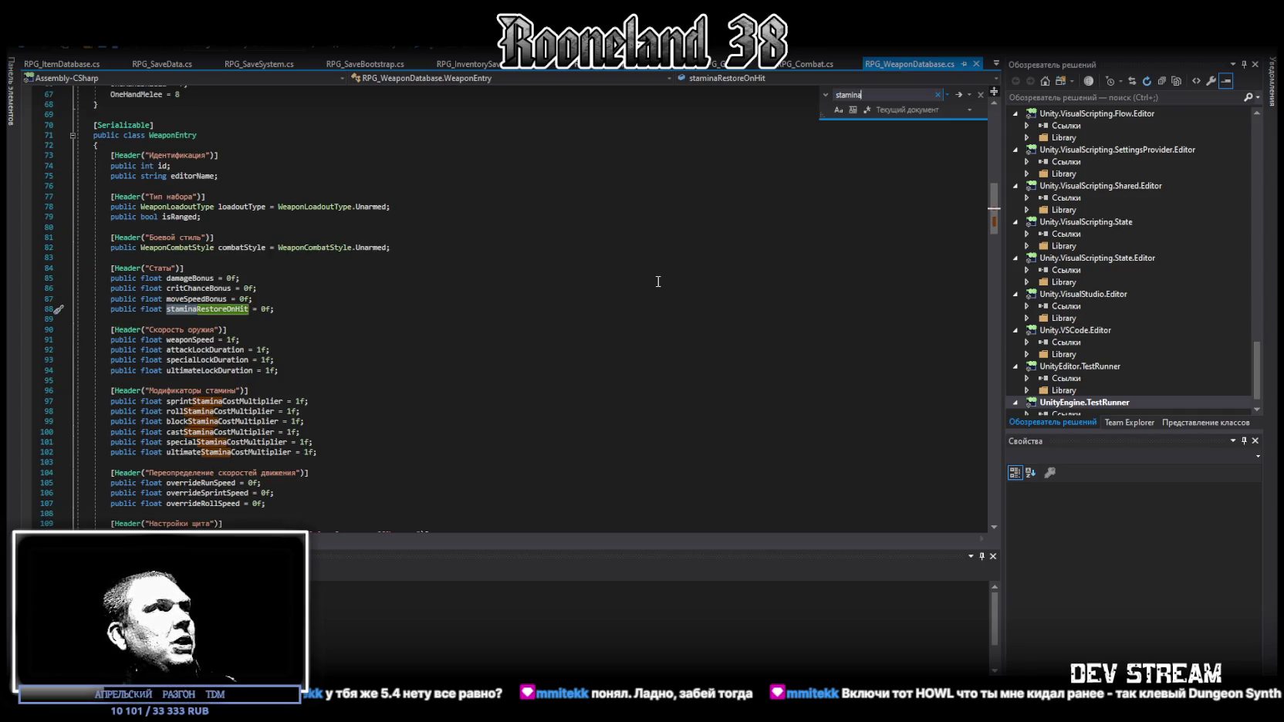
pyautogui.click(243, 309)
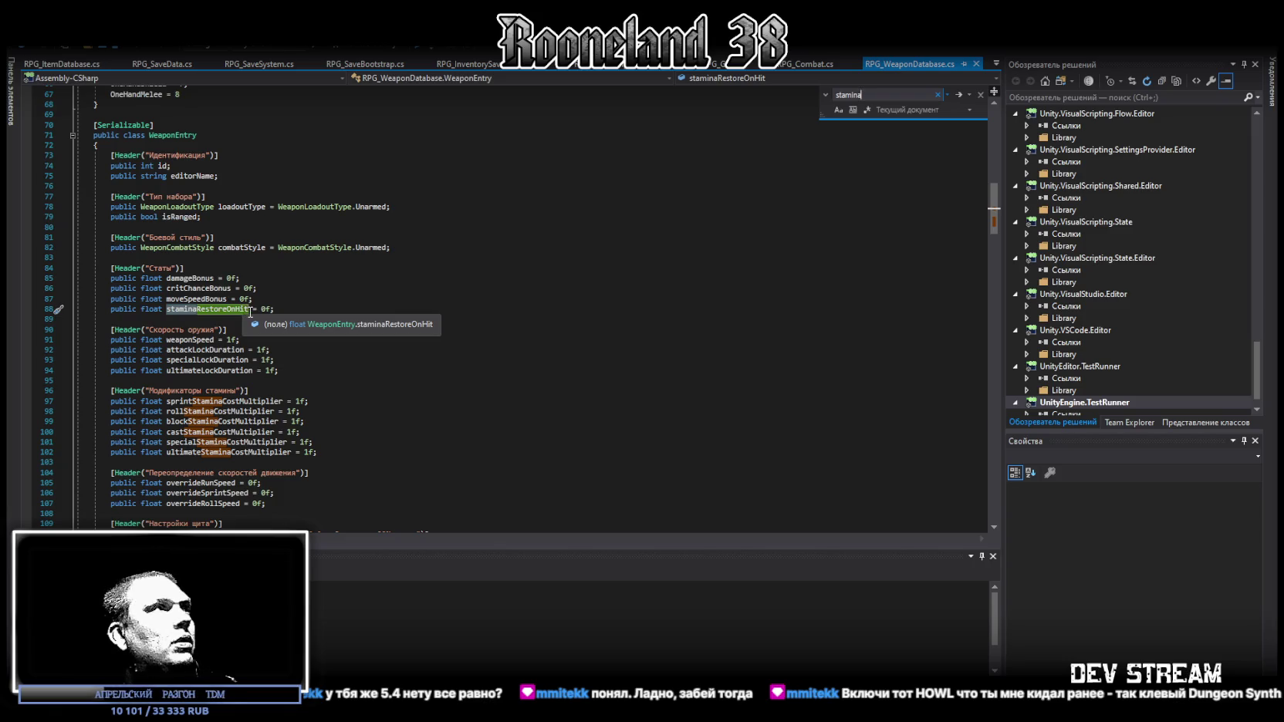
pyautogui.click(212, 288)
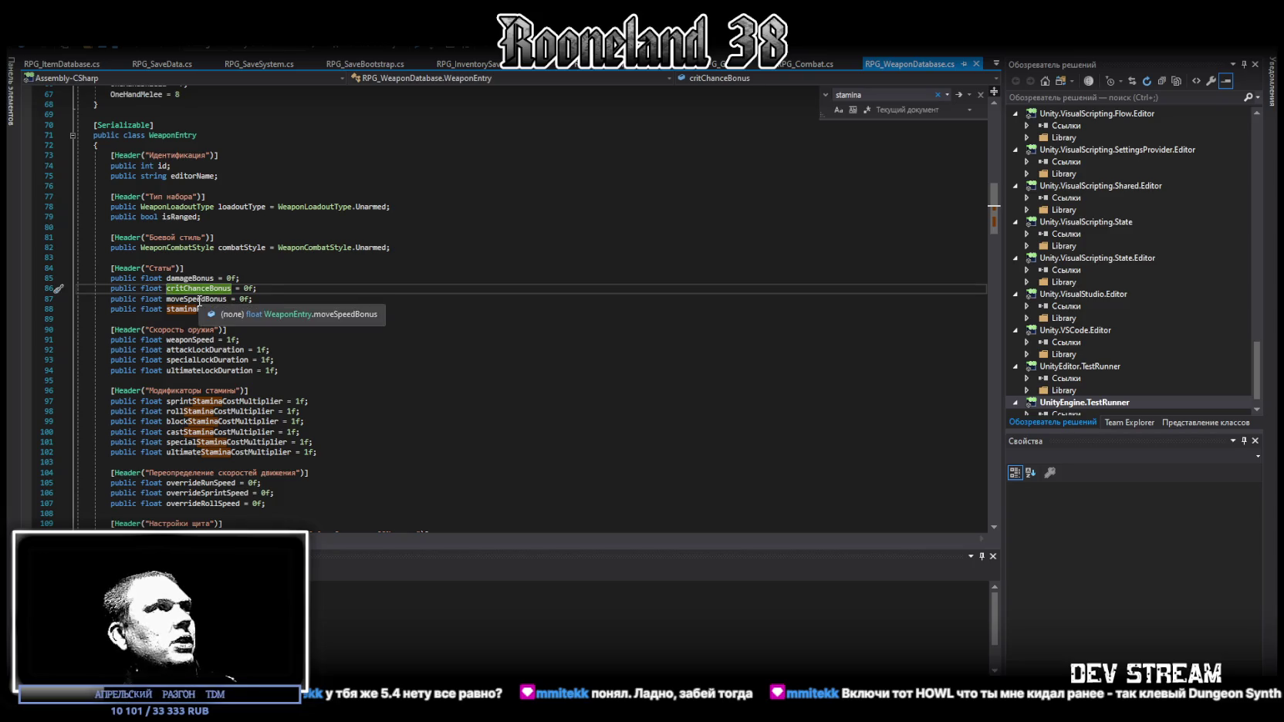
pyautogui.click(199, 299)
pyautogui.click(224, 308)
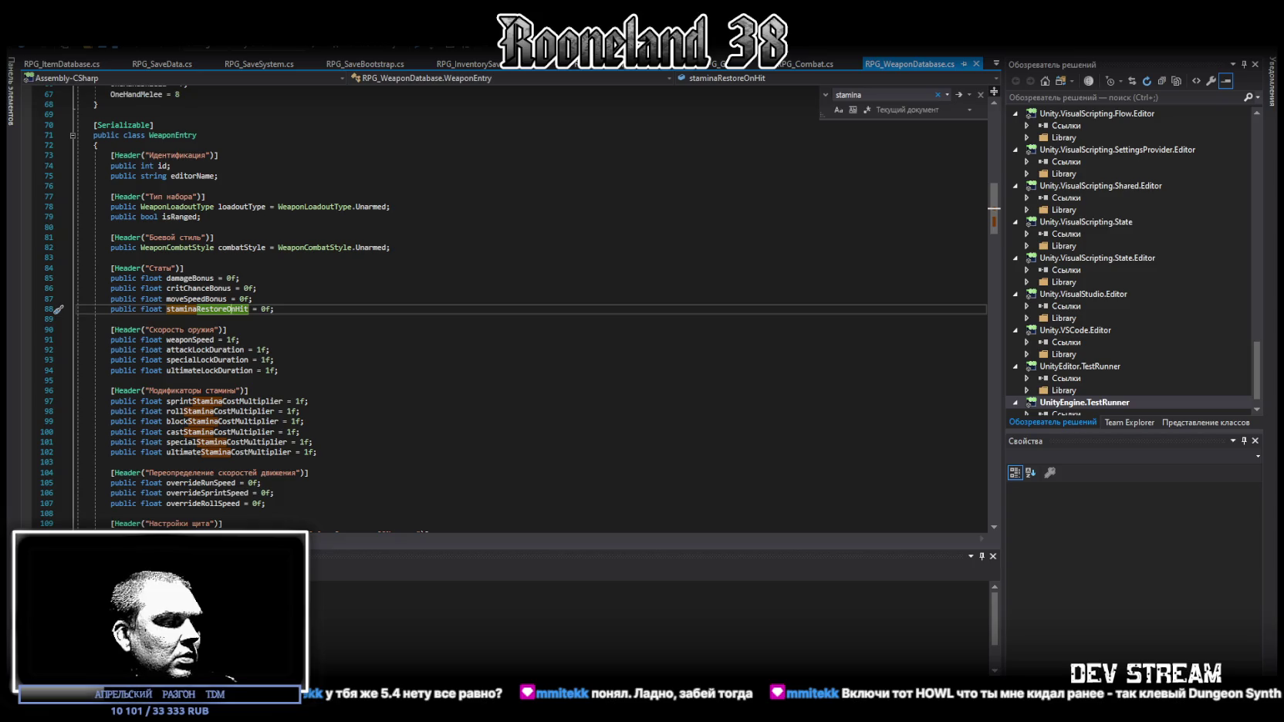
pyautogui.hotkey('alt', 'Tab')
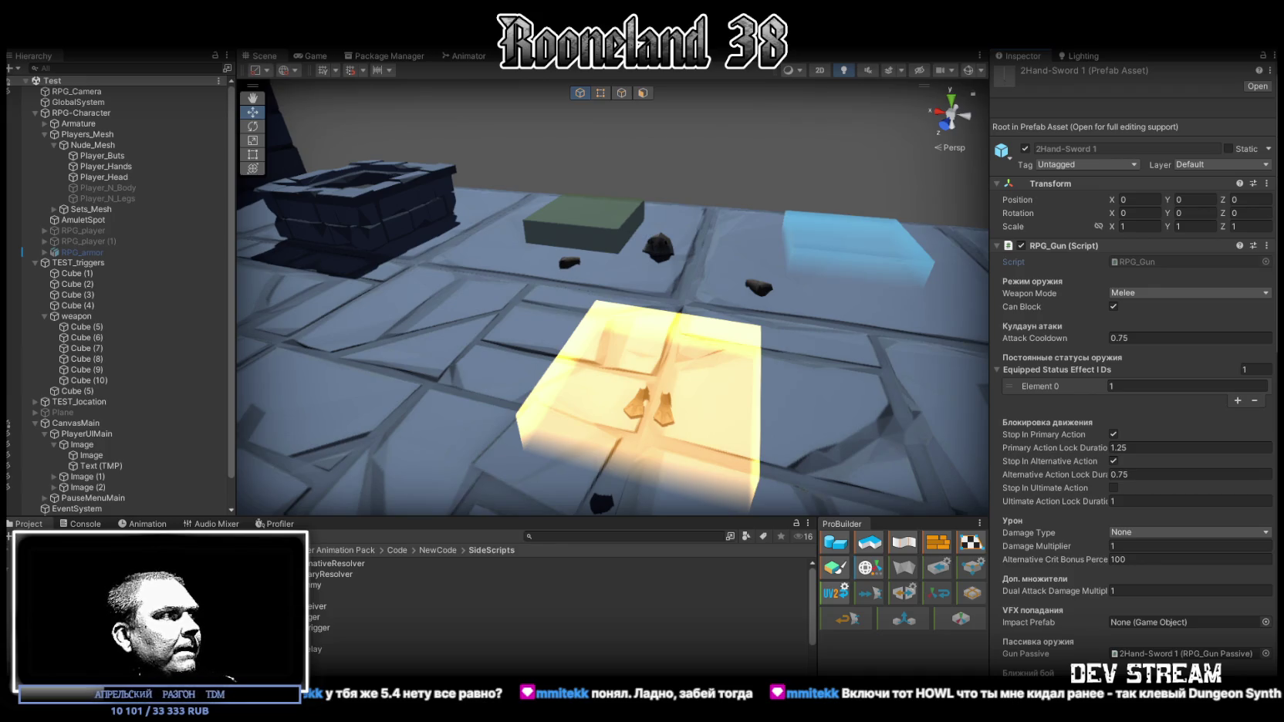
# Edit Sword1's Stamina Restore On Hit value in the Weapon Database asset.
pyautogui.click(347, 627)
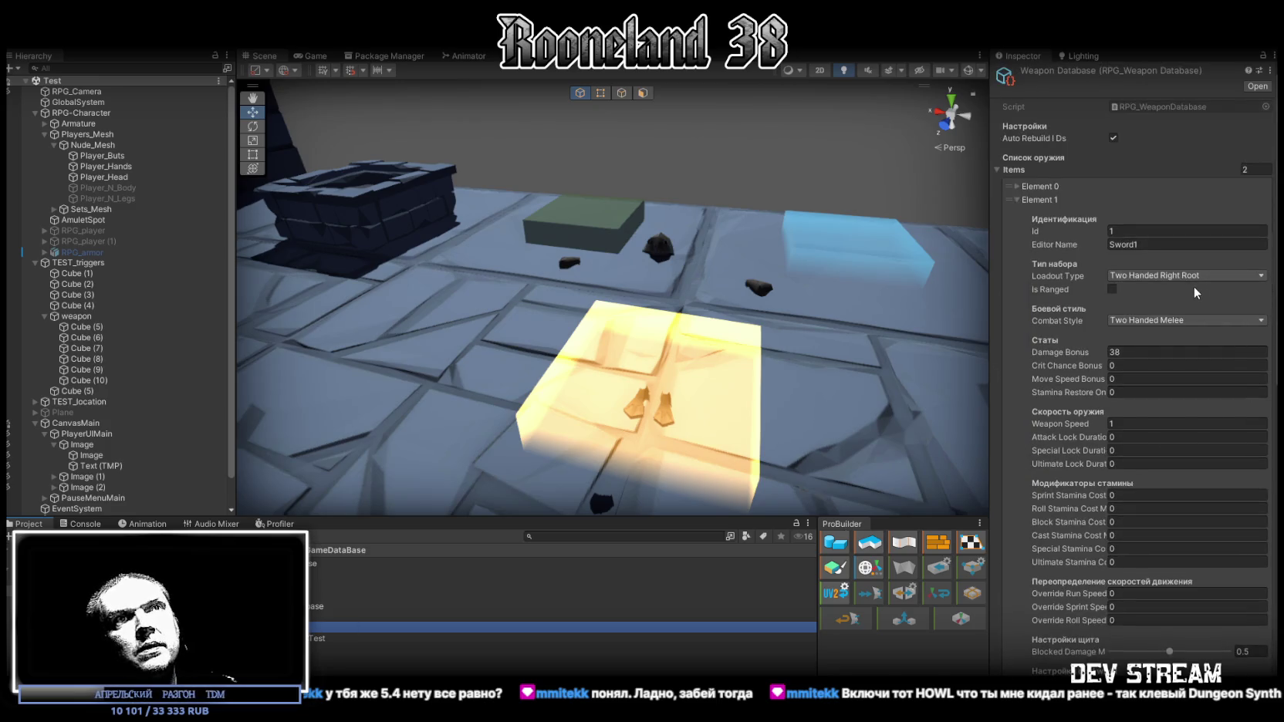
pyautogui.scroll(-5, 1200, 279)
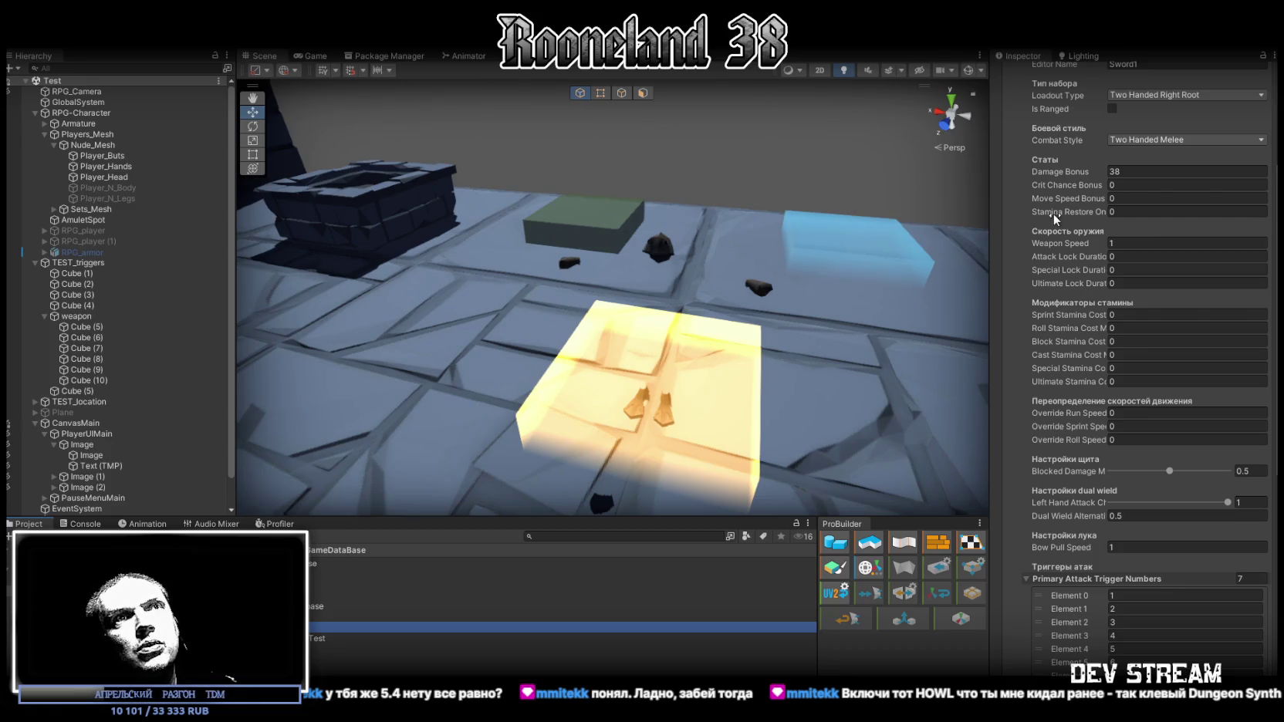
pyautogui.click(1120, 212)
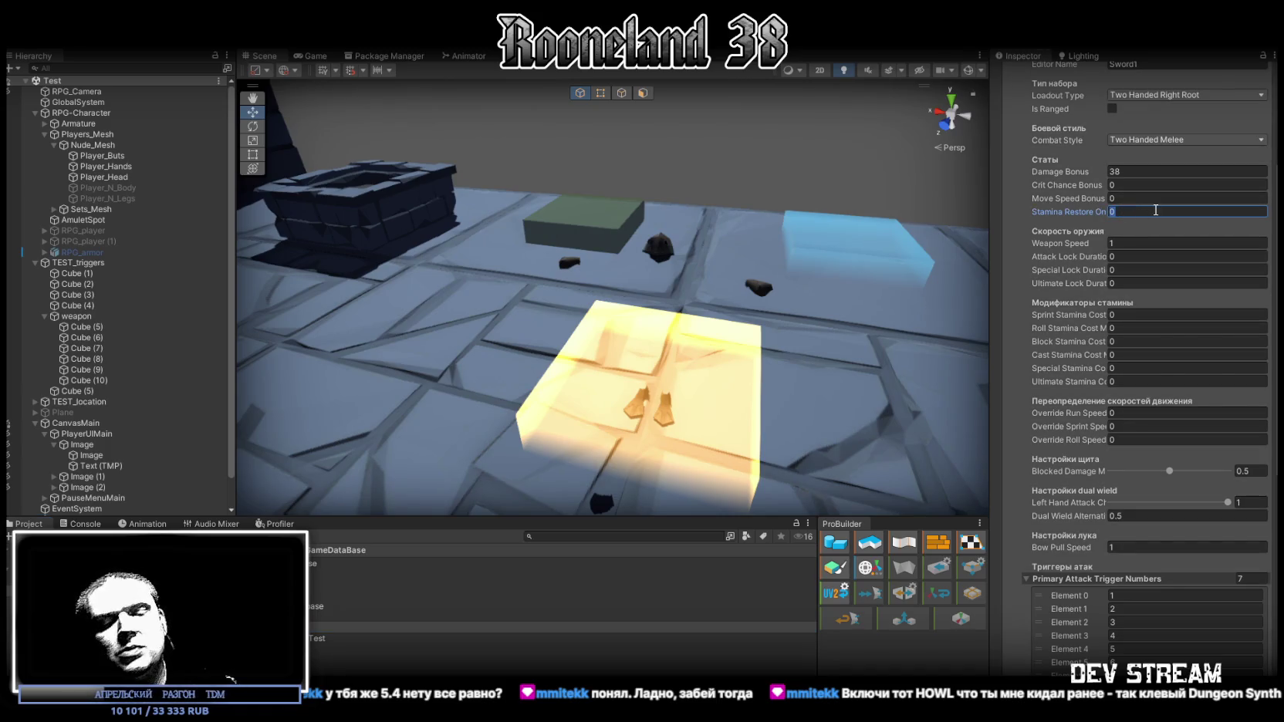
pyautogui.write('100')
pyautogui.moveTo(698, 265); pyautogui.dragTo(274, 285)
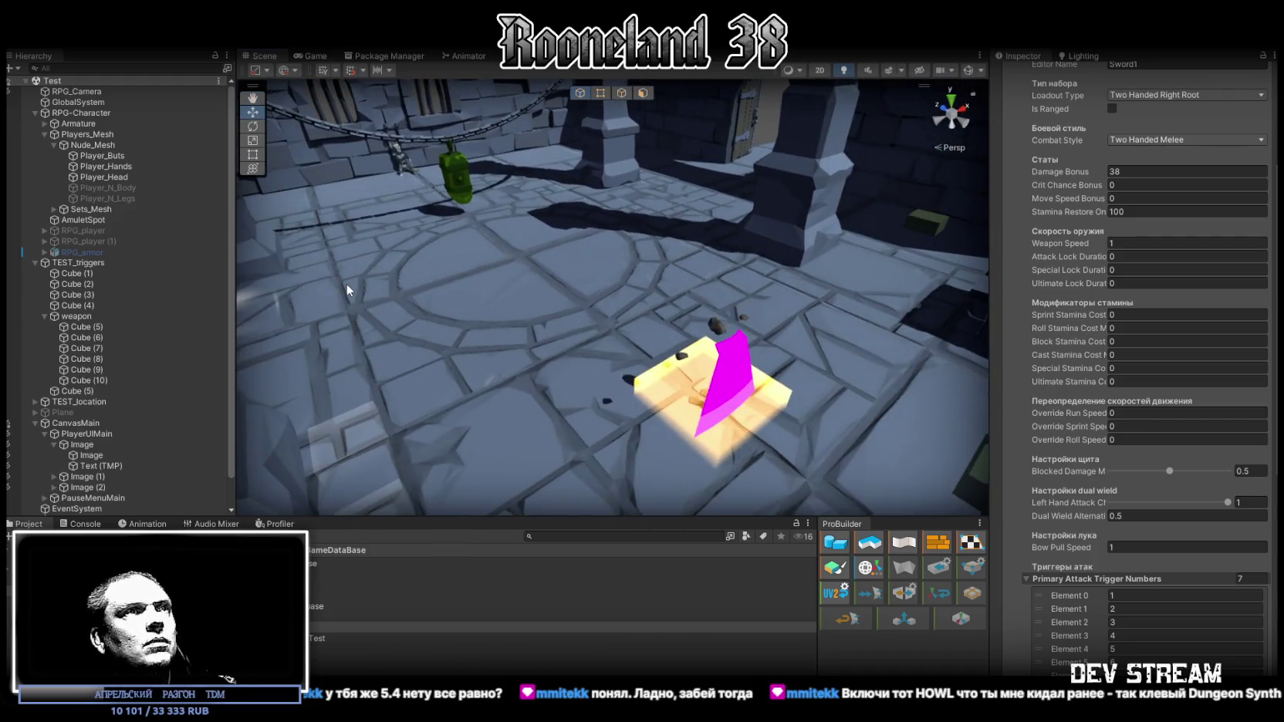
pyautogui.scroll(3, 1146, 114)
pyautogui.scroll(-3, 1188, 427)
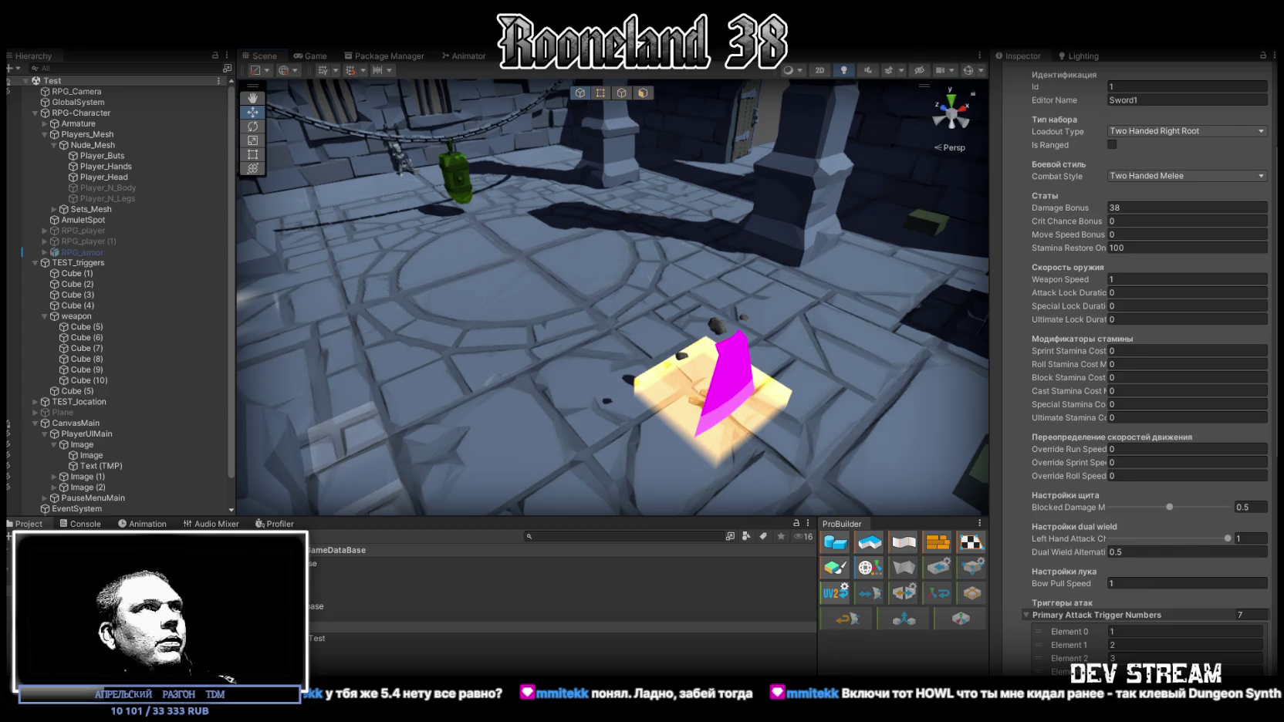
# Select RPG-Character and expand its components one by one, ending on RPG_Combat's stamina and stat values.
pyautogui.click(35, 113)
pyautogui.click(81, 113)
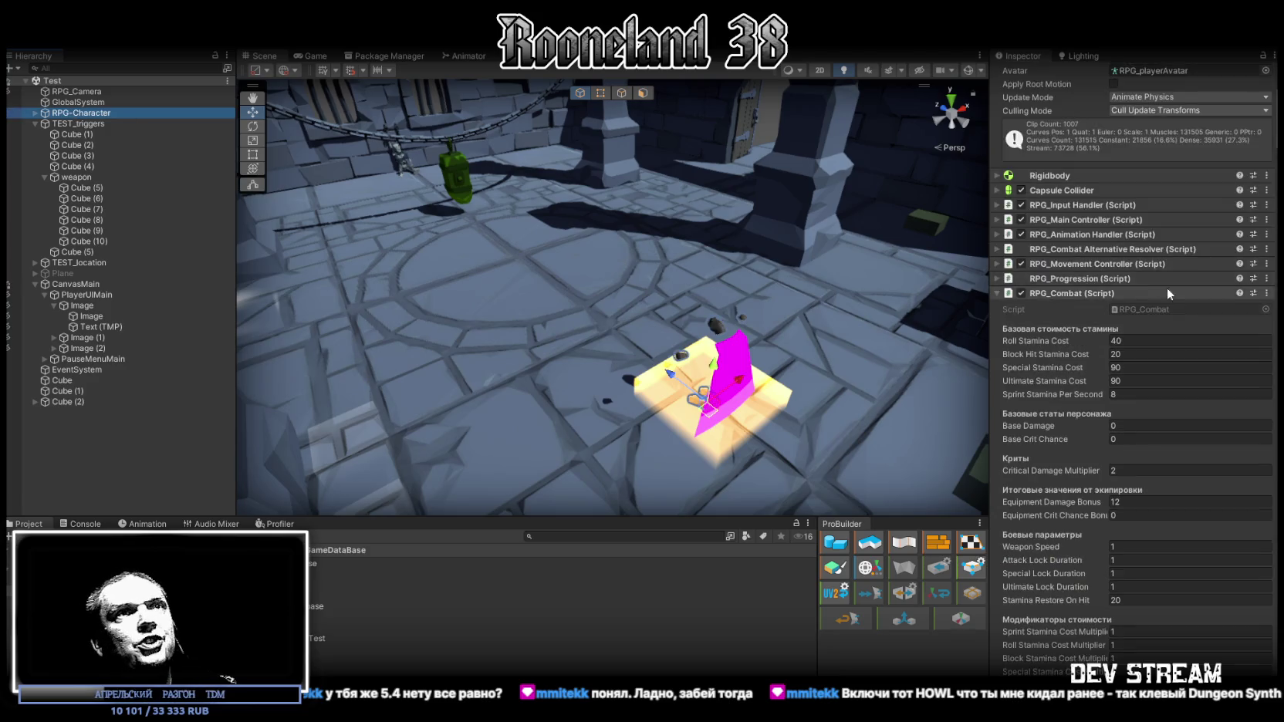
pyautogui.click(998, 332)
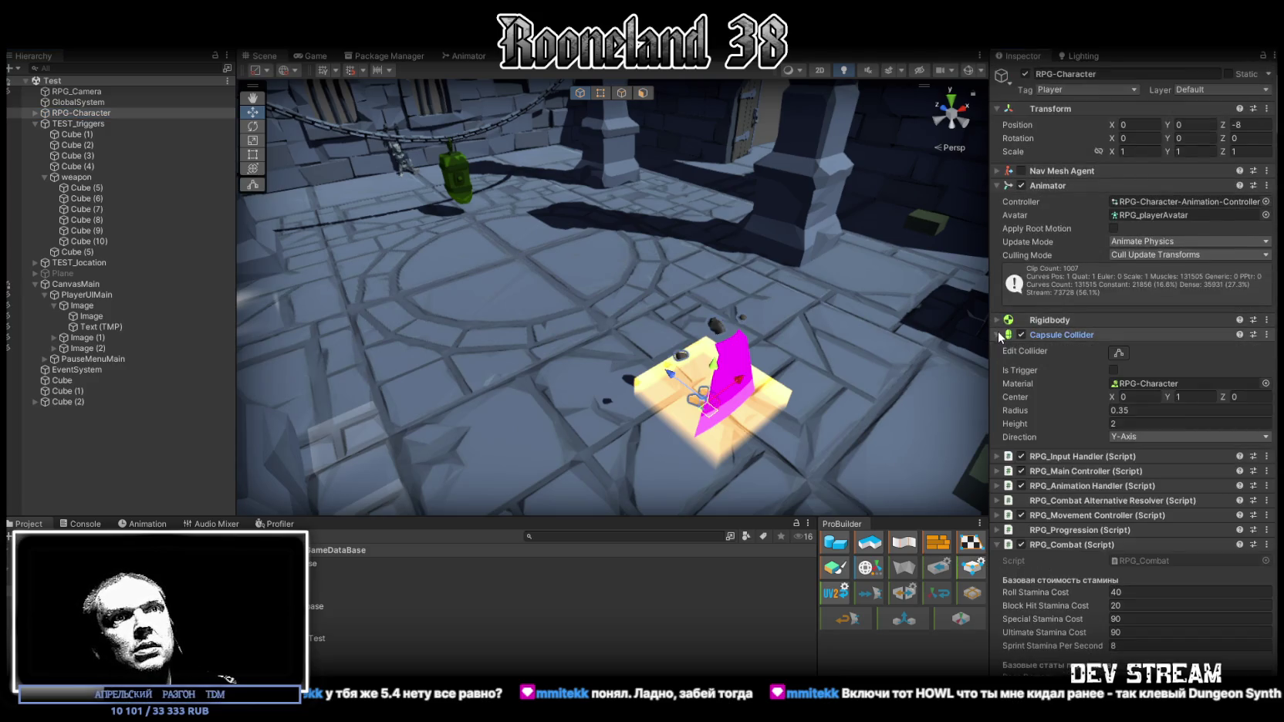
pyautogui.click(998, 332)
pyautogui.click(996, 348)
pyautogui.click(994, 349)
pyautogui.click(995, 364)
pyautogui.click(993, 363)
pyautogui.click(995, 378)
pyautogui.click(995, 378)
pyautogui.click(996, 393)
pyautogui.click(995, 393)
pyautogui.click(996, 407)
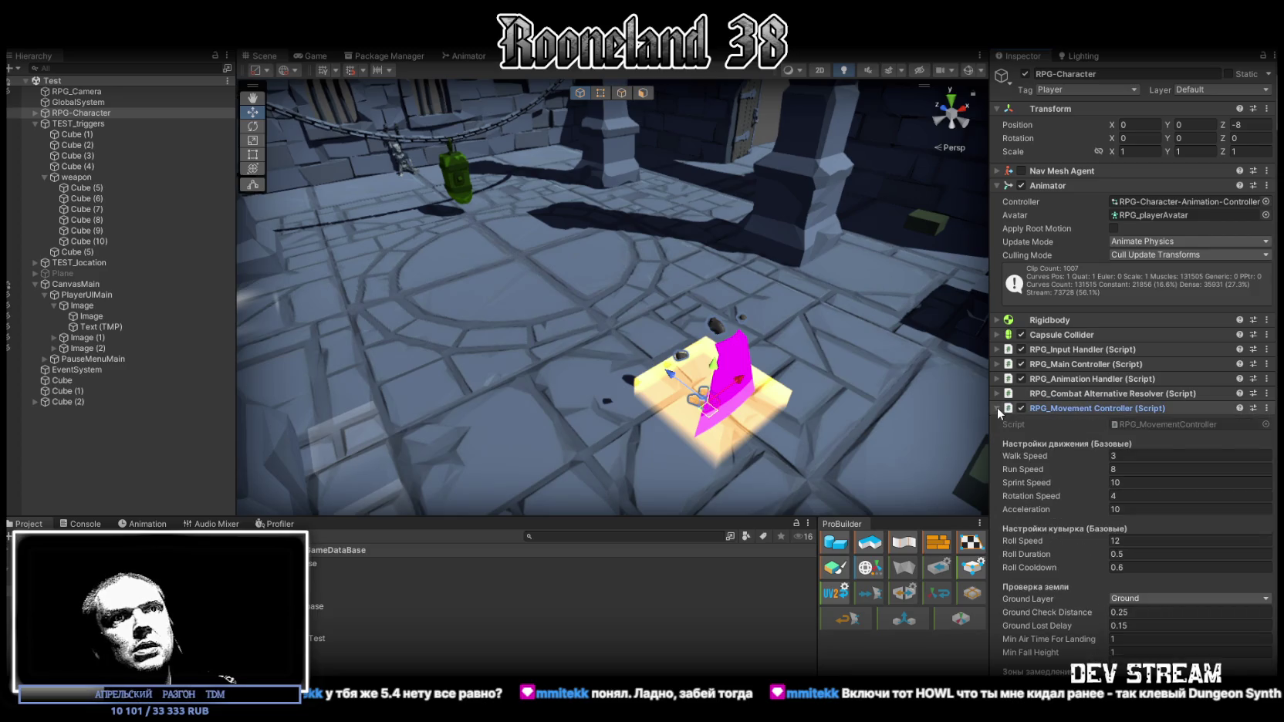
pyautogui.click(997, 407)
pyautogui.click(997, 423)
pyautogui.click(996, 423)
pyautogui.click(997, 437)
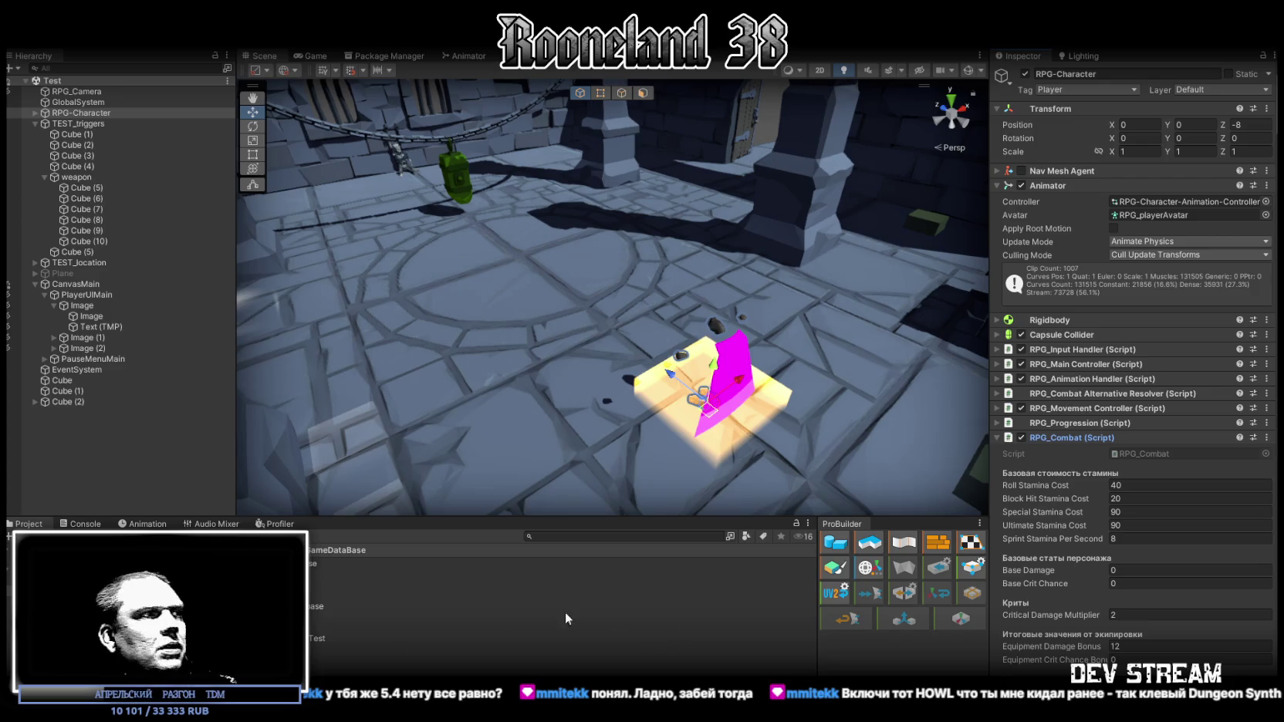
pyautogui.click(374, 639)
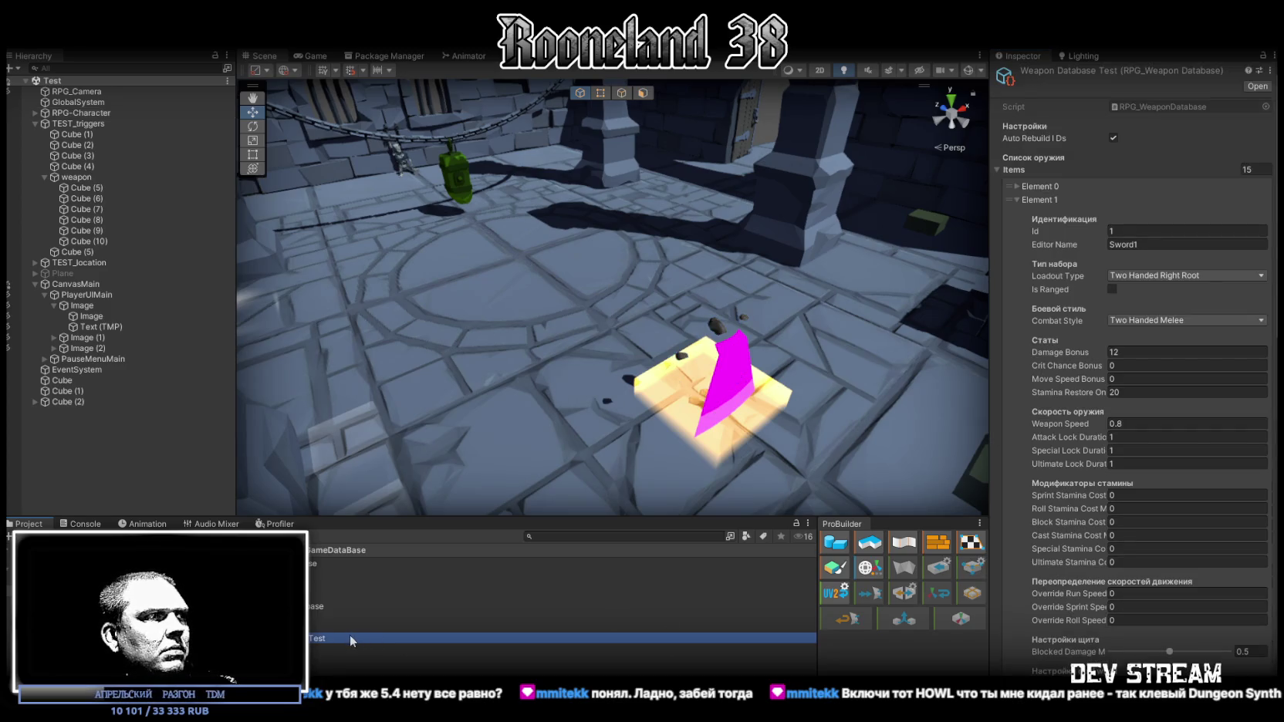
# Delete the original Weapon Database asset and rename the Test database to Weapon Database.
pyautogui.click(350, 626)
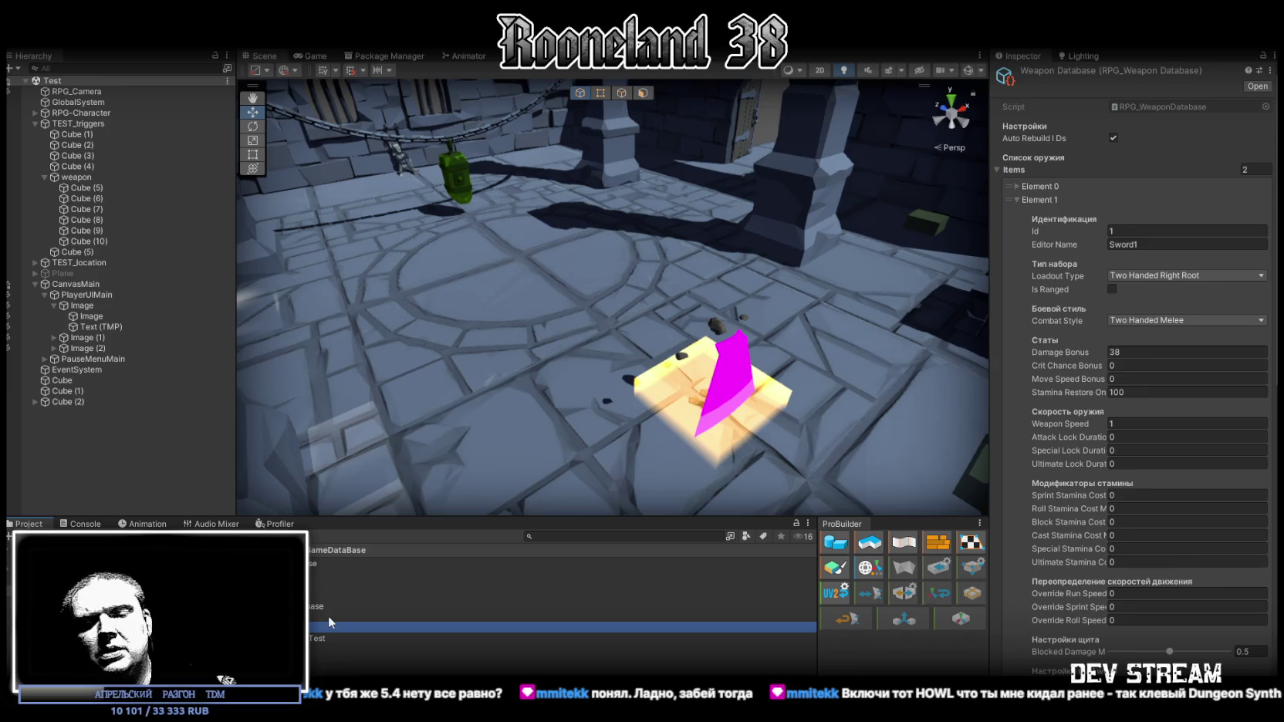
pyautogui.press('Delete')
pyautogui.click(675, 395)
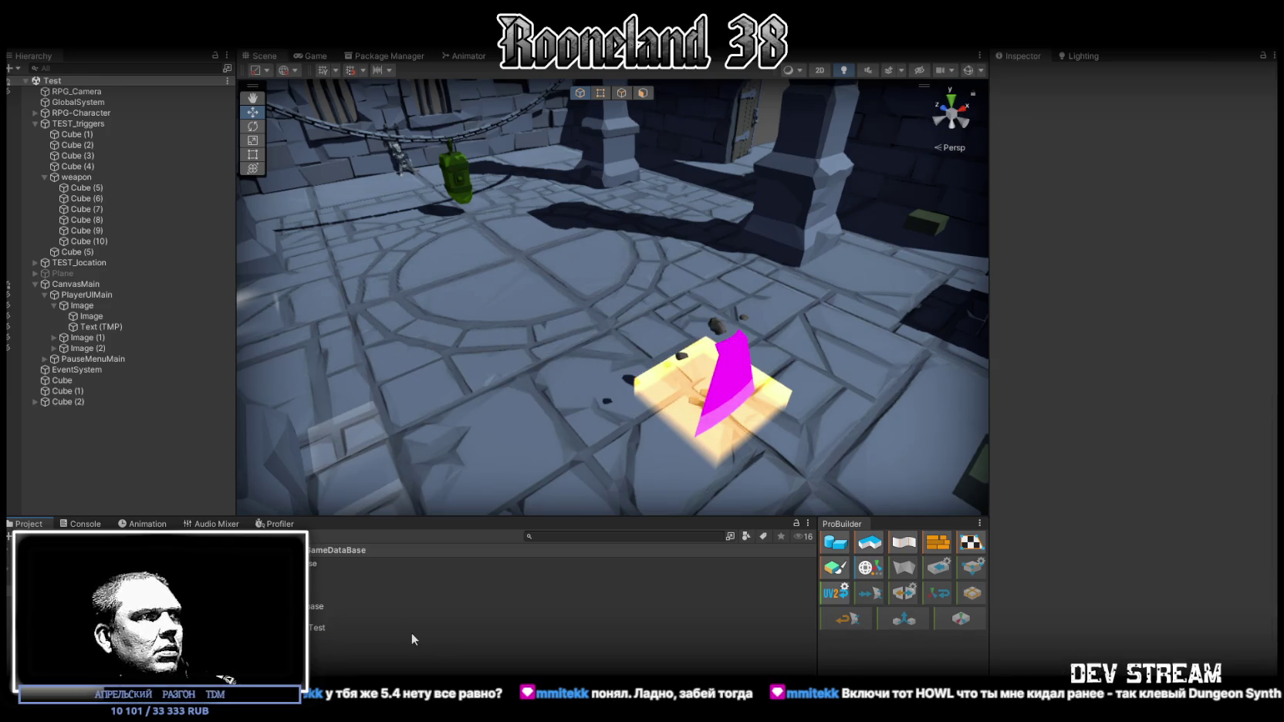
pyautogui.click(319, 627)
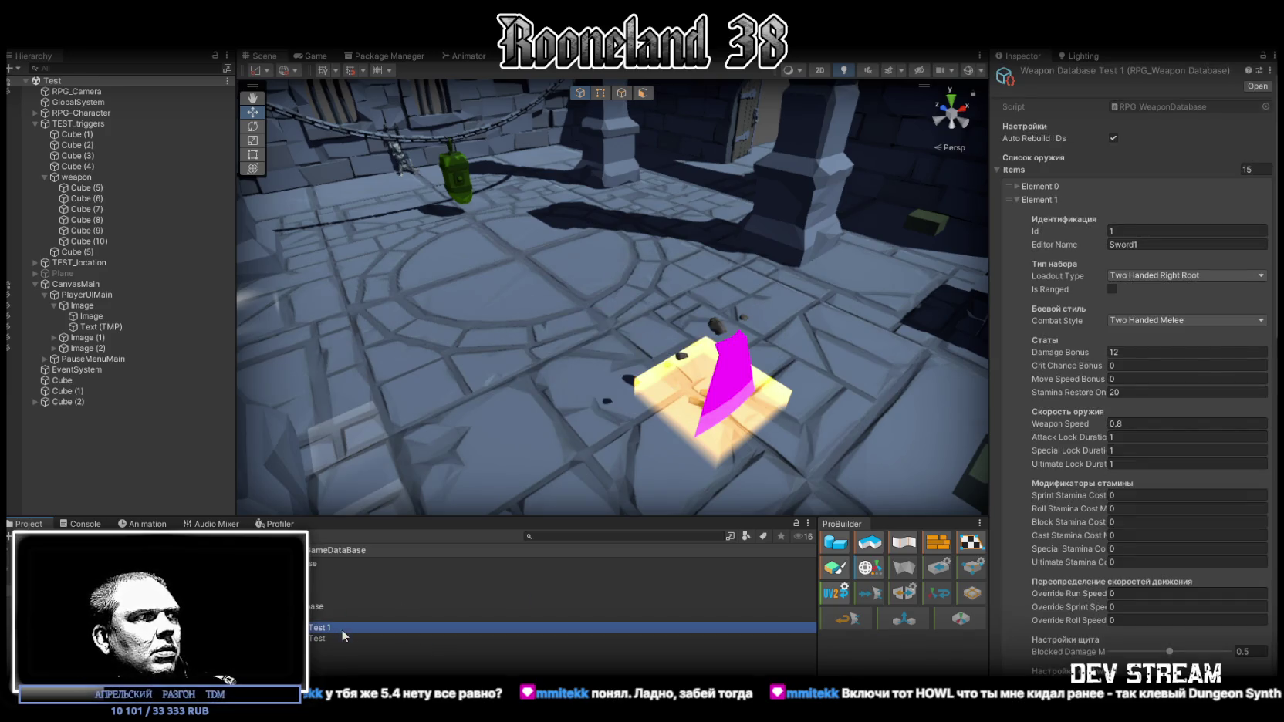
pyautogui.click(329, 629)
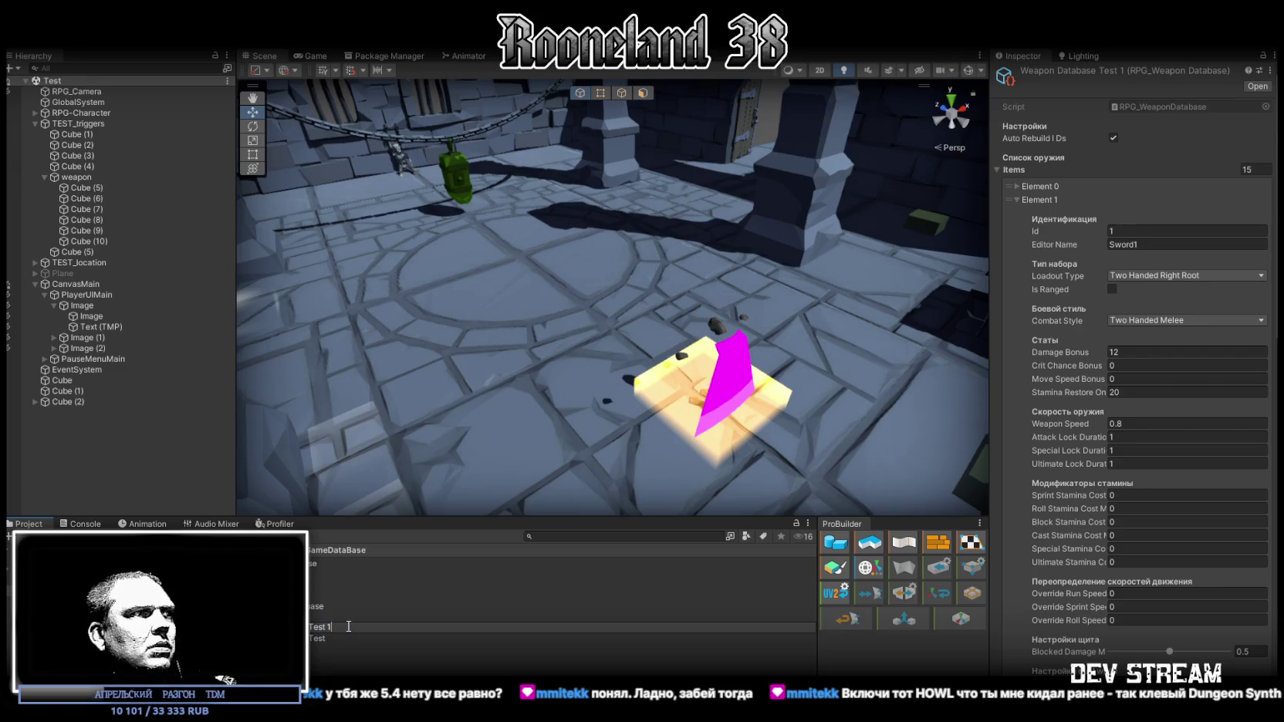
pyautogui.press('Return')
pyautogui.click(325, 638)
pyautogui.click(336, 639)
pyautogui.press('Return')
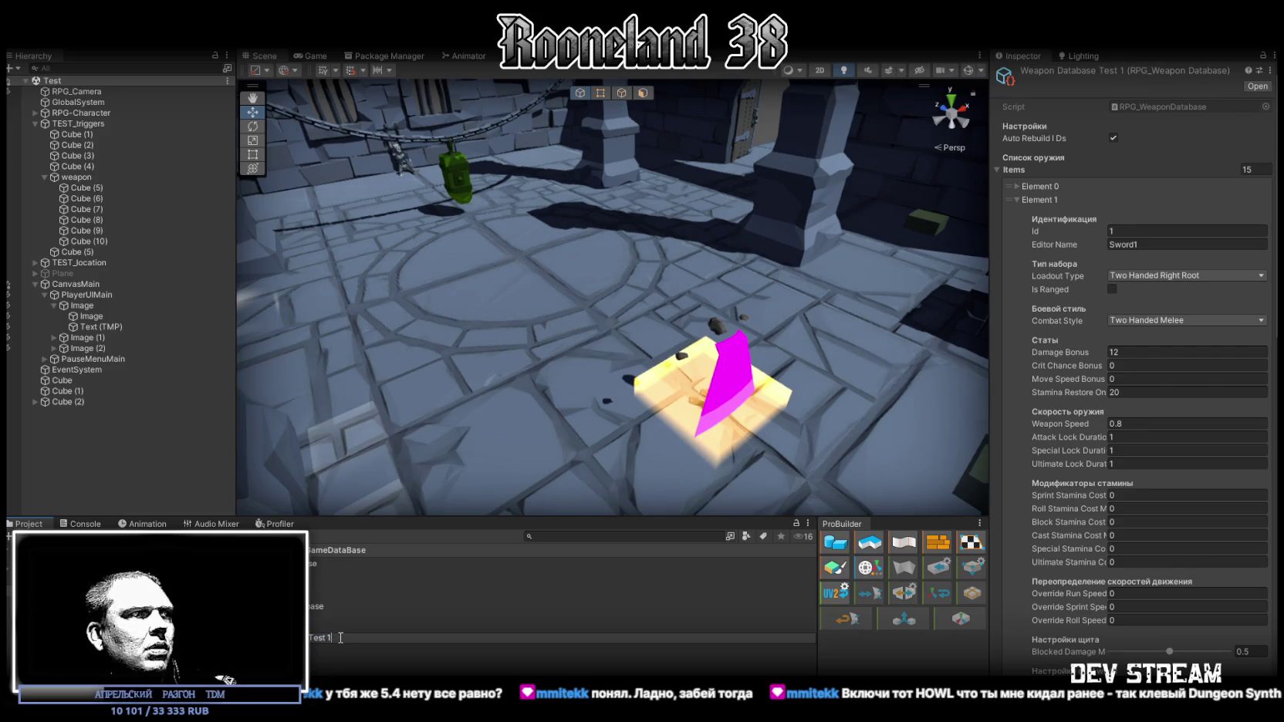
pyautogui.press('Return')
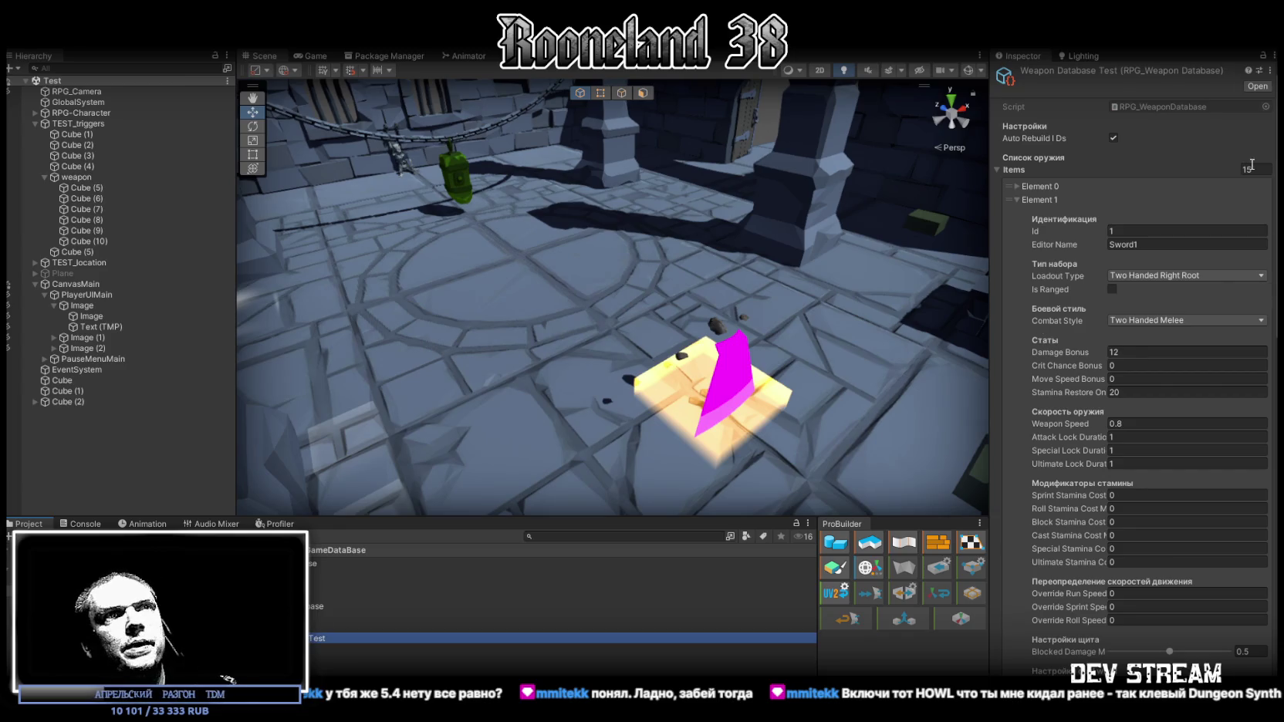
pyautogui.click(1017, 199)
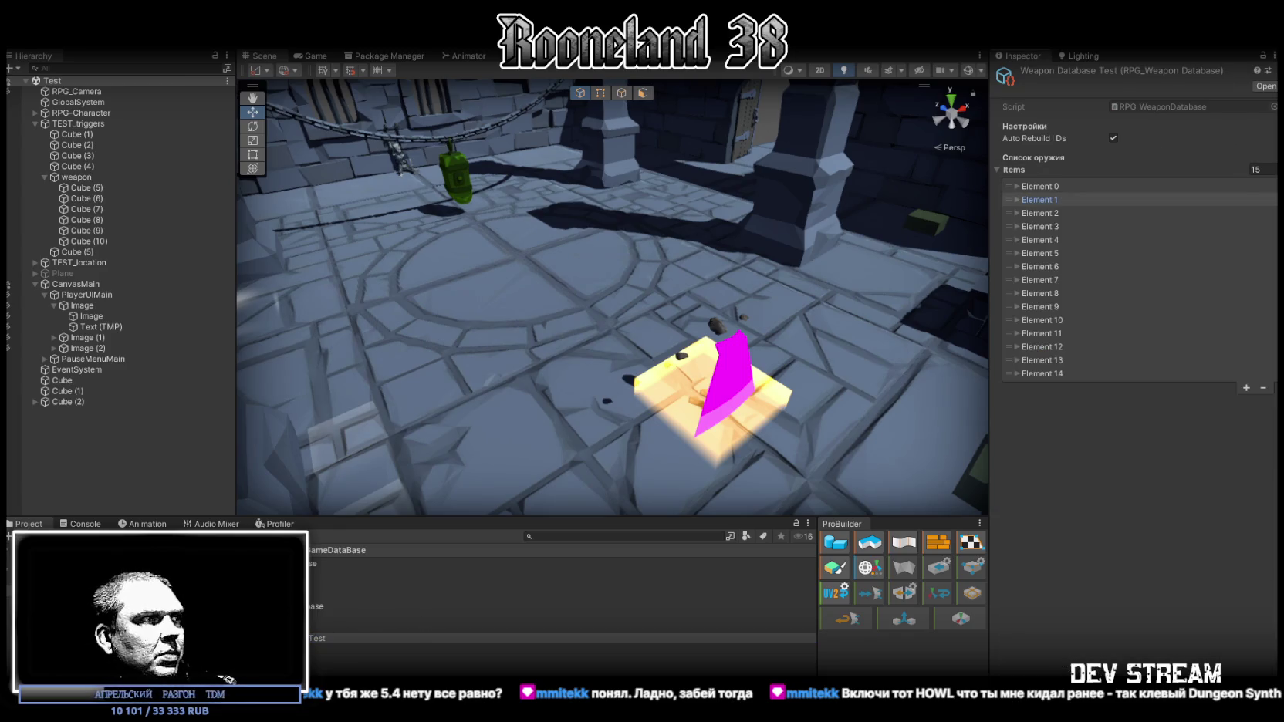
pyautogui.press('Return')
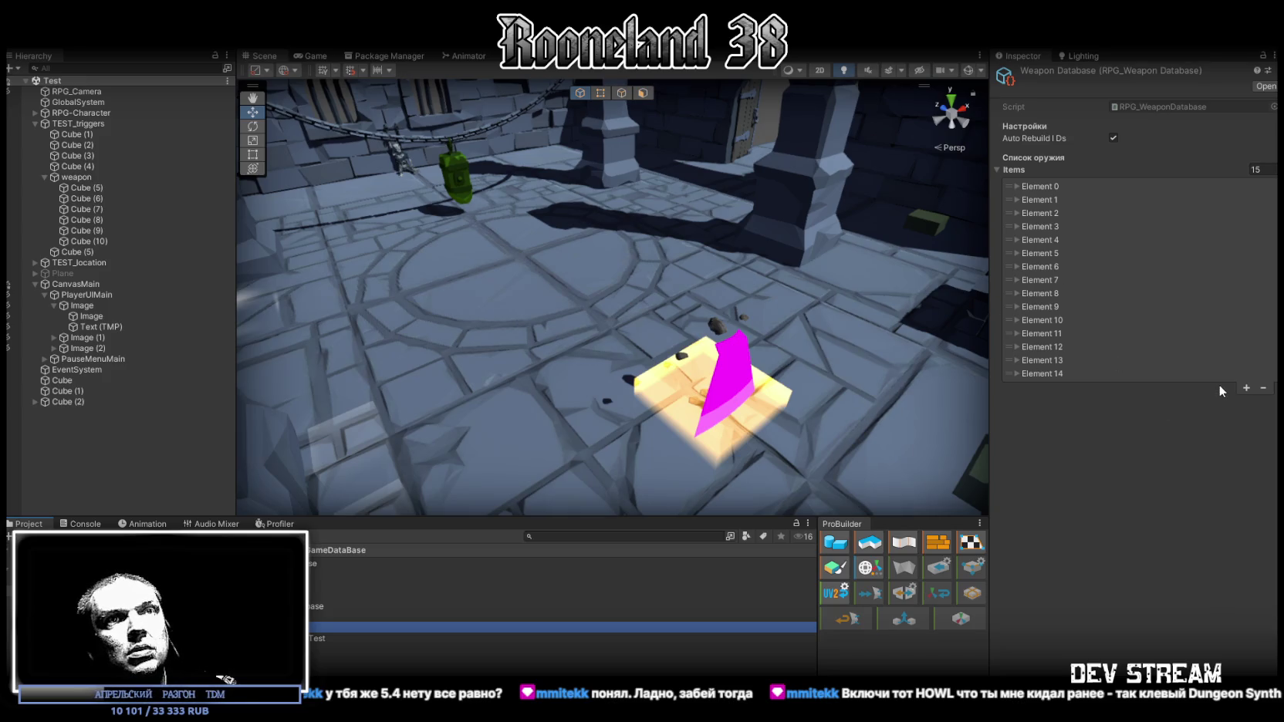
# Remove weapon entries until only 2 items remain, then expand Element 1.
pyautogui.click(1219, 373)
pyautogui.scroll(-10, 1228, 380)
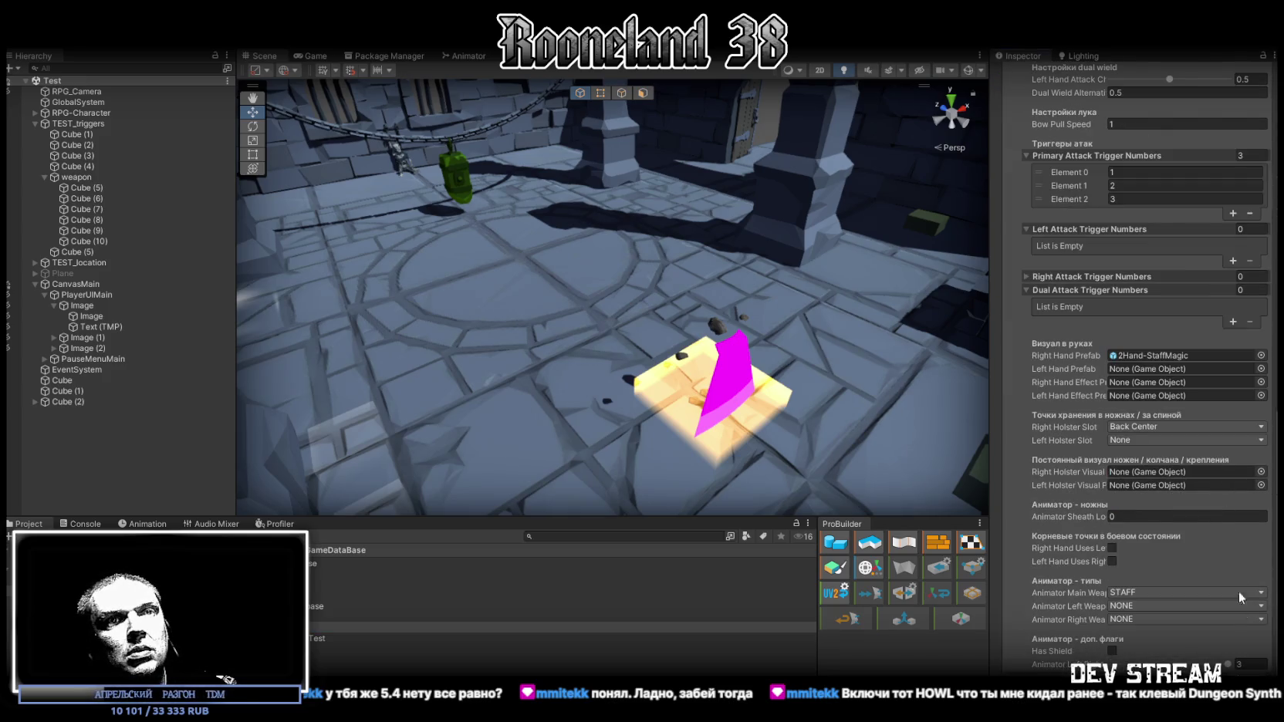
pyautogui.hotkey('ctrl', 'z')
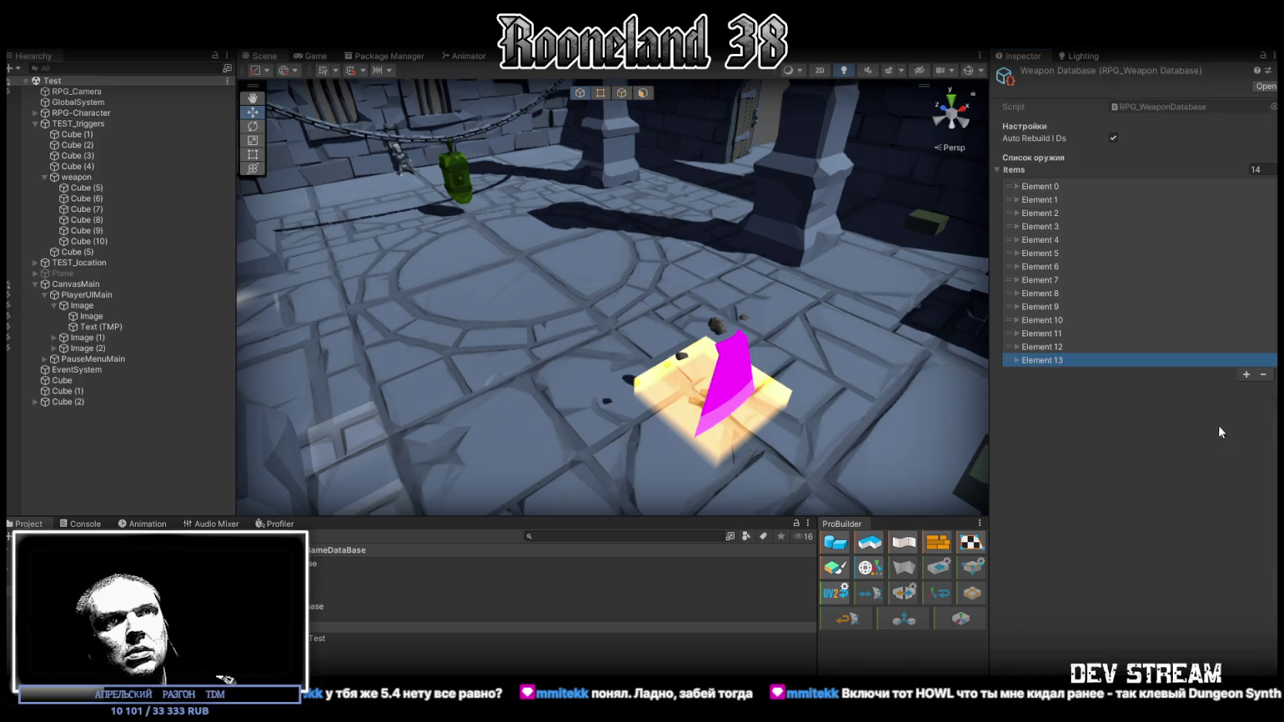
pyautogui.click(1263, 377)
pyautogui.click(1265, 364)
pyautogui.click(1265, 350)
pyautogui.click(1265, 338)
pyautogui.click(1264, 323)
pyautogui.click(1264, 310)
pyautogui.click(1264, 297)
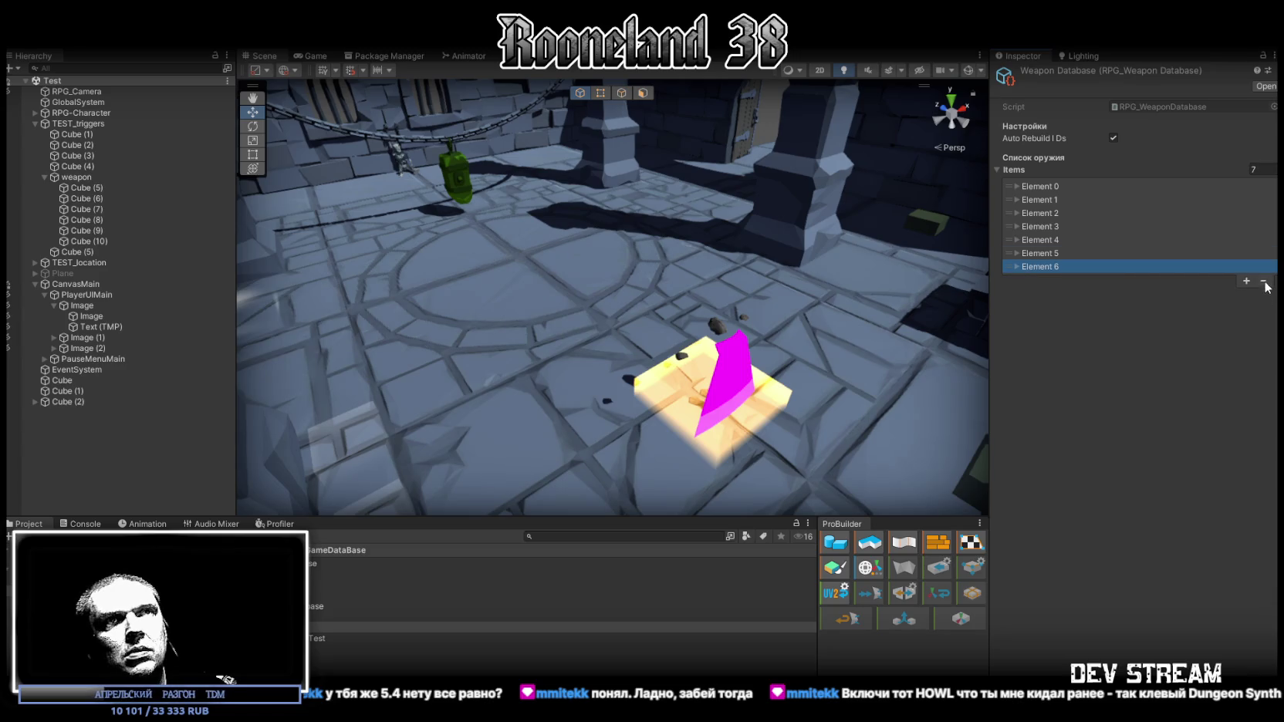
pyautogui.click(1264, 282)
pyautogui.click(1264, 269)
pyautogui.click(1265, 256)
pyautogui.click(1264, 243)
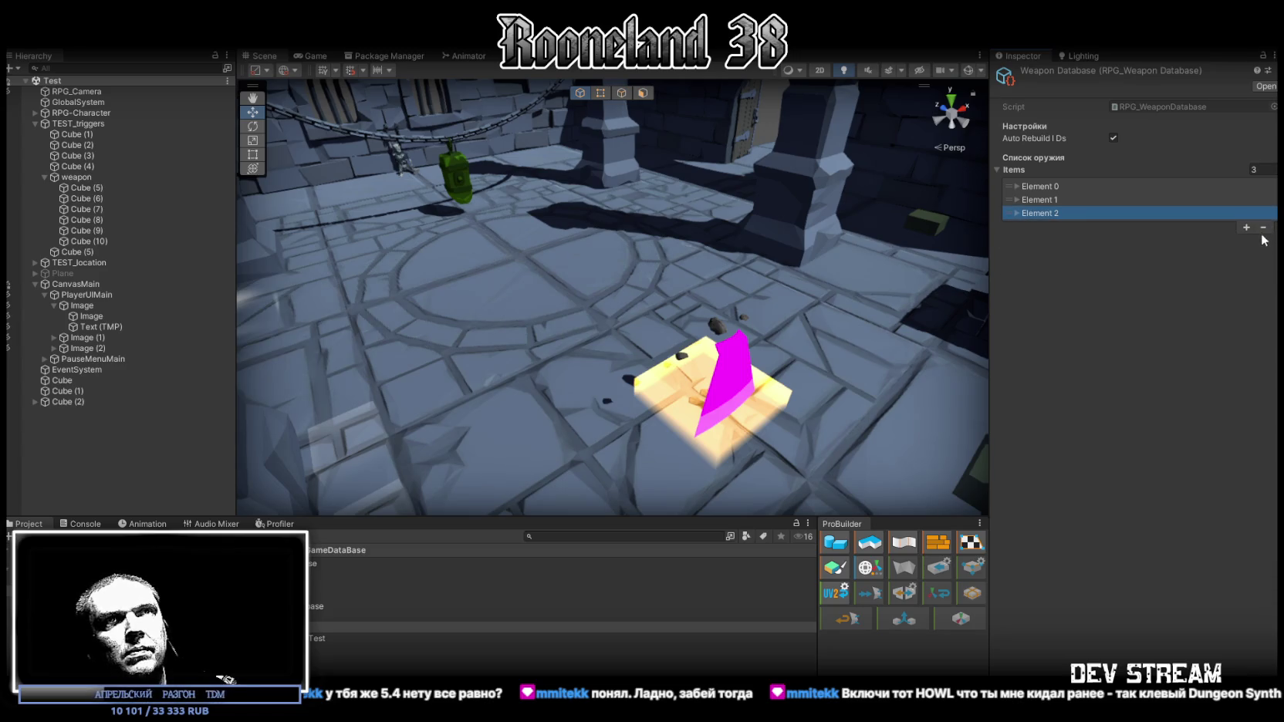
pyautogui.click(1262, 230)
pyautogui.click(1017, 199)
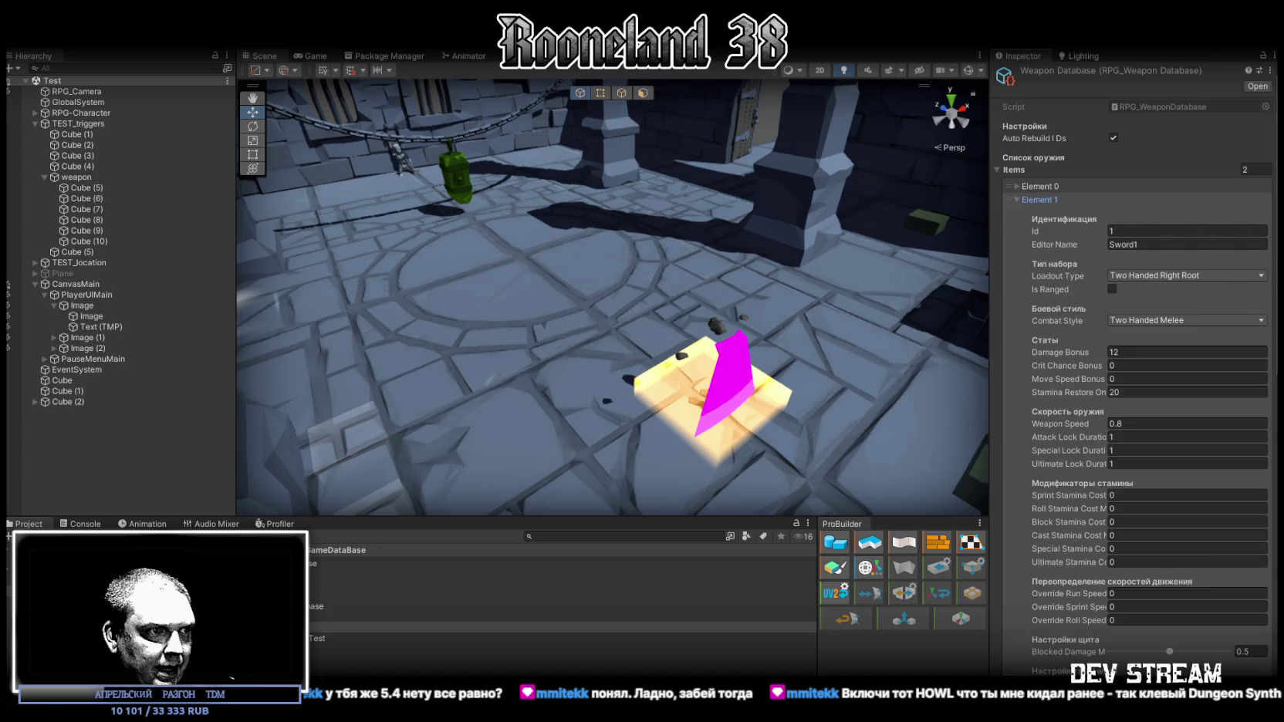
# Name Element 1 Арталинор, set damage and stamina restore to 38, adjust speed, and use seven attack triggers.
pyautogui.click(1159, 246)
pyautogui.write('38')
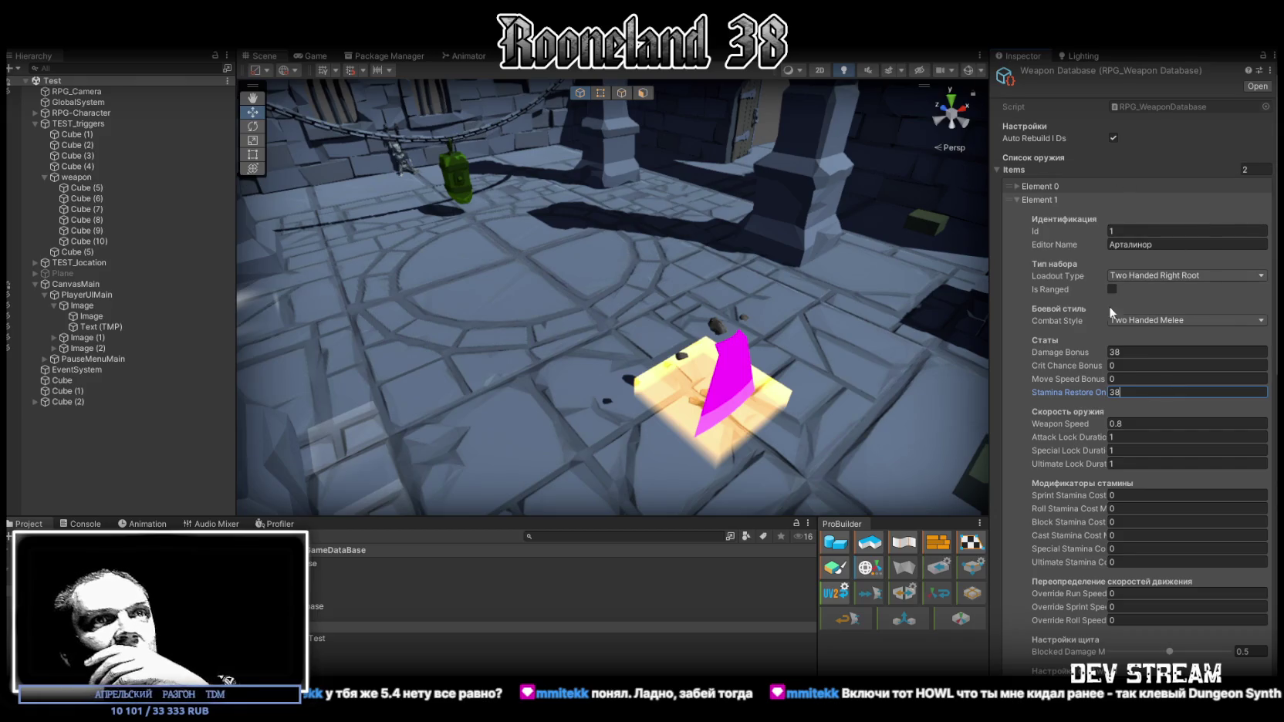
pyautogui.write('1')
pyautogui.click(1139, 435)
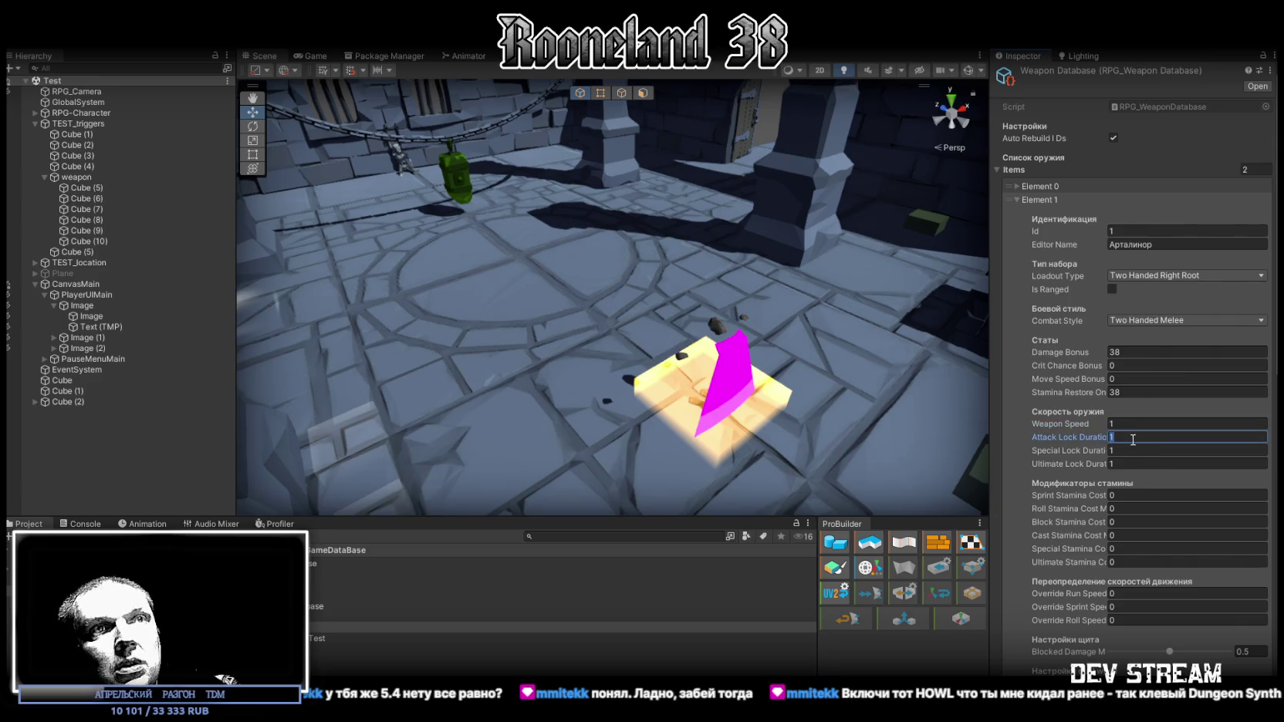
pyautogui.write('0')
pyautogui.scroll(-3, 1149, 455)
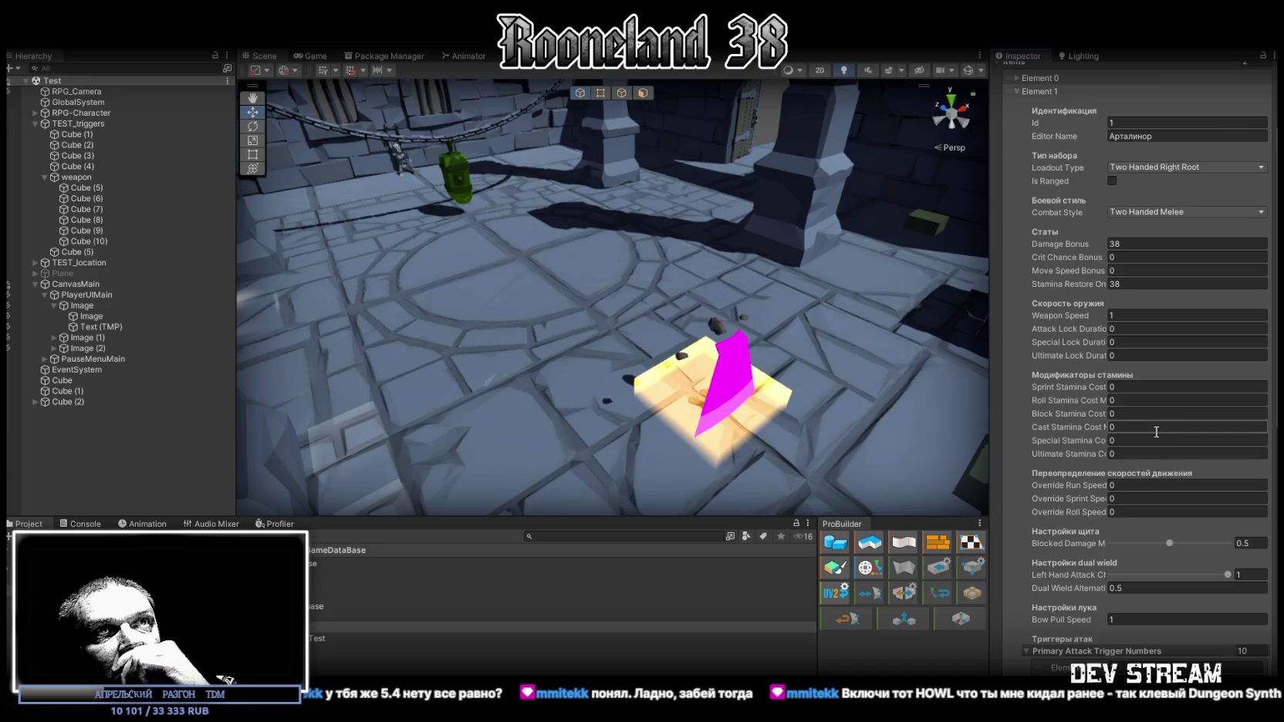
pyautogui.scroll(-1, 1156, 432)
pyautogui.scroll(-5, 1155, 436)
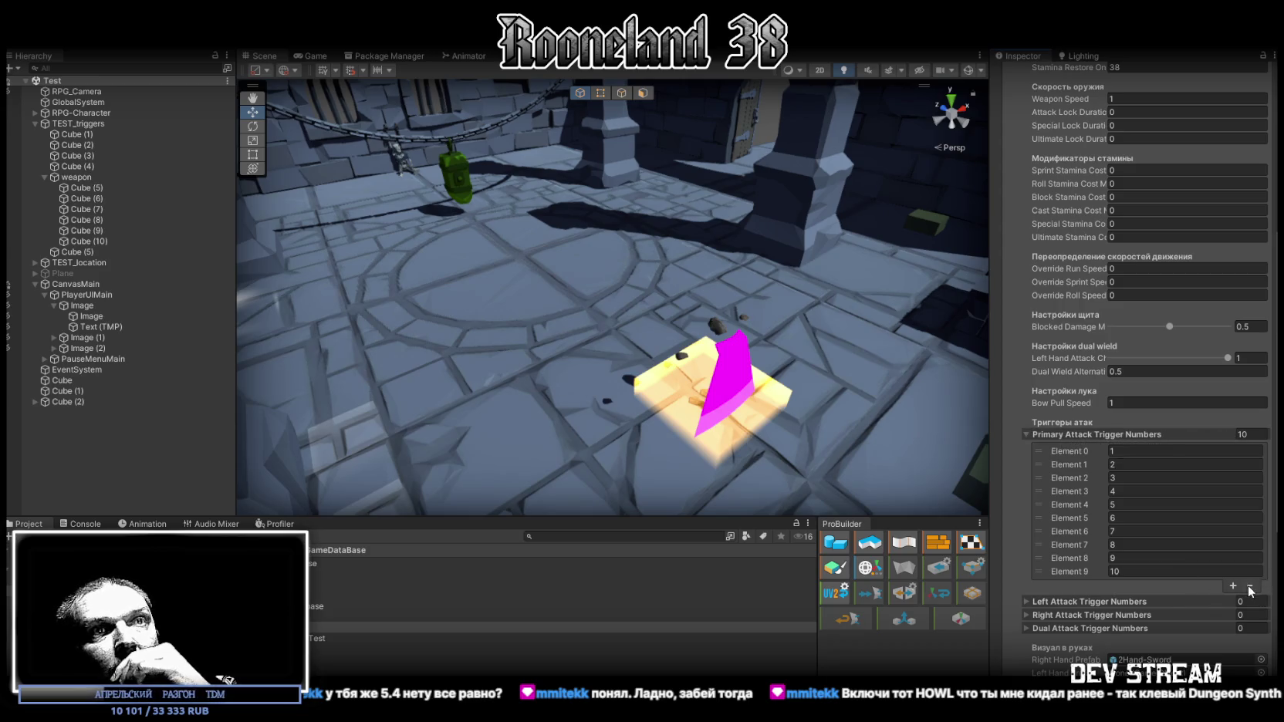
pyautogui.click(1250, 434)
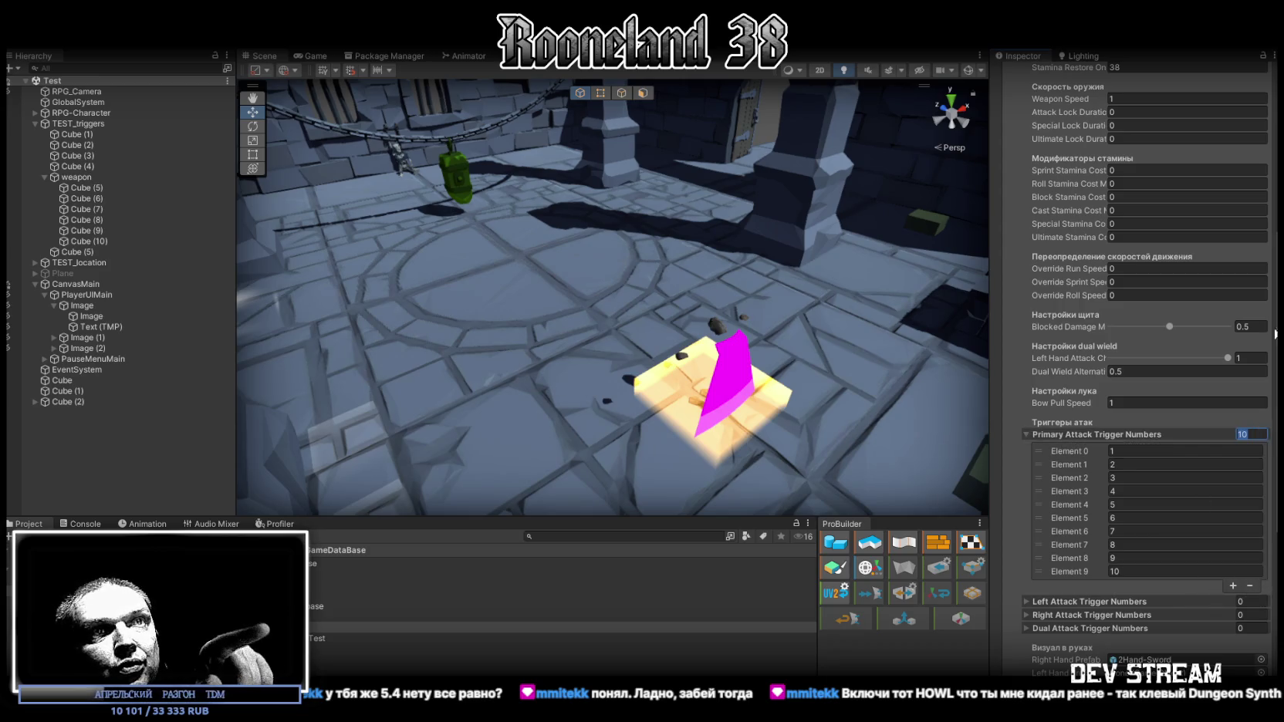
pyautogui.write('7')
pyautogui.press('Return')
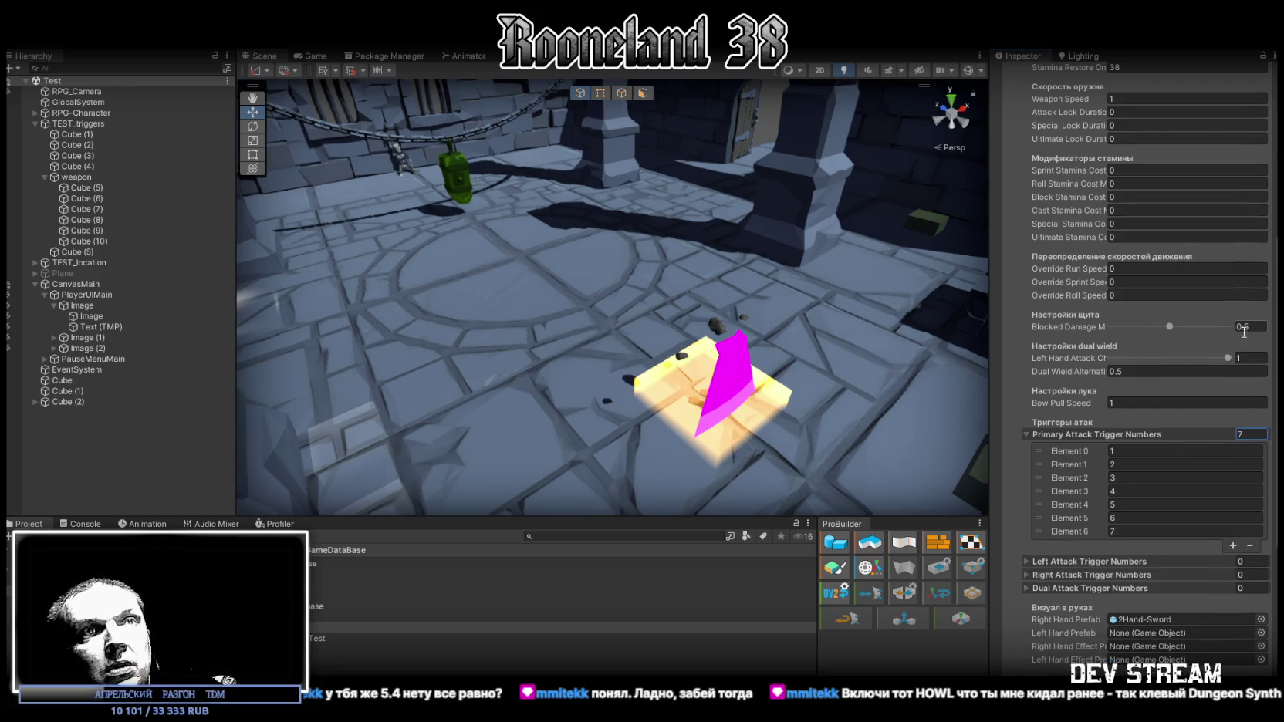
pyautogui.scroll(-7, 1111, 463)
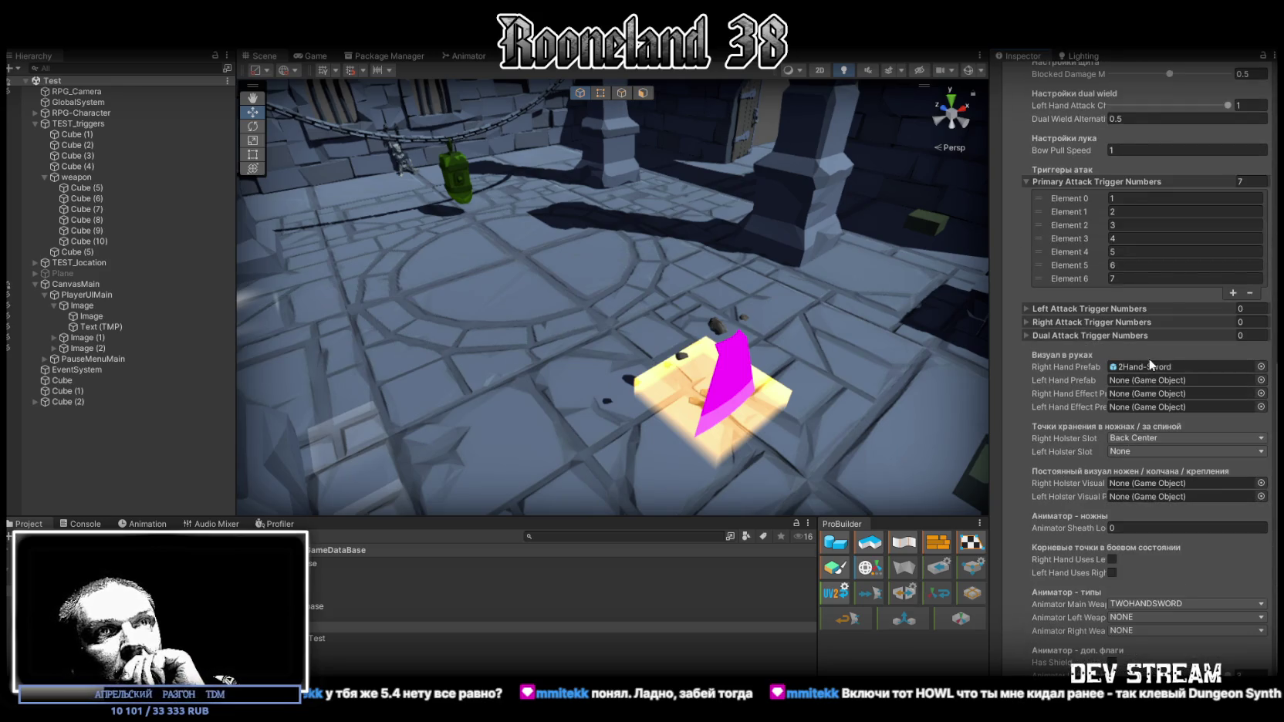
# Assign 2Hand-Sword 1 from the WeaponRdy folder as Element 1's Right Hand Prefab.
pyautogui.click(1130, 365)
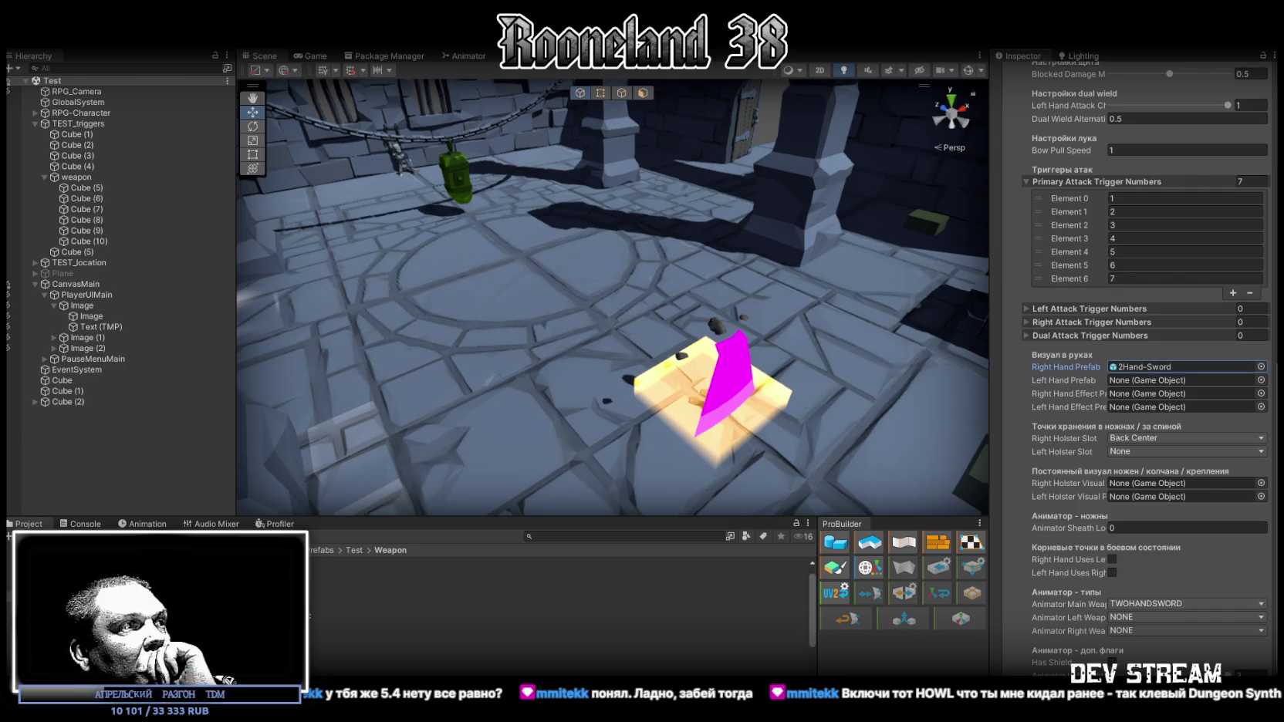
pyautogui.click(77, 605)
pyautogui.moveTo(277, 587)
pyautogui.mouseDown()
pyautogui.moveTo(1177, 410)
pyautogui.moveTo(1170, 364)
pyautogui.mouseUp()
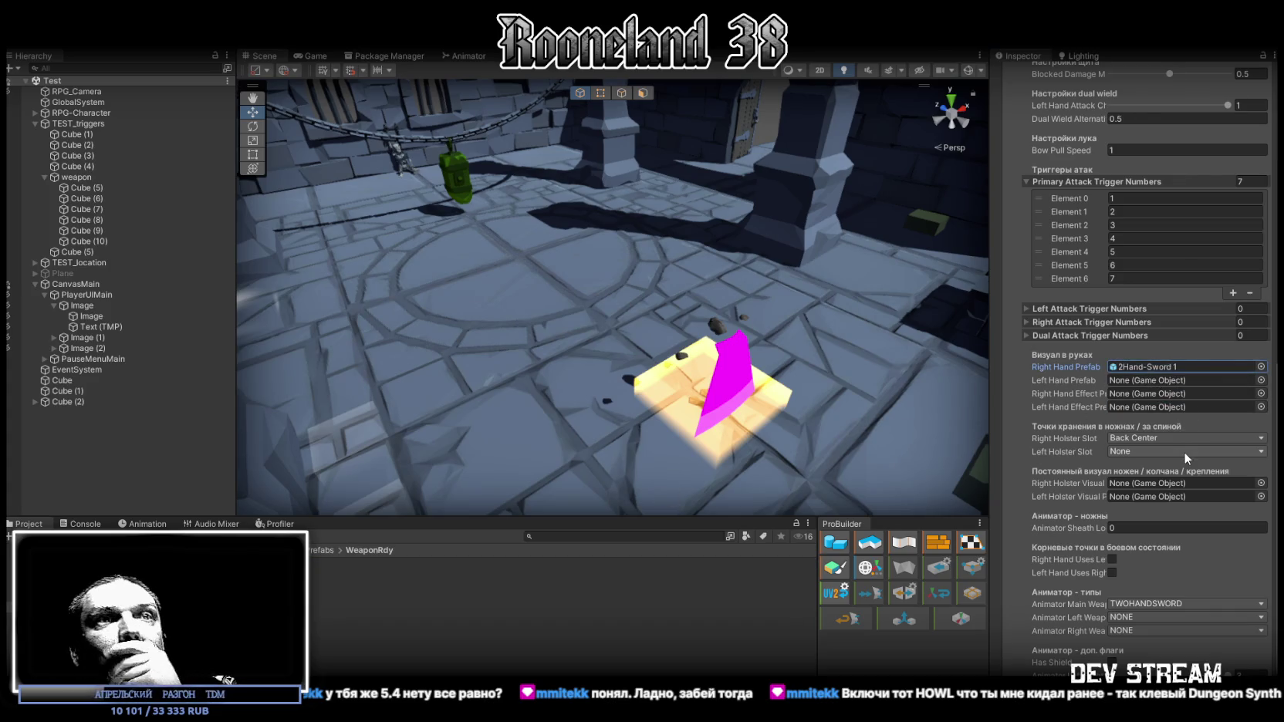
pyautogui.scroll(-1, 1184, 450)
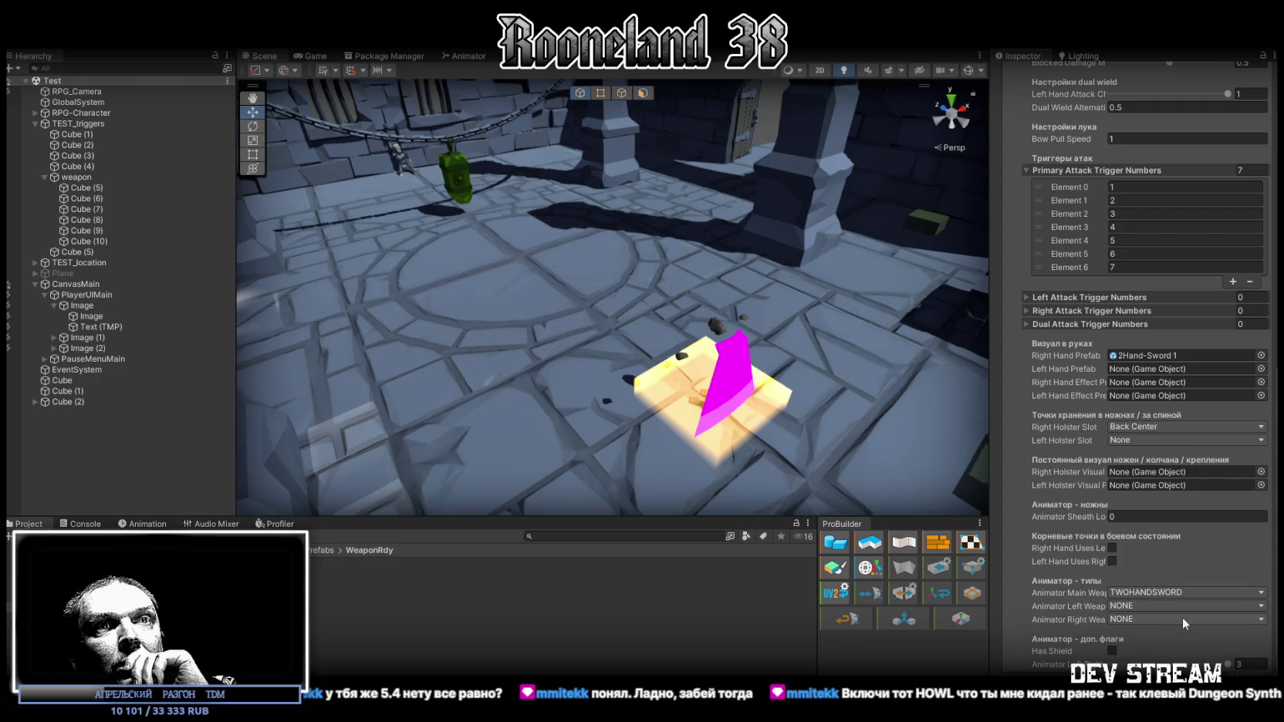
pyautogui.scroll(15, 1203, 462)
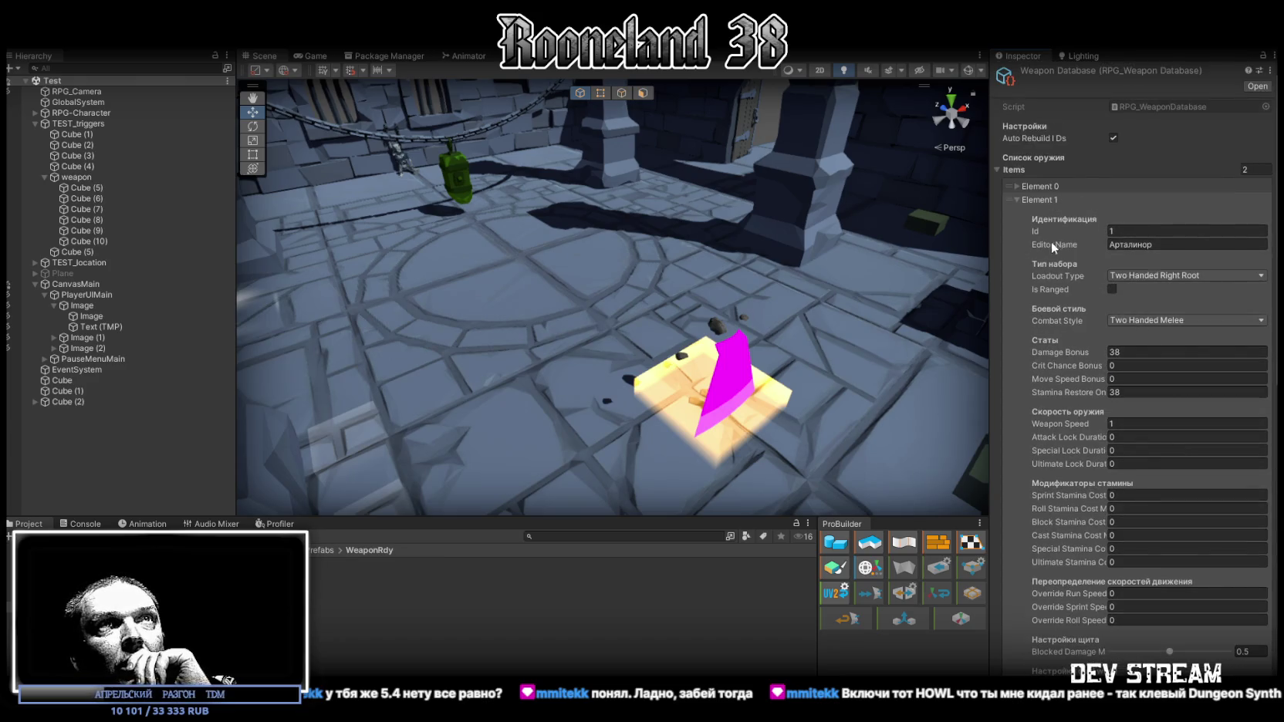
pyautogui.click(1015, 200)
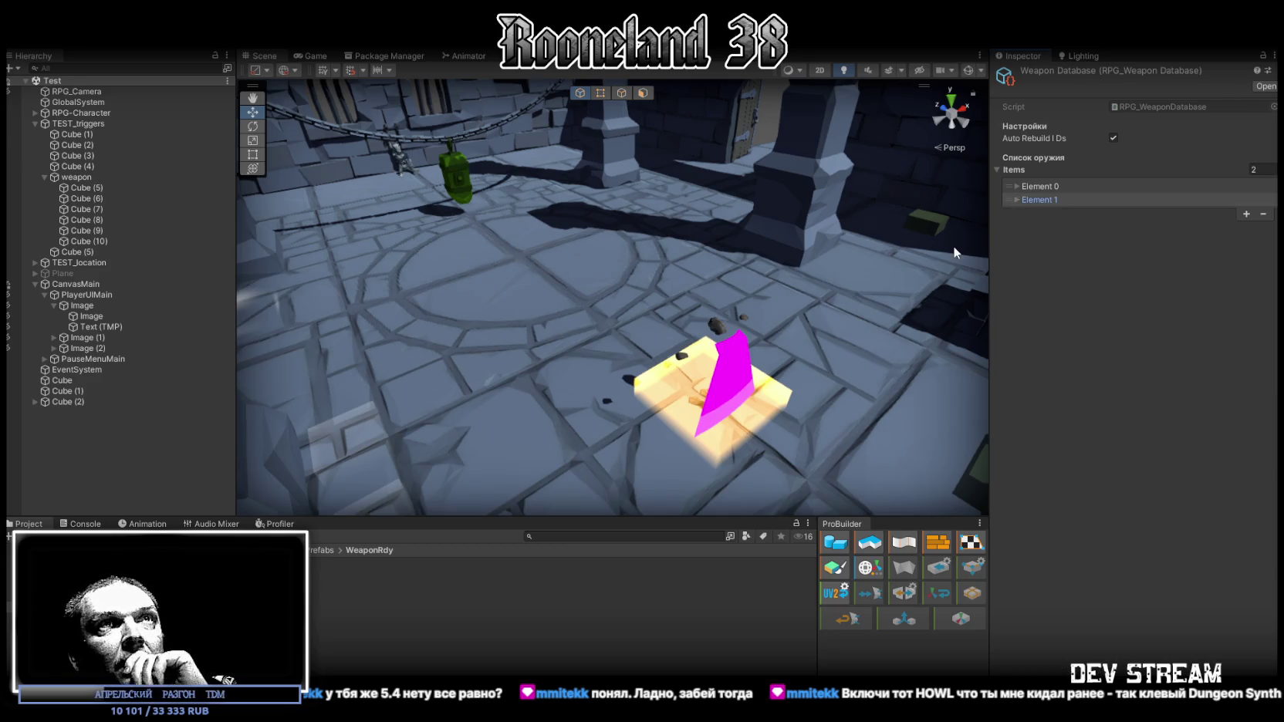
# Delete the three trigger cubes Cube (8), Cube (9) and Cube (10).
pyautogui.moveTo(698, 248); pyautogui.dragTo(675, 298)
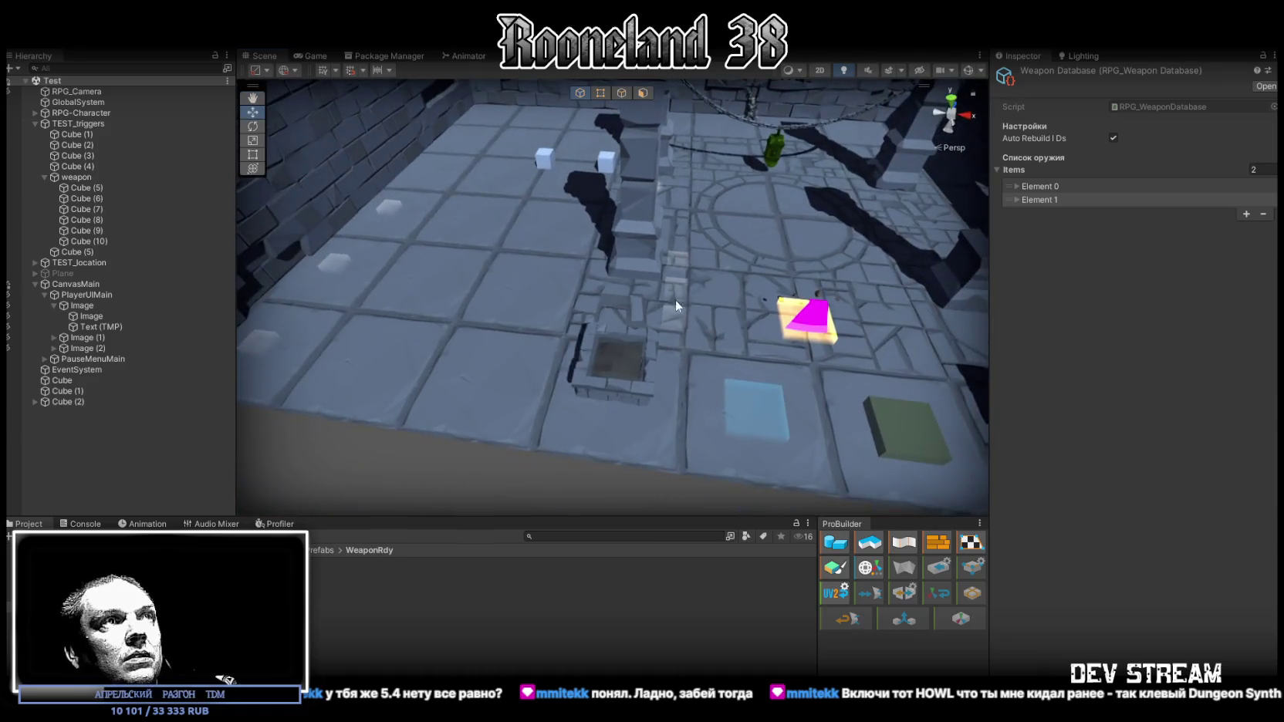
pyautogui.click(682, 324)
pyautogui.keyDown('shift'); pyautogui.click(98, 220); pyautogui.keyUp('shift')
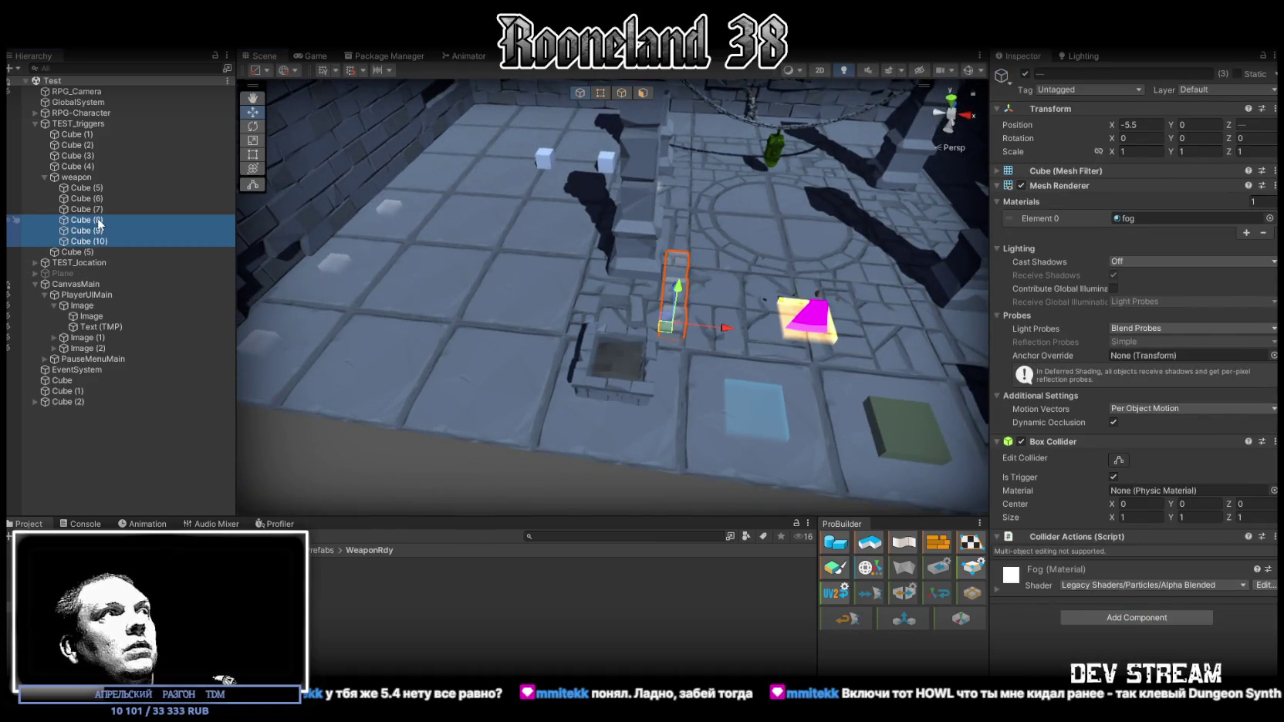
pyautogui.press('Delete')
# Select the water cube Cube (1) beside the floor pit.
pyautogui.click(266, 343)
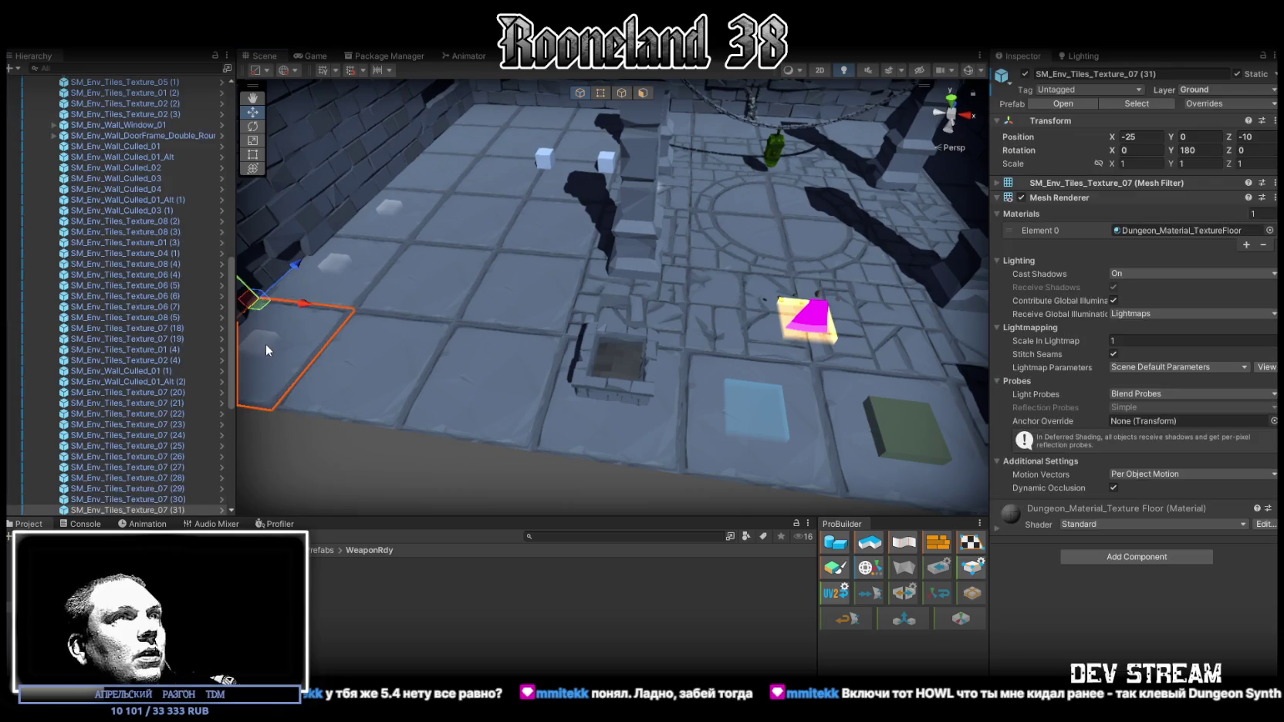
pyautogui.moveTo(265, 334)
pyautogui.mouseDown()
pyautogui.moveTo(250, 202)
pyautogui.moveTo(414, 153)
pyautogui.moveTo(448, 199)
pyautogui.mouseUp()
pyautogui.click(450, 203)
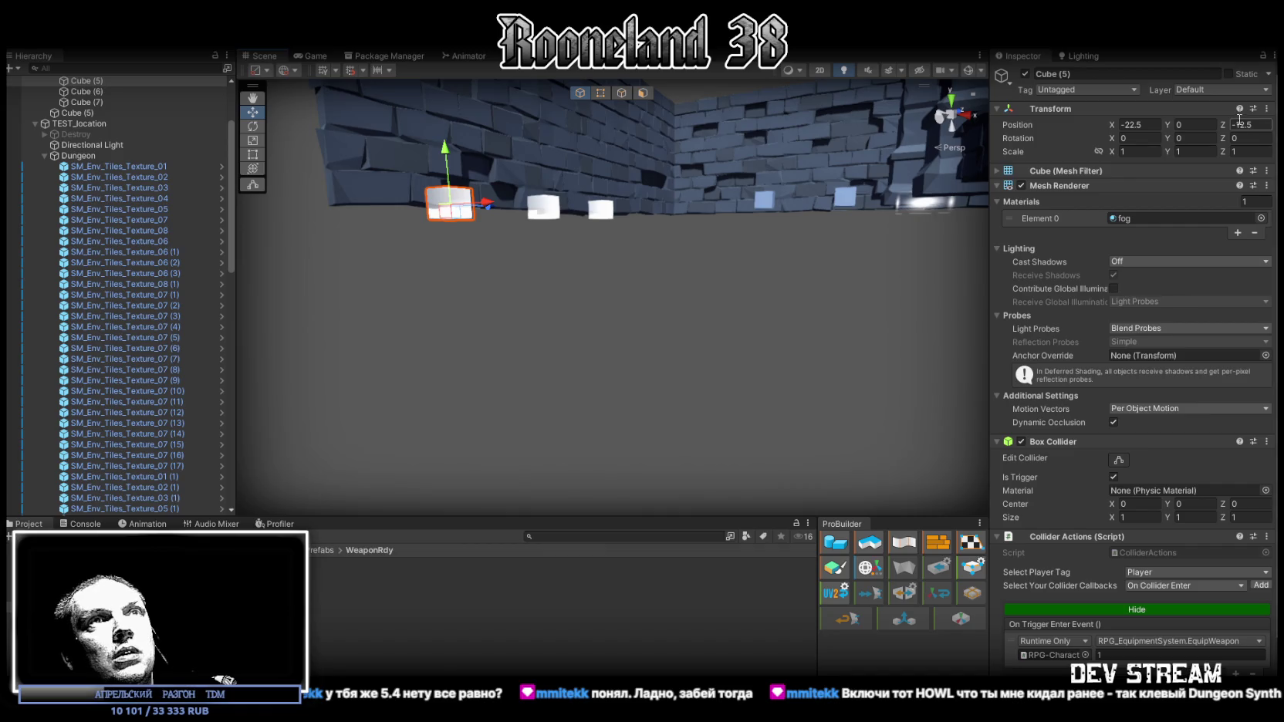
pyautogui.scroll(-2, 1173, 466)
pyautogui.moveTo(581, 222)
pyautogui.mouseDown()
pyautogui.moveTo(656, 299)
pyautogui.moveTo(660, 277)
pyautogui.mouseUp()
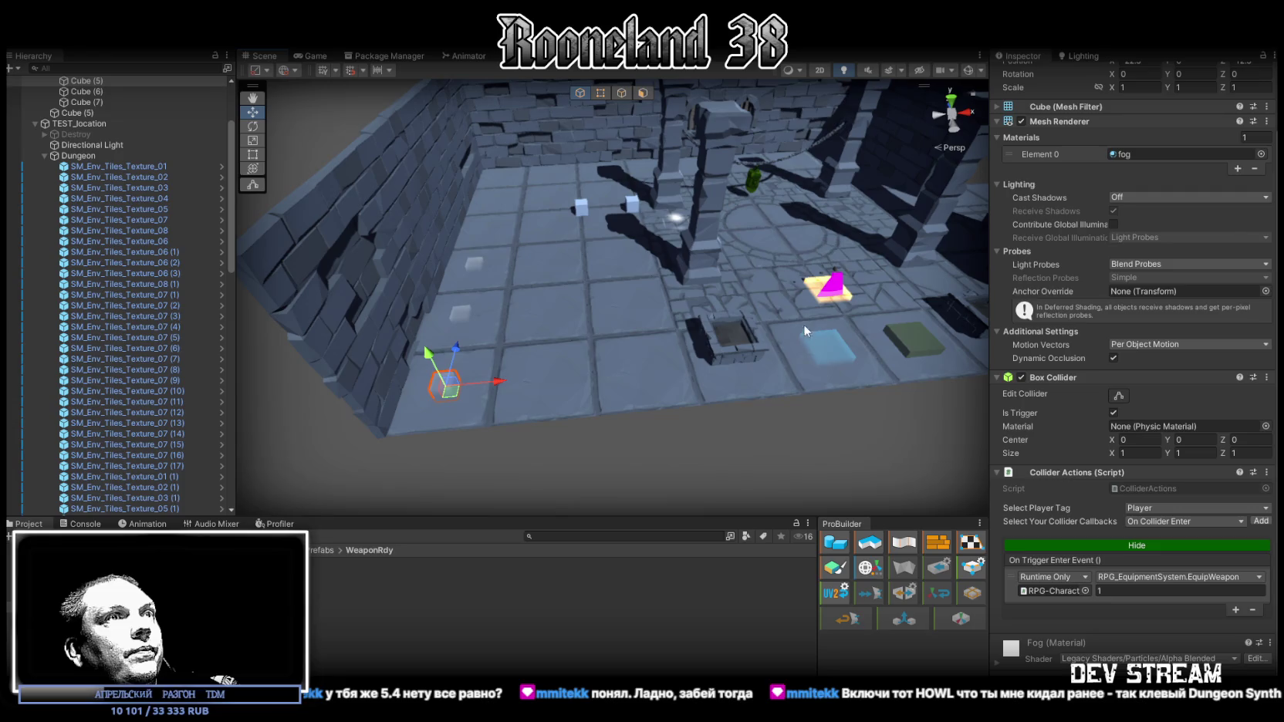
pyautogui.click(830, 343)
pyautogui.moveTo(825, 350)
pyautogui.mouseDown()
pyautogui.moveTo(788, 202)
pyautogui.moveTo(707, 314)
pyautogui.mouseUp()
pyautogui.click(707, 304)
pyautogui.moveTo(705, 233)
pyautogui.mouseDown()
pyautogui.moveTo(705, 482)
pyautogui.moveTo(694, 470)
pyautogui.mouseUp()
# Set Cube (1)'s X and Z scale to 1 and move it to X -5.5, Z -11.5.
pyautogui.click(1126, 151)
pyautogui.write('1')
pyautogui.click(1256, 151)
pyautogui.write('1')
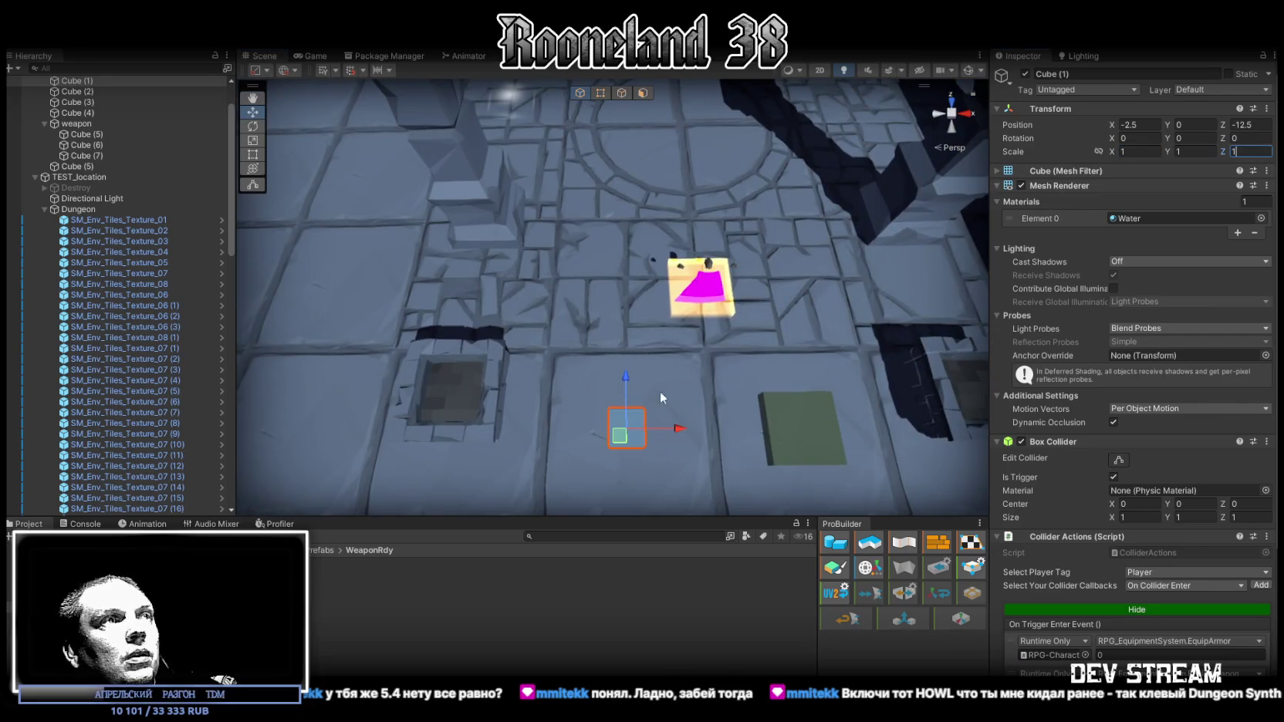
pyautogui.moveTo(619, 441); pyautogui.dragTo(527, 409)
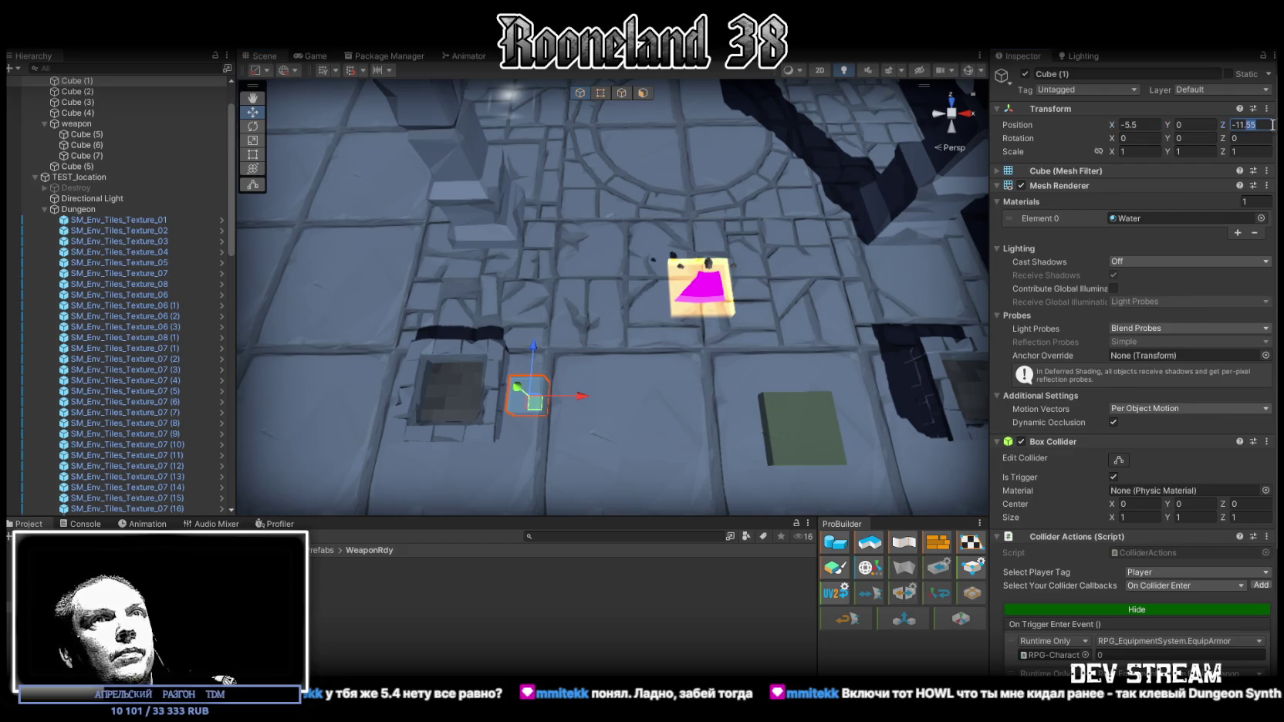
pyautogui.press('BackSpace')
pyautogui.press('Return')
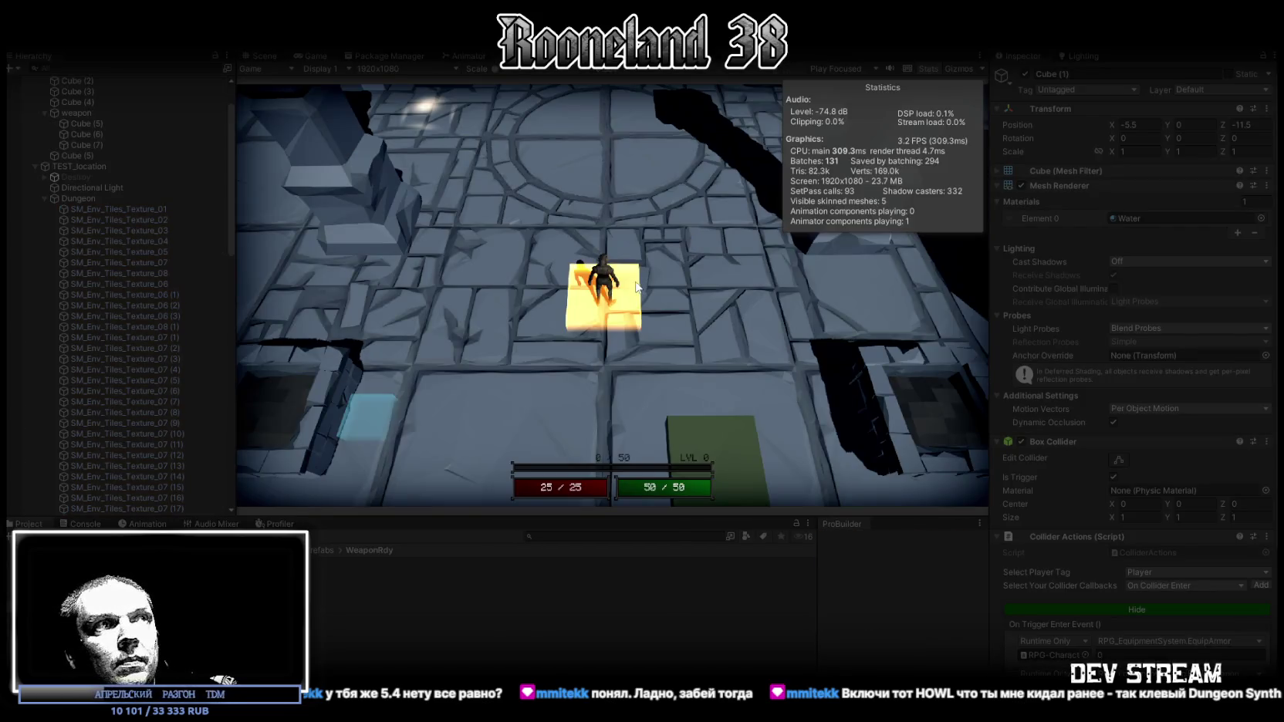
# Walk the character across the dungeon floor and swing the sword to test it.
pyautogui.press('d')
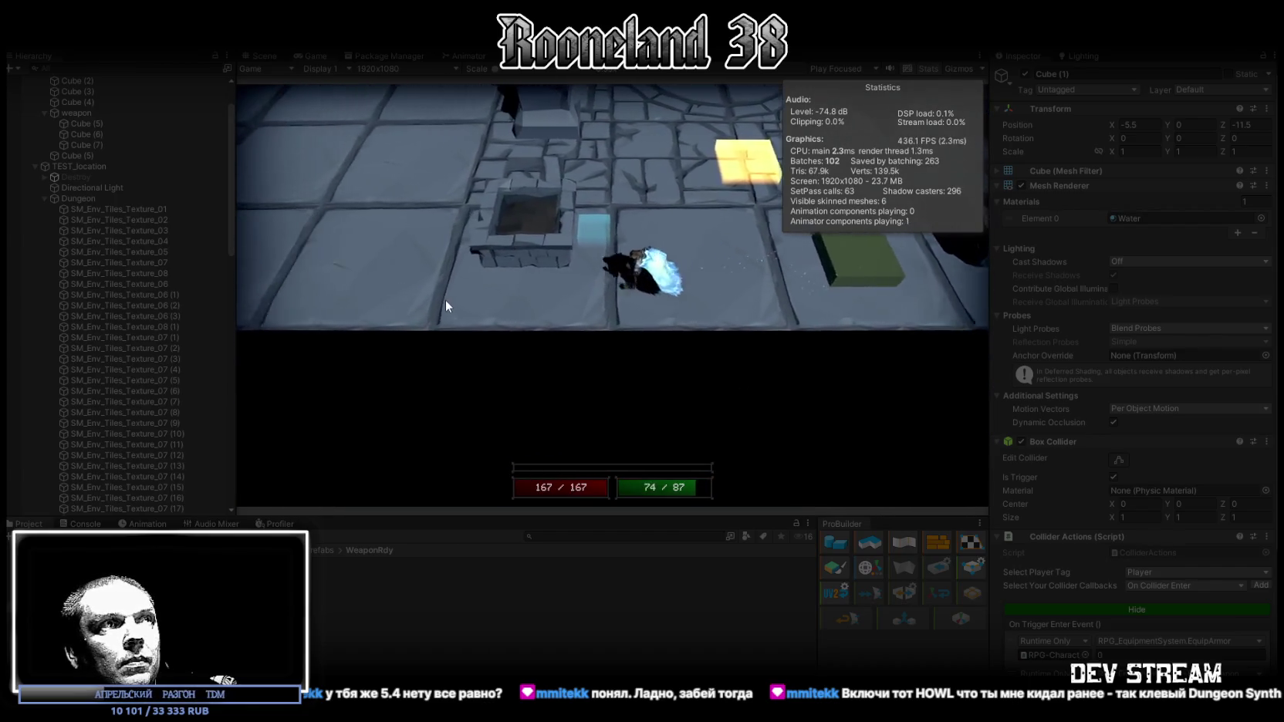
pyautogui.press('d')
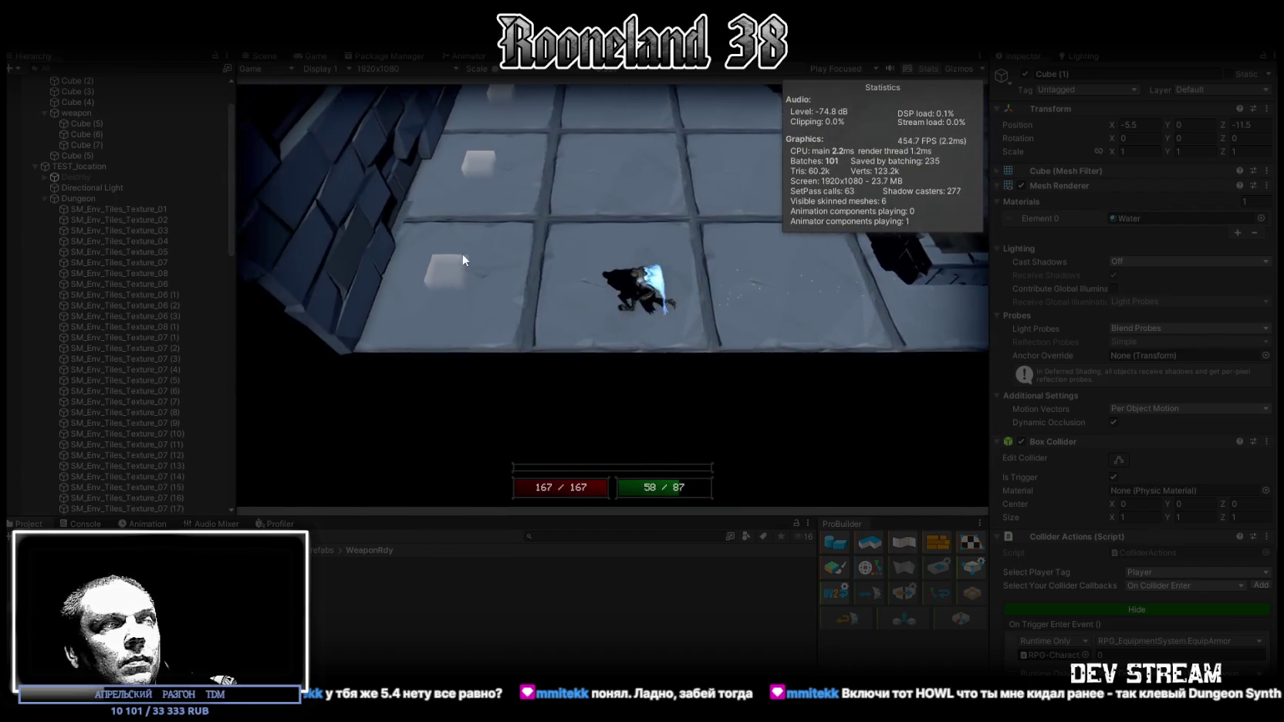
pyautogui.press('w')
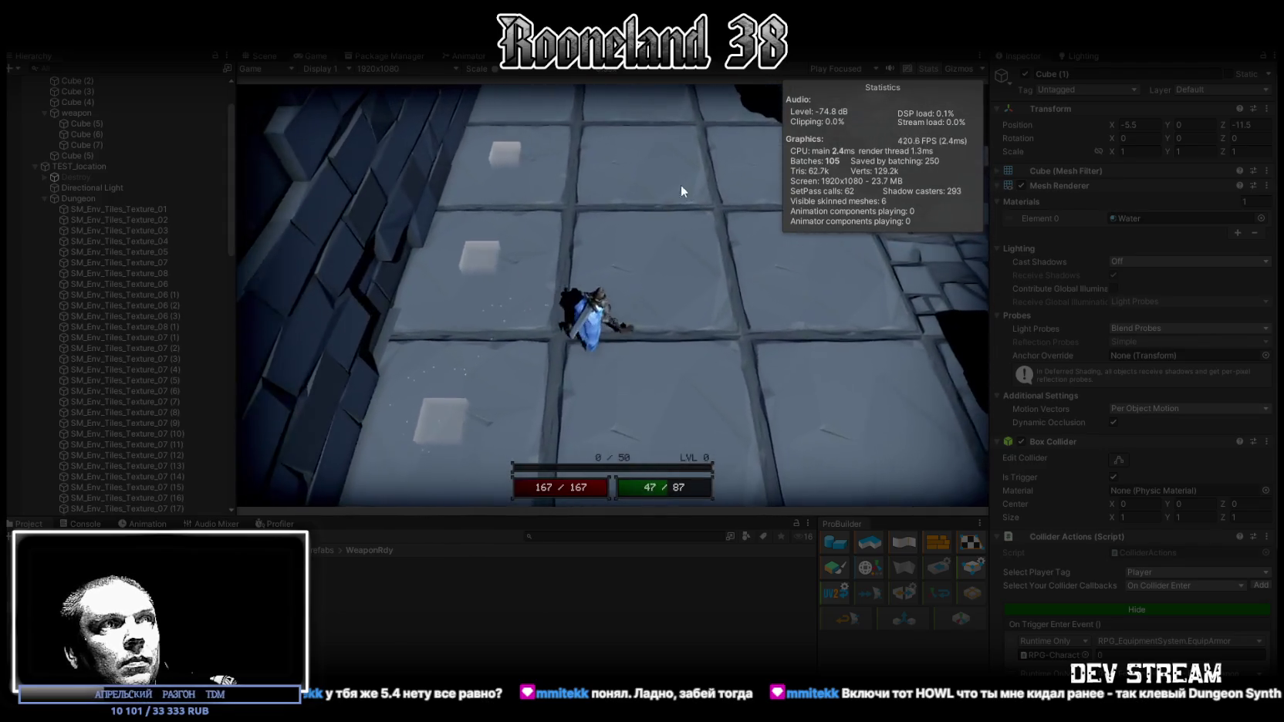
pyautogui.click(656, 168)
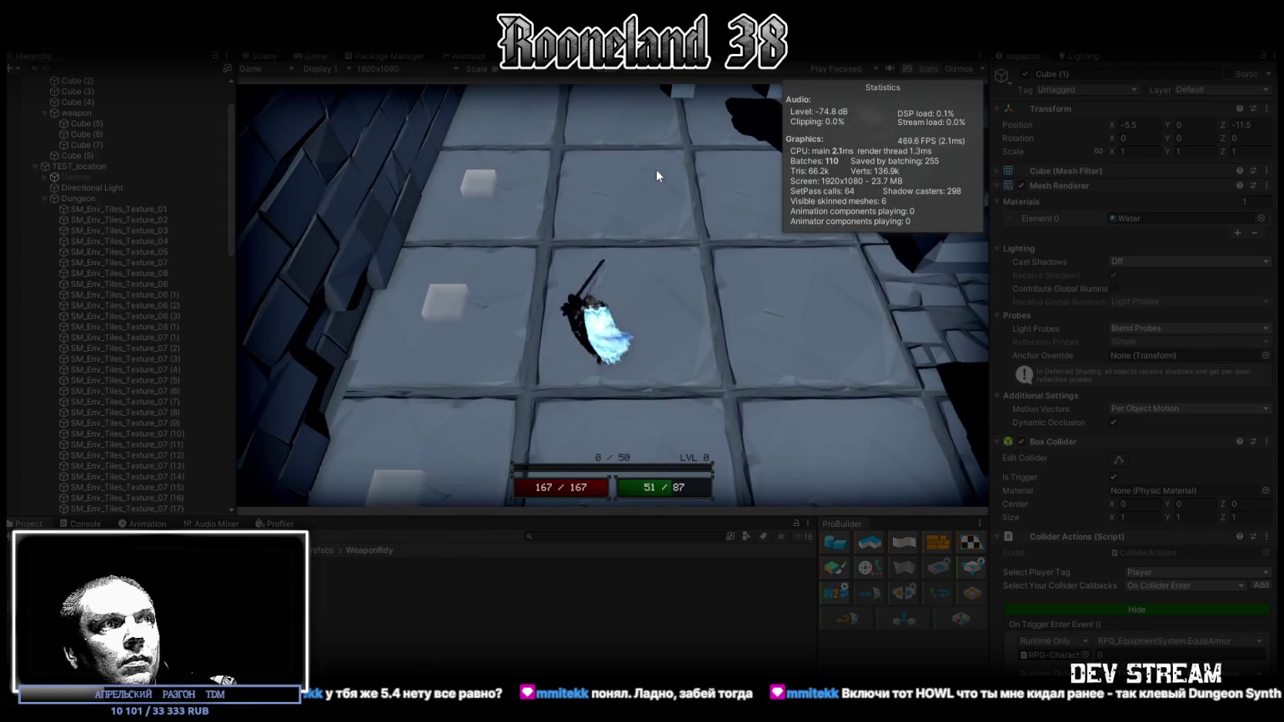
pyautogui.press('w')
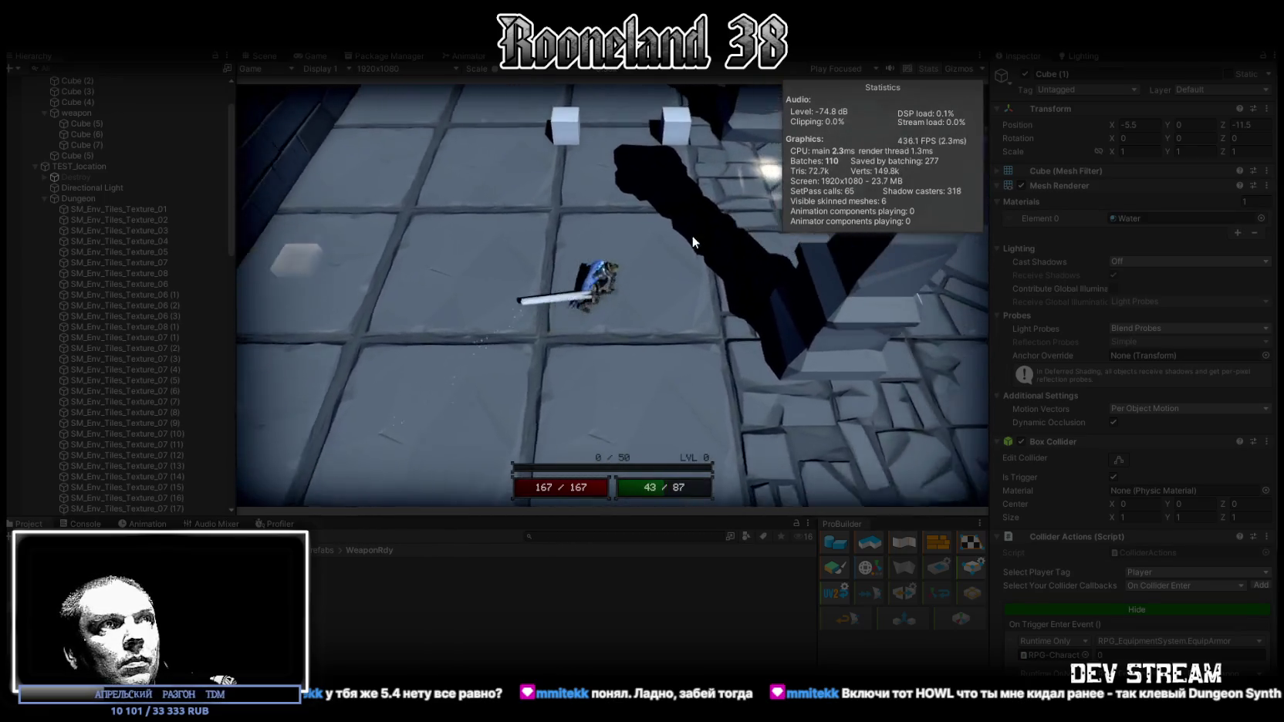
pyautogui.press('w')
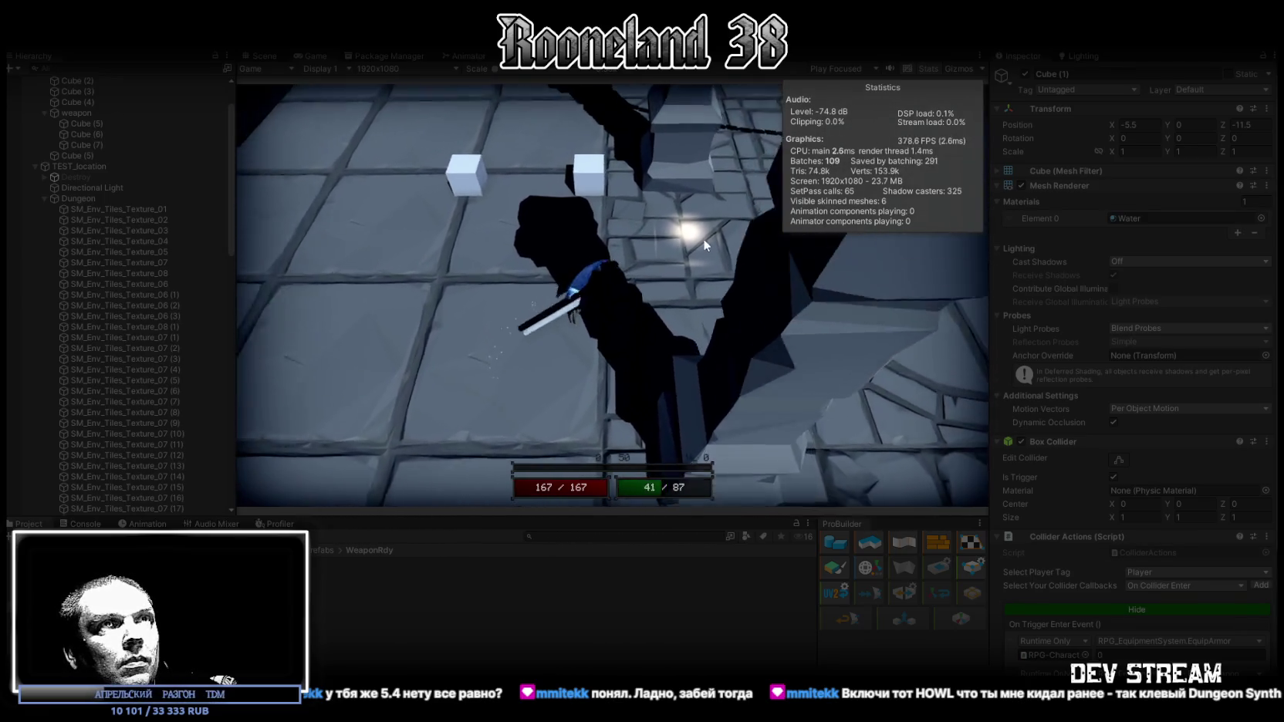
# Select the 2Hand-Sword 1 prefab and start editing its Attack Cooldown of 0.75.
pyautogui.scroll(2, 157, 276)
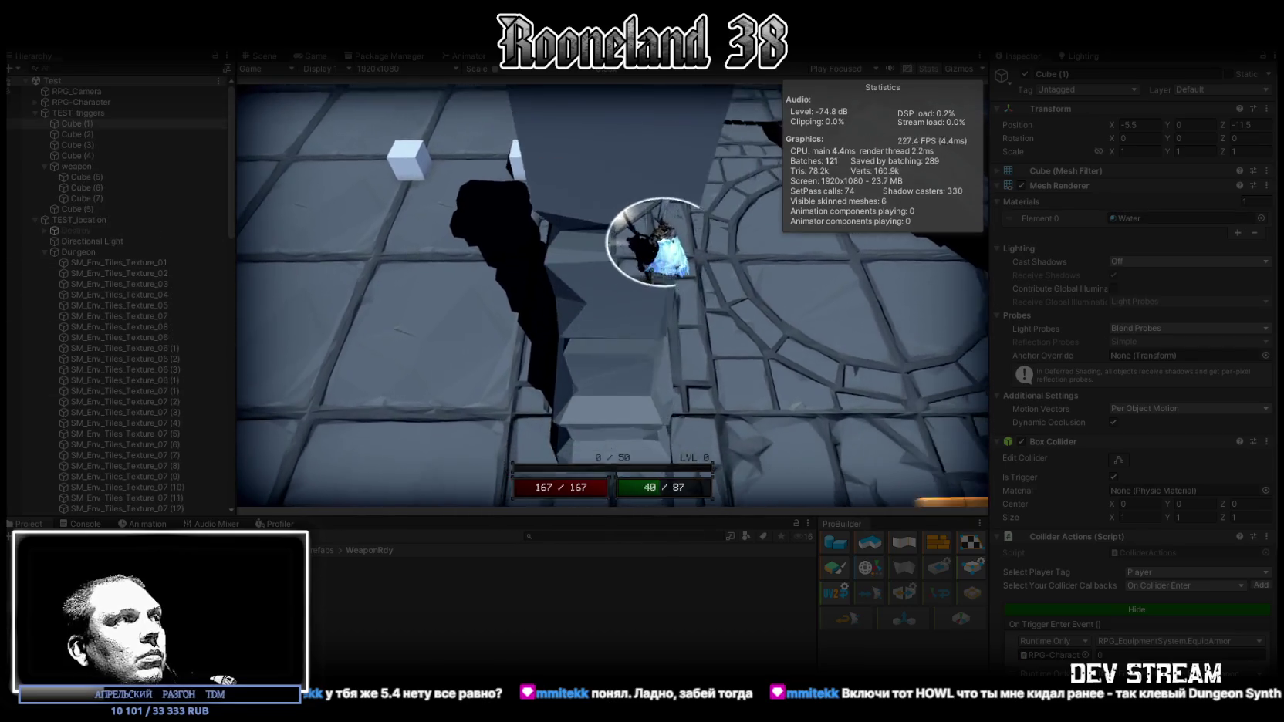
pyautogui.click(192, 562)
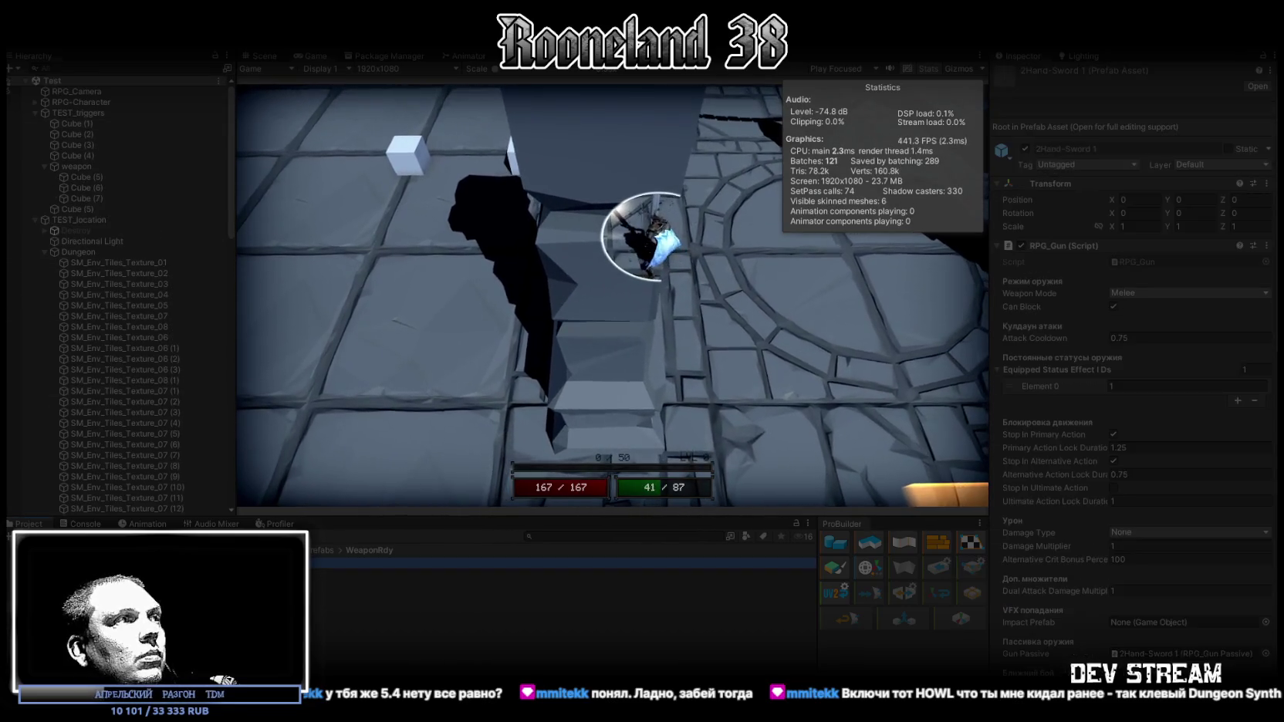
pyautogui.click(1131, 339)
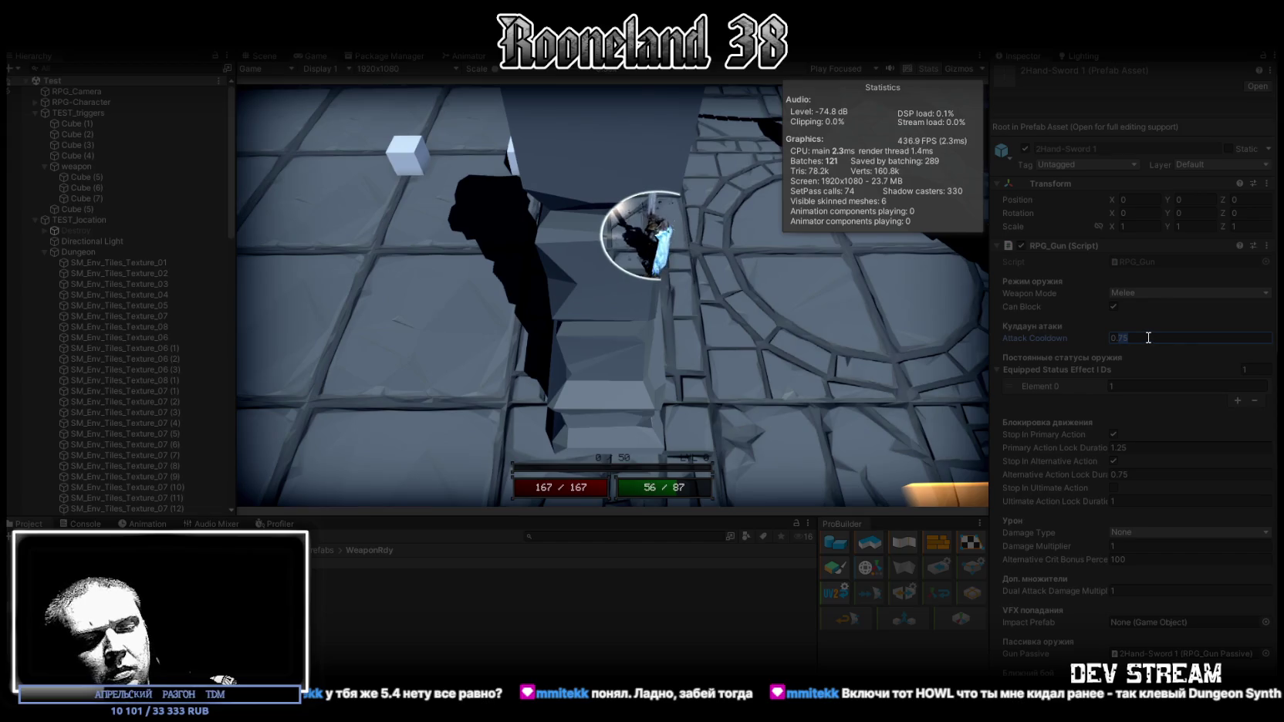
# Change Primary Action Lock Duration from 1.25 to 1 and return to the Game view.
pyautogui.click(1138, 449)
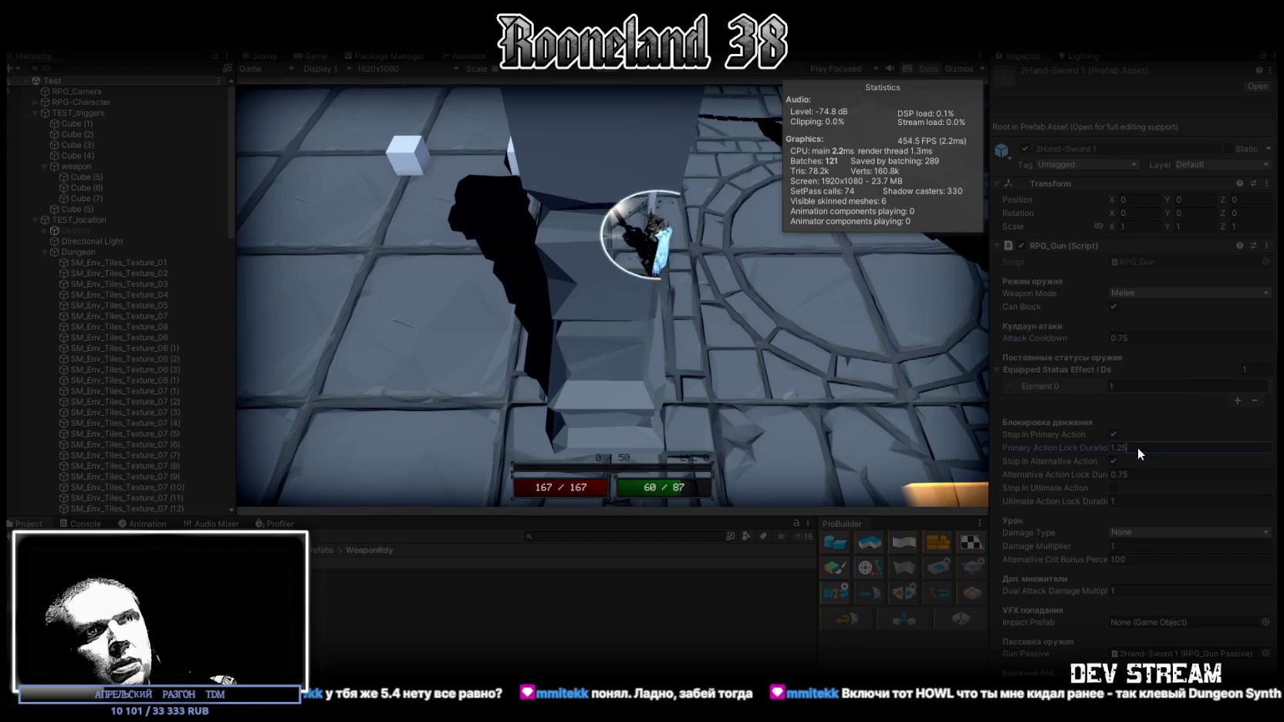
pyautogui.press('BackSpace')
pyautogui.press('BackSpace')
pyautogui.press('BackSpace')
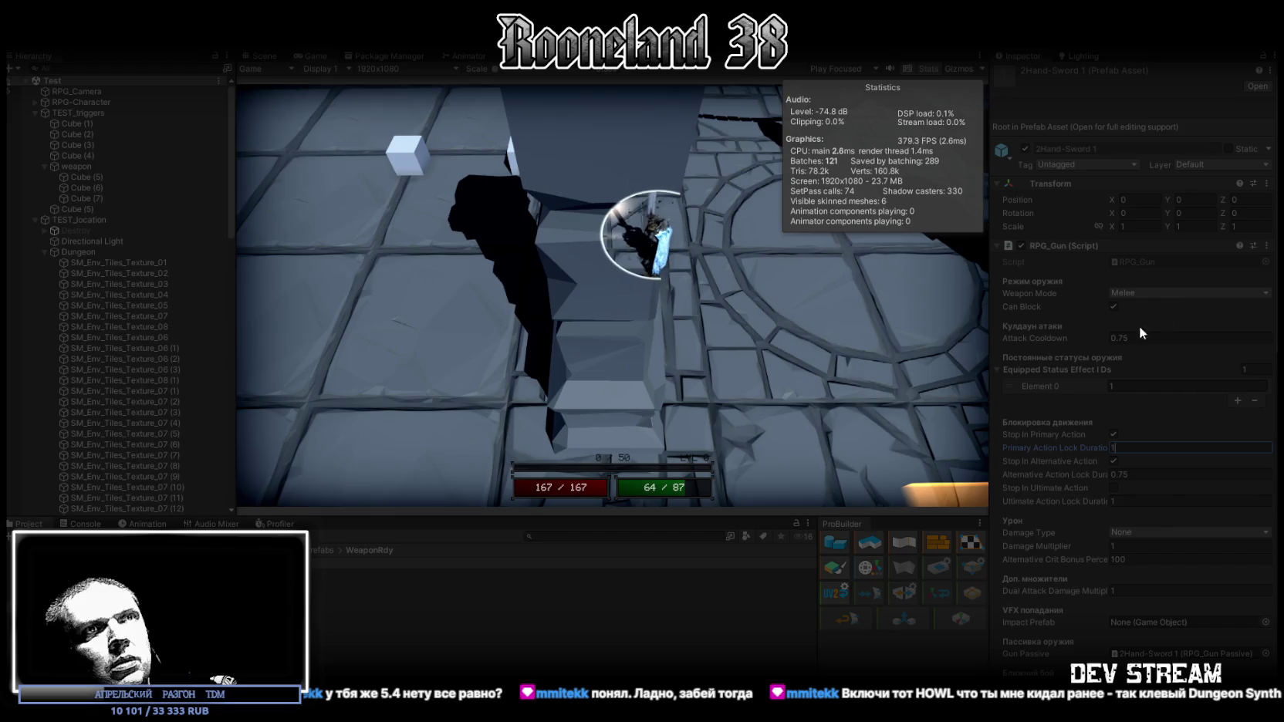
pyautogui.click(652, 242)
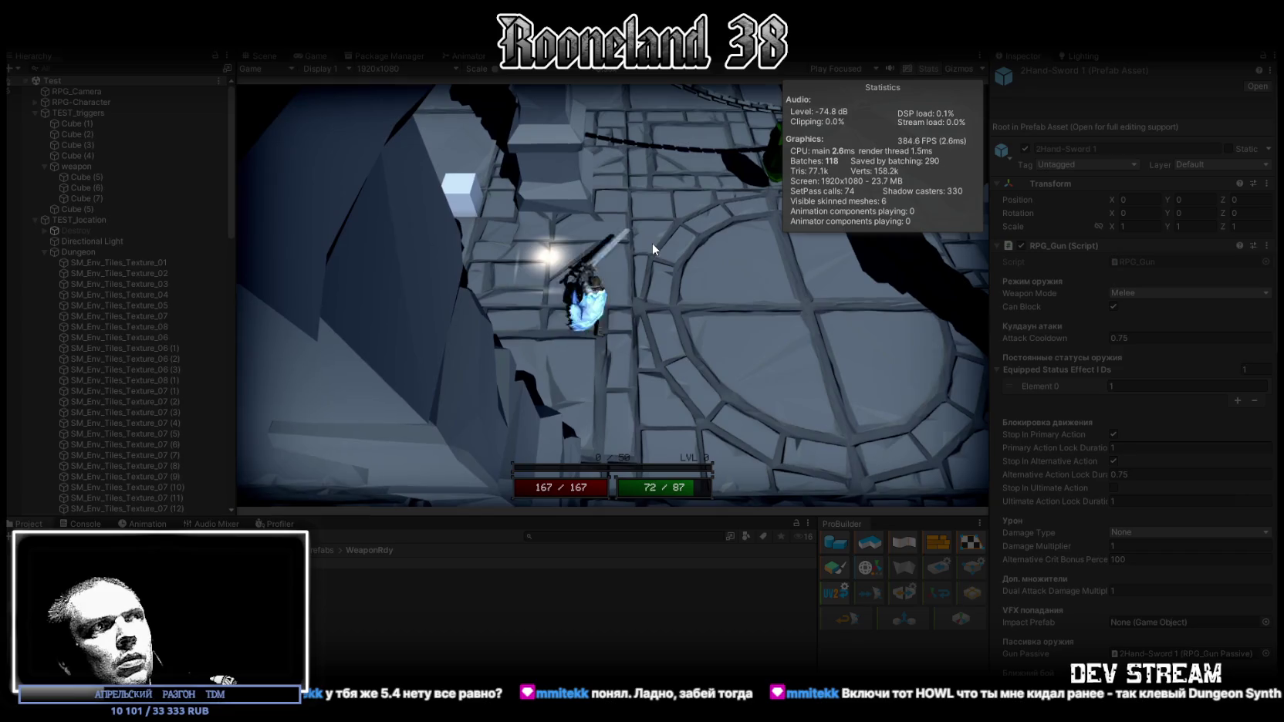
# Run beside the wall and lunge and swing the sword to test the new attack timing.
pyautogui.press('space')
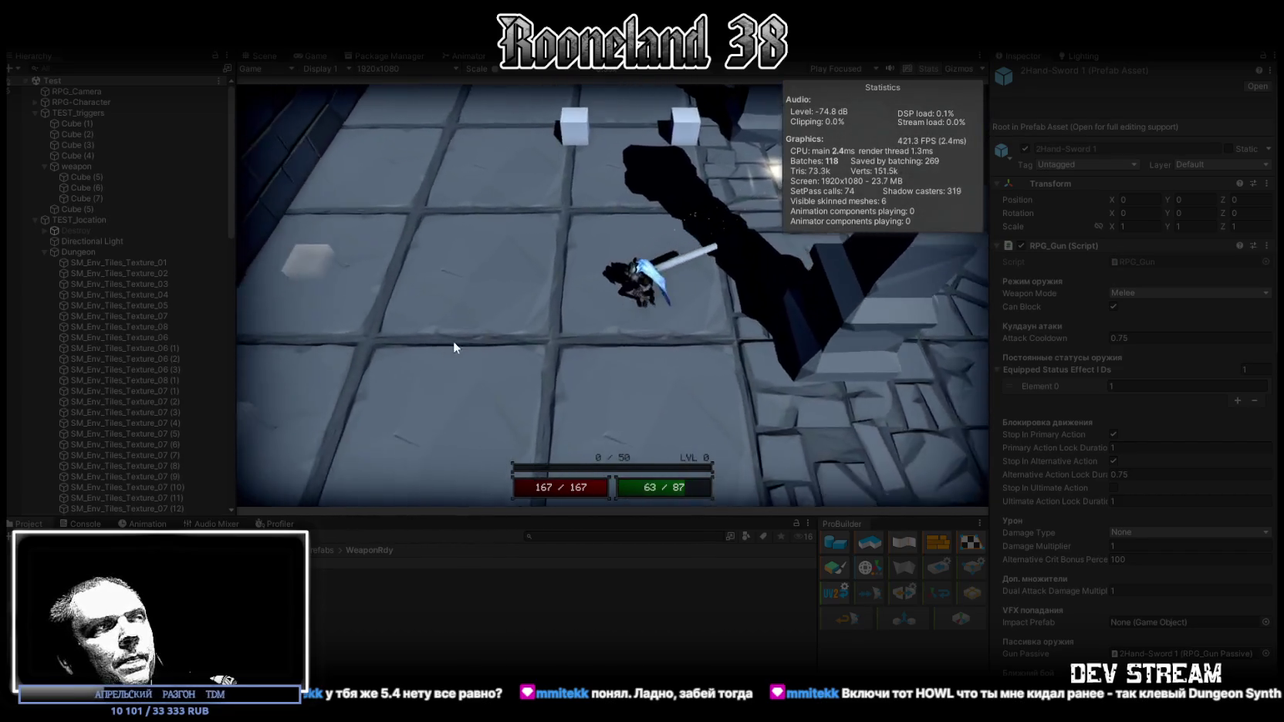
pyautogui.press('space')
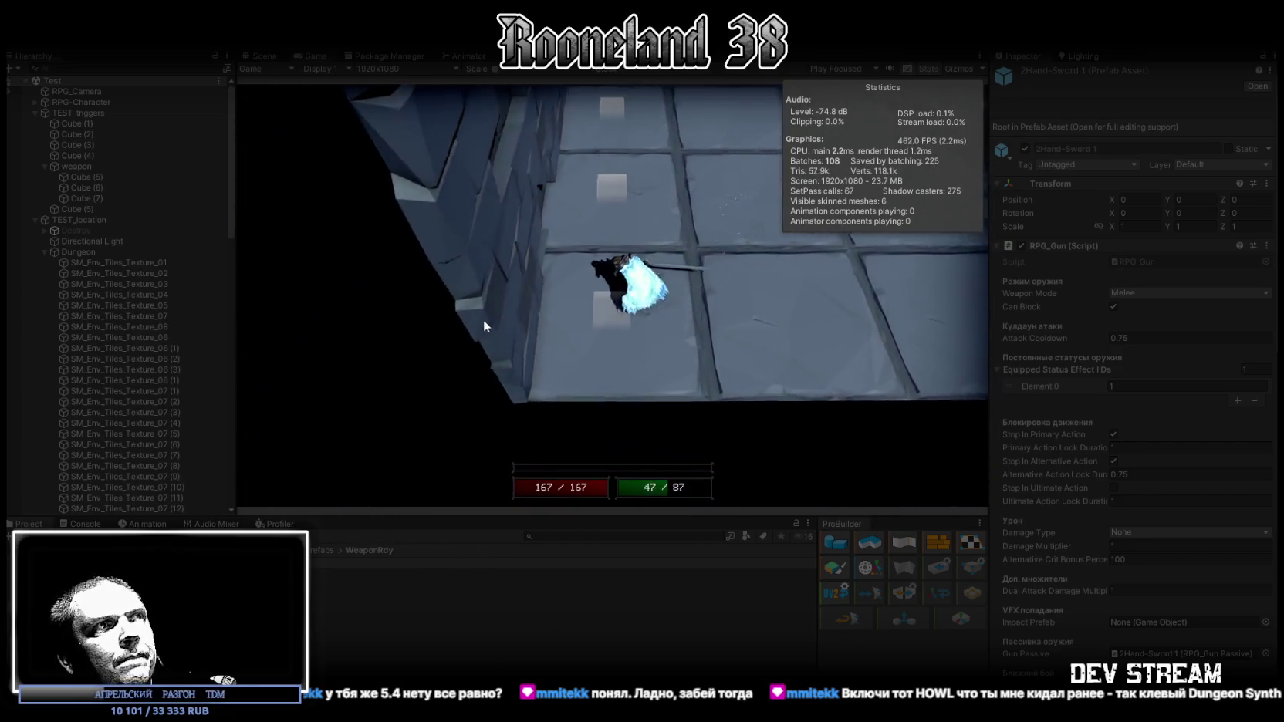
pyautogui.click(664, 265)
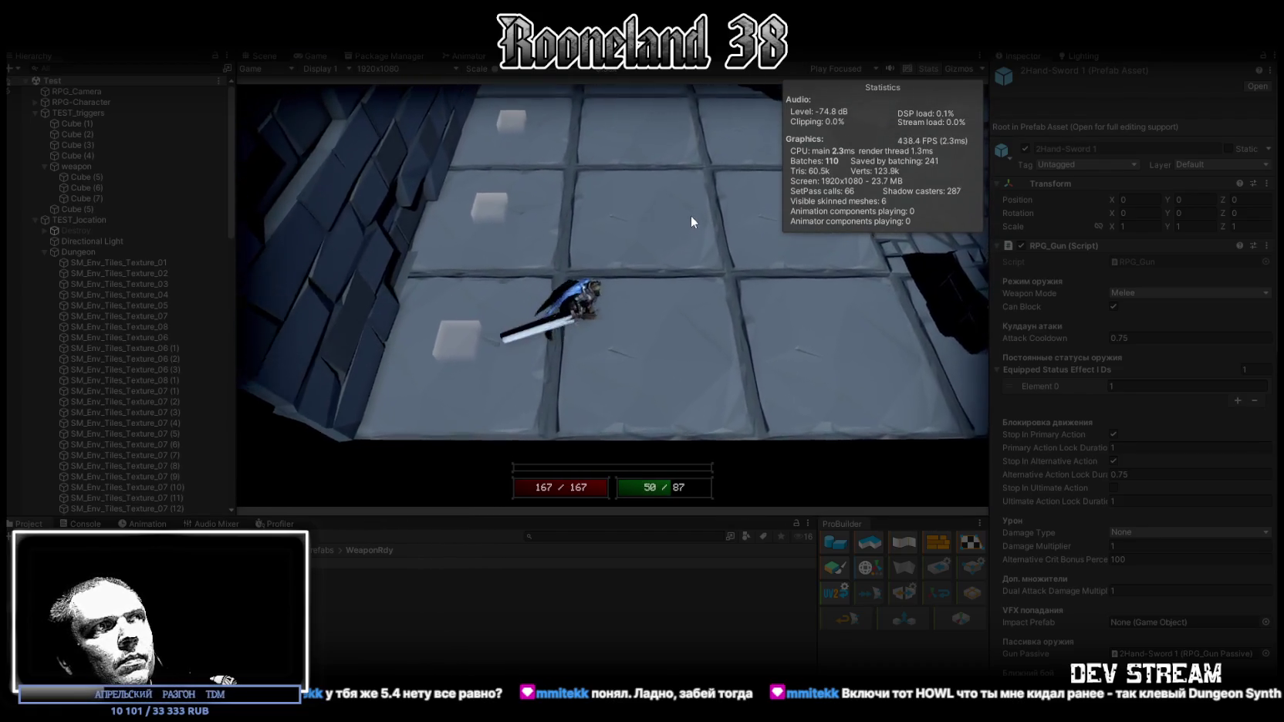
pyautogui.click(670, 205)
pyautogui.press('w')
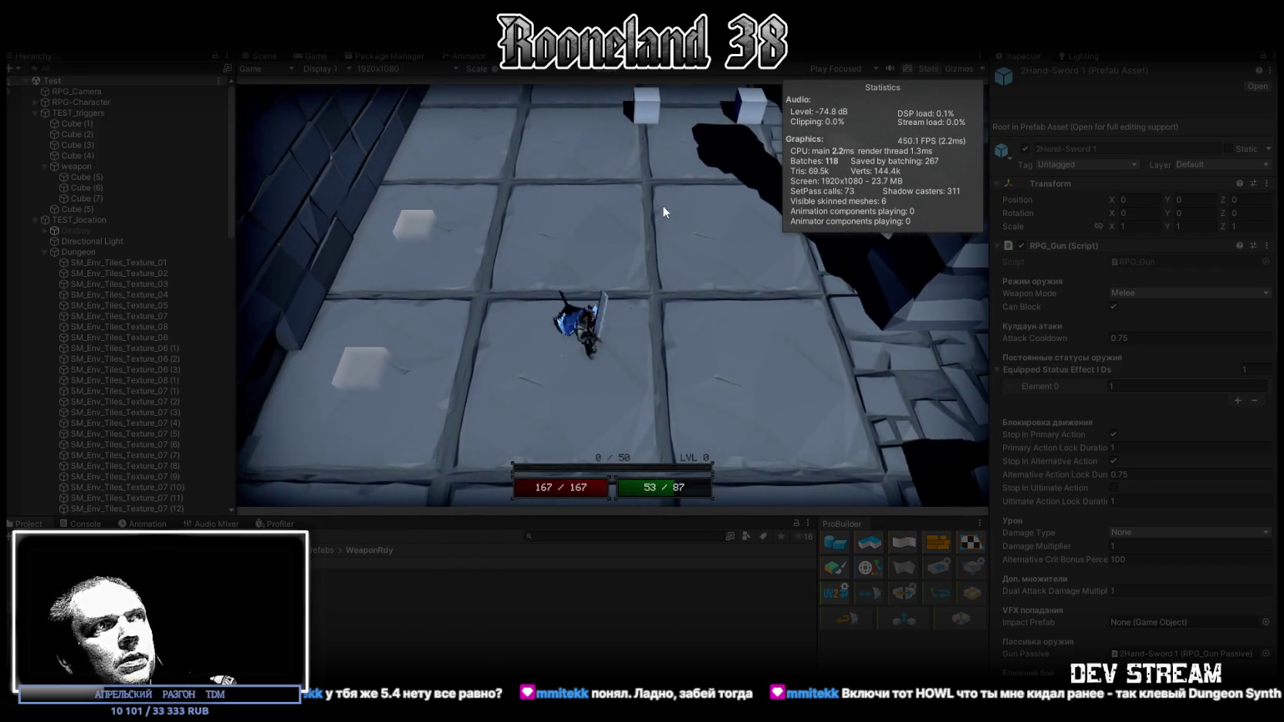
pyautogui.click(679, 206)
# Move the character out from behind the wall toward the green object, swinging once along the way.
pyautogui.press('w')
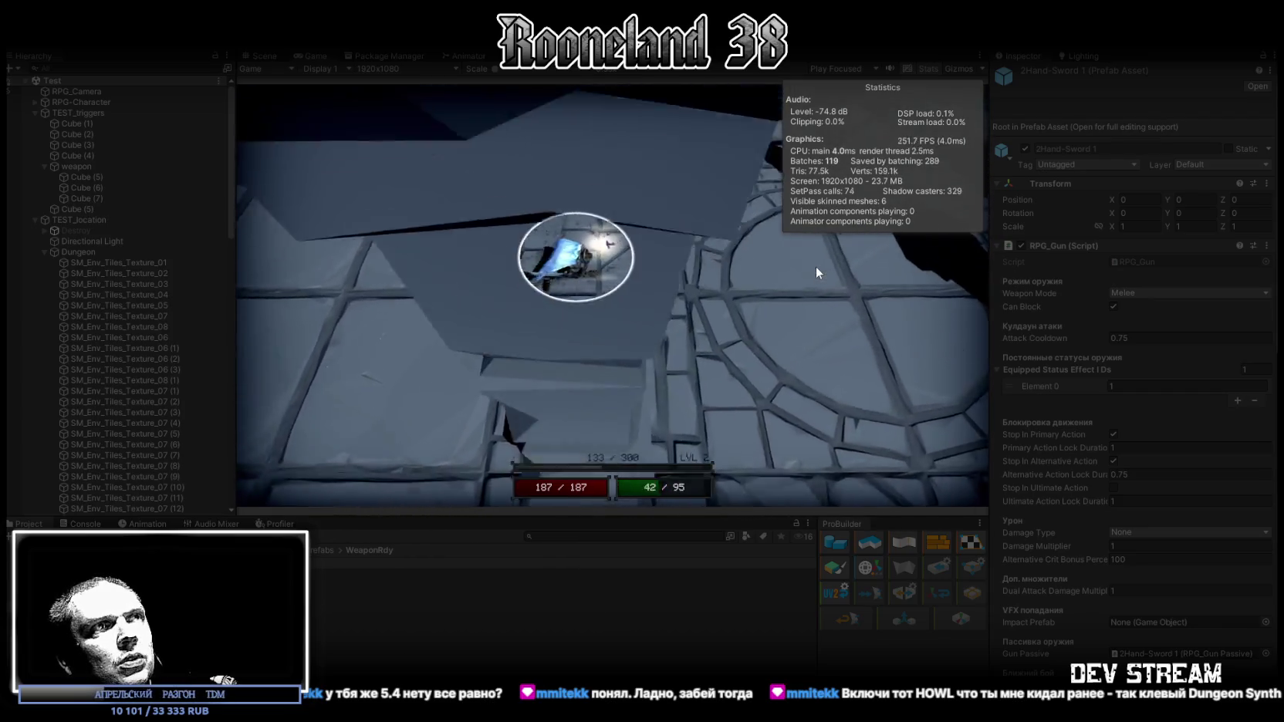
pyautogui.press('w')
pyautogui.press('a')
pyautogui.press('a')
pyautogui.click(658, 250)
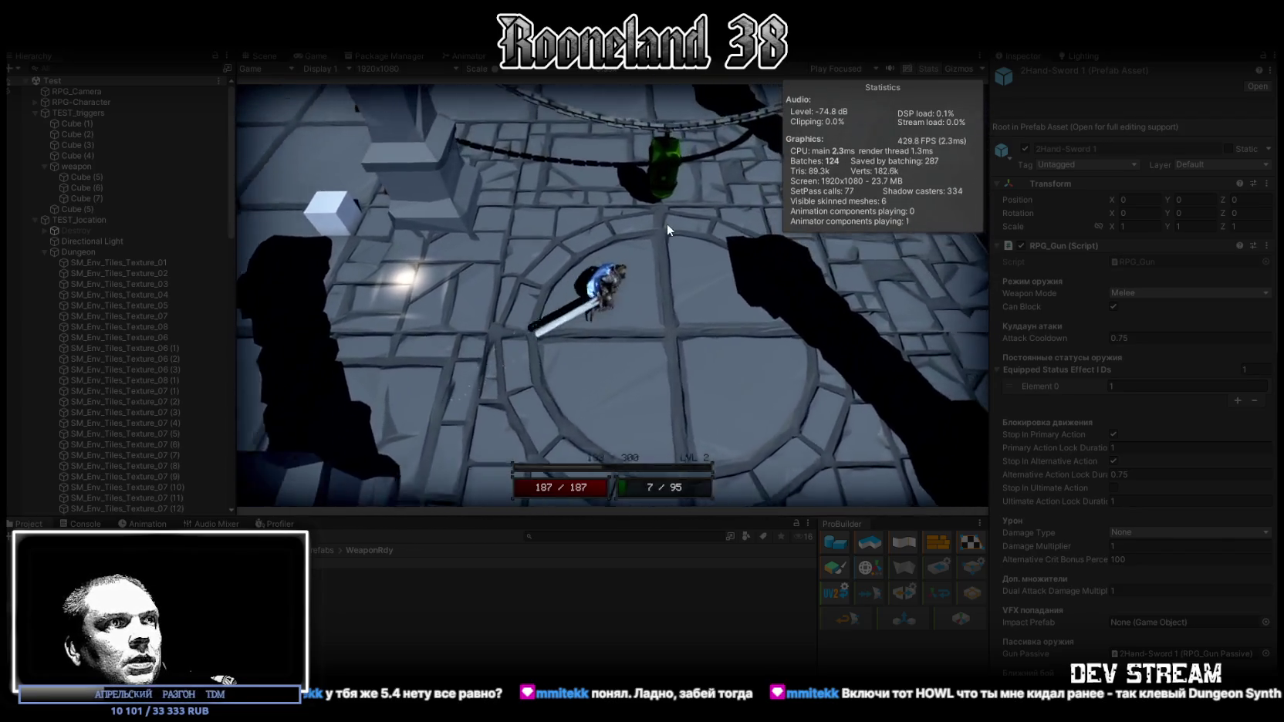
pyautogui.press('w')
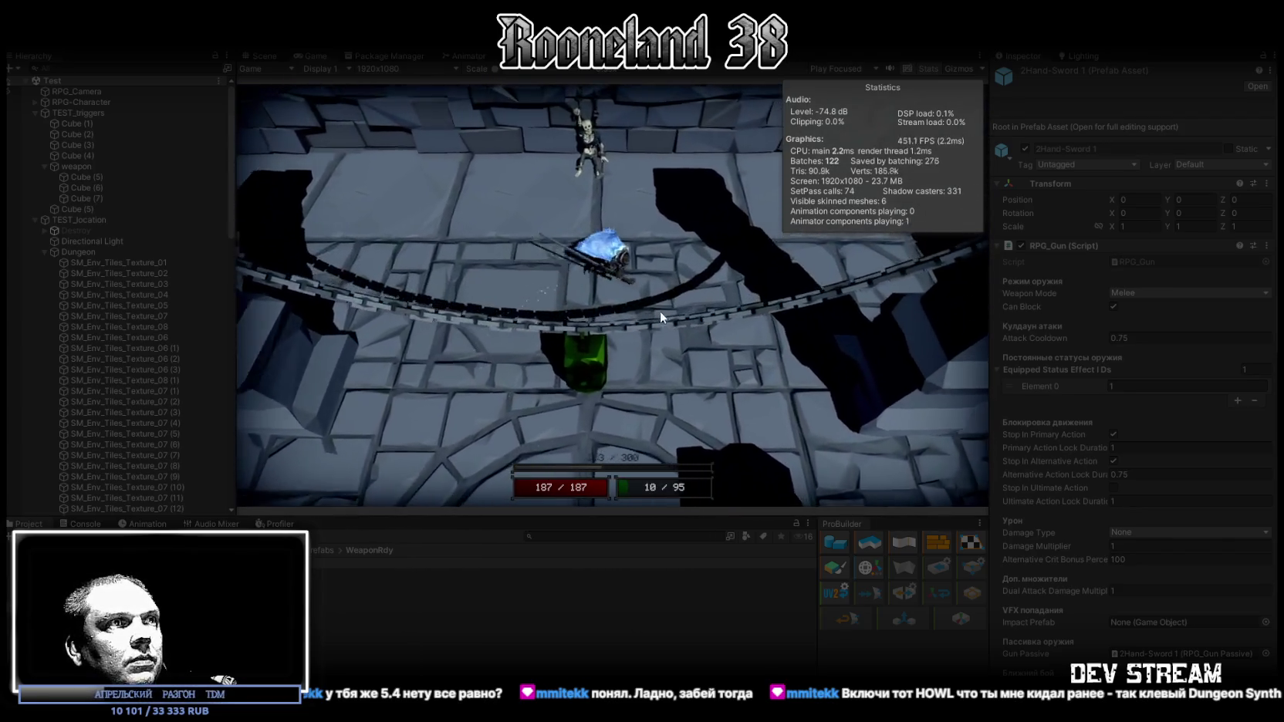
pyautogui.press('s')
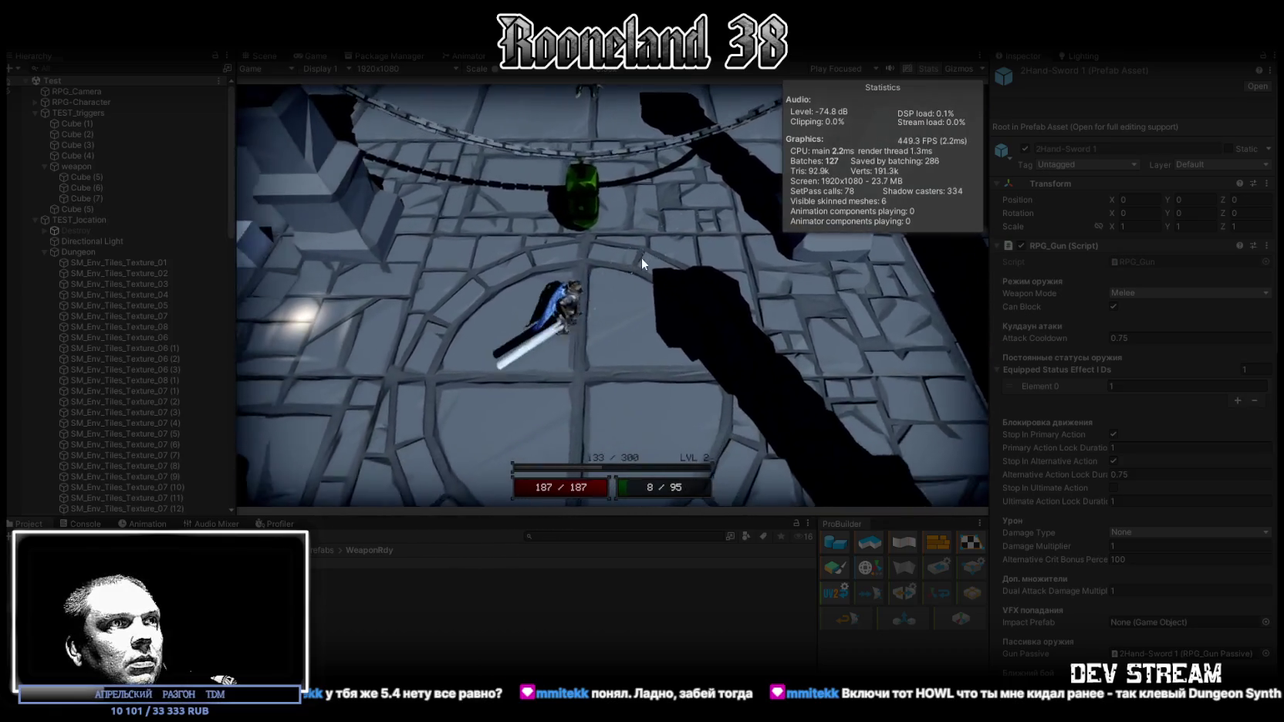
pyautogui.press('w')
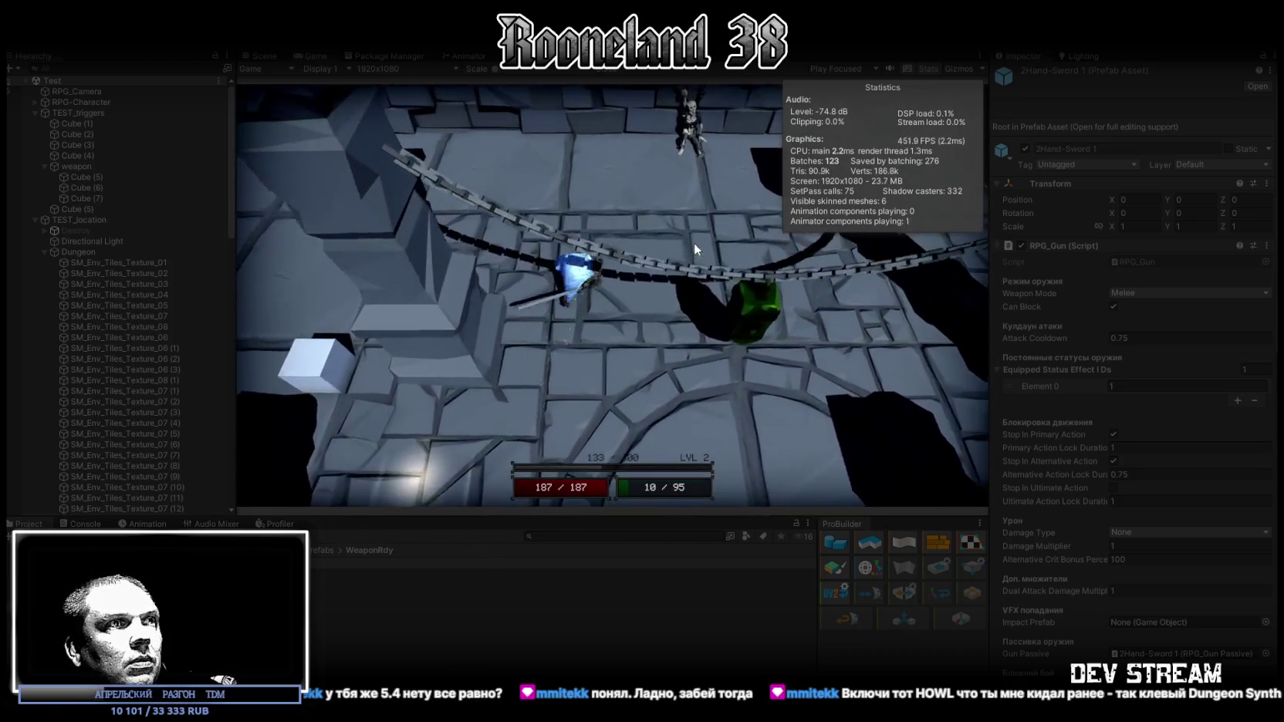
pyautogui.press('w')
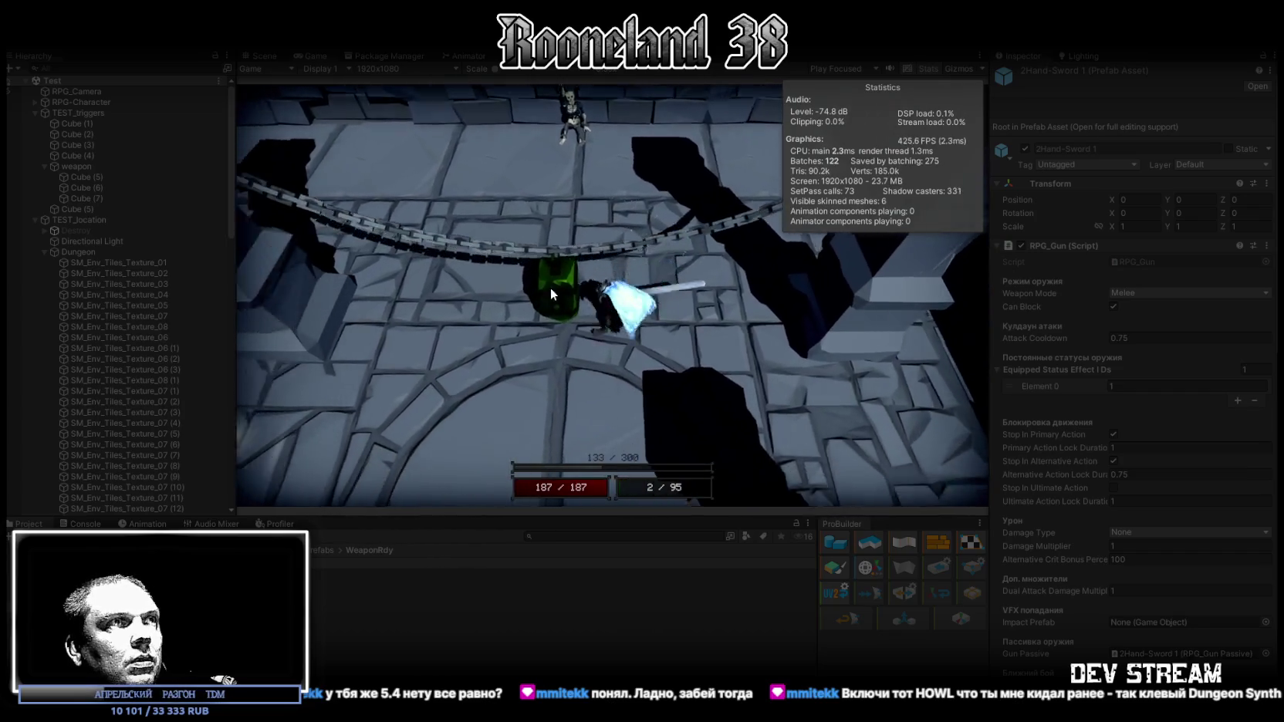
pyautogui.press('s')
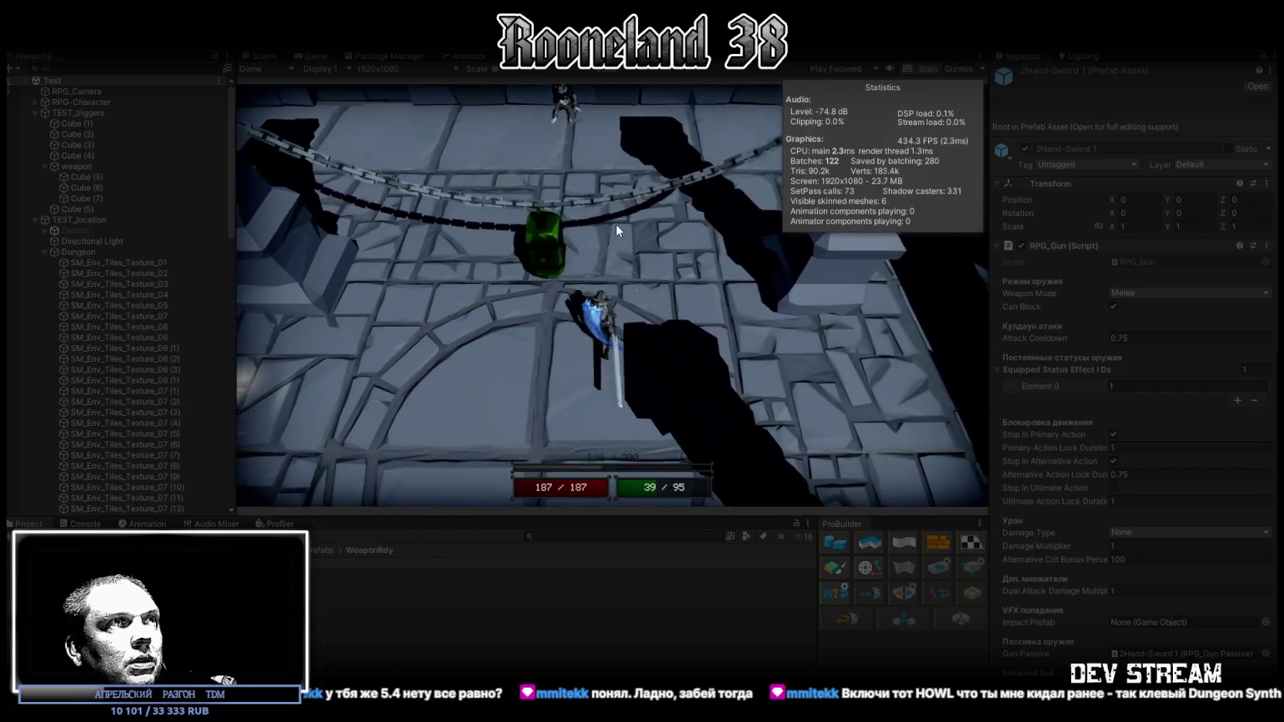
pyautogui.press('w')
# Lunge, dash and swing the sword at the green target, triggering the blue ability effect.
pyautogui.click(625, 247)
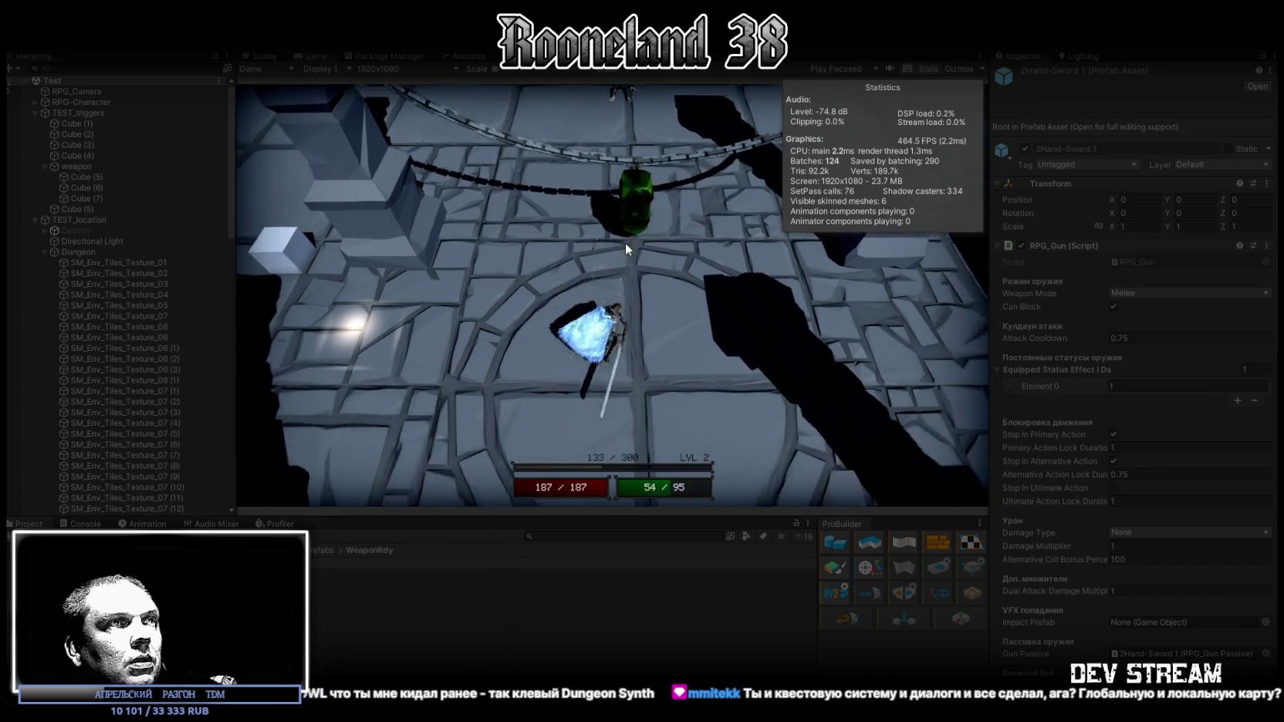
pyautogui.click(633, 230)
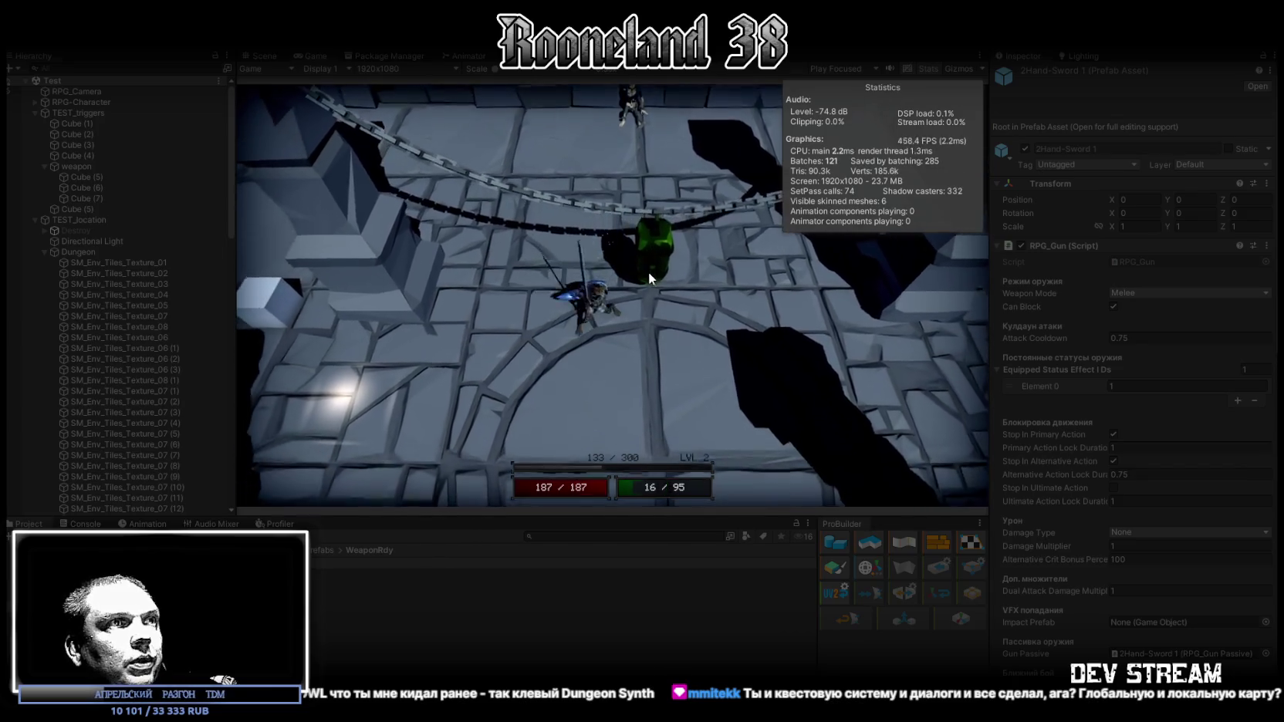
pyautogui.click(693, 258)
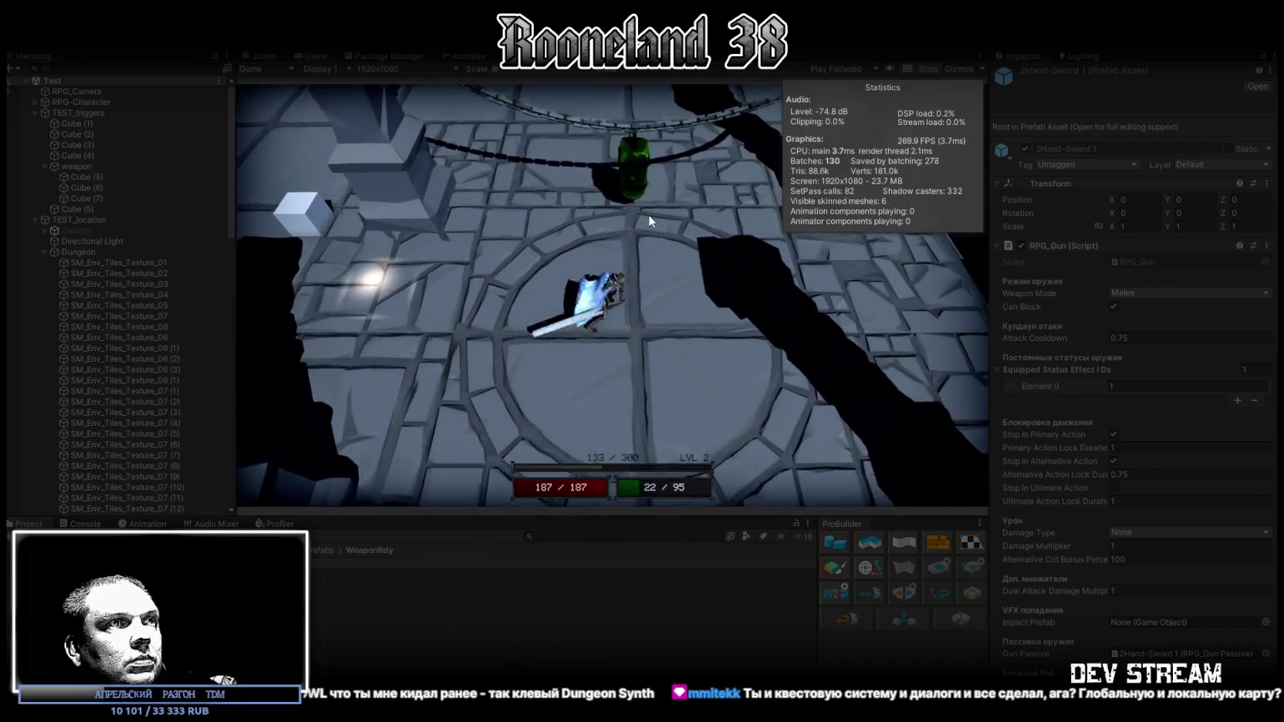
pyautogui.press('w')
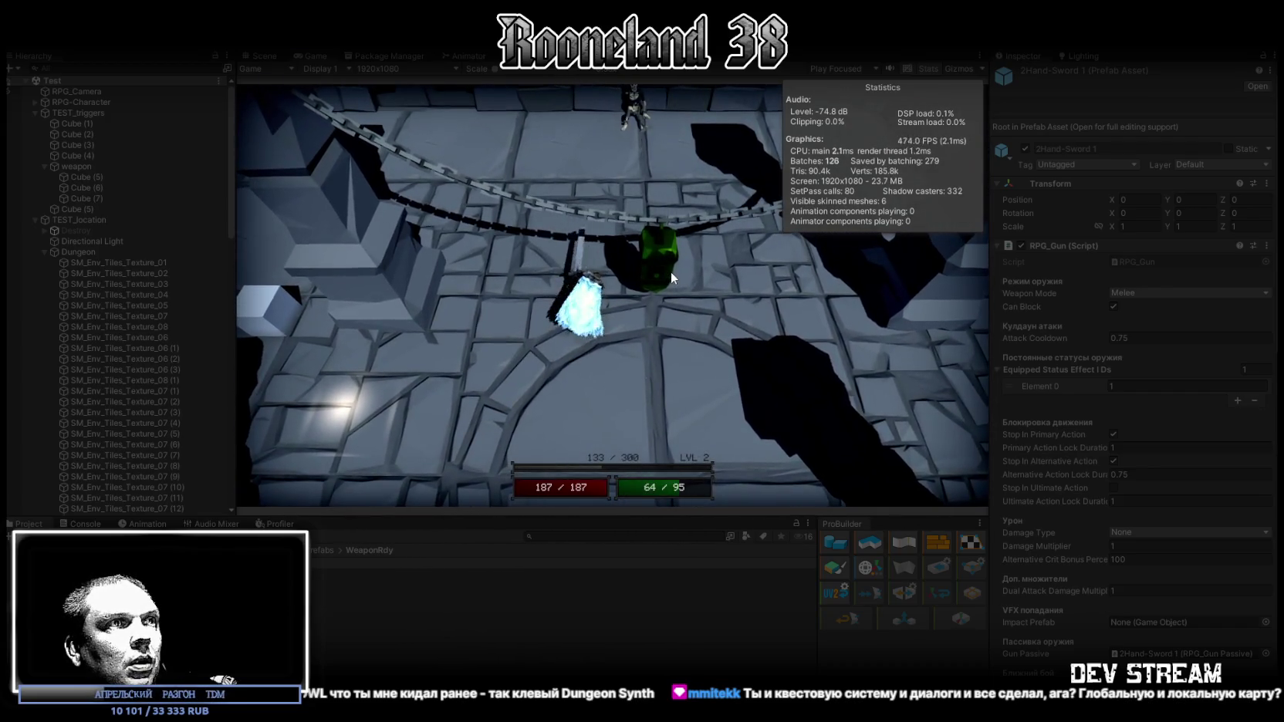
pyautogui.click(670, 271)
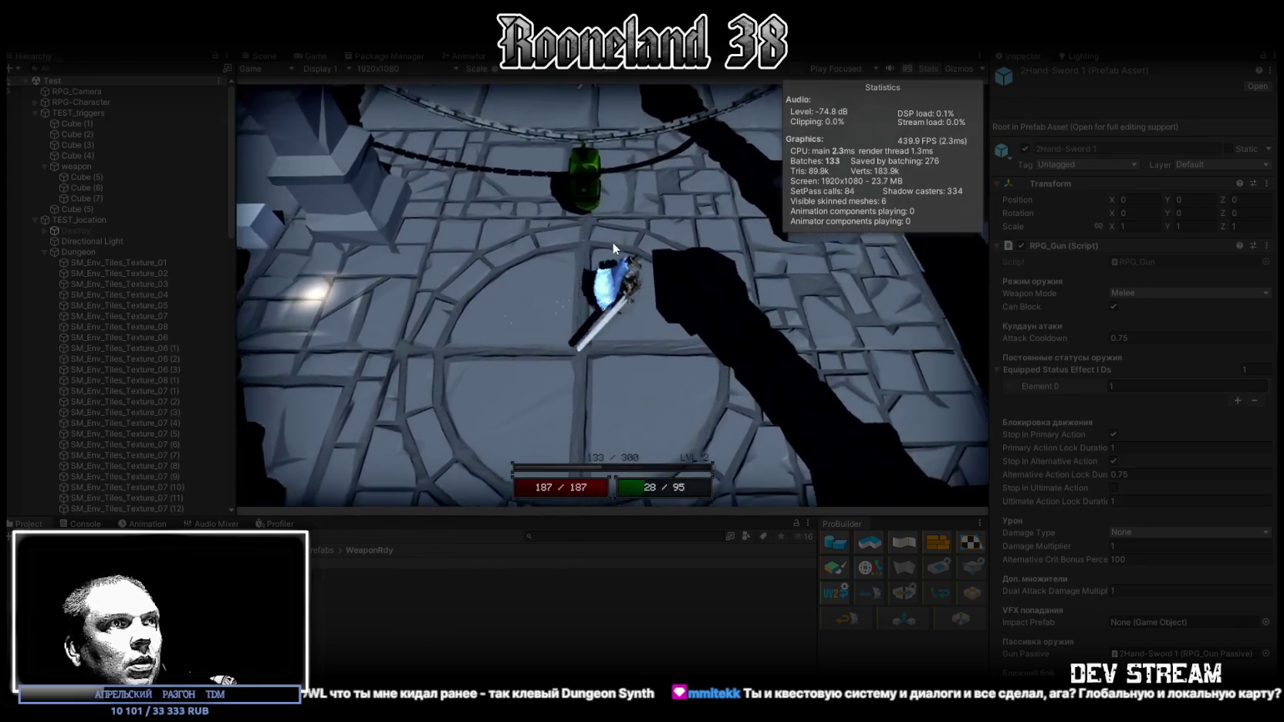
pyautogui.press('w')
pyautogui.click(557, 243)
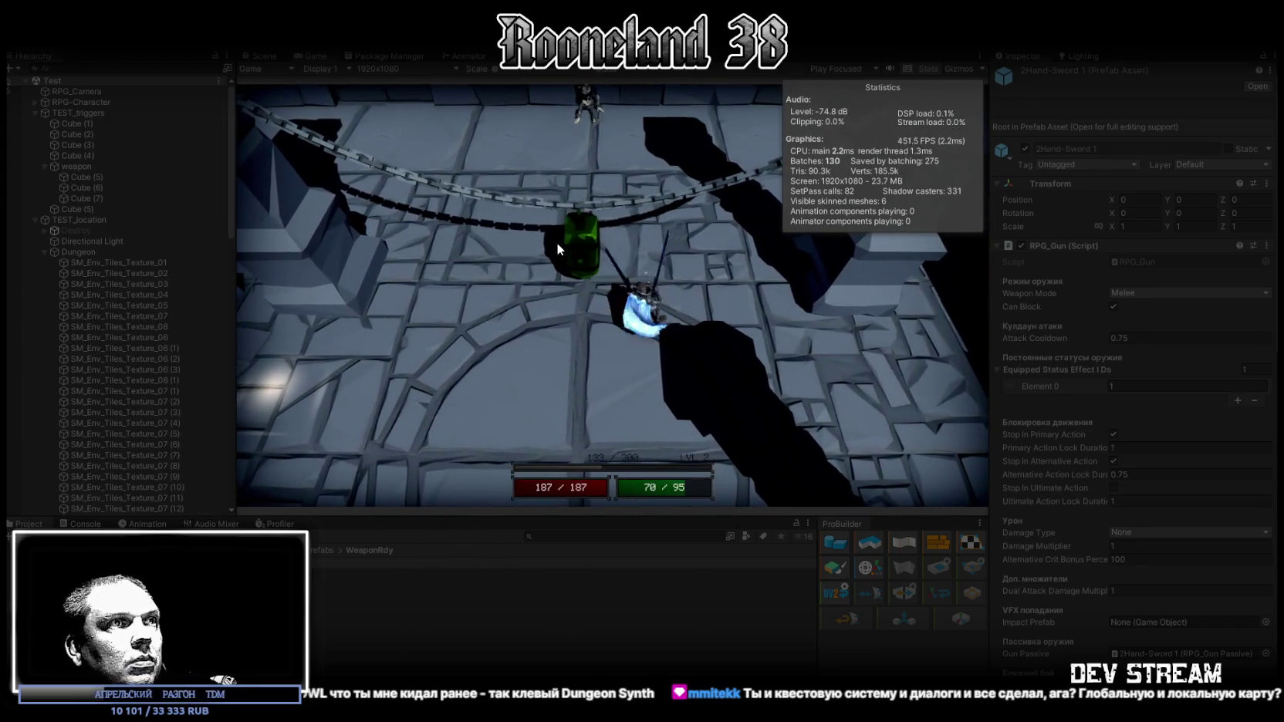
pyautogui.click(686, 178)
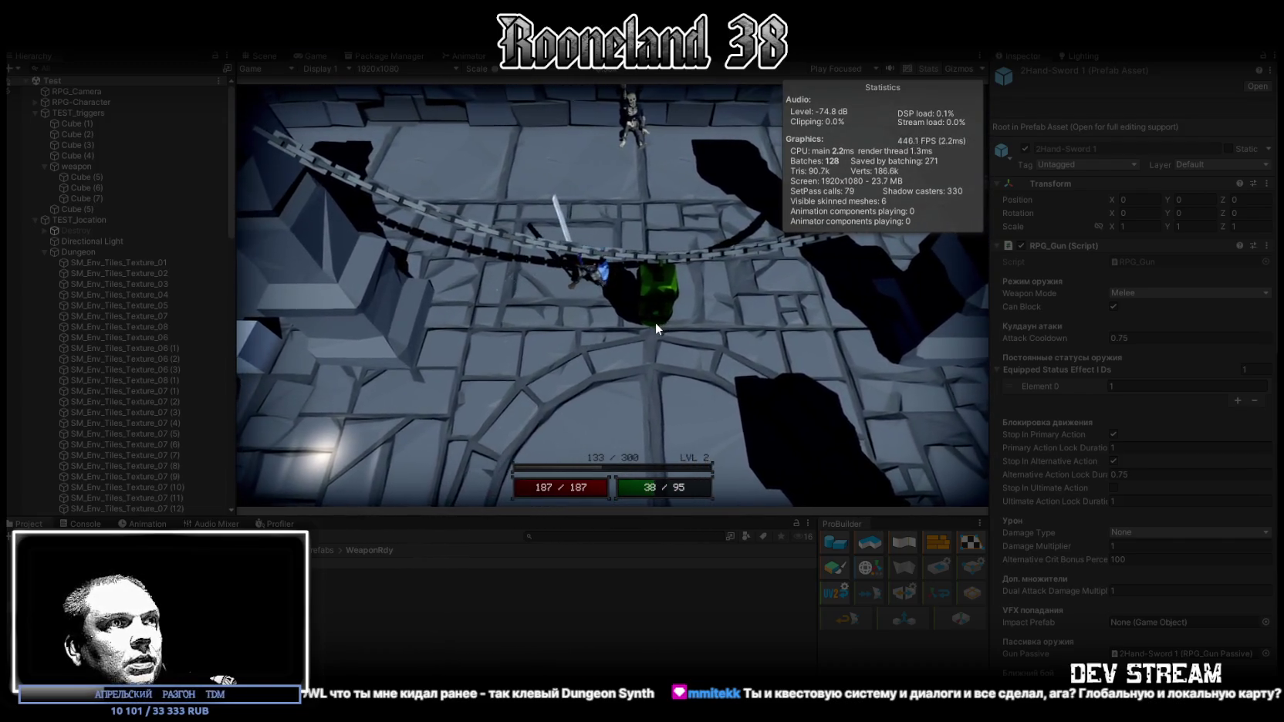
pyautogui.click(651, 324)
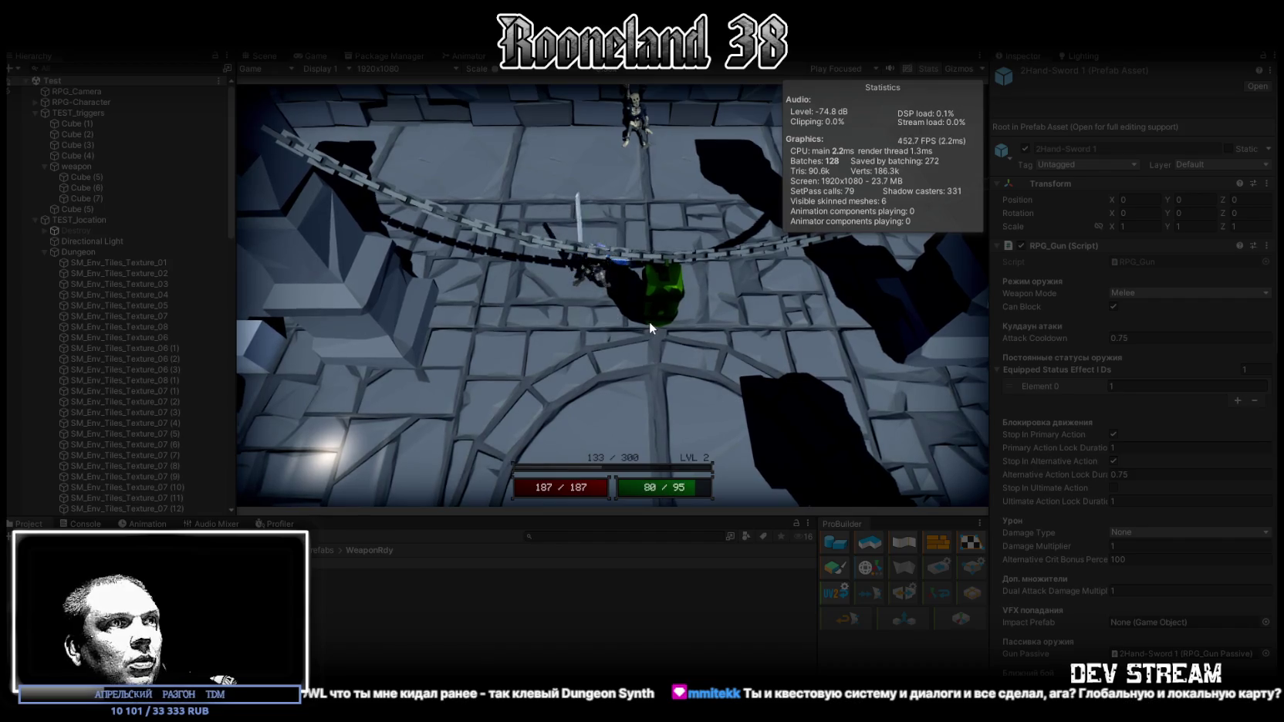
pyautogui.click(649, 321)
# Use the mana-costing alternative attack twice, then finish with two basic sword swings.
pyautogui.rightClick(659, 309)
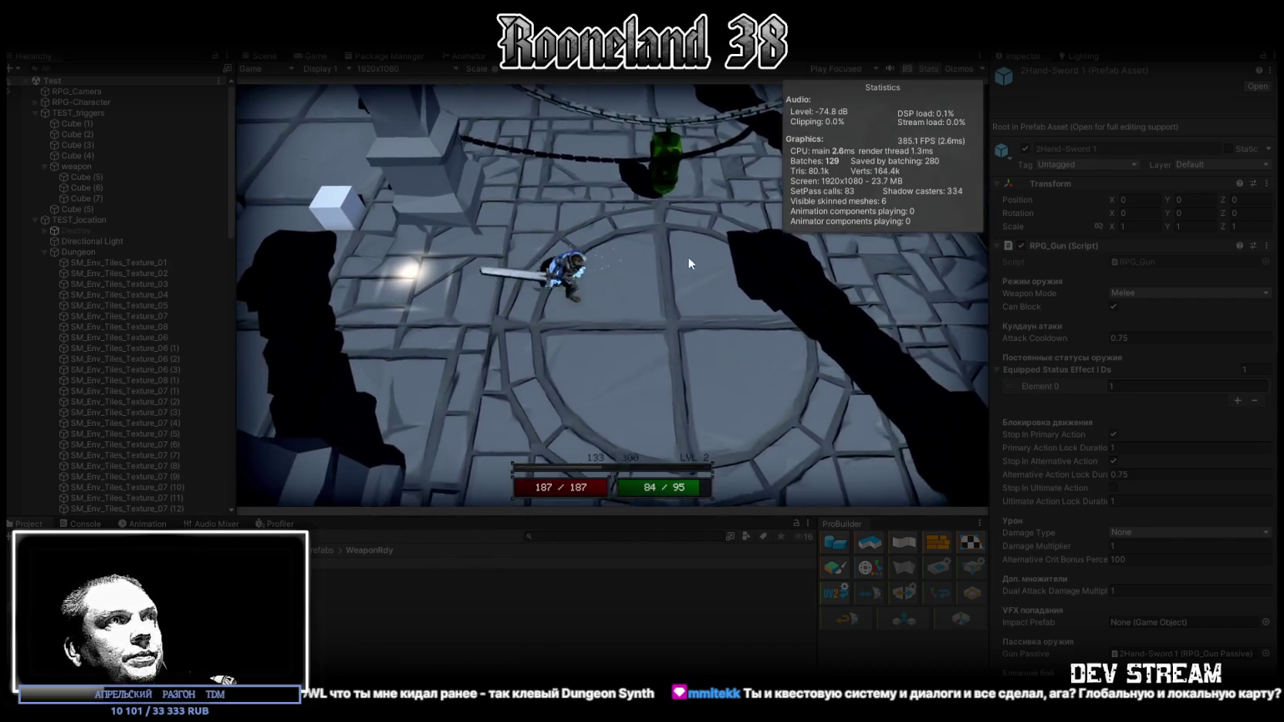
pyautogui.rightClick(647, 356)
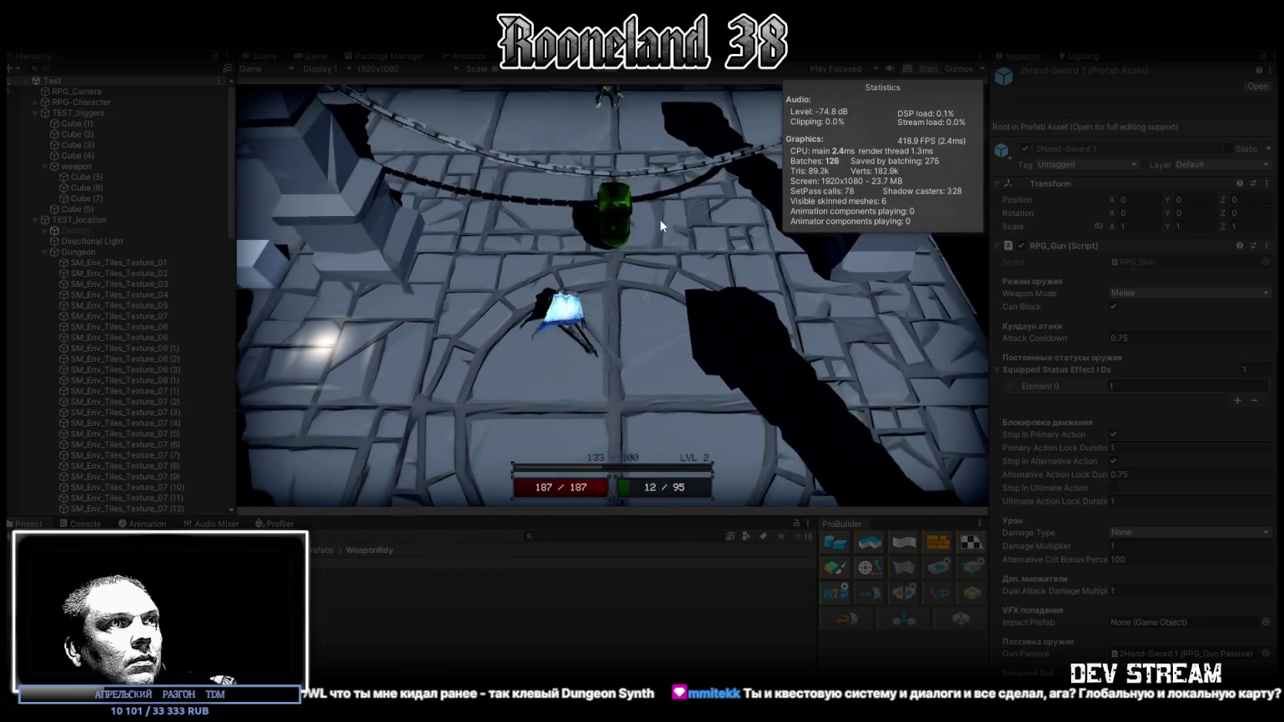
pyautogui.click(694, 225)
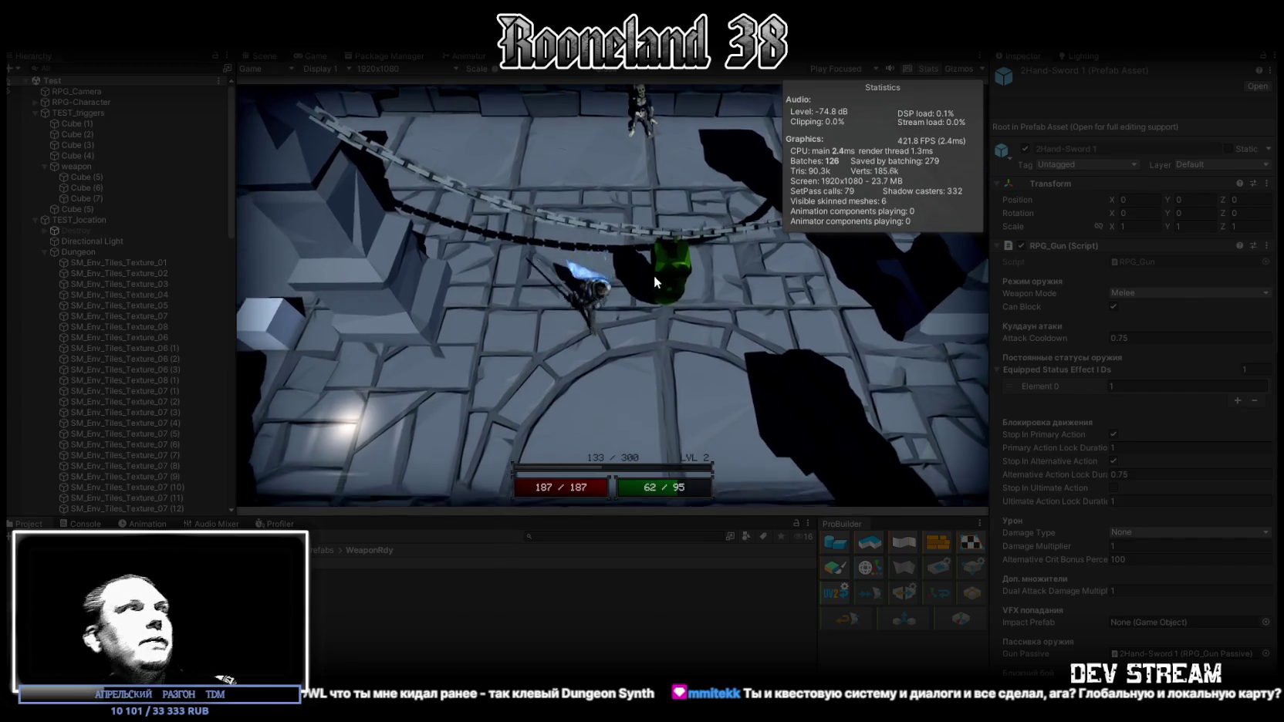
pyautogui.click(654, 276)
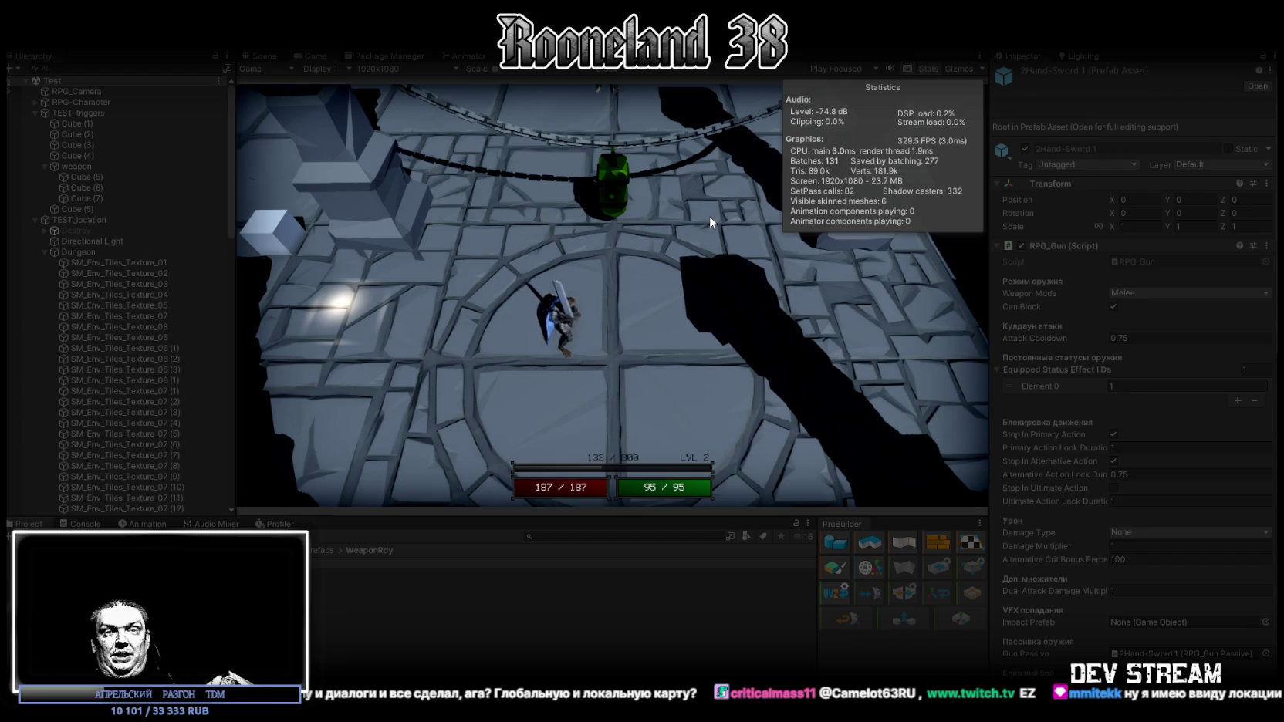
# Make one more sword attack in the Game view while mana regenerates to 95.
pyautogui.click(709, 216)
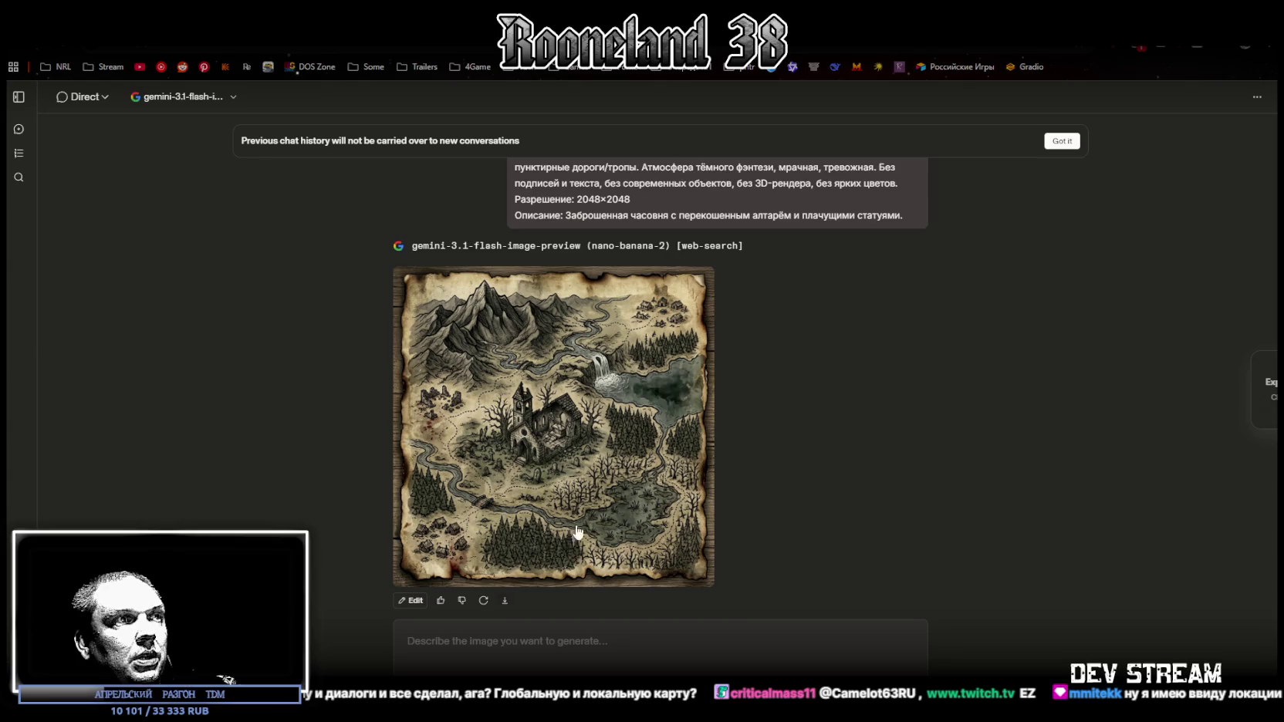
# Resend the map prompt, replacing the chapel description with the living-flesh labyrinth with eyes.
pyautogui.scroll(2, 640, 367)
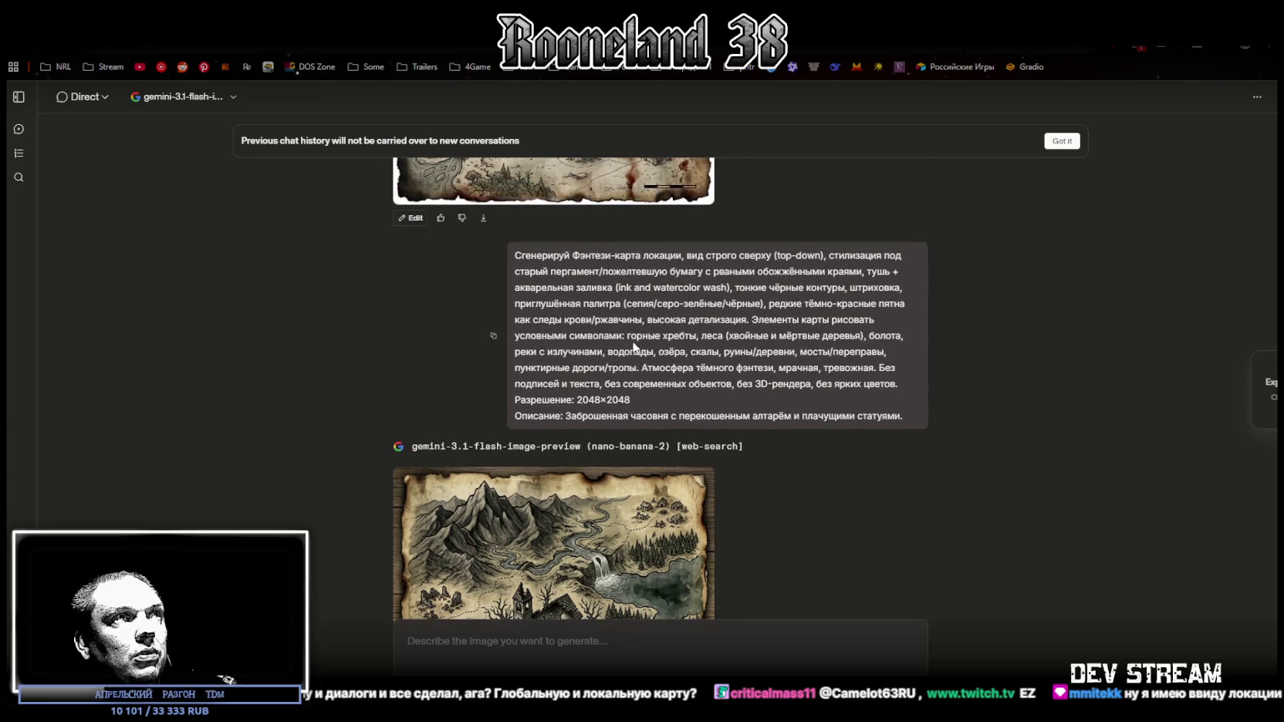
pyautogui.click(665, 666)
pyautogui.write('Сгенерируй Фэнтези-карта локации, вид строго сверху (top-down), стилизация под старый пергамент/пожелтевшую бумагу с рваными обожжёнными краями, тушь + акварельная заливка (ink and watercolor wash), тонкие чёрные контуры, штриховка, приглушённая палитра (сепия/серо-зелёные/чёрные), редкие тёмно-красные пятна как следы крови/ржавчины, высокая детализация. Элементы карты рисовать условными символами: горные хребты, леса (хвойные и мёртвые деревья), болота, реки с излучинами, водопады, озёра, скалы, руины/деревни, мосты/переправы, пунктирные дороги/тропы. Атмосфера тёмного фэнтези, мрачная, тревожная. Без подписей и текста, без современных объектов, без 3D-рендера, без ярких цветов. Разрешение: 2048×2048 Описание: Заброшенная часовня с перекошенным алтарём и плачущими статуями.')
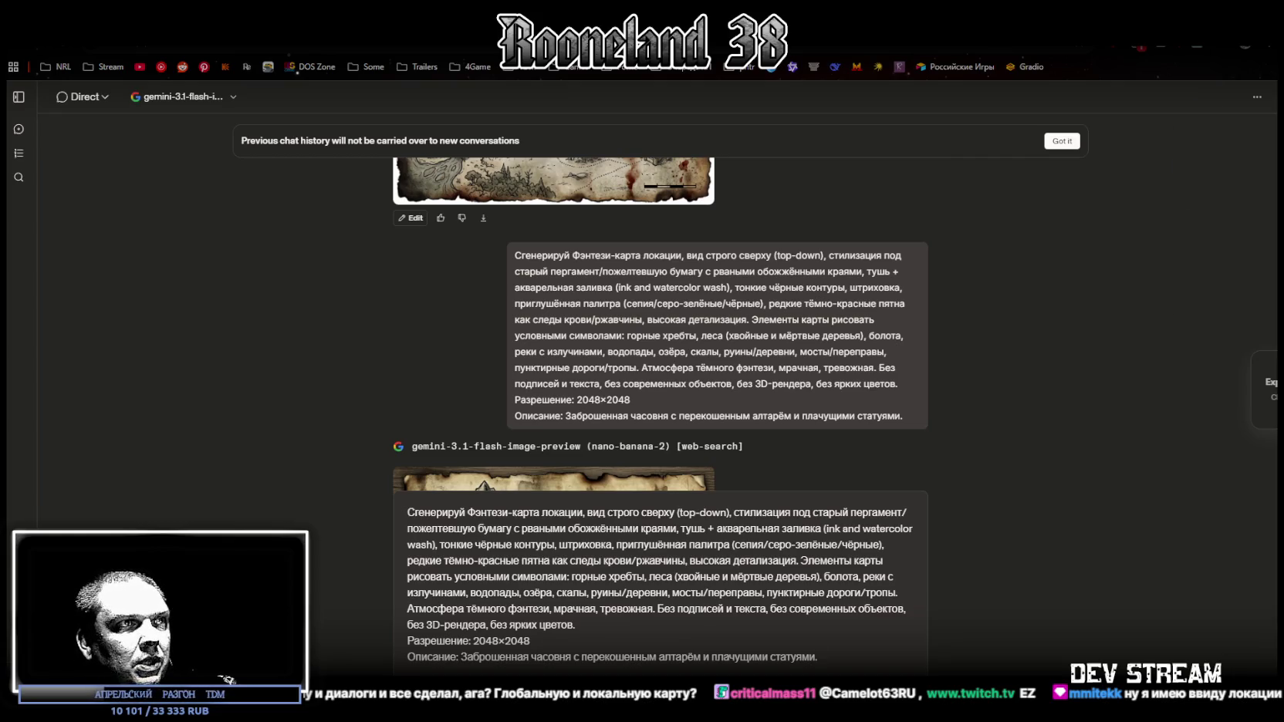
pyautogui.click(461, 656)
pyautogui.hotkey('shift', 'End')
pyautogui.write('Лабиринт из живых стен с пульсирующей плотью и глазами.')
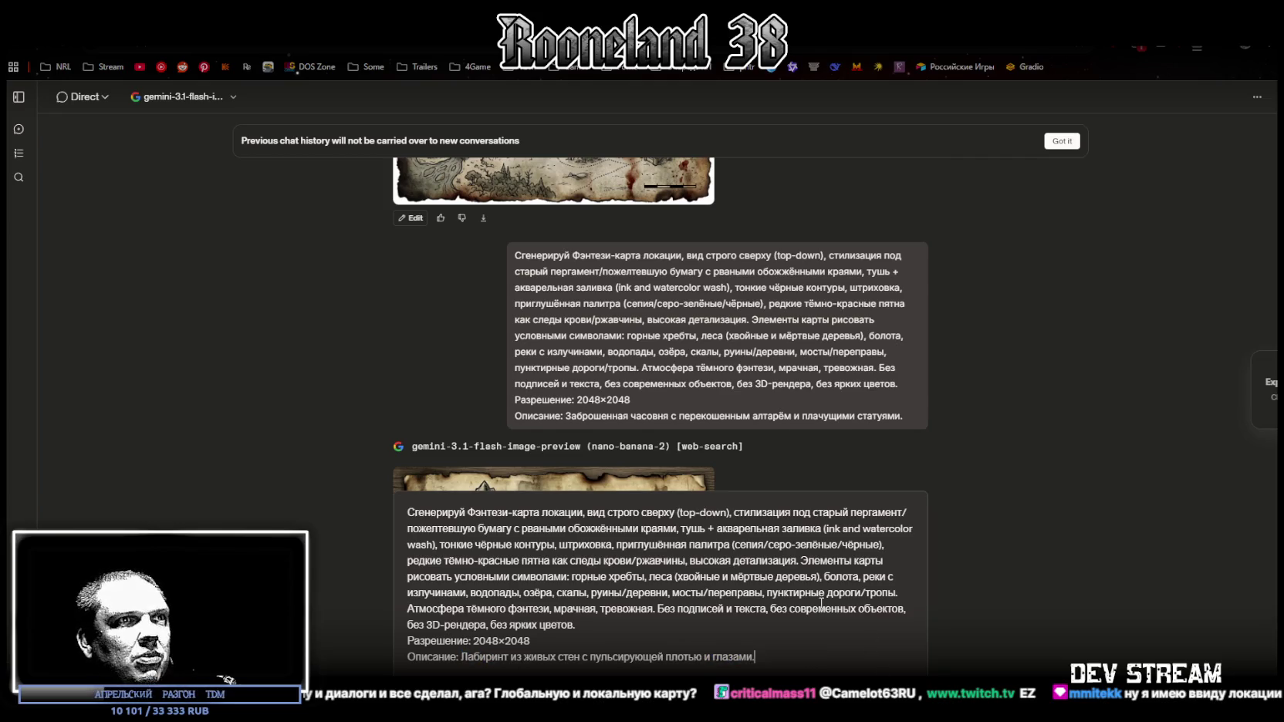
pyautogui.scroll(-4, 756, 440)
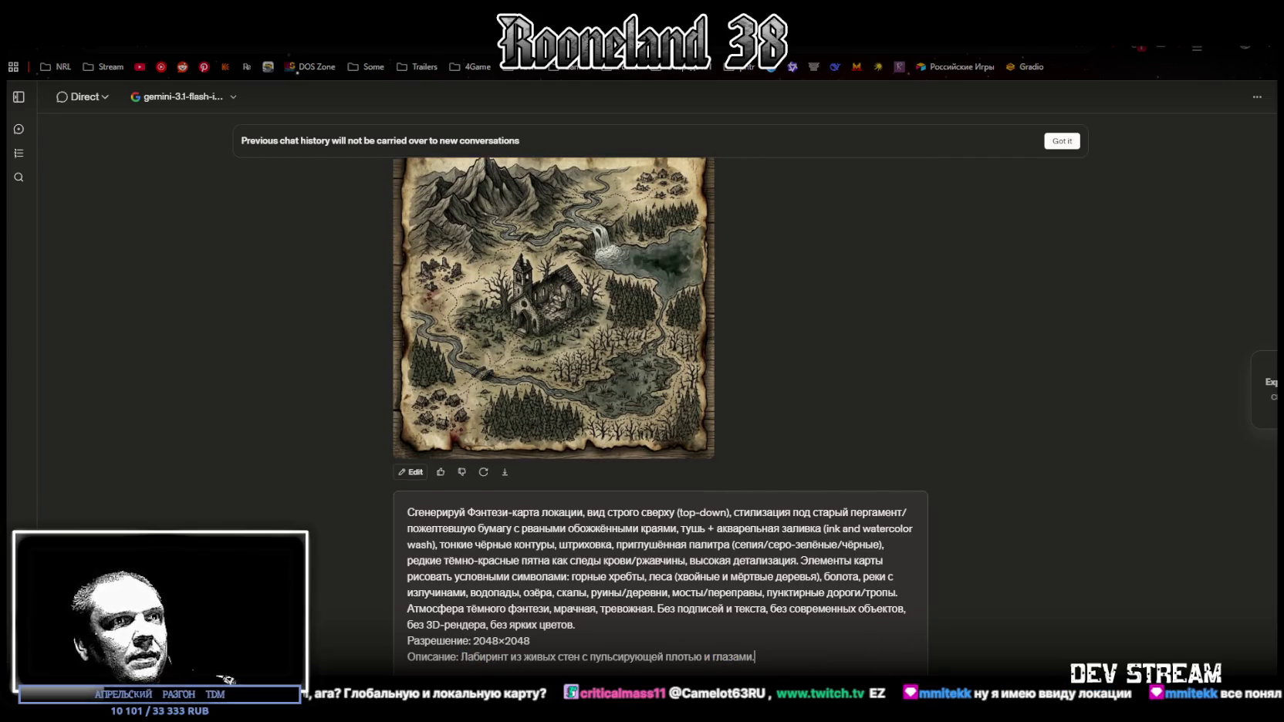
pyautogui.press('Return')
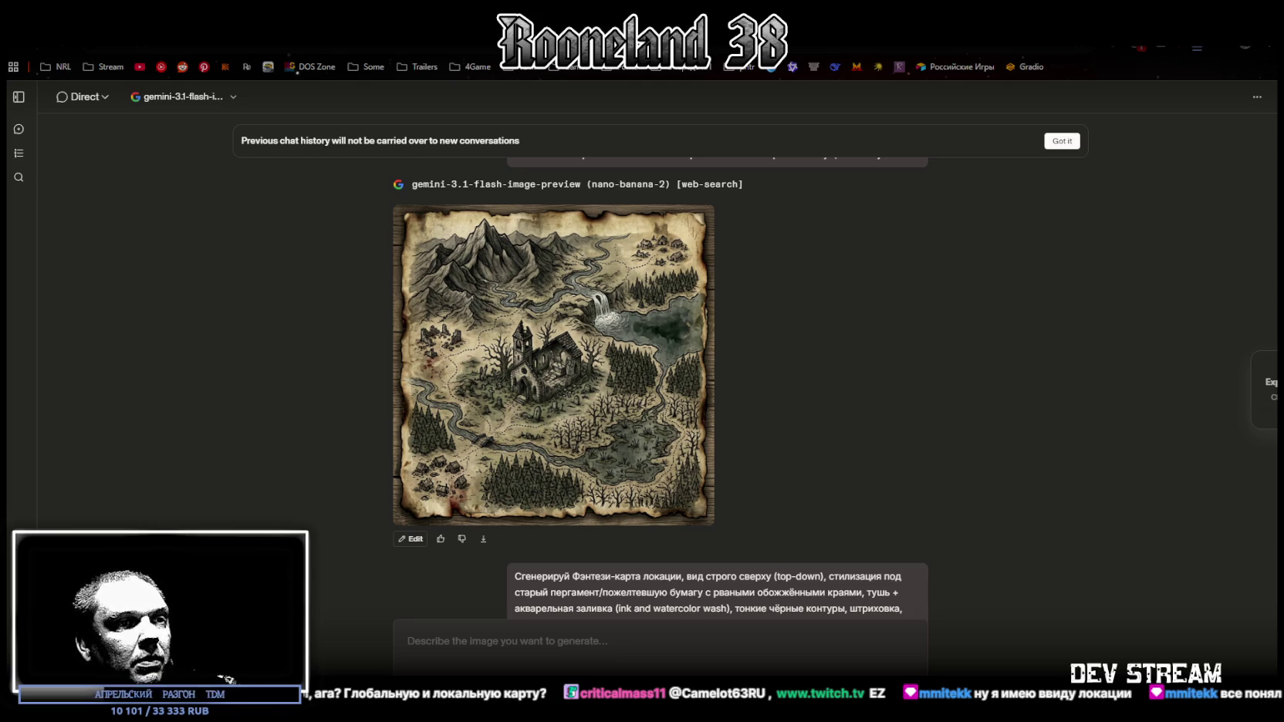
pyautogui.hotkey('alt', 'Tab')
# Browse the saved Map folder thumbnails, close it, then reposition and close the Downloads window.
pyautogui.scroll(-3, 763, 436)
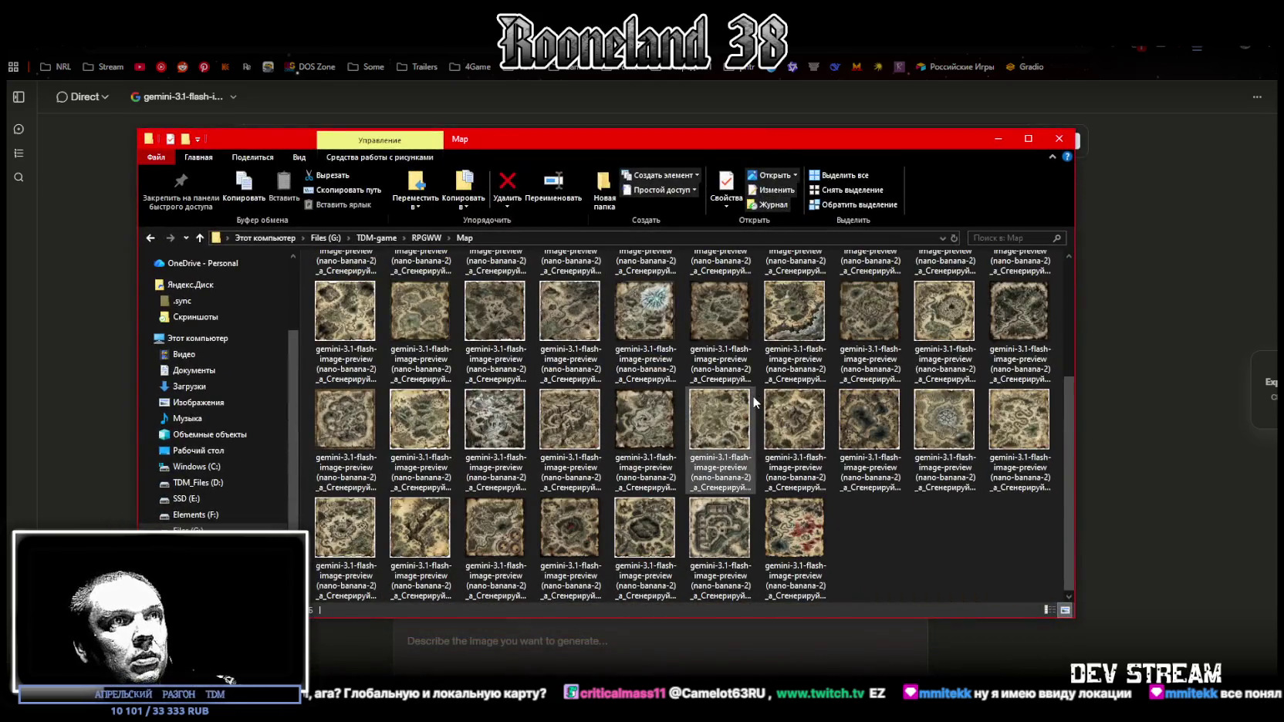
pyautogui.scroll(3, 763, 436)
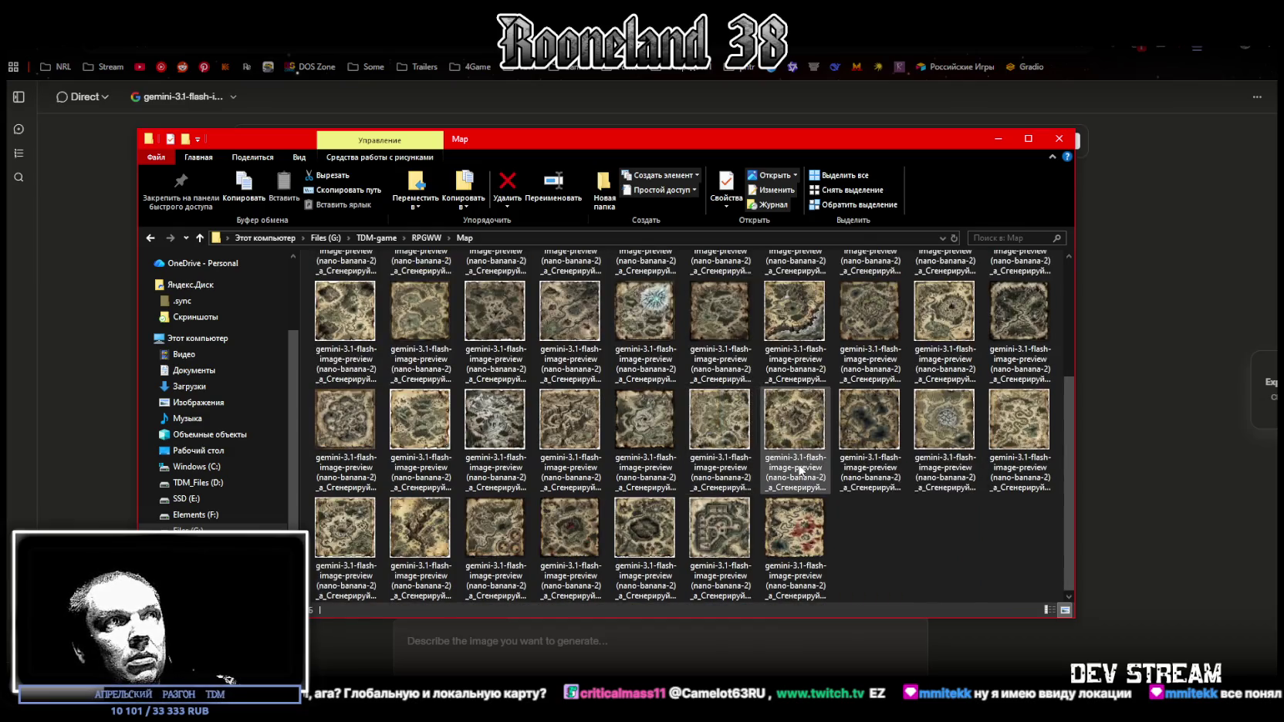
pyautogui.click(716, 104)
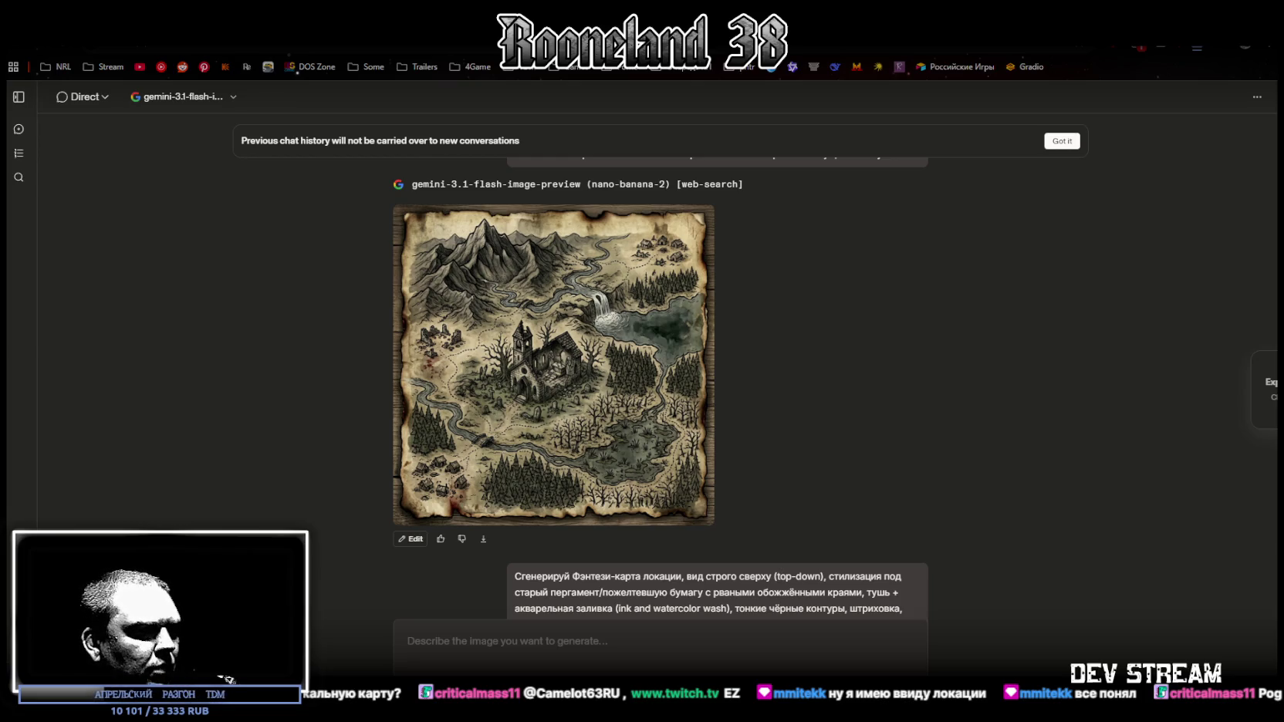
pyautogui.hotkey('alt', 'Tab')
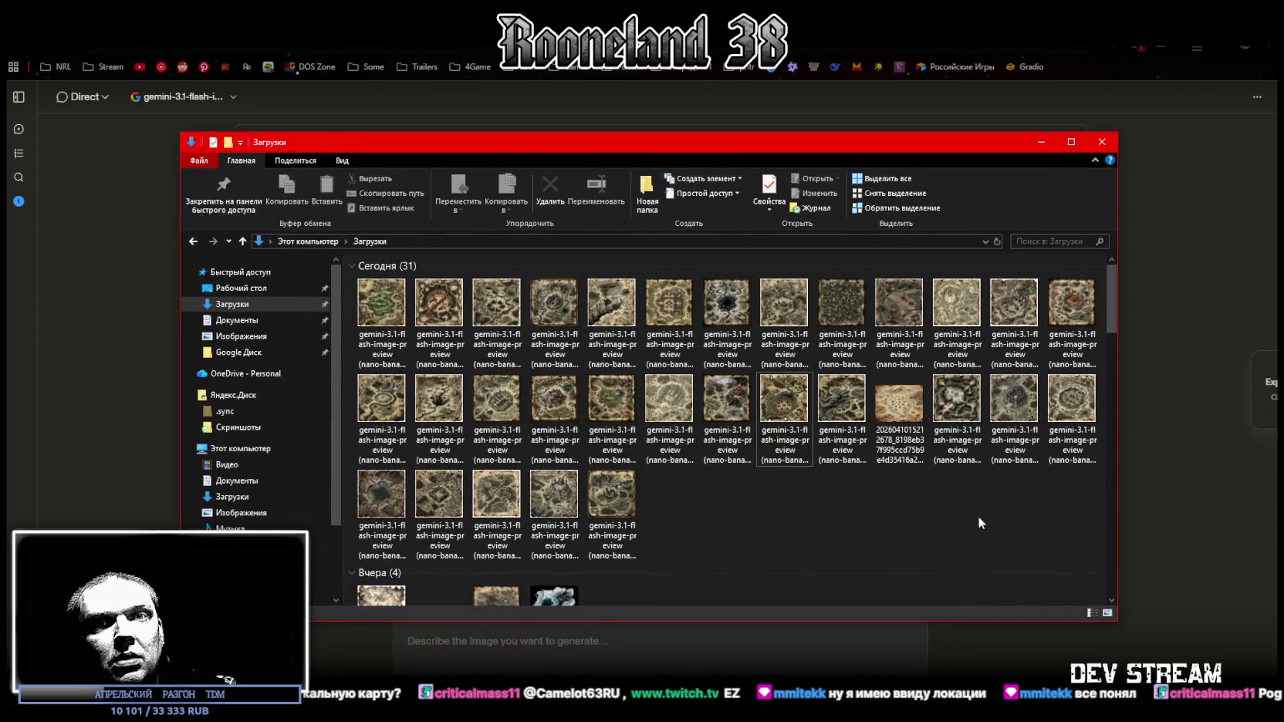
pyautogui.moveTo(813, 137); pyautogui.dragTo(762, 108)
pyautogui.hotkey('alt', 'Tab')
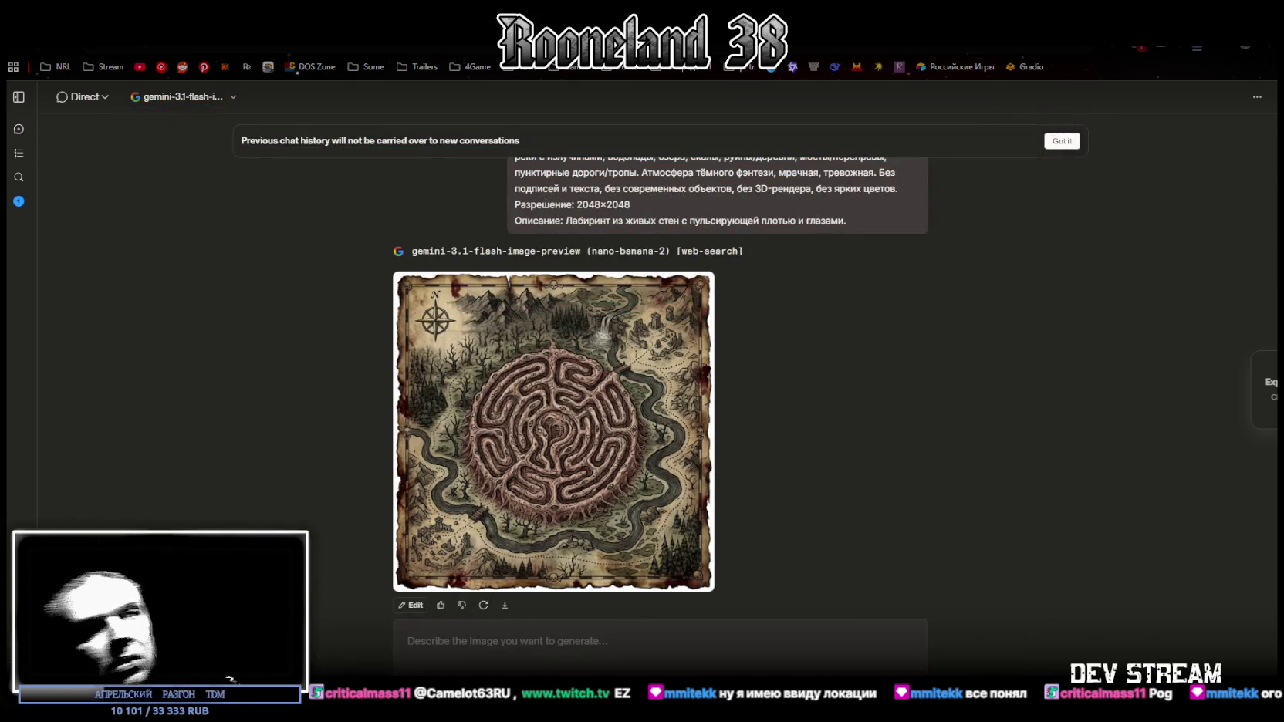
# Download the generated labyrinth map and enlarge it in the full-size preview.
pyautogui.click(506, 607)
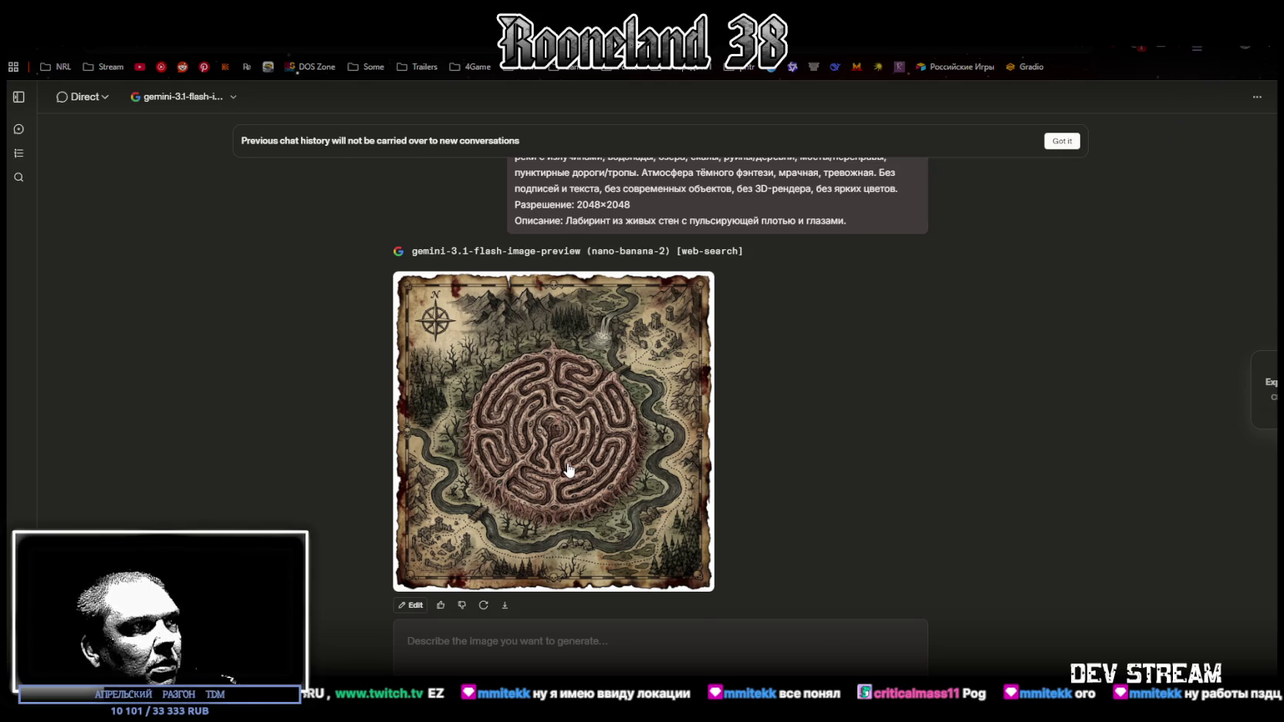
pyautogui.click(568, 470)
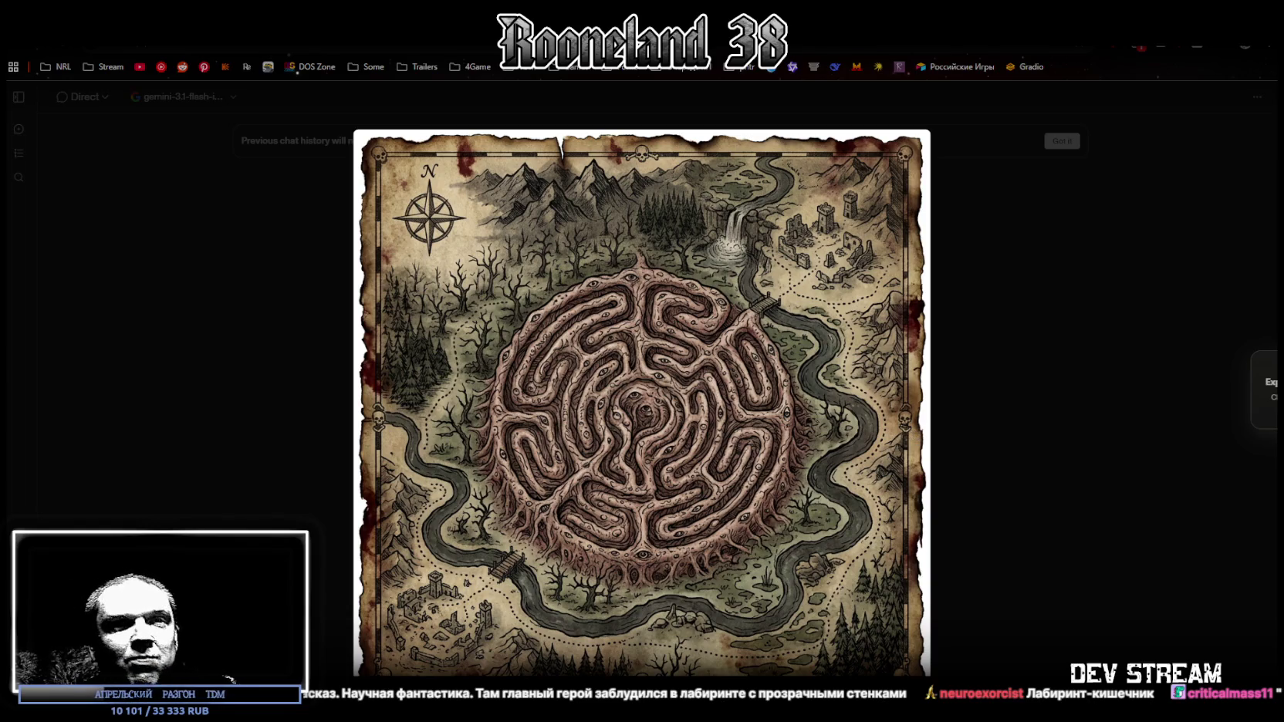
# Close the labyrinth map preview, reopen it at full size, then close it again.
pyautogui.click(1078, 324)
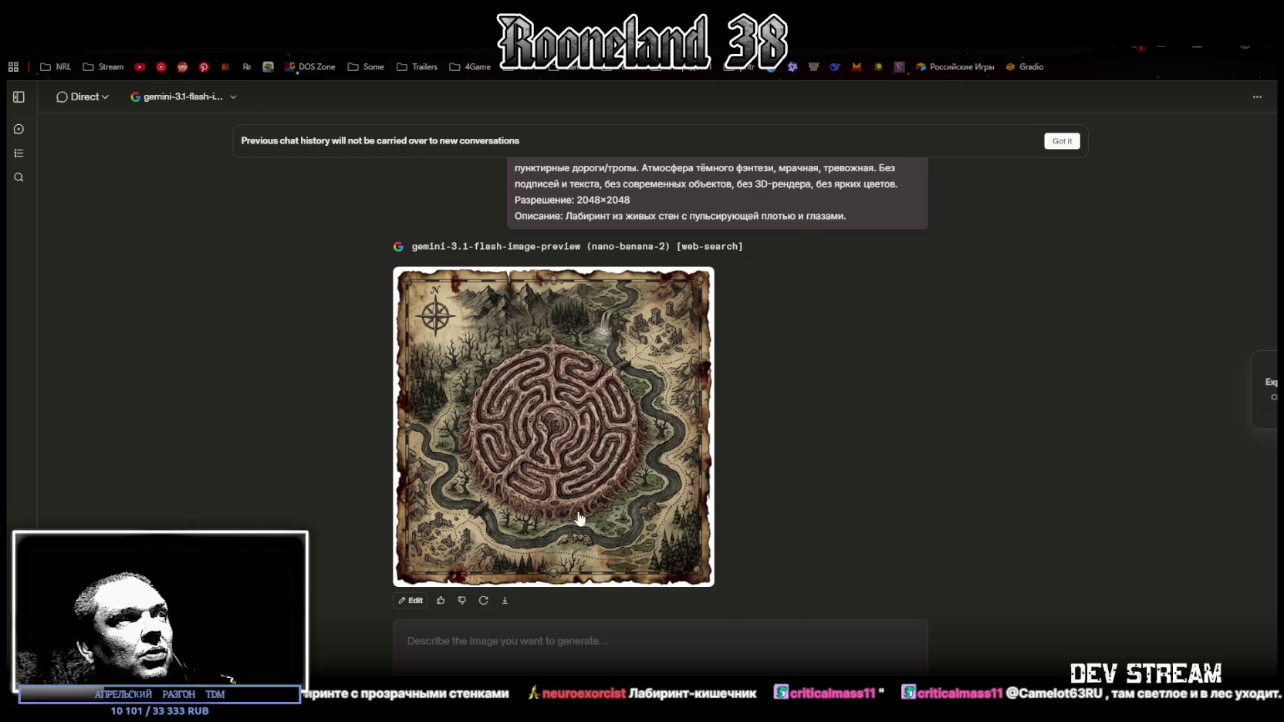
pyautogui.click(485, 493)
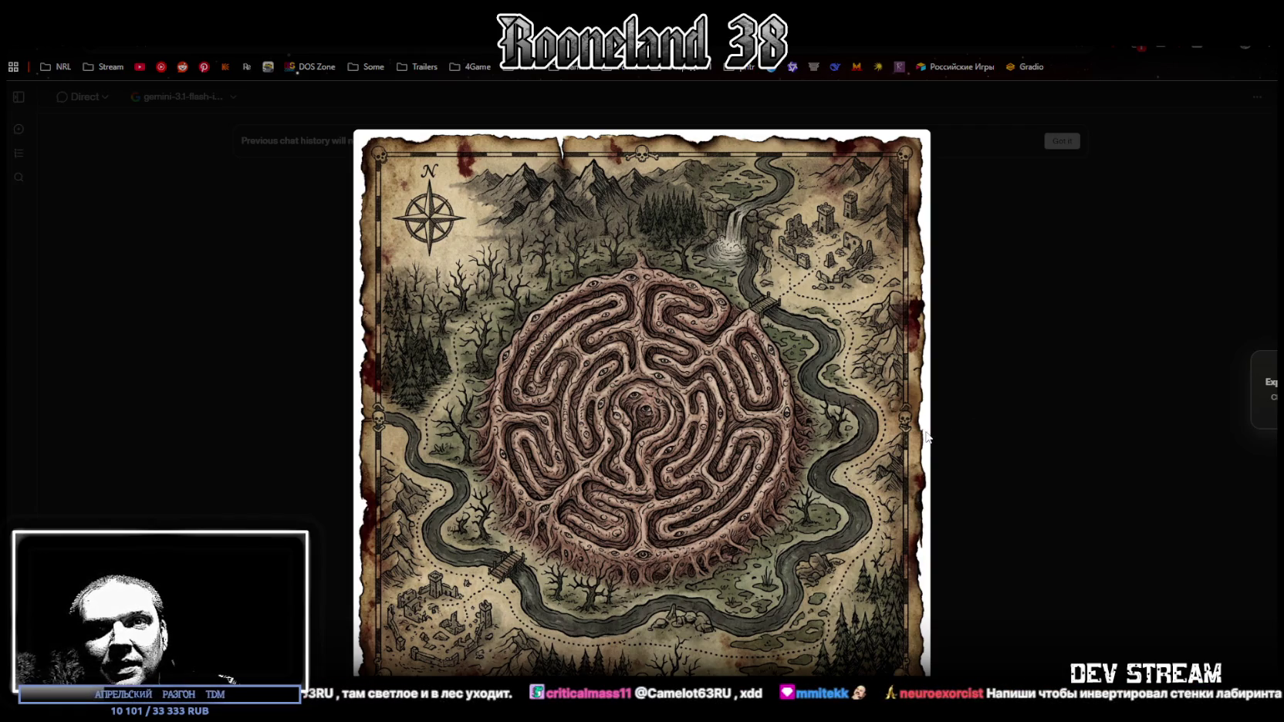
pyautogui.click(1076, 368)
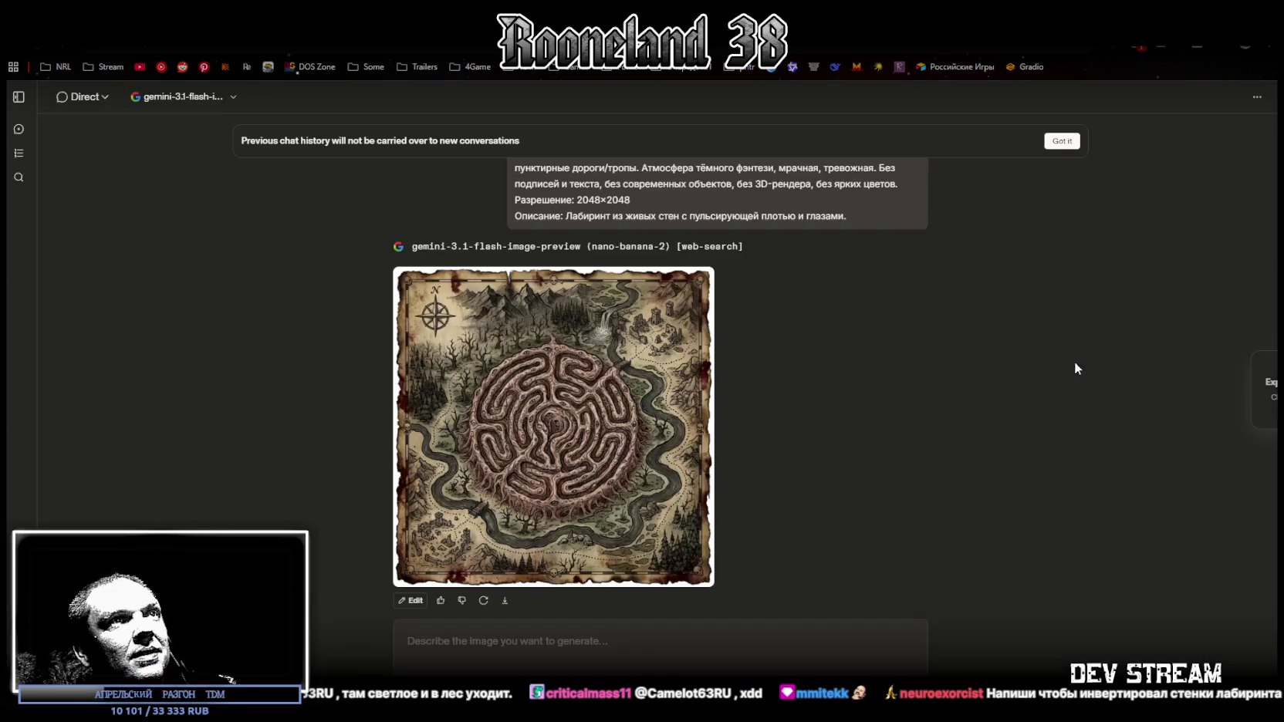
# Resend the map prompt with the fog-shrouded abandoned village description and skip the response comparison.
pyautogui.scroll(5, 617, 332)
pyautogui.scroll(-3, 497, 237)
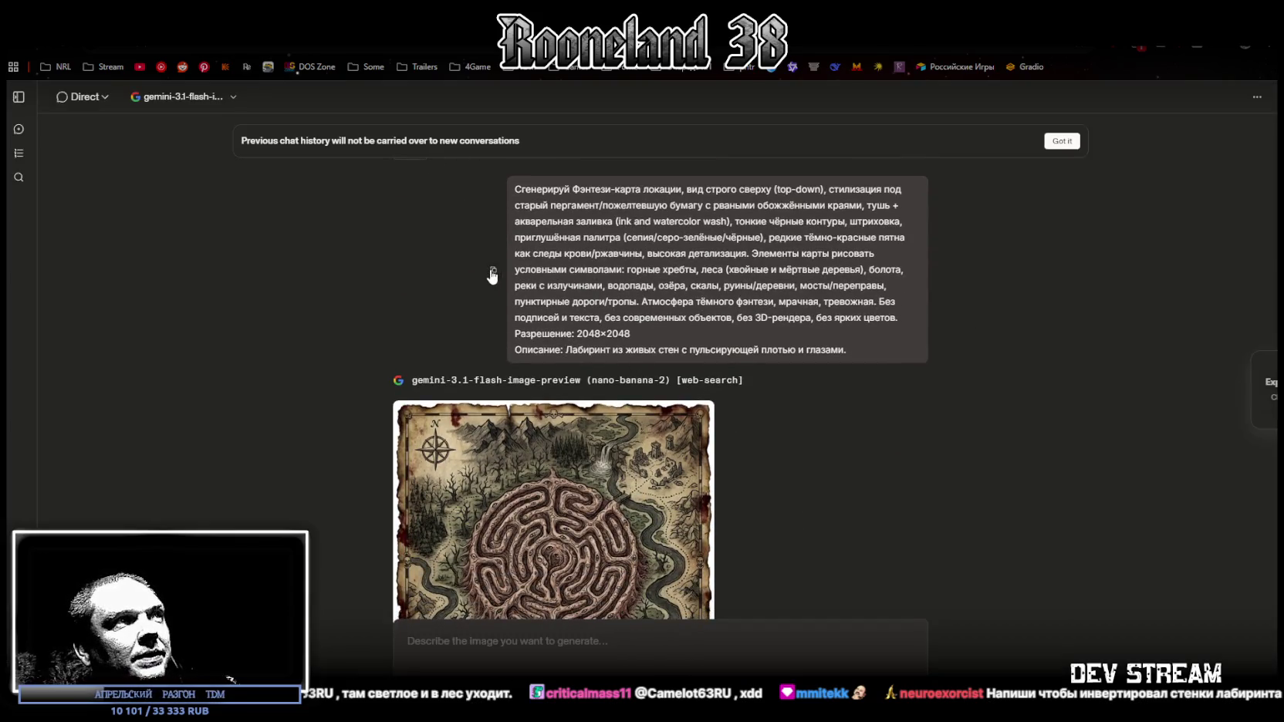
pyautogui.click(653, 655)
pyautogui.write('Сгенерируй Фэнтези-карта локации, вид строго сверху (top-down), стилизация под старый пергамент/пожелтевшую бумагу с рваными обожжёнными краями, тушь + акварельная заливка (ink and watercolor wash), тонкие чёрные контуры, штриховка, приглушённая палитра (сепия/серо-зелёные/чёрные), редкие тёмно-красные пятна как следы крови/ржавчины, высокая детализация. Элементы карты рисовать условными символами: горные хребты, леса (хвойные и мёртвые деревья), болота, реки с излучинами, водопады, озёра, скалы, руины/деревни, мосты/переправы, пунктирные дороги/тропы. Атмосфера тёмного фэнтези, мрачная, тревожная. Без подписей и текста, без современных объектов, без 3D-рендера, без ярких цветов. Разрешение: 2048×2048 Описание: Лабиринт из живых стен с пульсирующей плотью и глазами.')
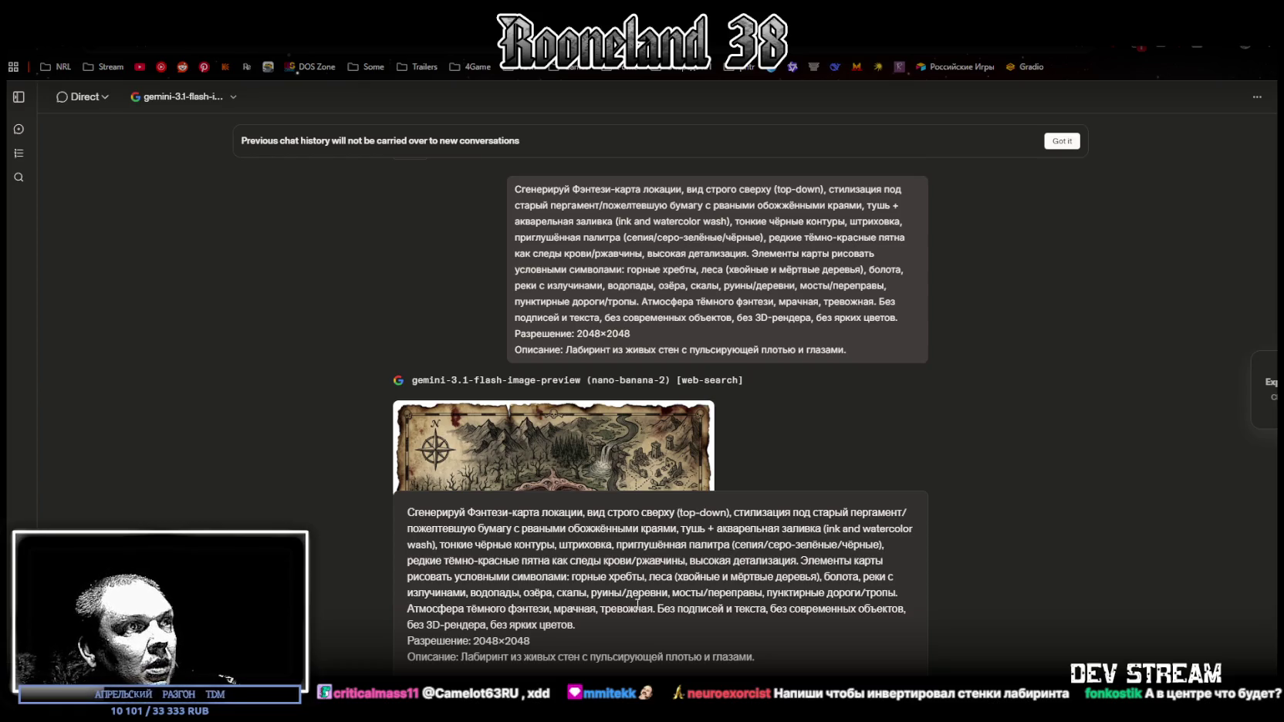
pyautogui.moveTo(462, 656); pyautogui.dragTo(776, 650)
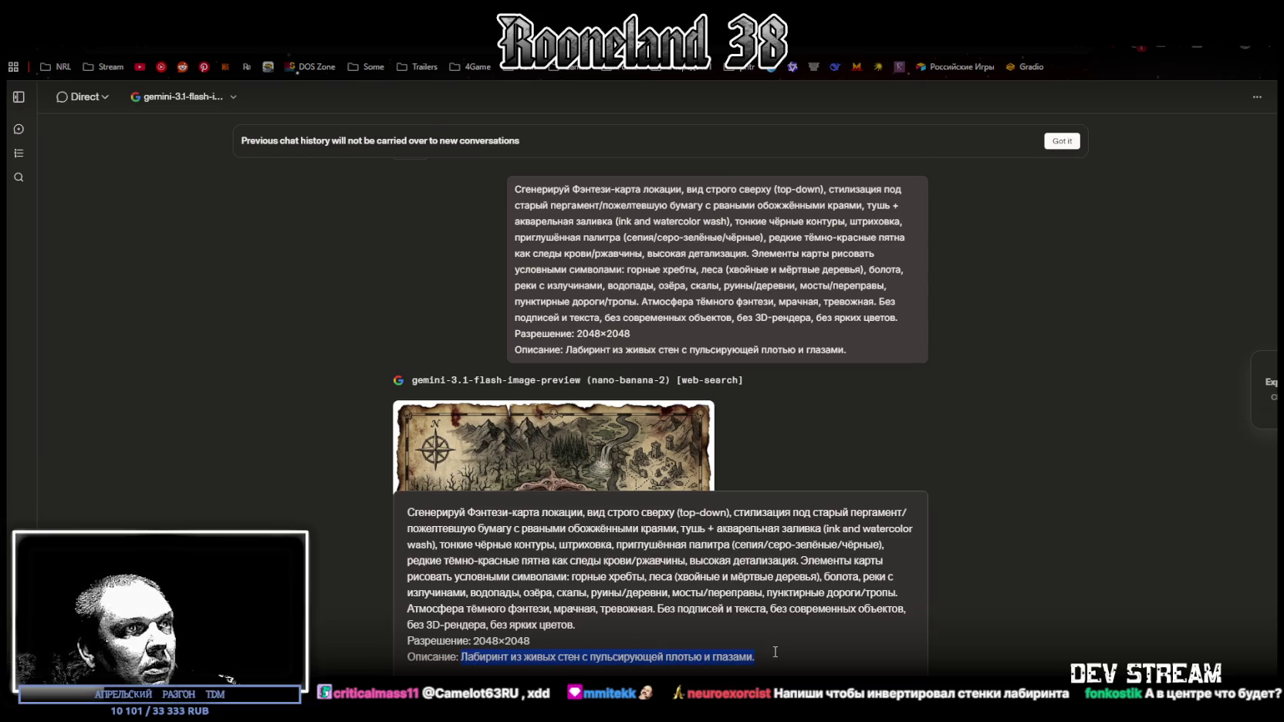
pyautogui.click(472, 655)
pyautogui.moveTo(461, 656); pyautogui.dragTo(755, 657)
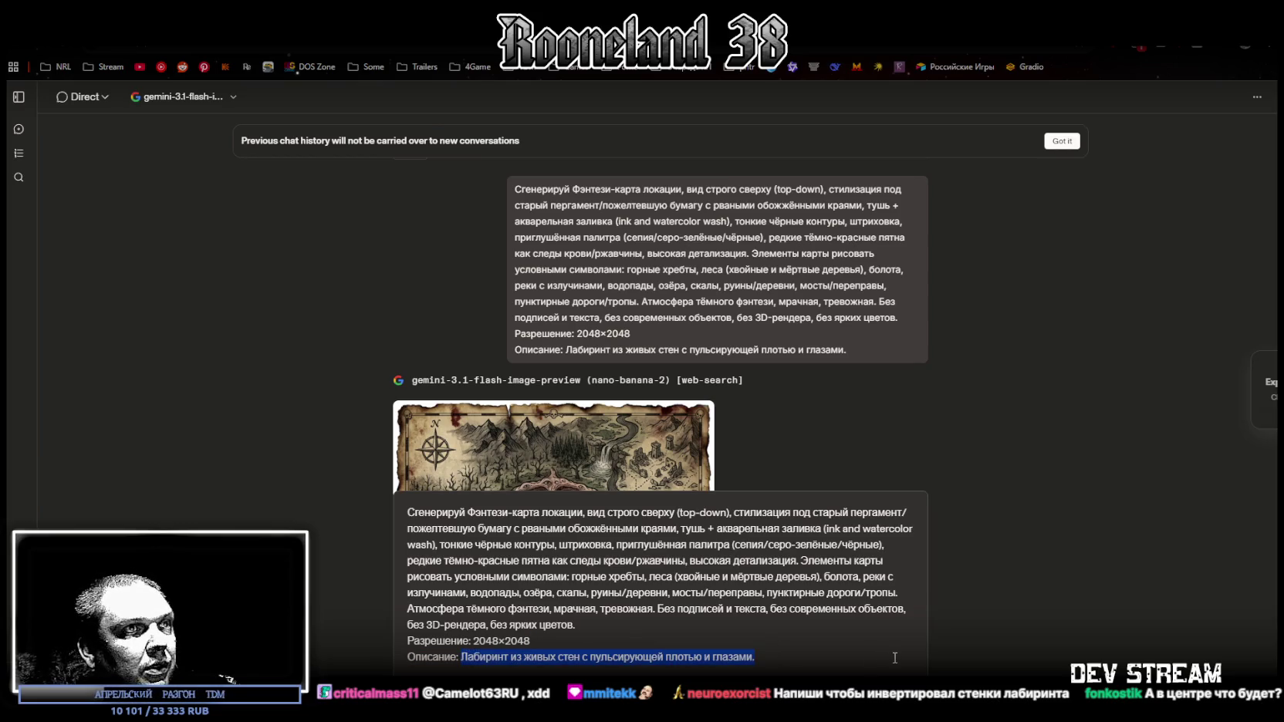
pyautogui.write('Заброшенная деревня в вечном тумане, где дома покосились от гнили, а на улицах бродят тени.')
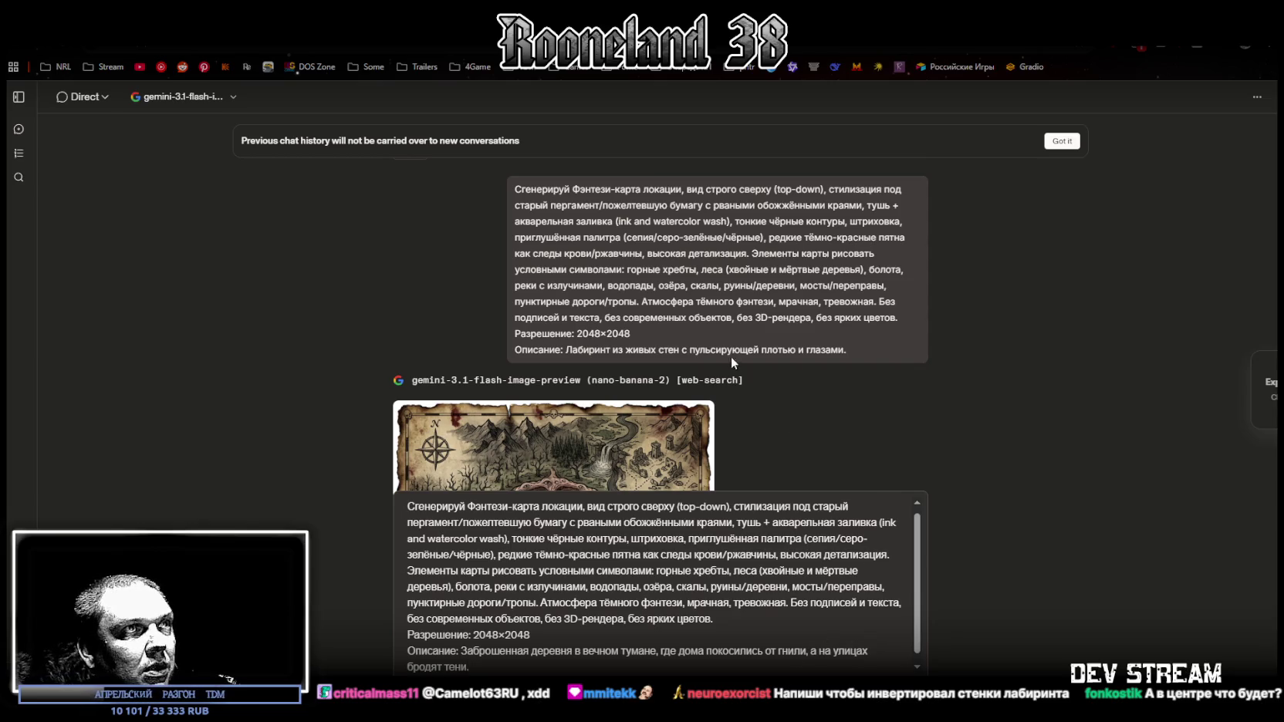
pyautogui.scroll(-3, 732, 358)
pyautogui.press('Return')
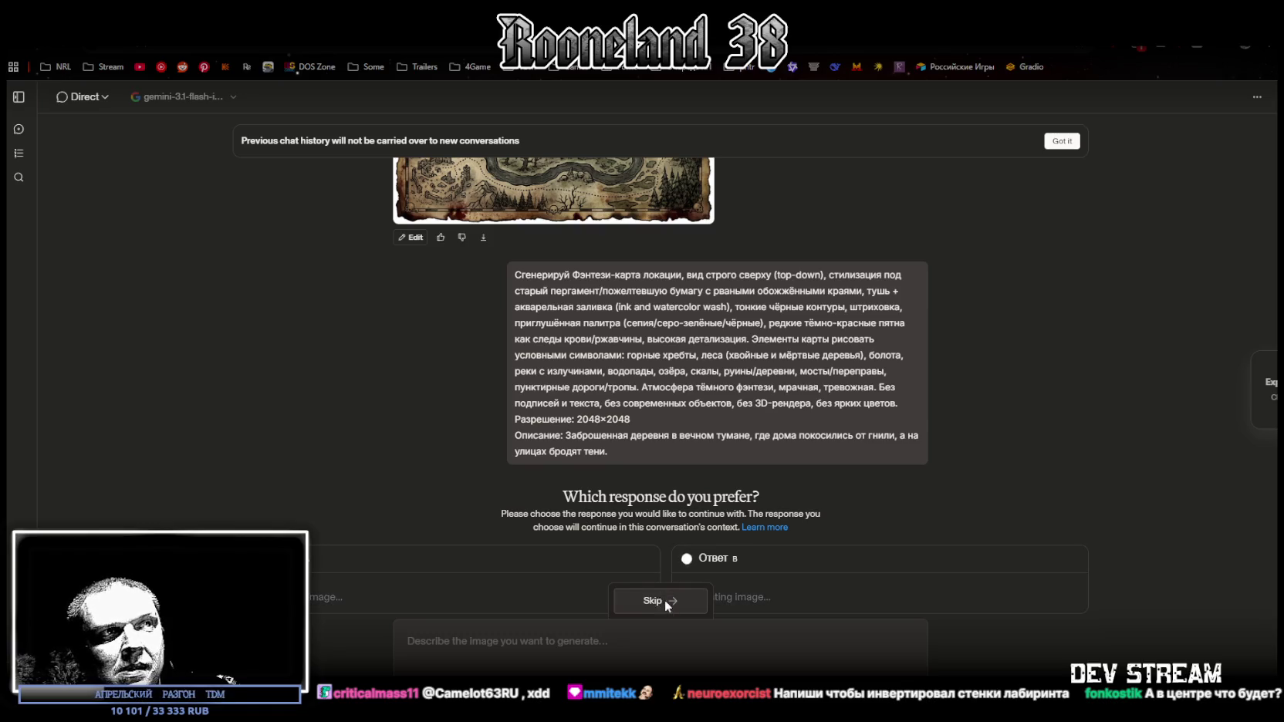
pyautogui.scroll(-1, 738, 498)
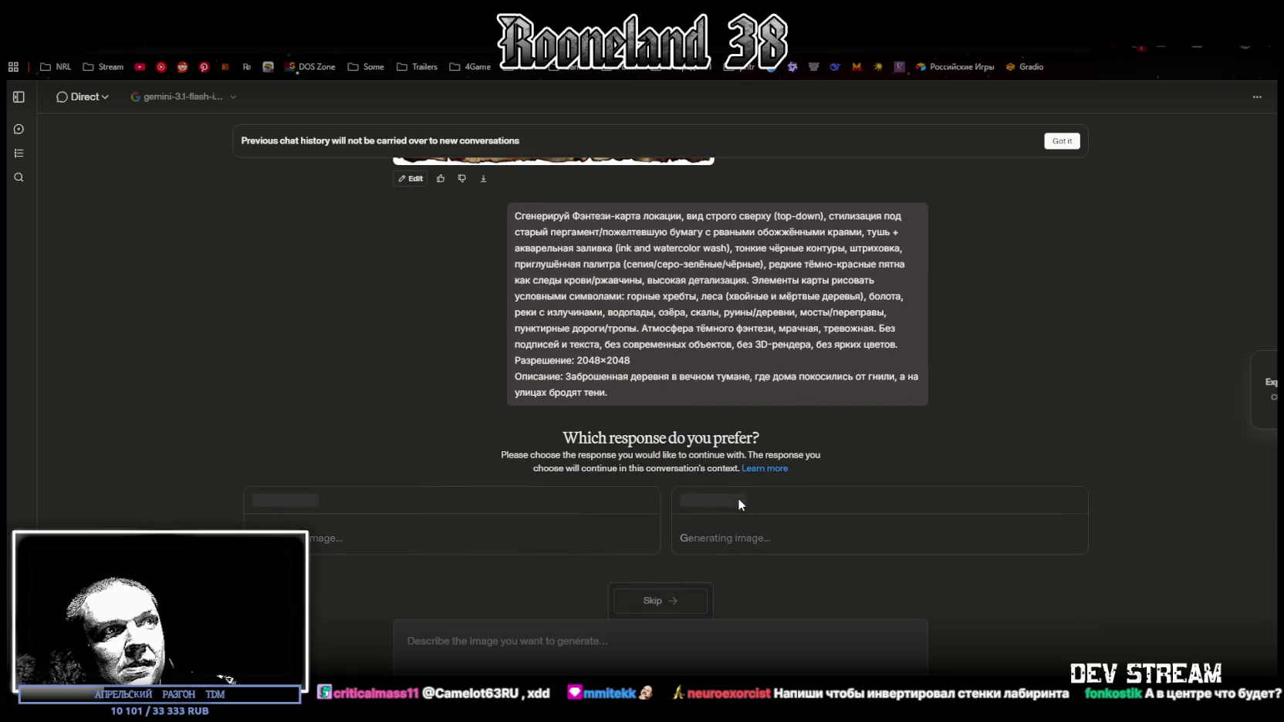
pyautogui.click(1062, 140)
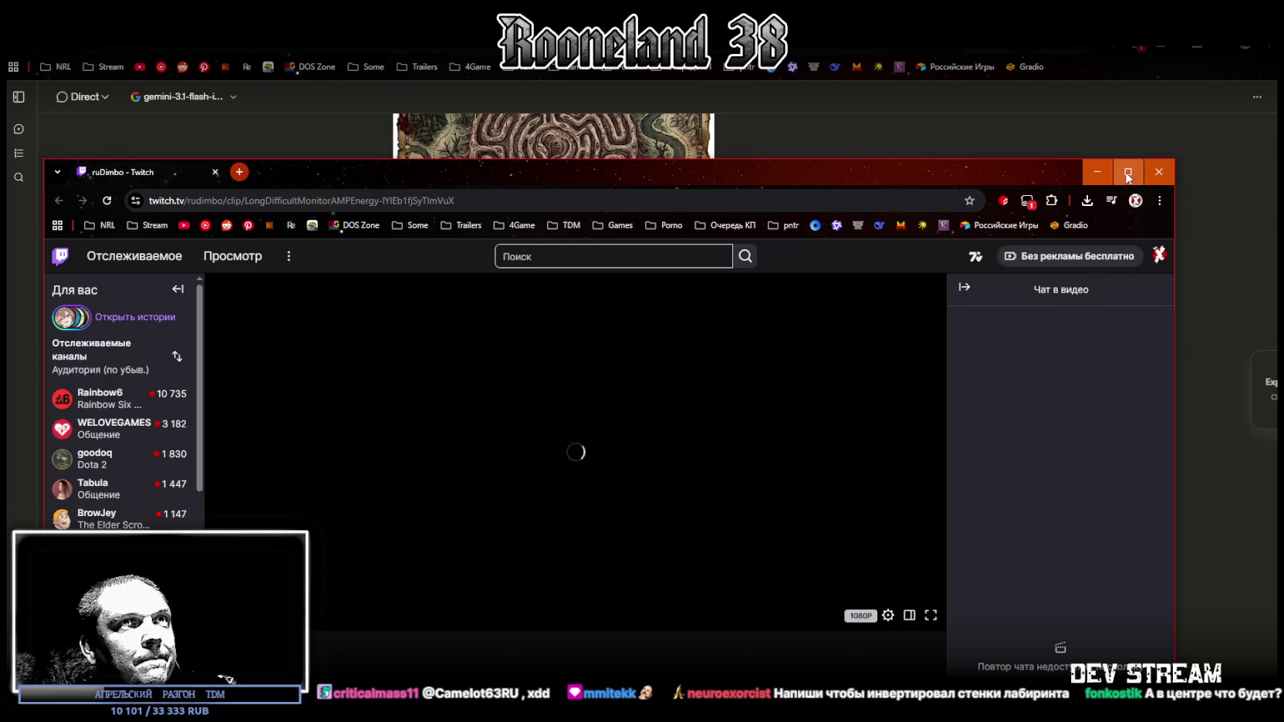
# Maximize the Twitch clip, pause and resume it, then return to the LMArena image chat.
pyautogui.doubleClick(667, 174)
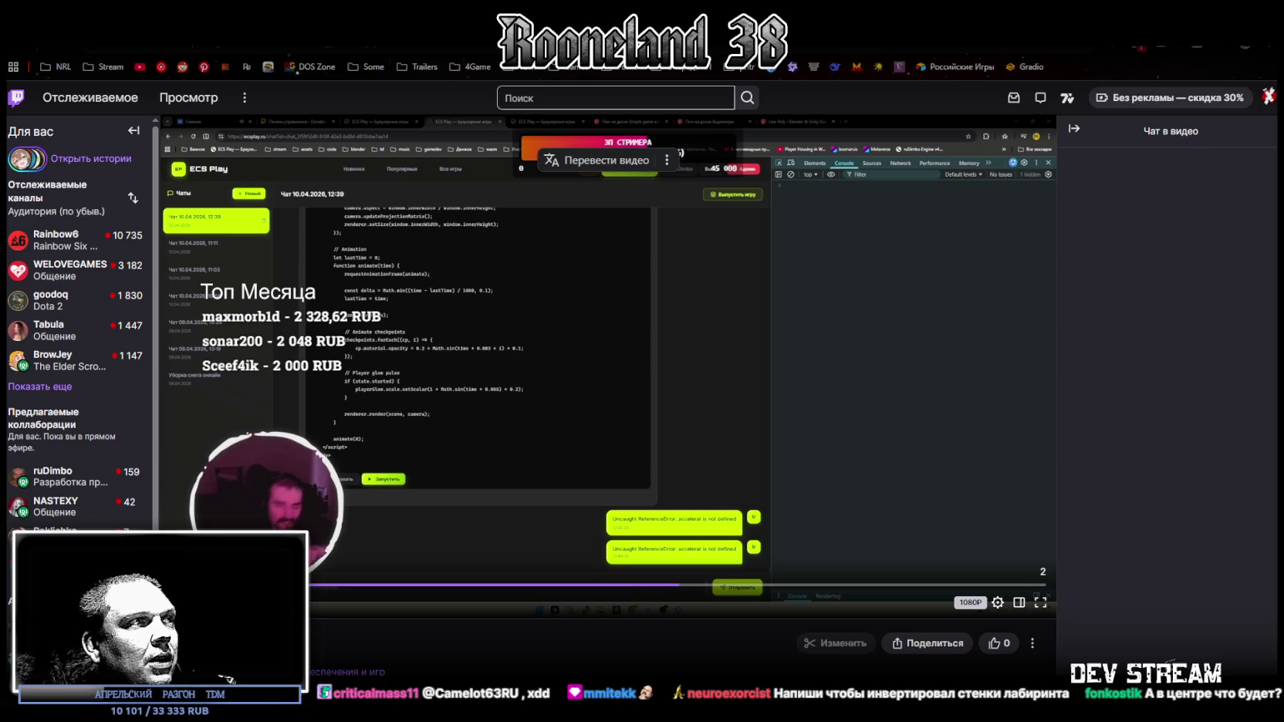
pyautogui.press('space')
pyautogui.rightClick(70, 51)
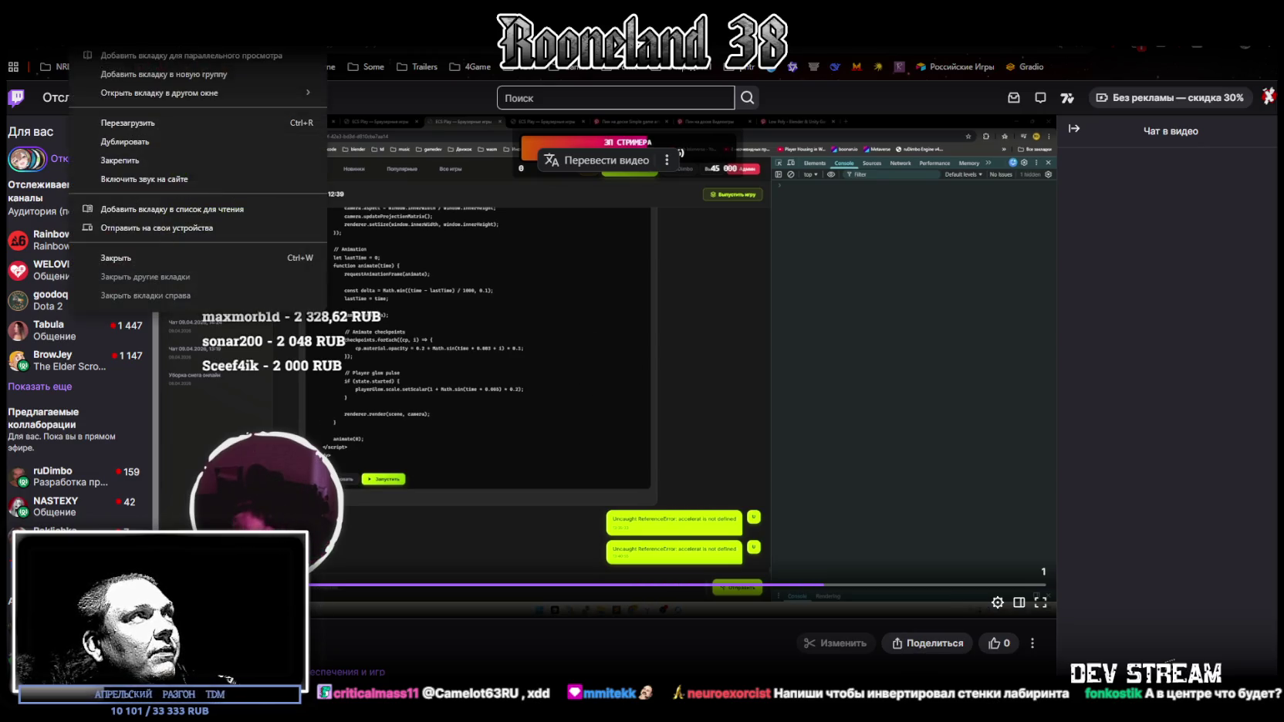
pyautogui.click(154, 178)
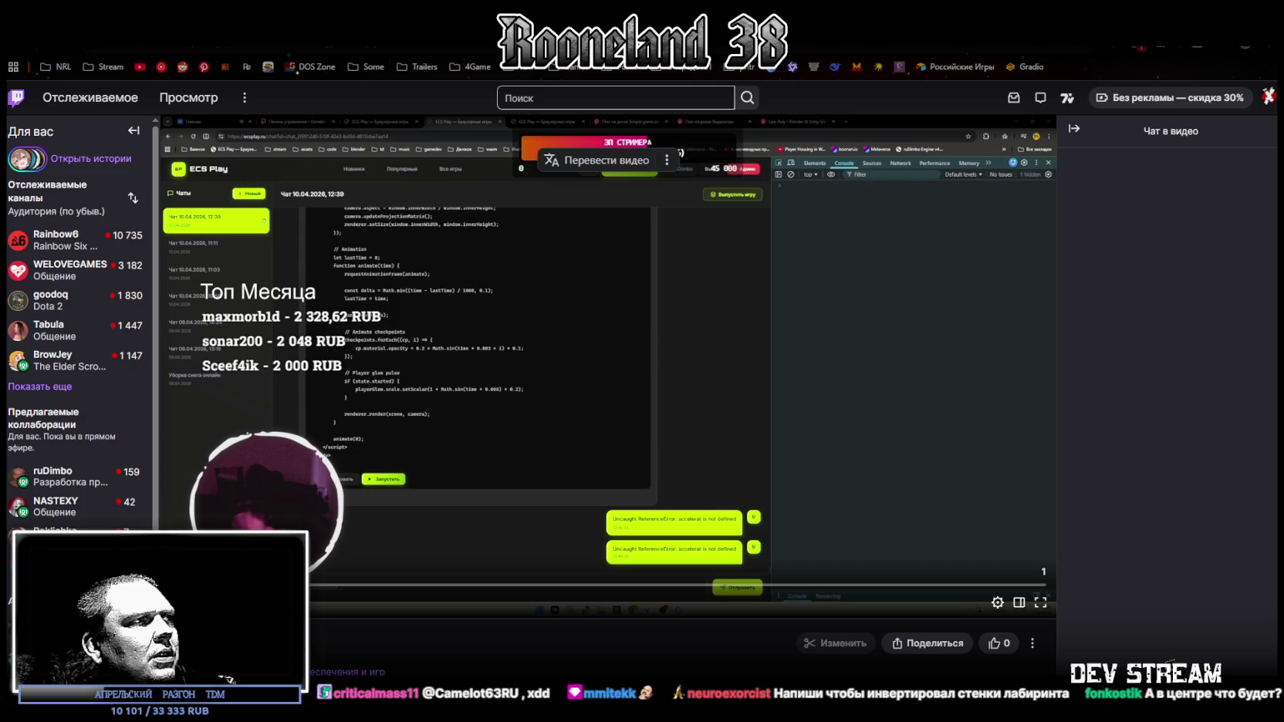
pyautogui.press('space')
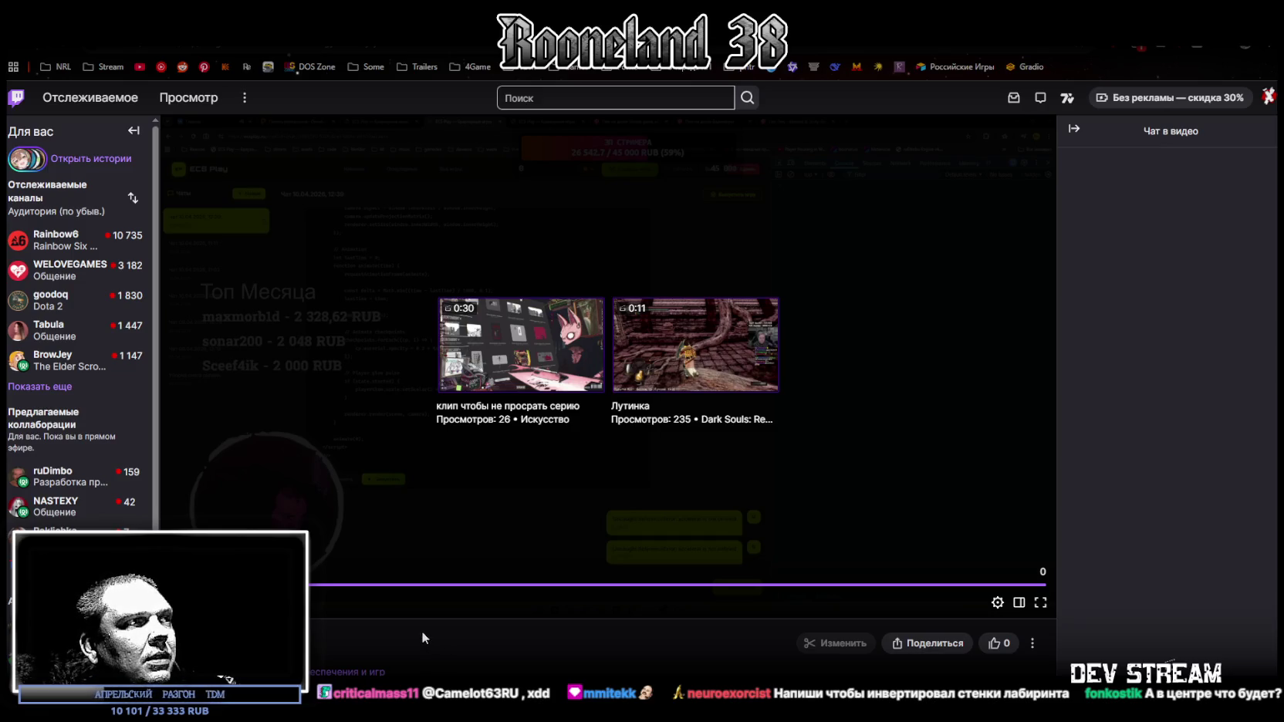
pyautogui.scroll(-1, 421, 631)
pyautogui.scroll(1, 421, 637)
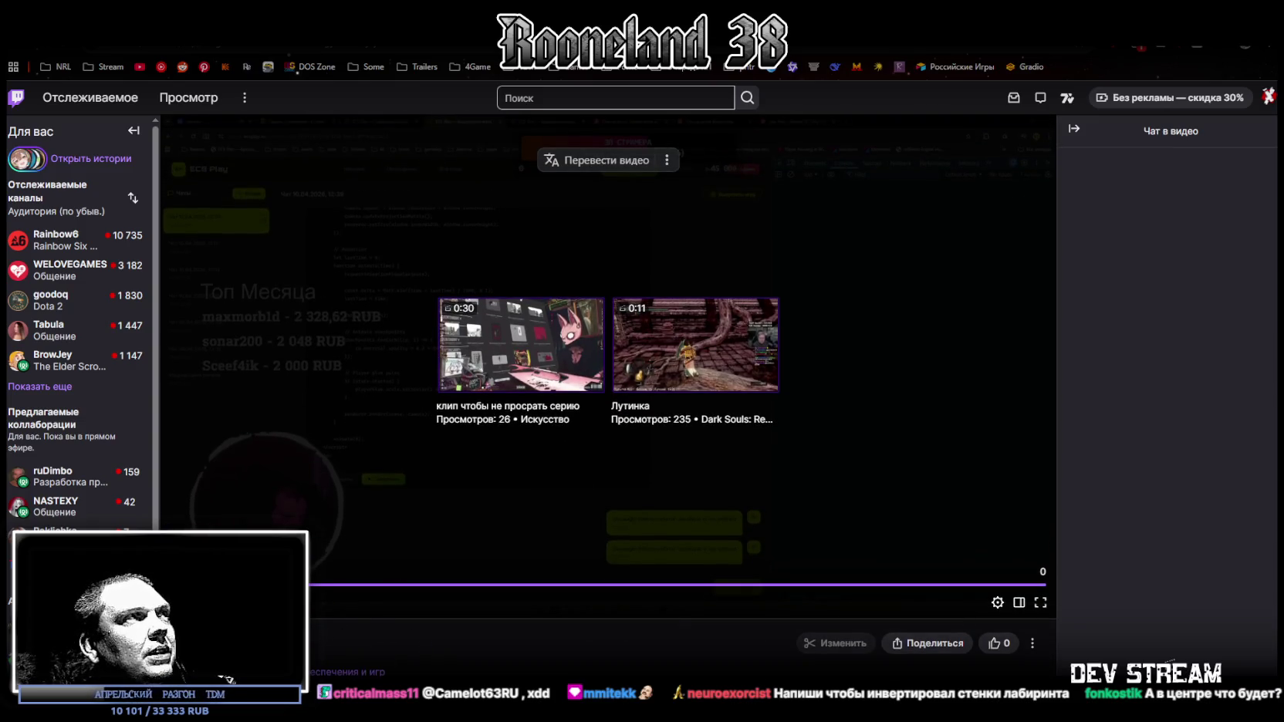
pyautogui.hotkey('alt', 'Tab')
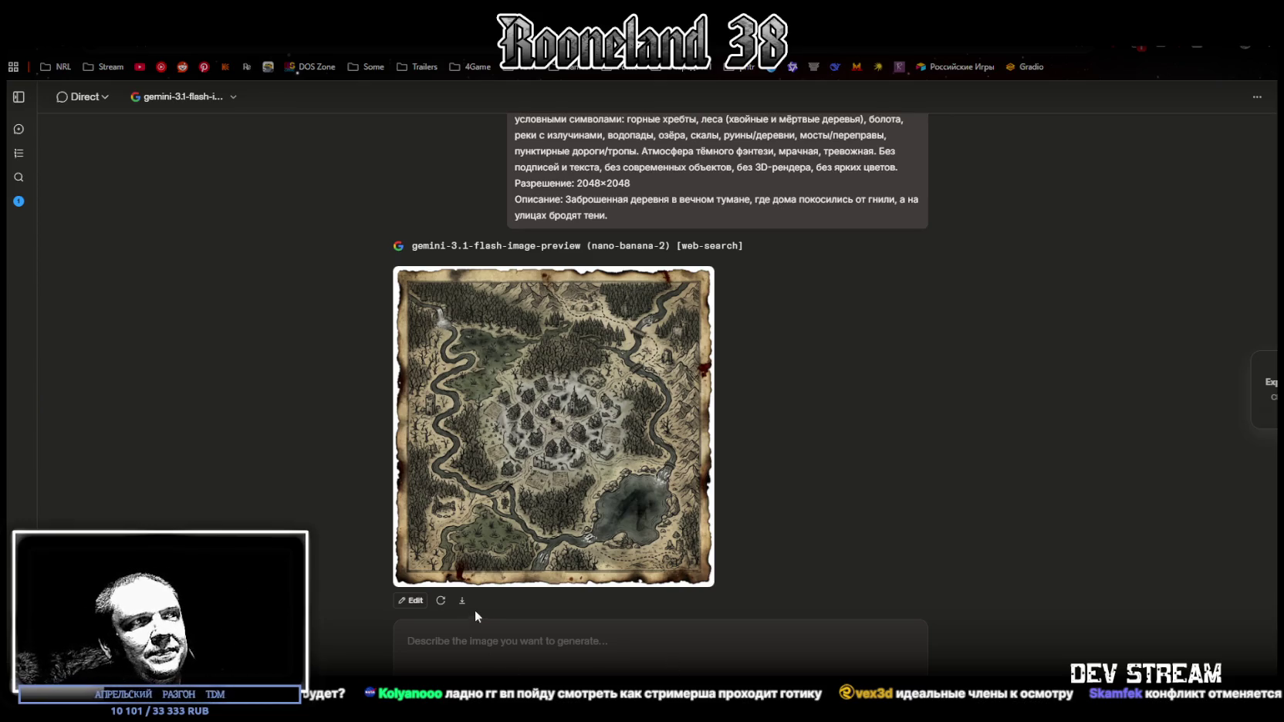
# Recall the previous map prompt, swap its description for the stone-bridge scene, and send it.
pyautogui.scroll(1, 499, 208)
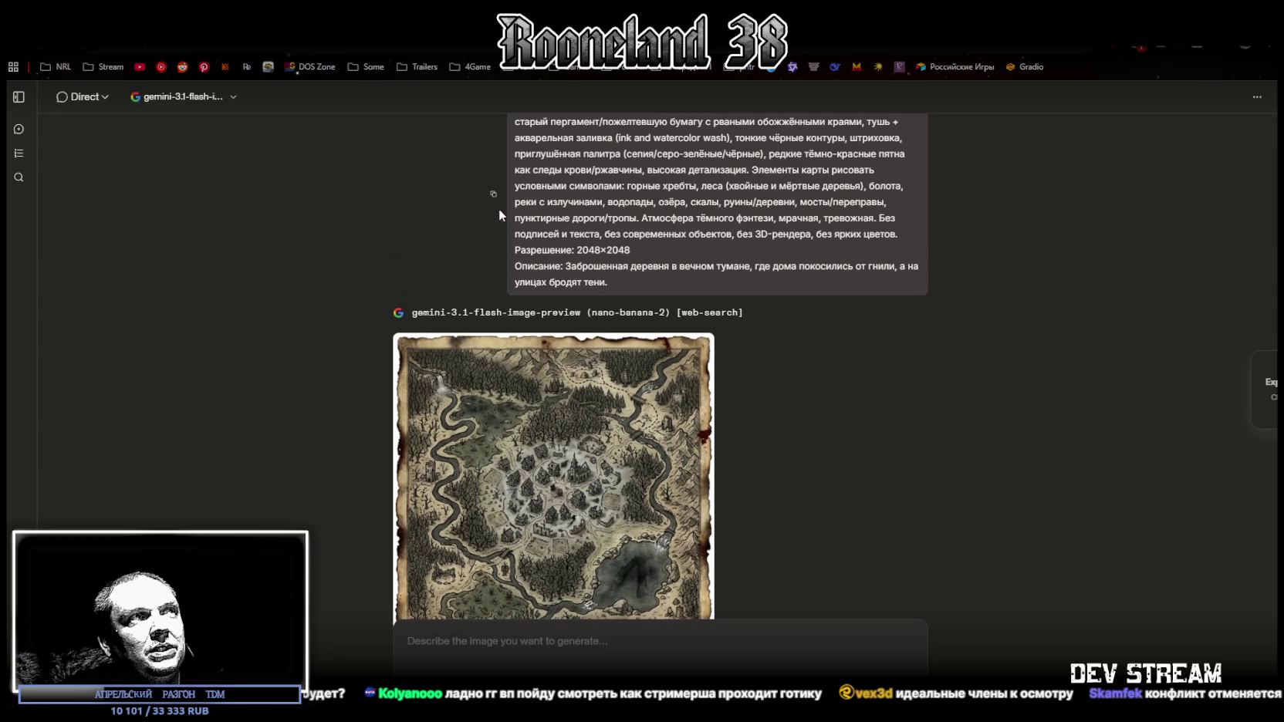
pyautogui.scroll(-1, 589, 522)
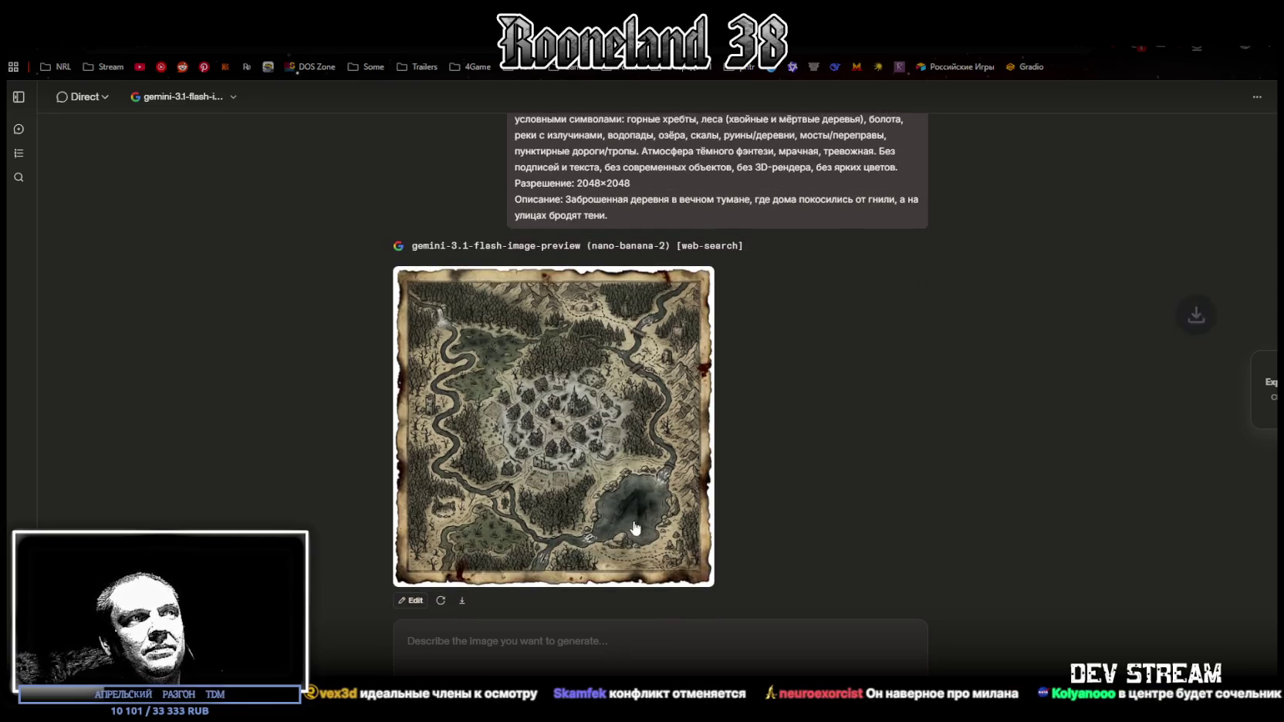
pyautogui.click(480, 647)
pyautogui.hotkey('ctrl', 'v')
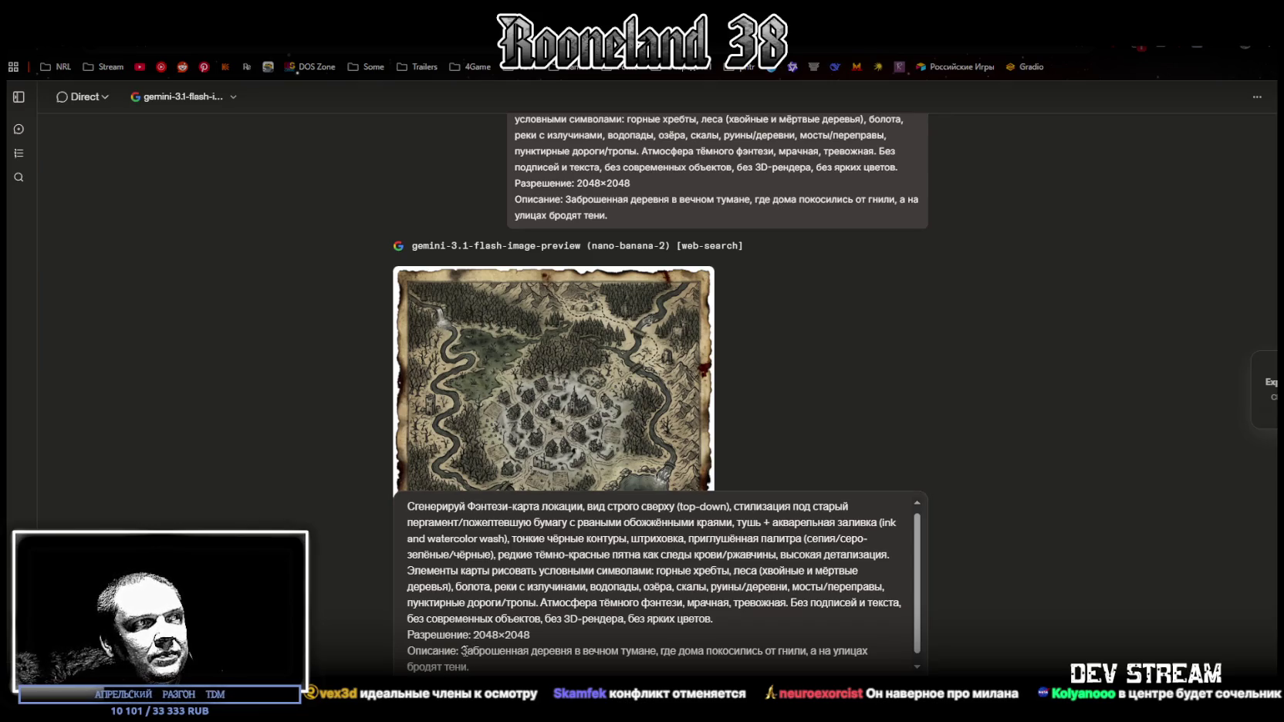
pyautogui.moveTo(462, 652); pyautogui.dragTo(484, 661)
pyautogui.write('Древний каменный мост через черную реку, усыпанный костями павших героев и ржавыми мечами.')
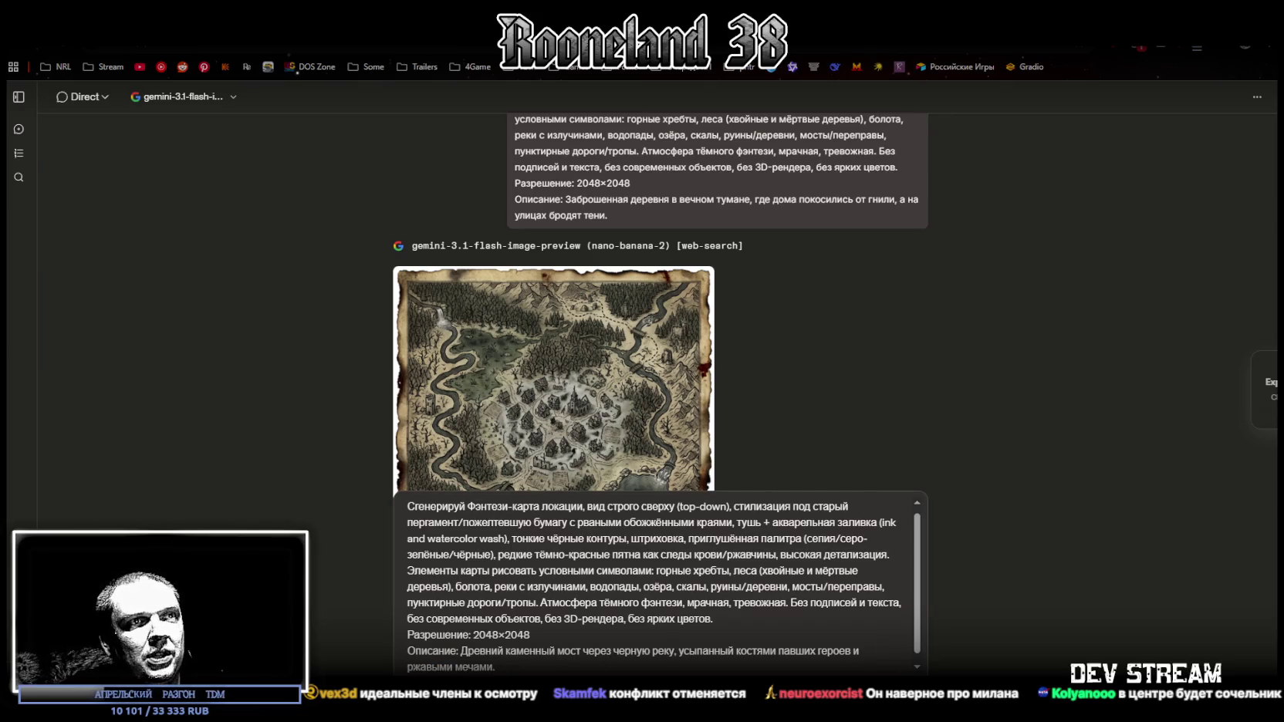
pyautogui.press('Return')
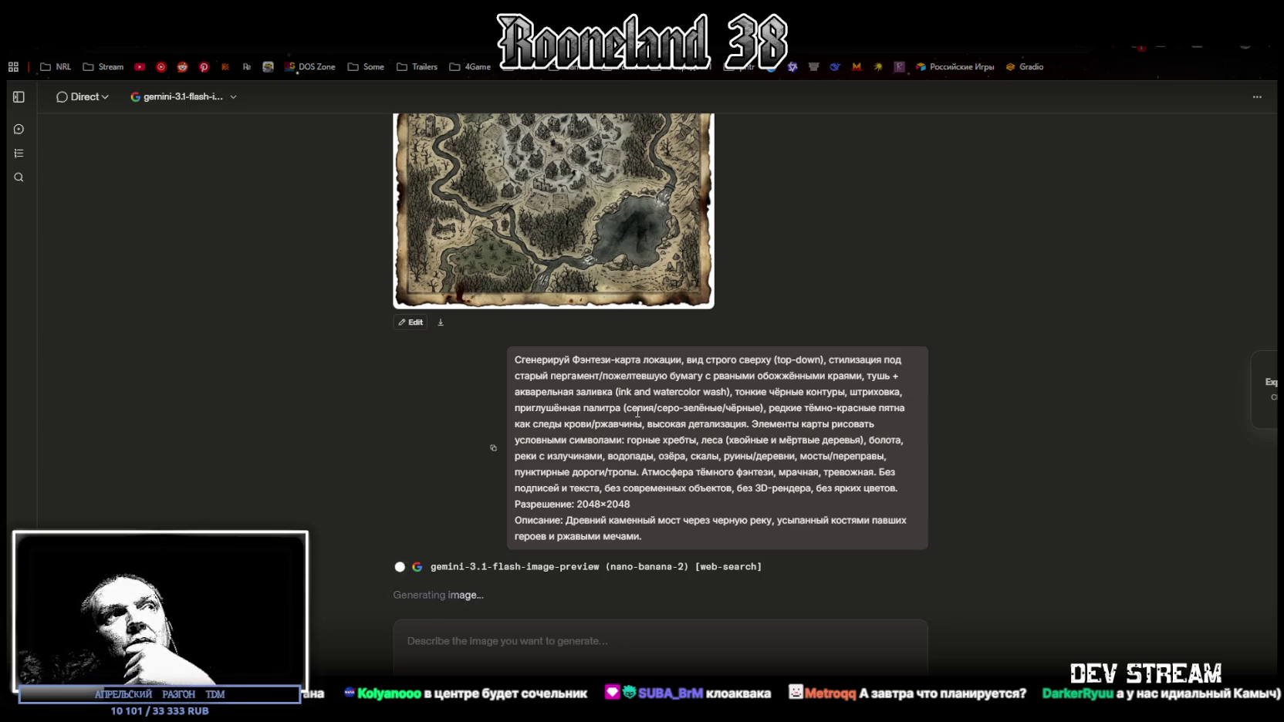
# Return to the Blockbench sword model and orbit so the sword stands upright.
pyautogui.scroll(1, 637, 412)
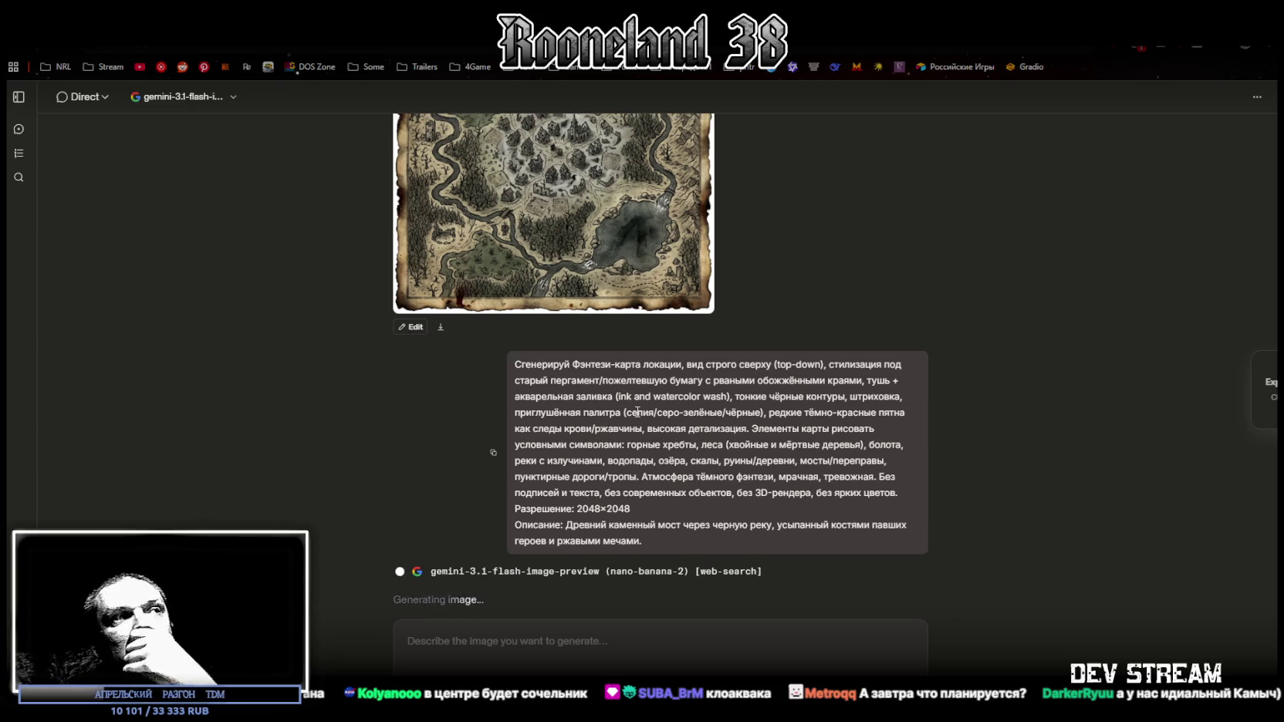
pyautogui.scroll(-1, 551, 386)
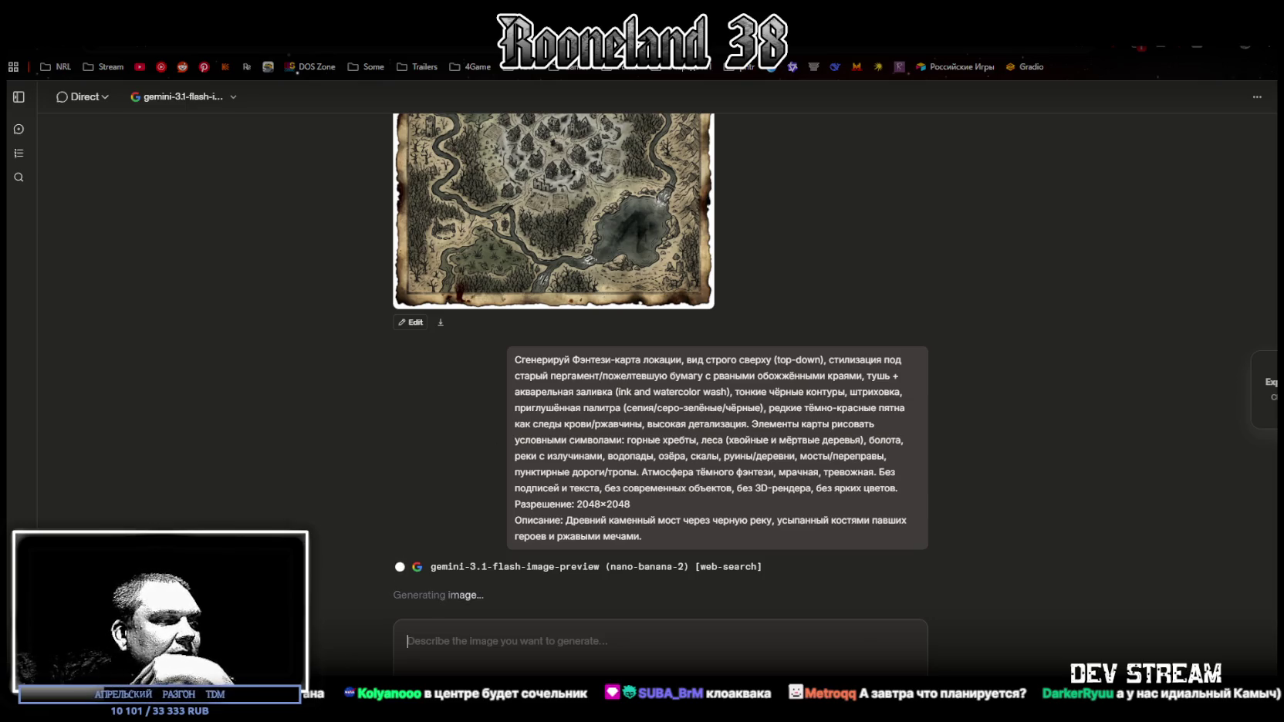
pyautogui.hotkey('alt', 'Tab')
pyautogui.moveTo(596, 394)
pyautogui.mouseDown()
pyautogui.moveTo(665, 343)
pyautogui.moveTo(854, 370)
pyautogui.moveTo(575, 359)
pyautogui.moveTo(817, 345)
pyautogui.moveTo(766, 352)
pyautogui.moveTo(805, 346)
pyautogui.mouseUp()
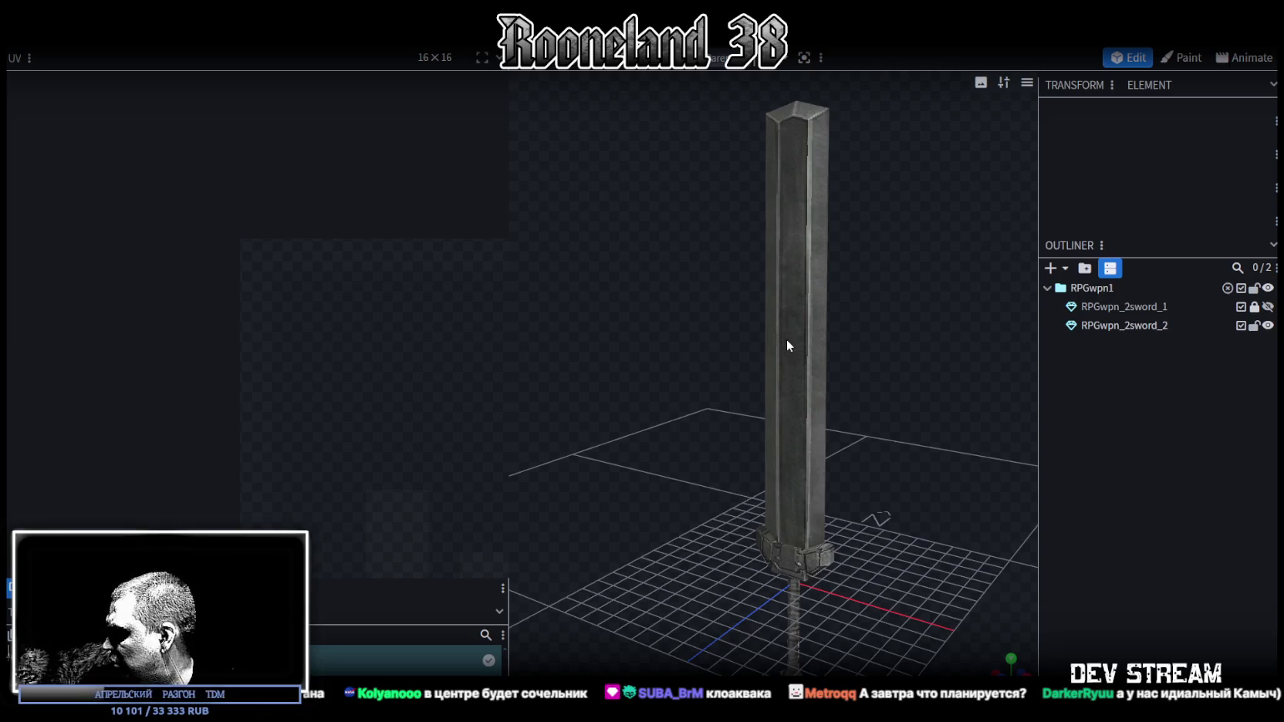
# Duplicate the RPGwpn_2sword_2 mesh with Ctrl+D, creating RPGwpn_3sword_3.
pyautogui.moveTo(786, 344)
pyautogui.mouseDown()
pyautogui.moveTo(862, 322)
pyautogui.moveTo(696, 338)
pyautogui.moveTo(773, 289)
pyautogui.moveTo(917, 292)
pyautogui.mouseUp()
pyautogui.click(1101, 330)
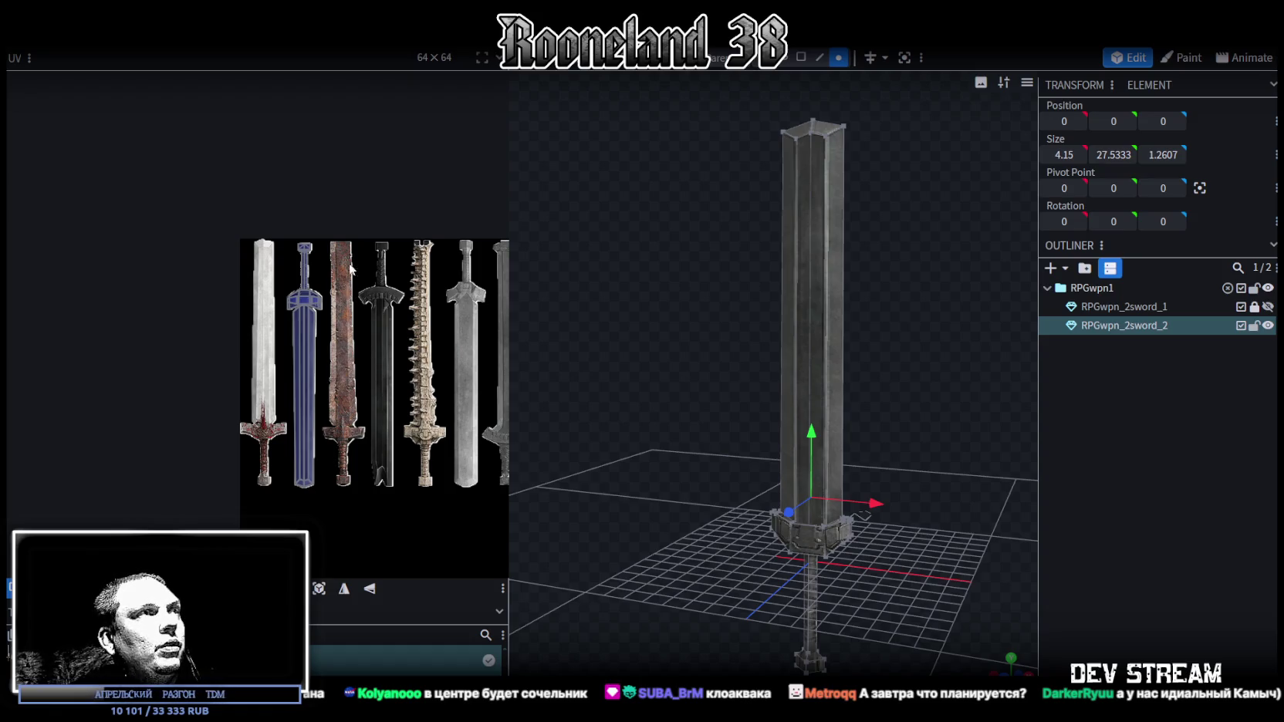
pyautogui.scroll(2, 338, 248)
pyautogui.scroll(-3, 337, 248)
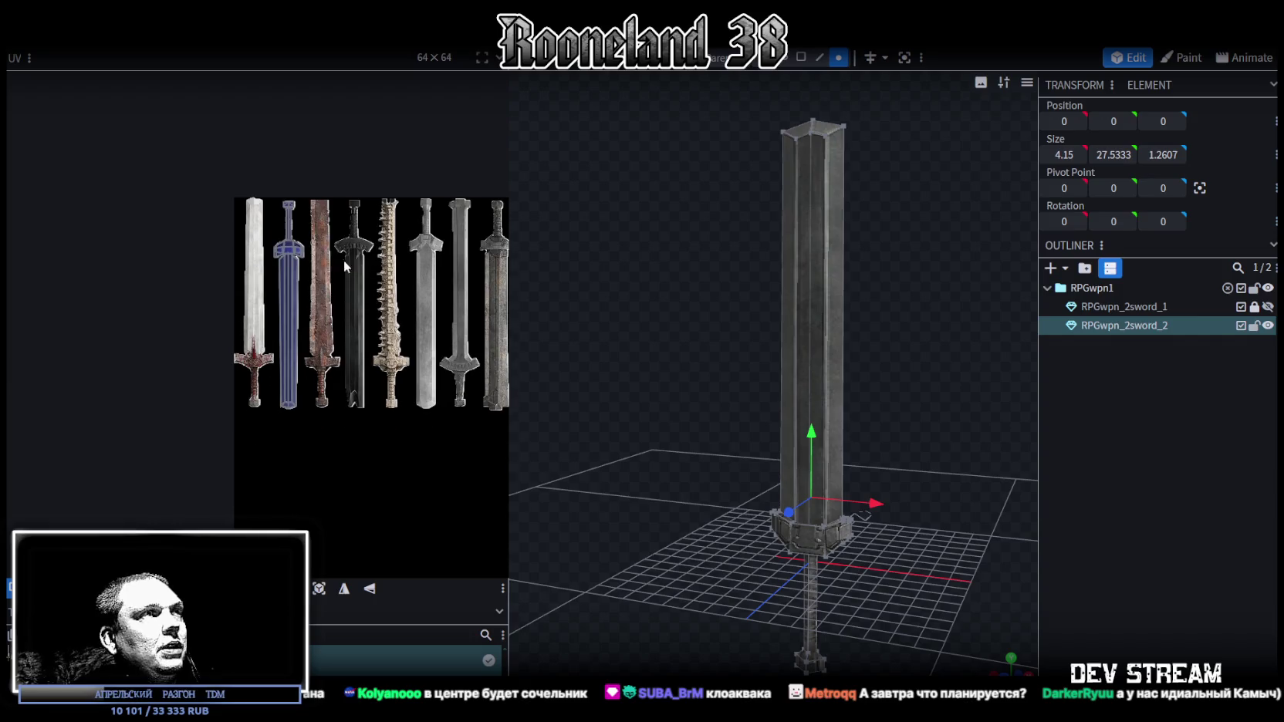
pyautogui.scroll(3, 312, 247)
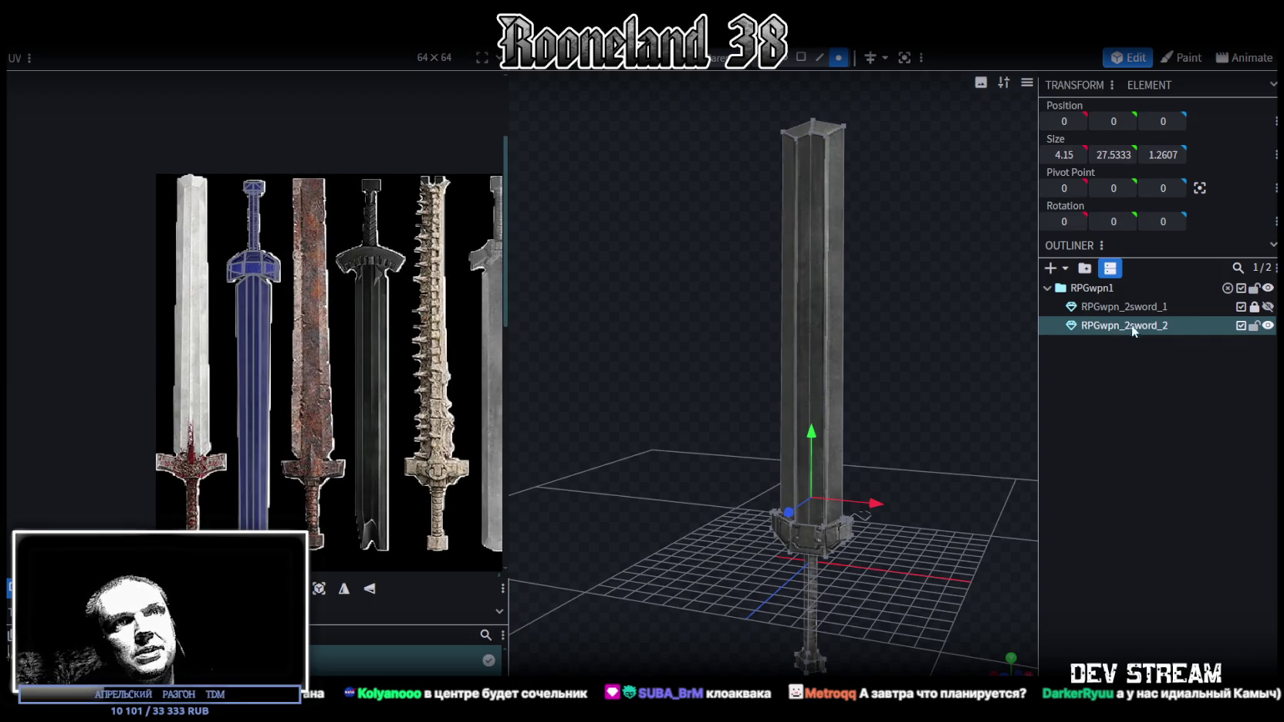
pyautogui.hotkey('ctrl', 'd')
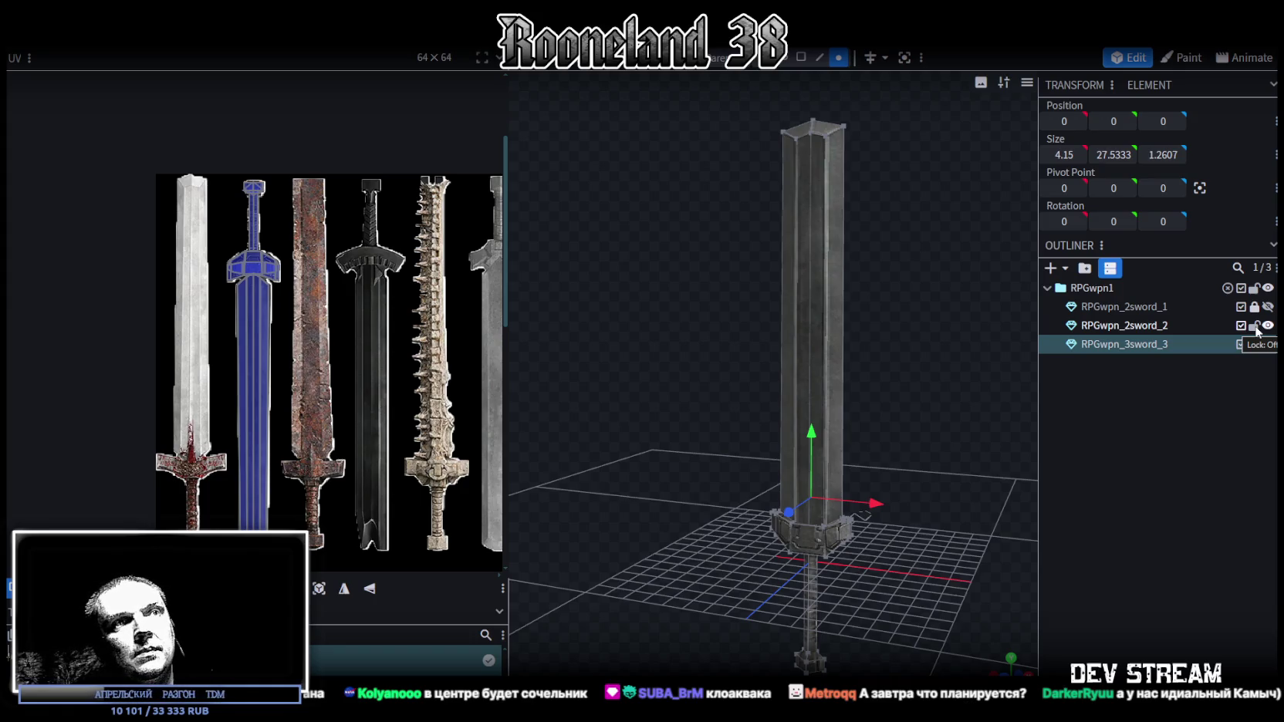
# Lock and hide the original RPGwpn_2sword_2 mesh.
pyautogui.click(1254, 326)
pyautogui.click(1267, 325)
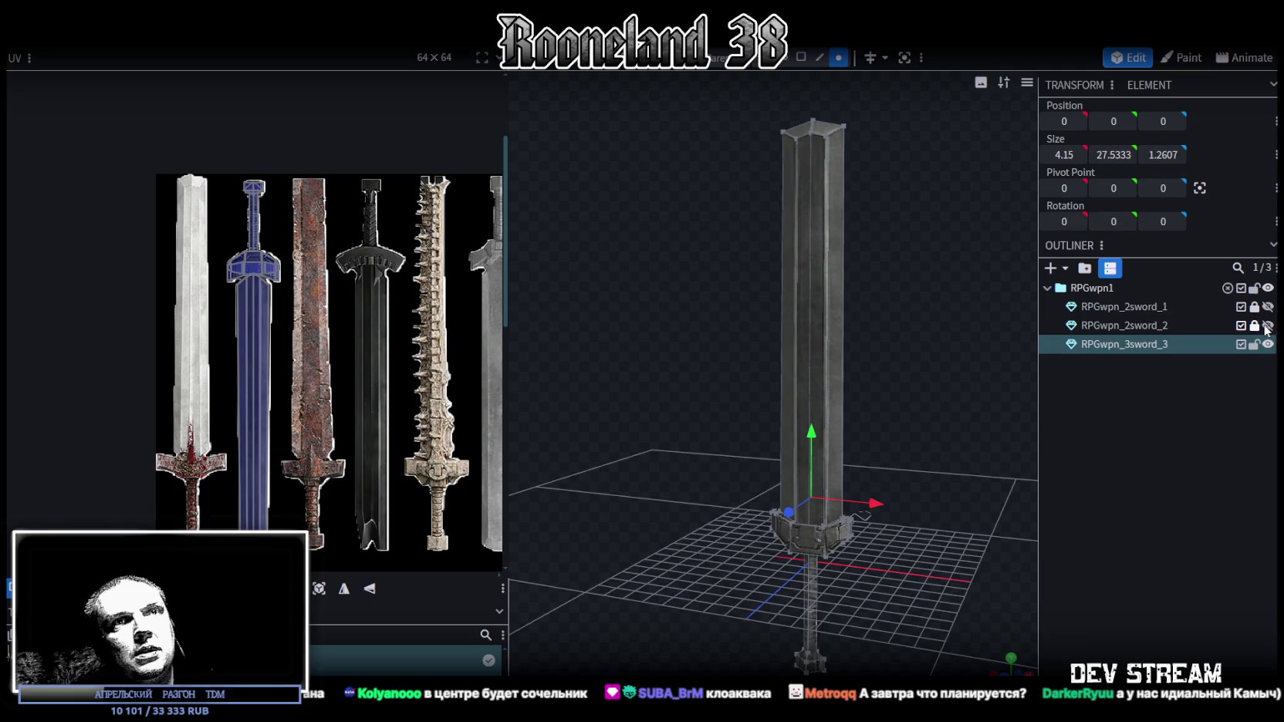
pyautogui.scroll(3, 858, 368)
pyautogui.scroll(3, 907, 471)
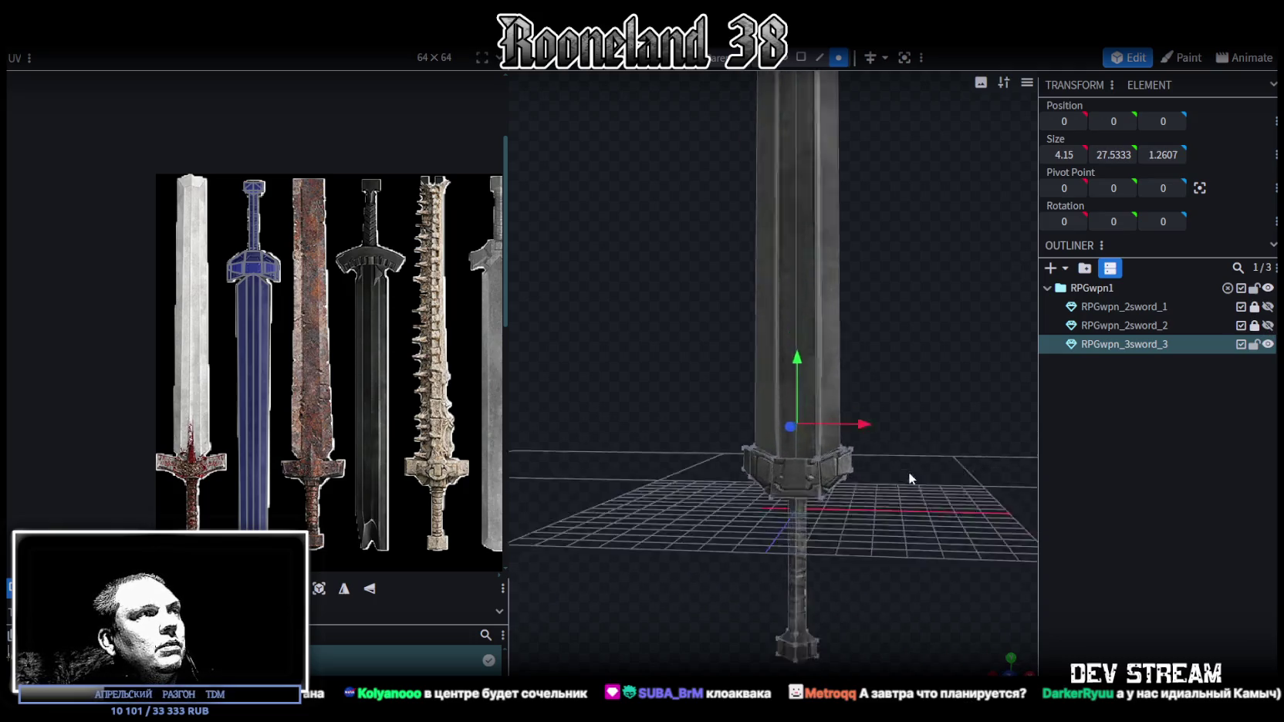
pyautogui.scroll(5, 914, 386)
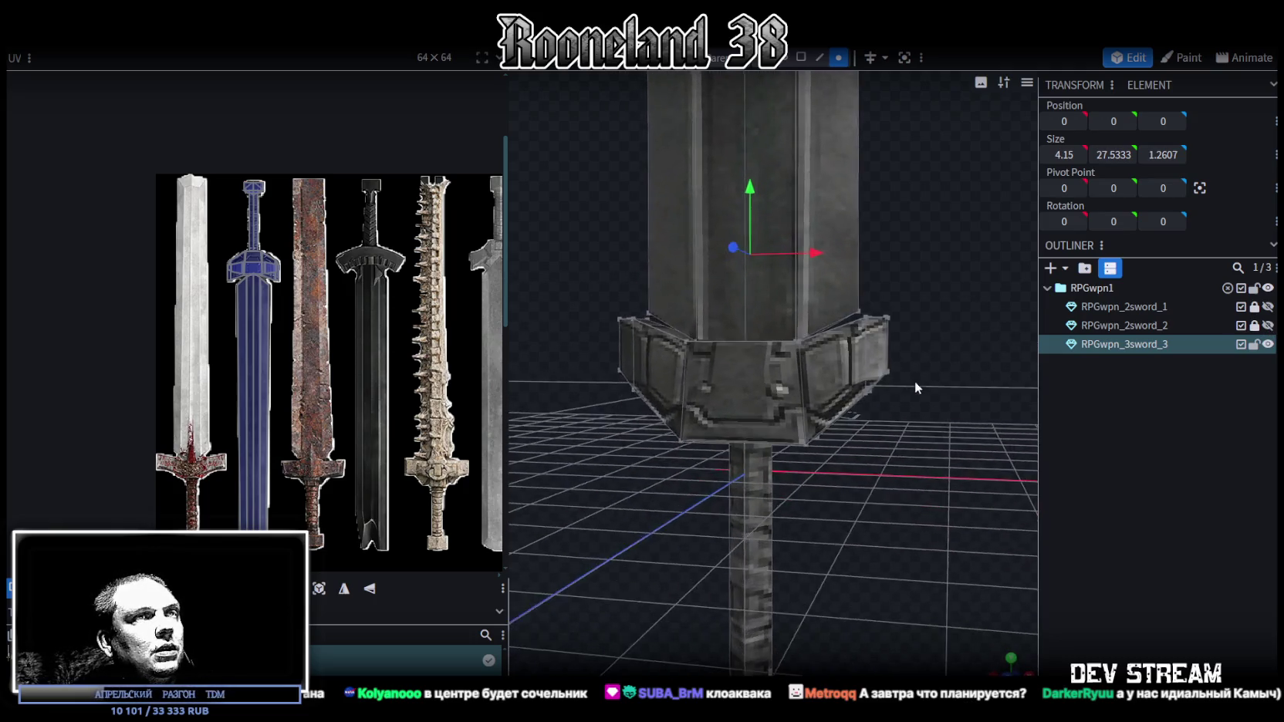
# In front view, lower the crossguard's right end cap and left end block by 0.3.
pyautogui.click(800, 57)
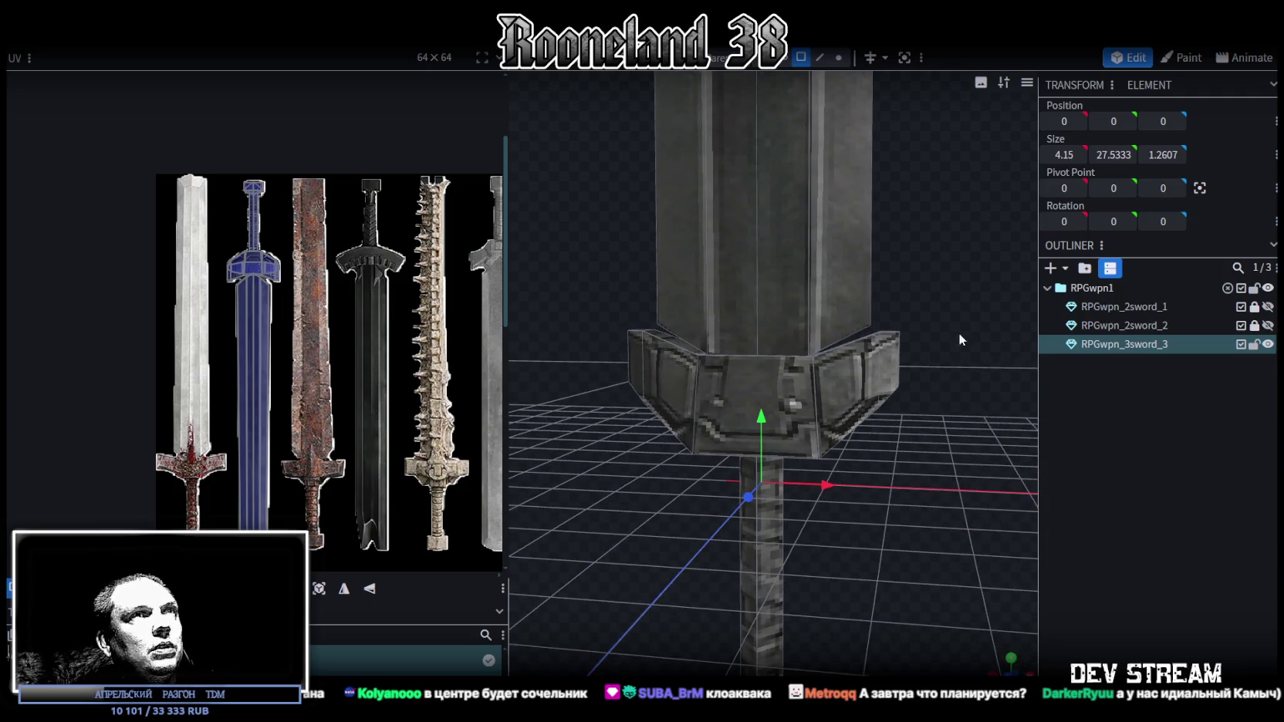
pyautogui.click(894, 363)
pyautogui.click(890, 383)
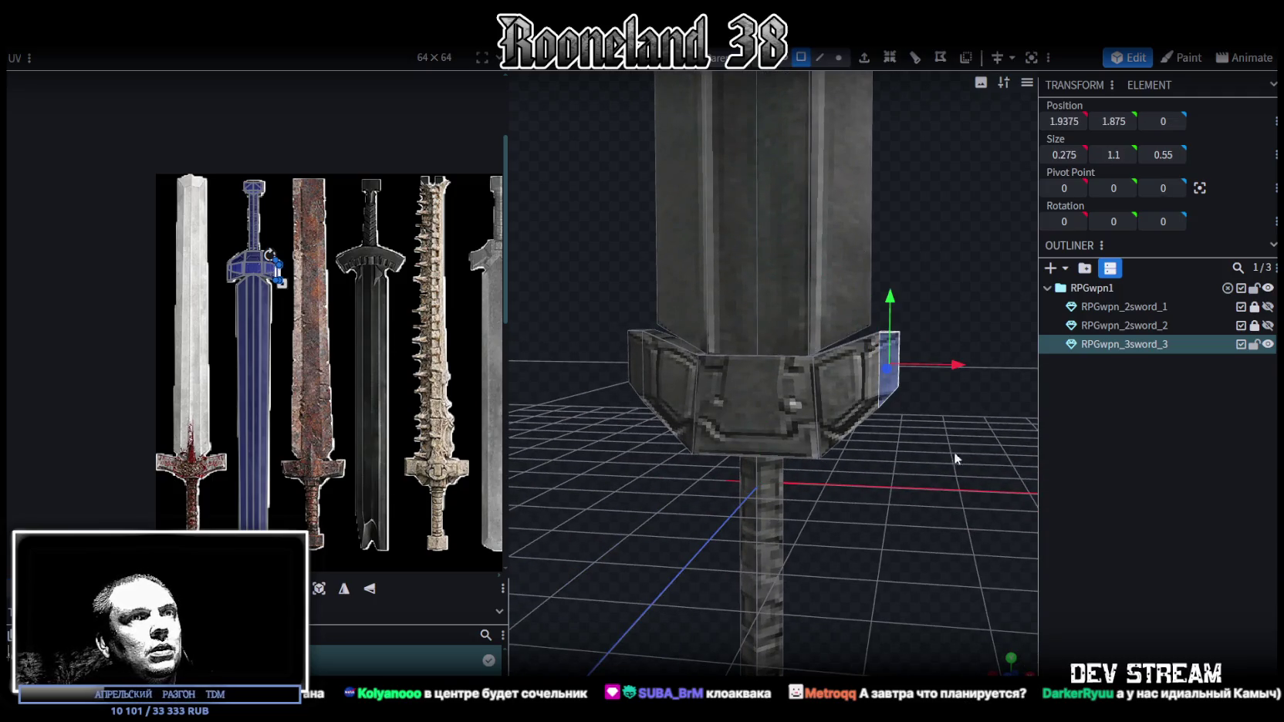
pyautogui.click(1010, 660)
pyautogui.scroll(4, 752, 377)
pyautogui.moveTo(753, 377); pyautogui.dragTo(688, 341)
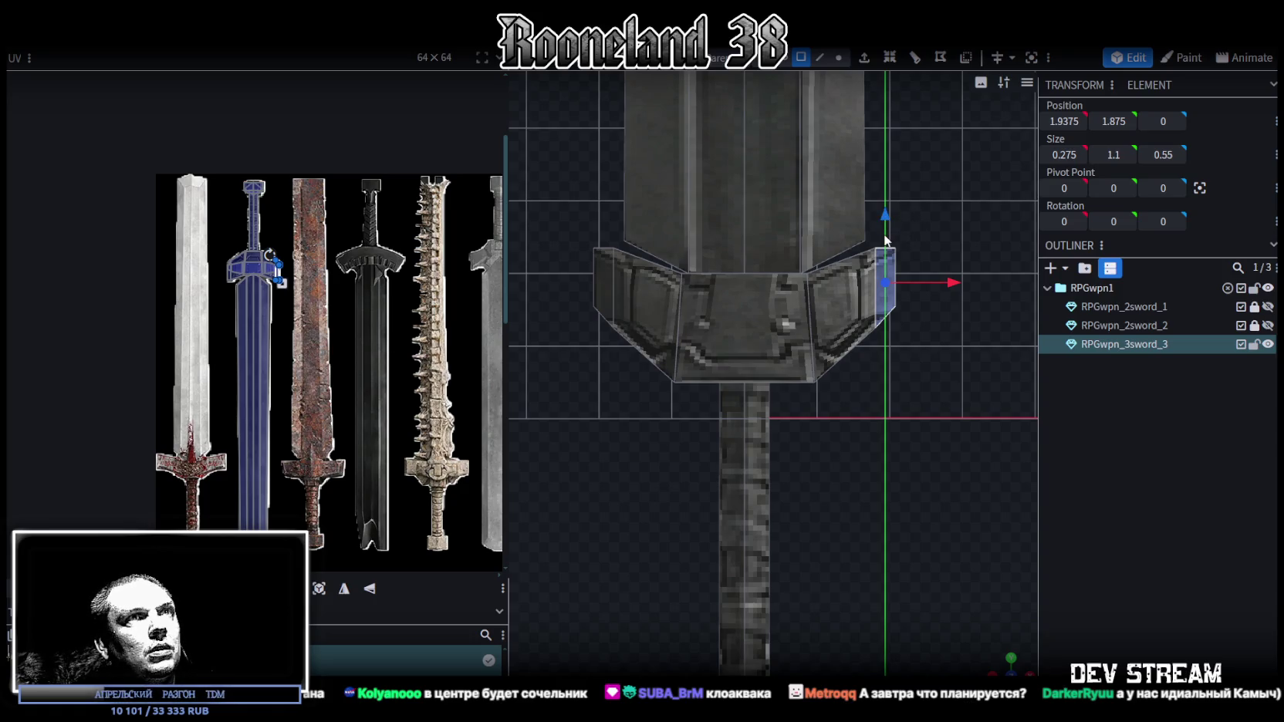
pyautogui.moveTo(890, 230); pyautogui.dragTo(887, 240)
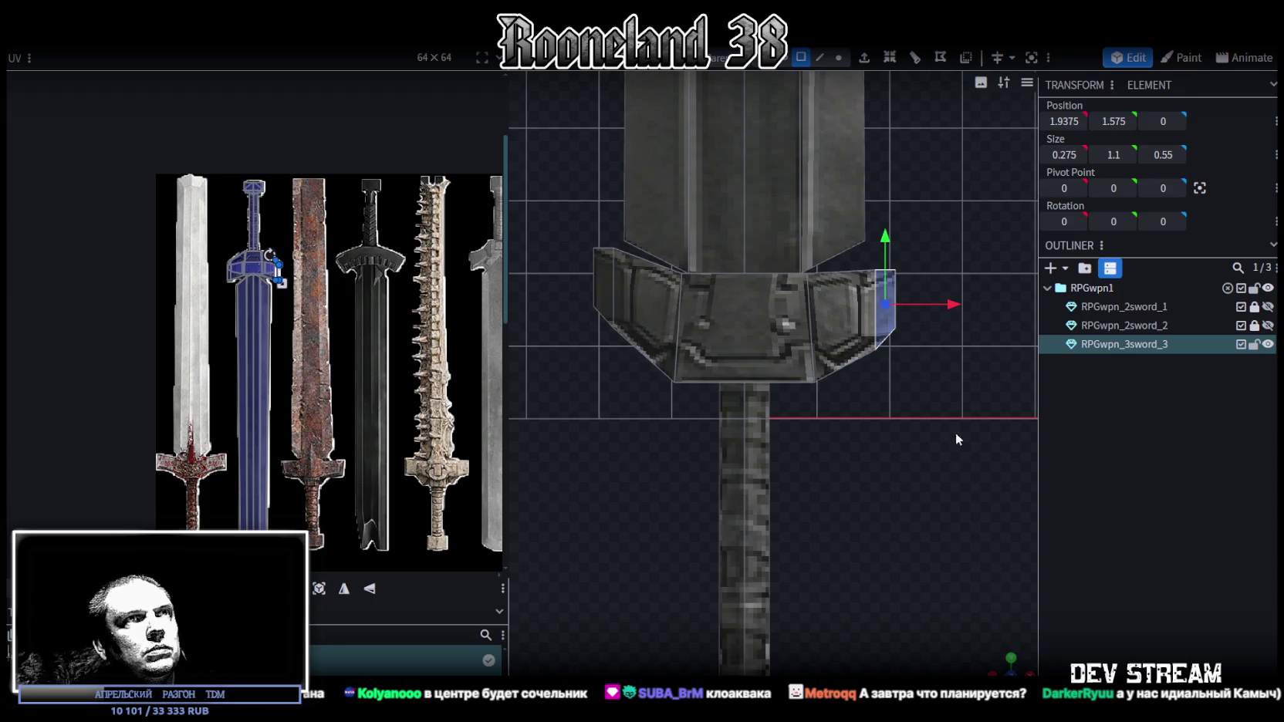
pyautogui.hotkey('ctrl', 'z')
pyautogui.moveTo(885, 218); pyautogui.dragTo(885, 239)
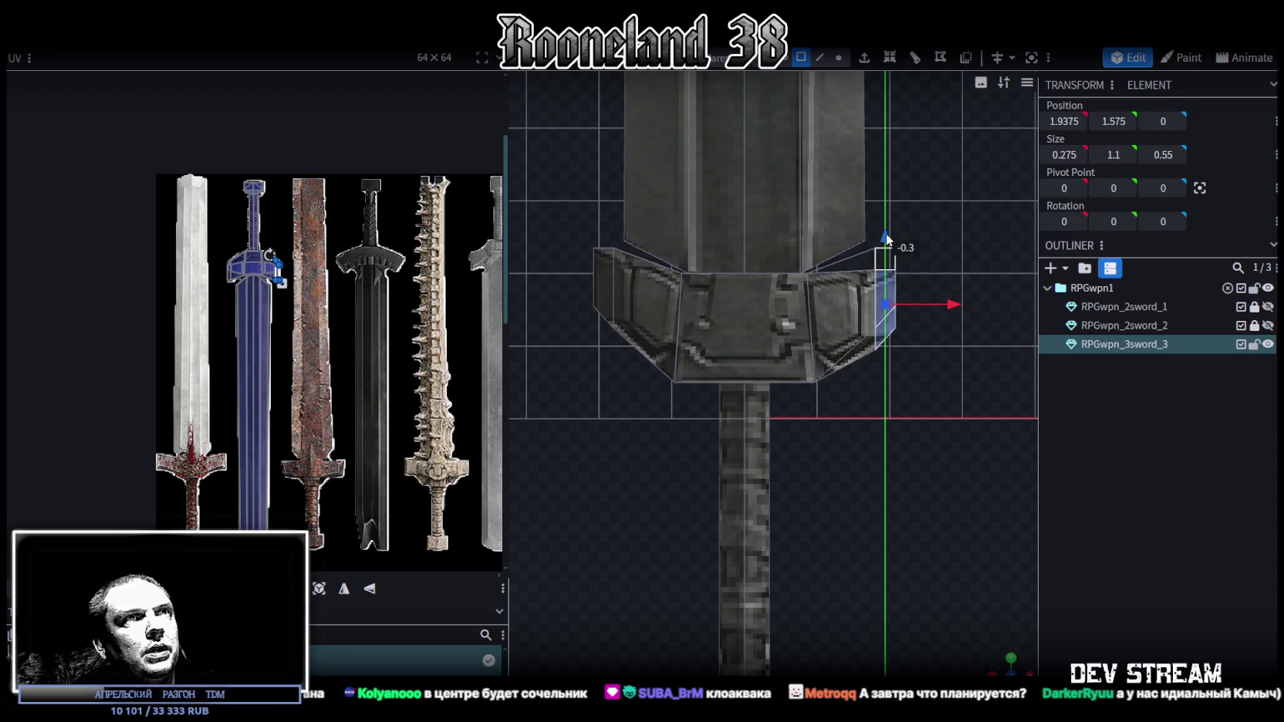
pyautogui.moveTo(568, 245); pyautogui.dragTo(591, 281)
pyautogui.moveTo(604, 215); pyautogui.dragTo(604, 236)
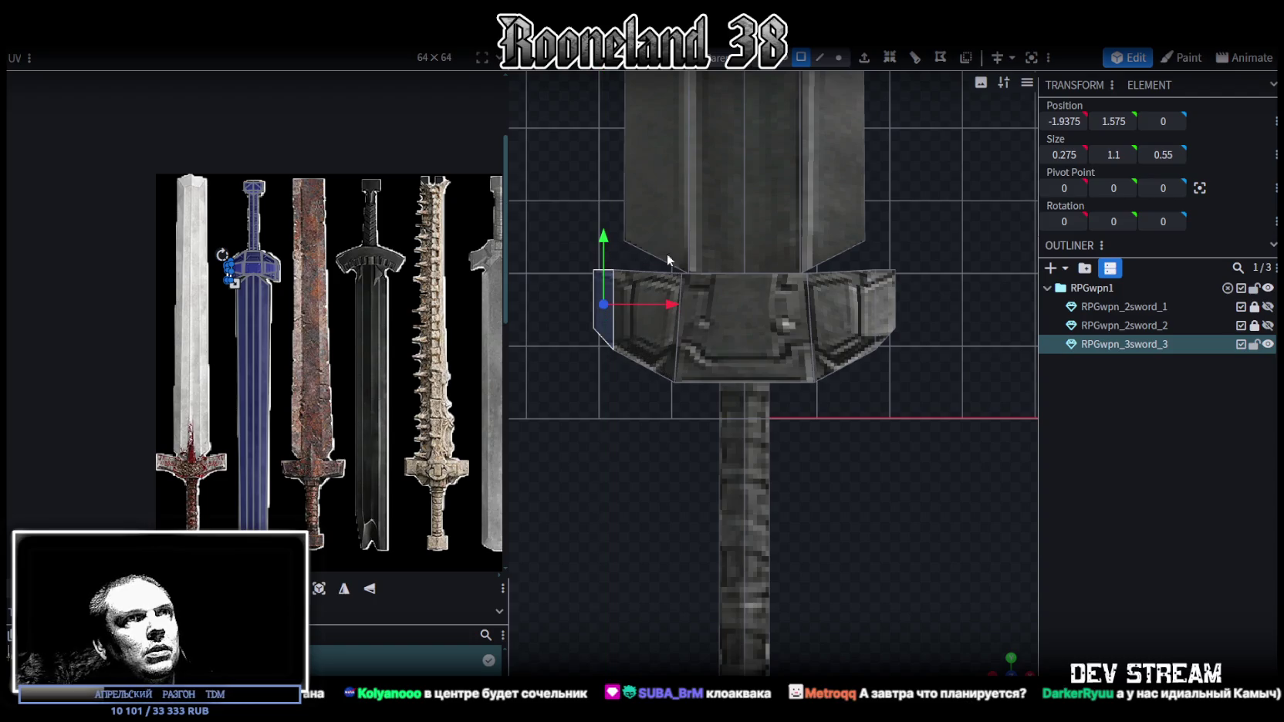
# Resize the whole crossguard along X from 4.15 to 4.65.
pyautogui.moveTo(1008, 663); pyautogui.dragTo(917, 628)
pyautogui.click(842, 343)
pyautogui.moveTo(629, 461); pyautogui.dragTo(693, 347)
pyautogui.click(587, 337)
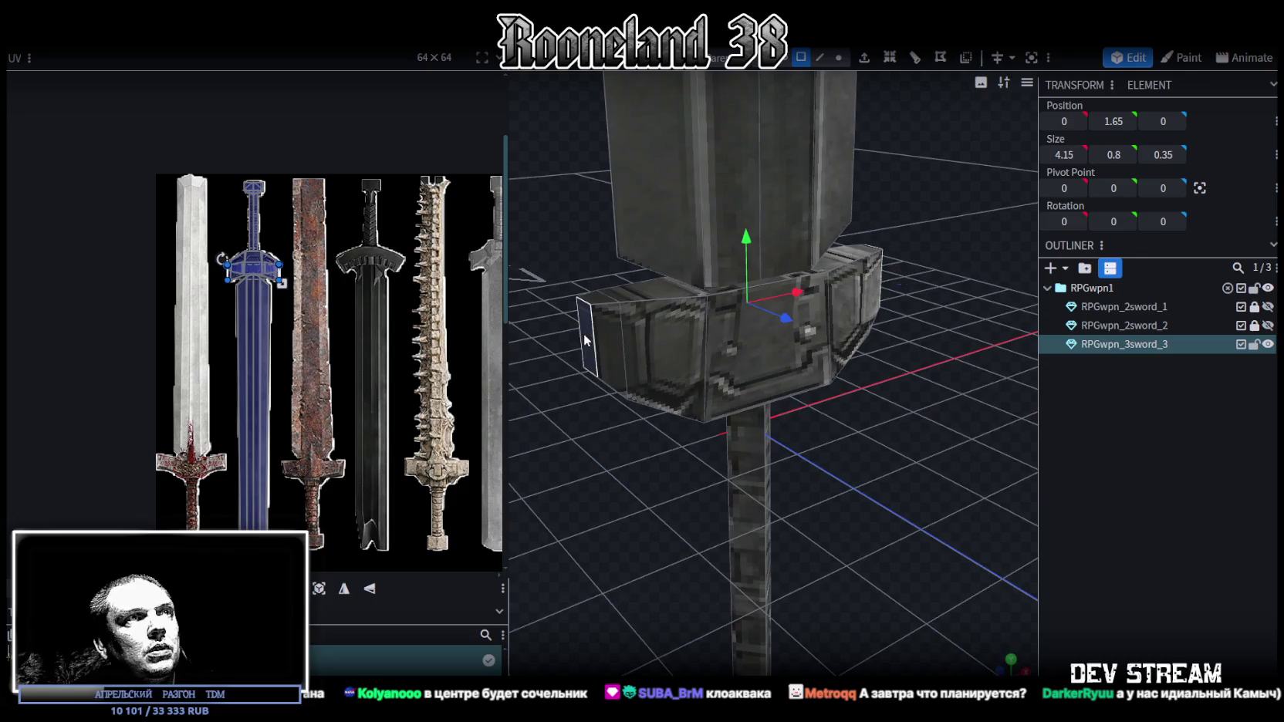
pyautogui.moveTo(943, 477); pyautogui.dragTo(882, 433)
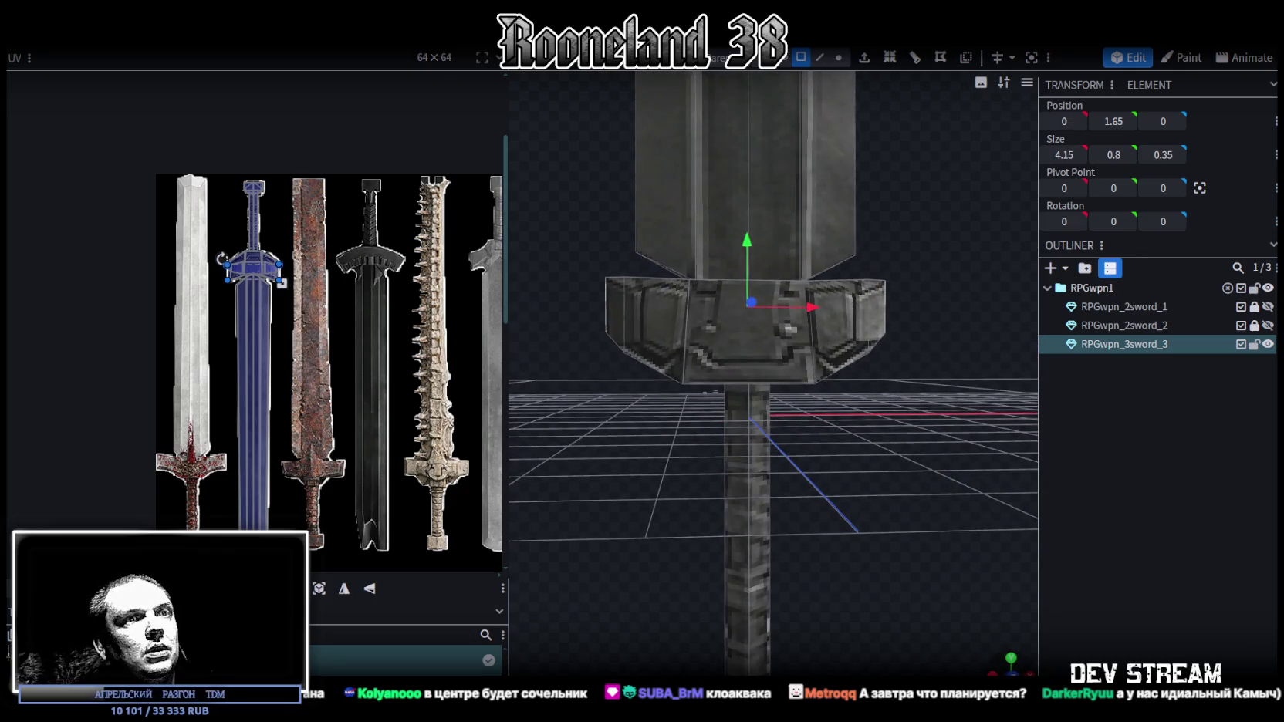
pyautogui.press('s')
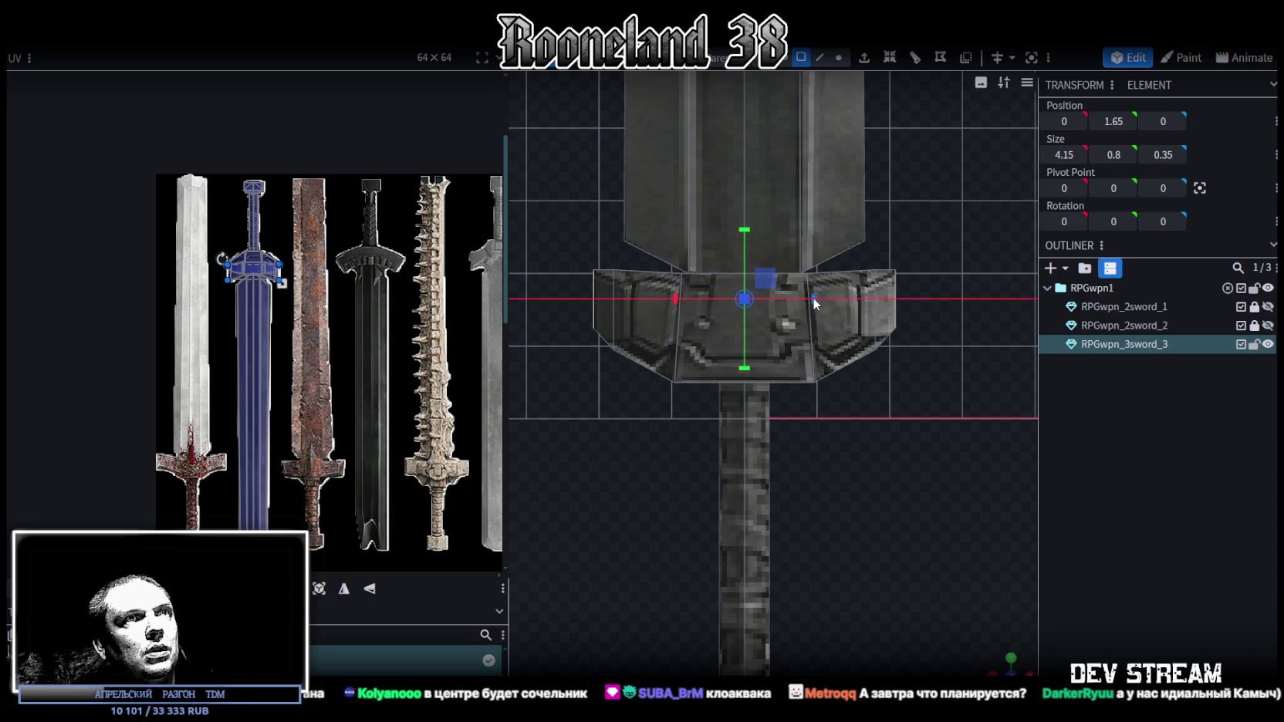
pyautogui.moveTo(806, 303); pyautogui.dragTo(824, 303)
pyautogui.scroll(-1, 931, 427)
pyautogui.moveTo(931, 428); pyautogui.dragTo(910, 579)
# Return to perspective view, switch to vertex selection, and pick a top corner vertex of the blade.
pyautogui.press('KP_0')
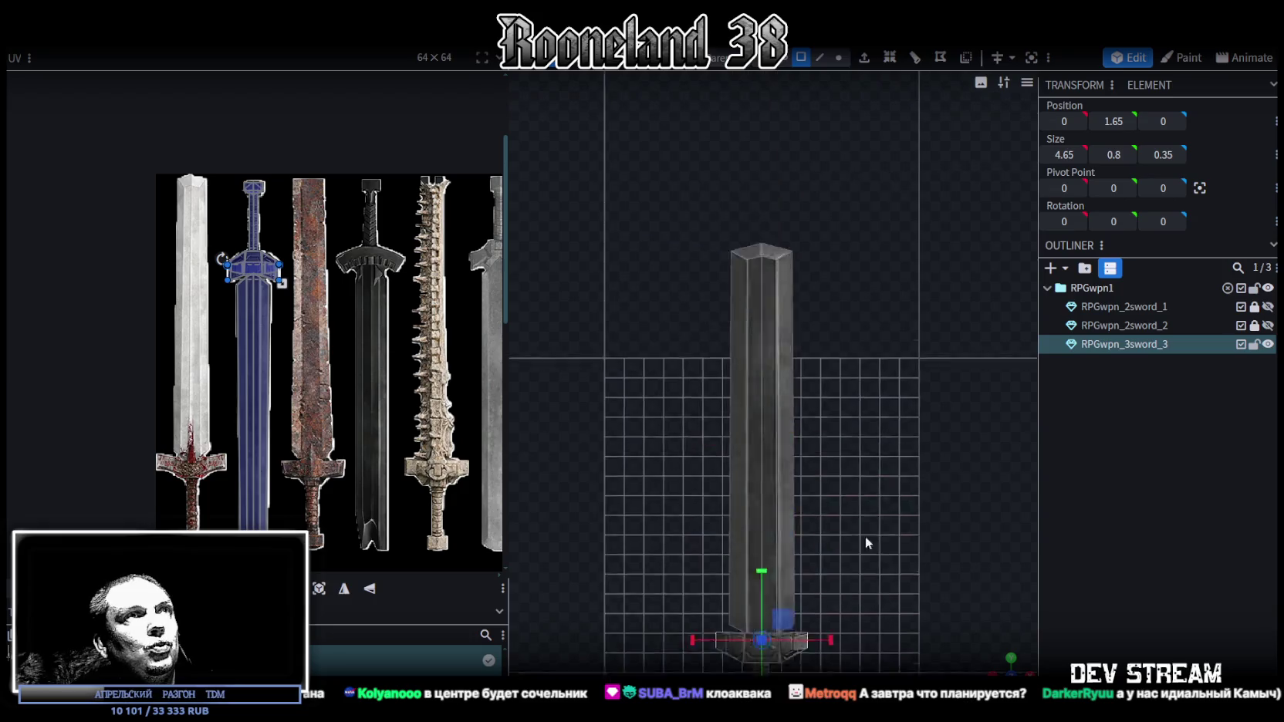
pyautogui.scroll(2, 820, 374)
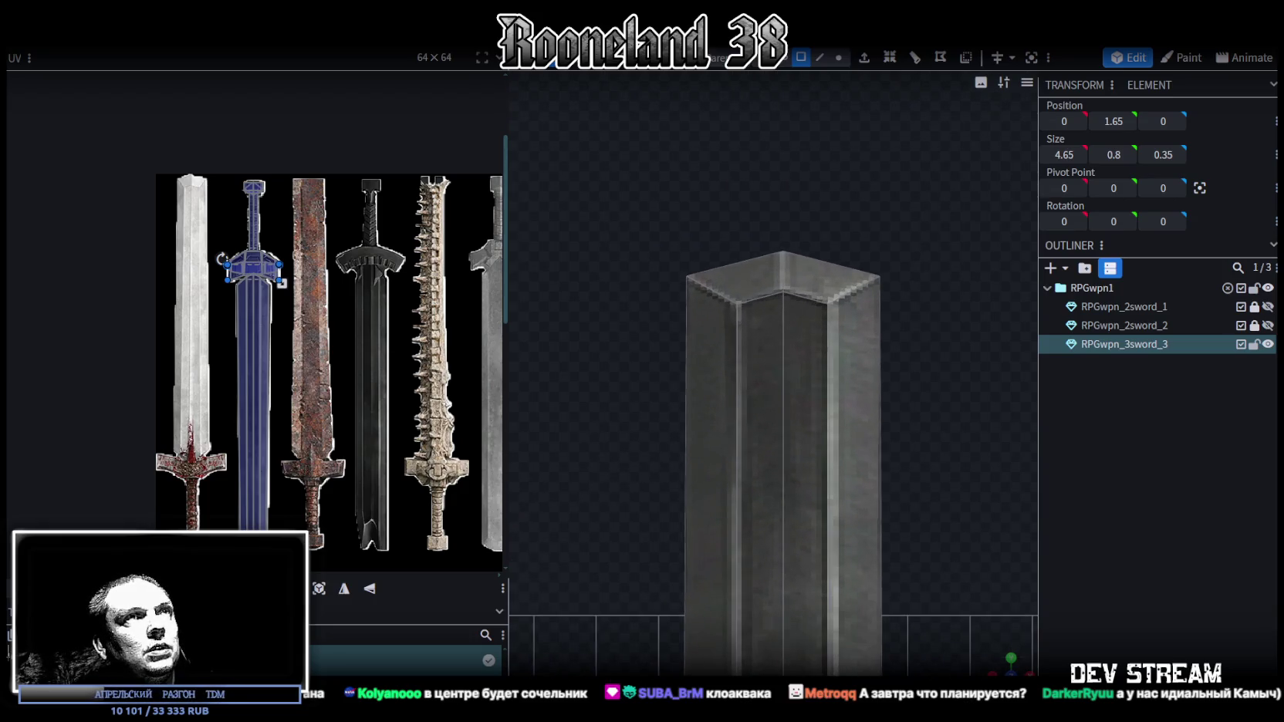
pyautogui.click(839, 57)
pyautogui.scroll(1, 835, 270)
pyautogui.click(849, 272)
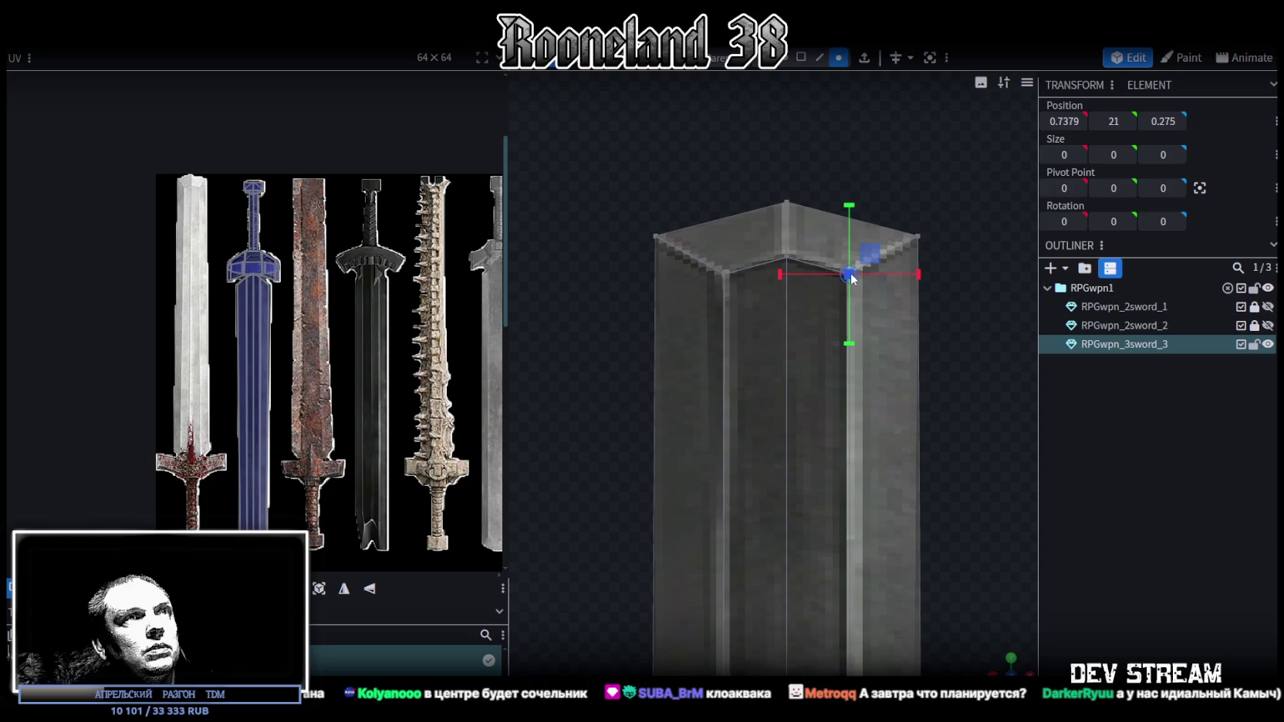
# Merge pairs of top blade corner vertices with Merge All to pinch the tip.
pyautogui.keyDown('shift'); pyautogui.click(787, 259); pyautogui.keyUp('shift')
pyautogui.rightClick(787, 260)
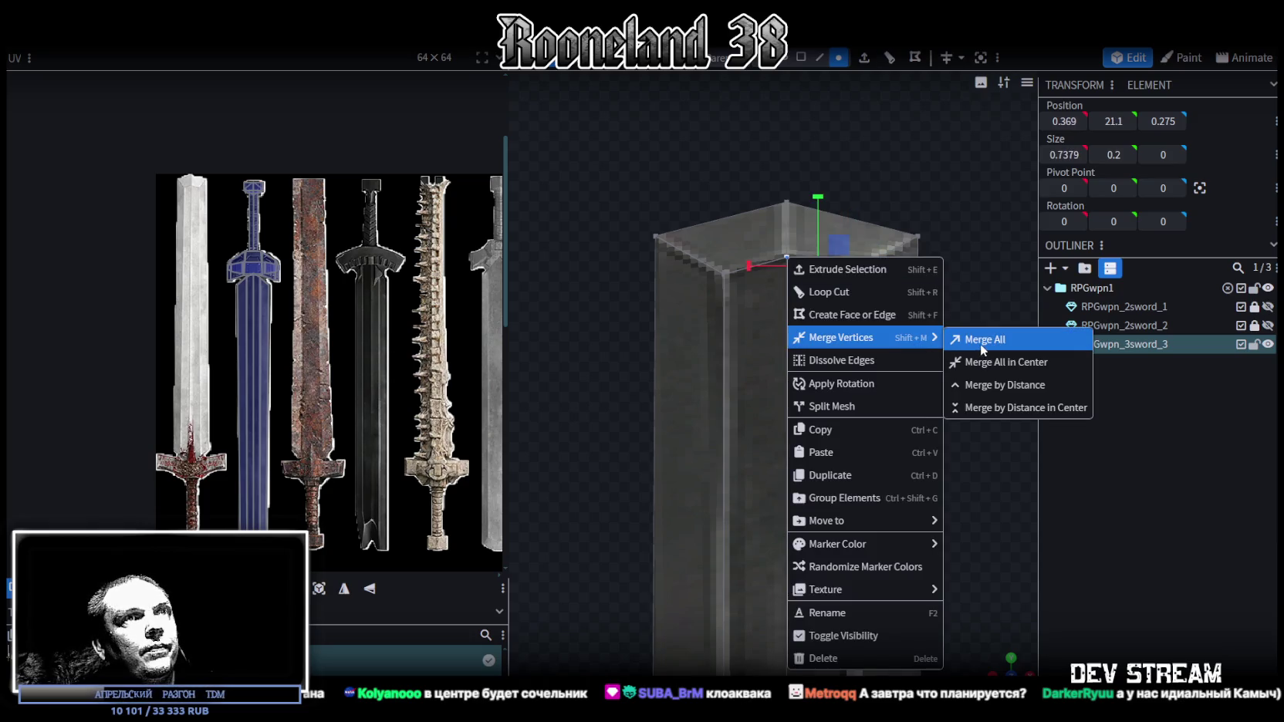
pyautogui.click(942, 345)
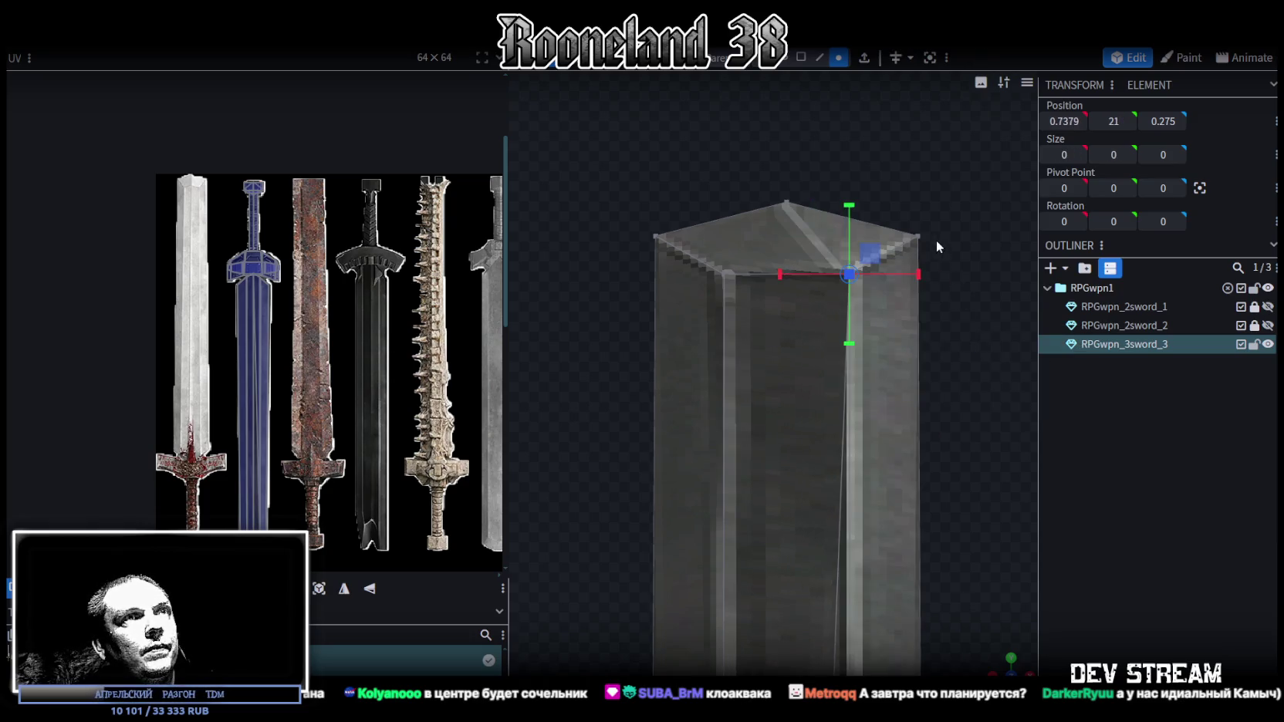
pyautogui.keyDown('shift'); pyautogui.click(786, 204); pyautogui.keyUp('shift')
pyautogui.rightClick(786, 204)
pyautogui.moveTo(929, 279)
pyautogui.click(973, 282)
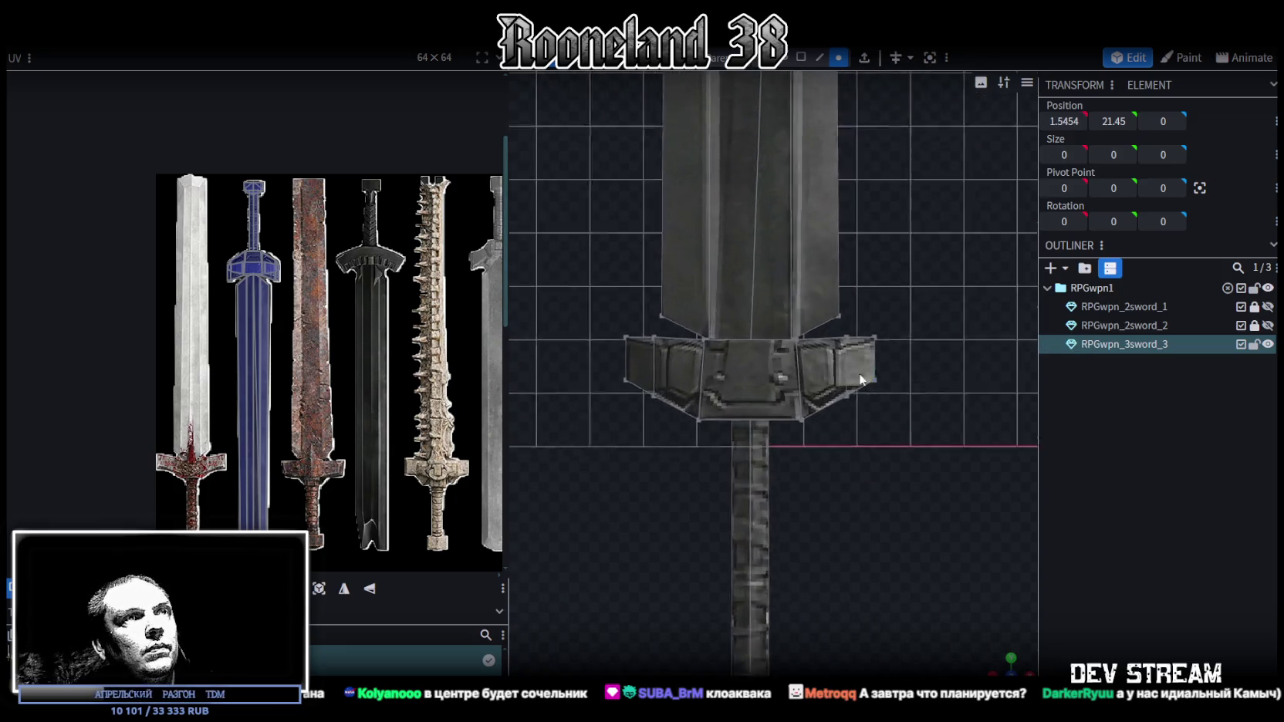
pyautogui.click(799, 318)
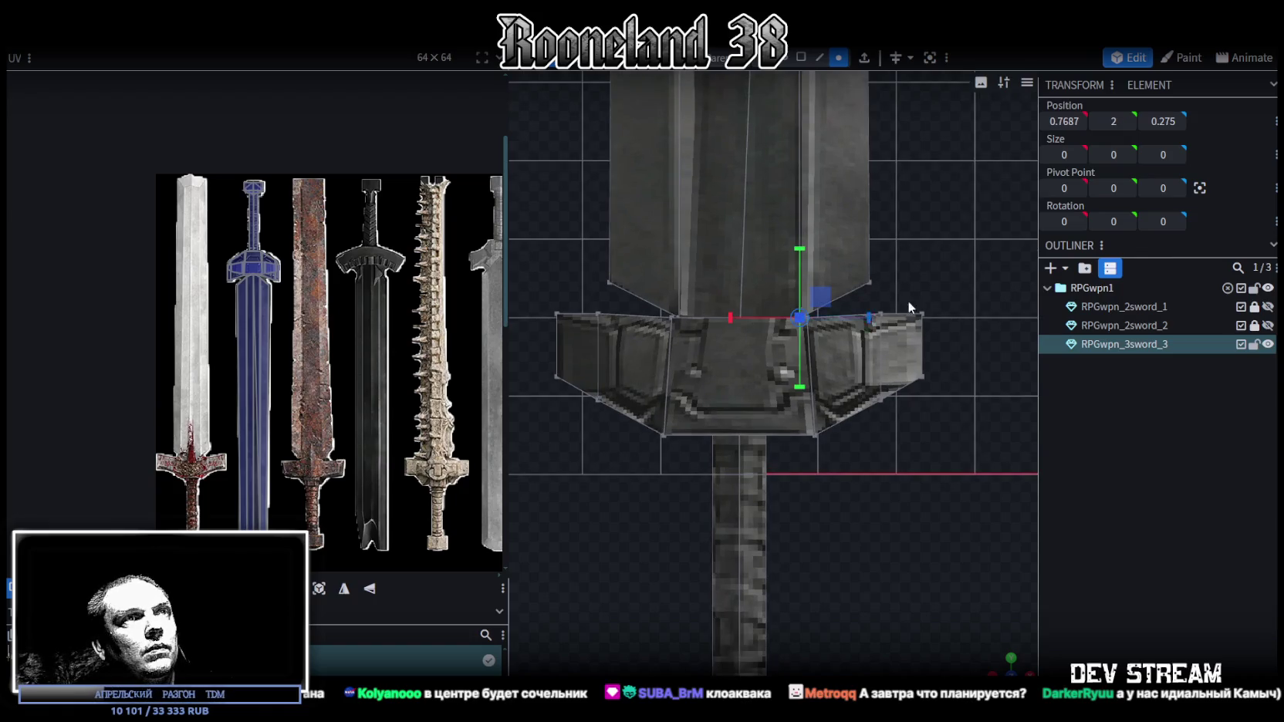
pyautogui.moveTo(799, 318)
pyautogui.mouseDown()
pyautogui.moveTo(864, 478)
pyautogui.moveTo(953, 506)
pyautogui.moveTo(1082, 589)
pyautogui.moveTo(1123, 583)
pyautogui.moveTo(1033, 437)
pyautogui.moveTo(1107, 446)
pyautogui.moveTo(869, 278)
pyautogui.moveTo(853, 237)
pyautogui.moveTo(878, 226)
pyautogui.mouseUp()
# Select two vertices where blade meets guard and raise them to Y 2.35.
pyautogui.click(839, 243)
pyautogui.click(876, 225)
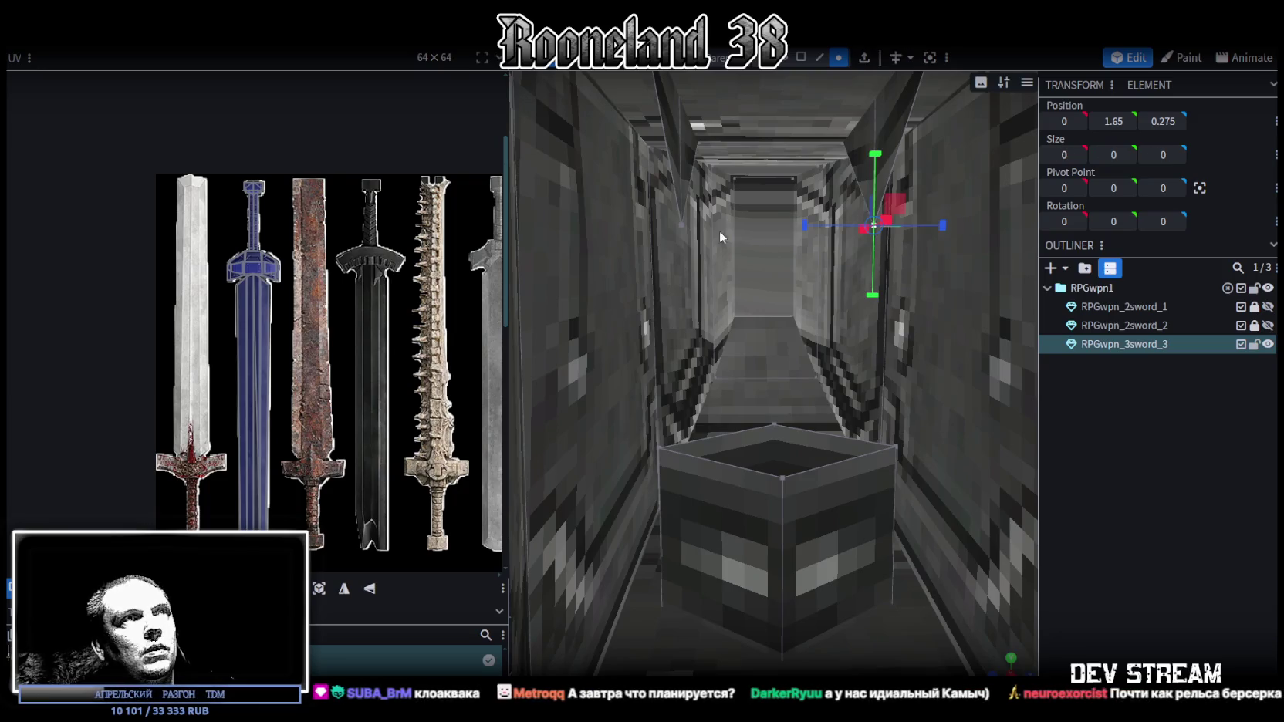
pyautogui.keyDown('shift'); pyautogui.click(681, 226); pyautogui.keyUp('shift')
pyautogui.scroll(-5, 779, 363)
pyautogui.scroll(2, 772, 366)
pyautogui.moveTo(718, 185); pyautogui.dragTo(722, 186)
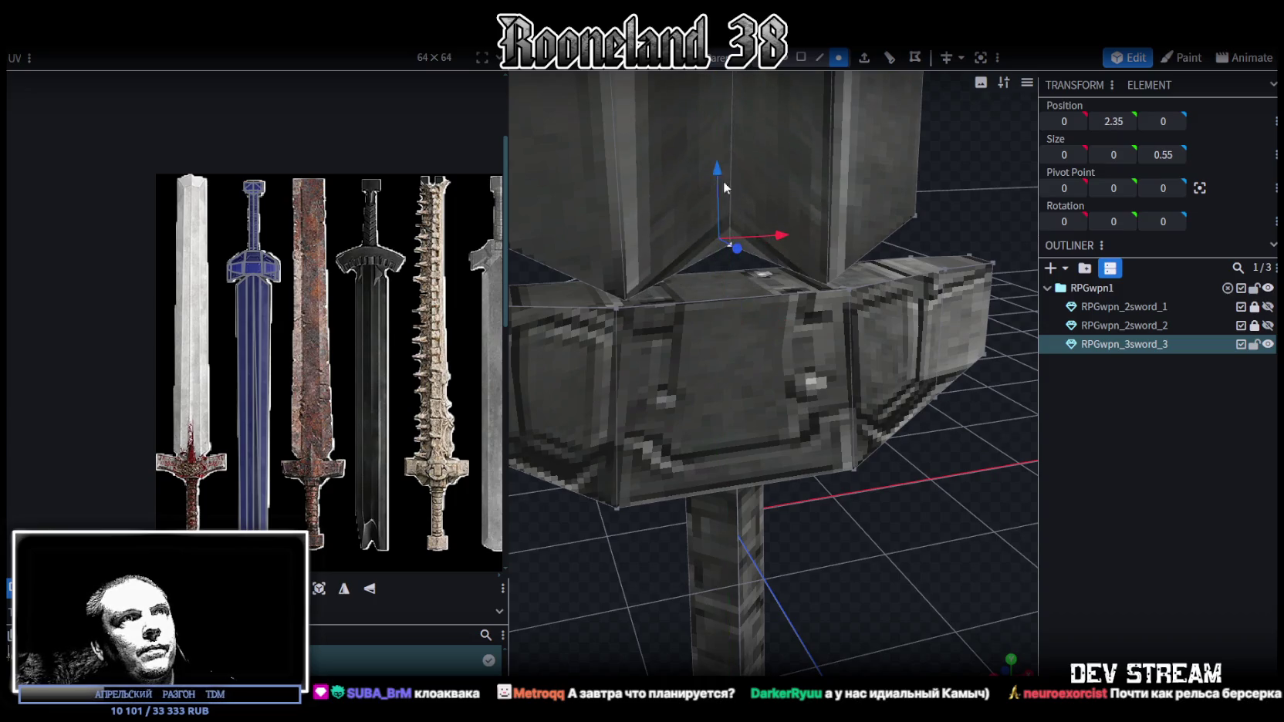
# Merge the vertices at the blade's base notch to close it.
pyautogui.click(824, 281)
pyautogui.keyDown('shift'); pyautogui.click(729, 246); pyautogui.keyUp('shift')
pyautogui.rightClick(729, 245)
pyautogui.moveTo(844, 333)
pyautogui.click(917, 329)
pyautogui.moveTo(771, 540)
pyautogui.mouseDown()
pyautogui.moveTo(726, 554)
pyautogui.moveTo(519, 552)
pyautogui.moveTo(730, 298)
pyautogui.mouseUp()
pyautogui.rightClick(841, 239)
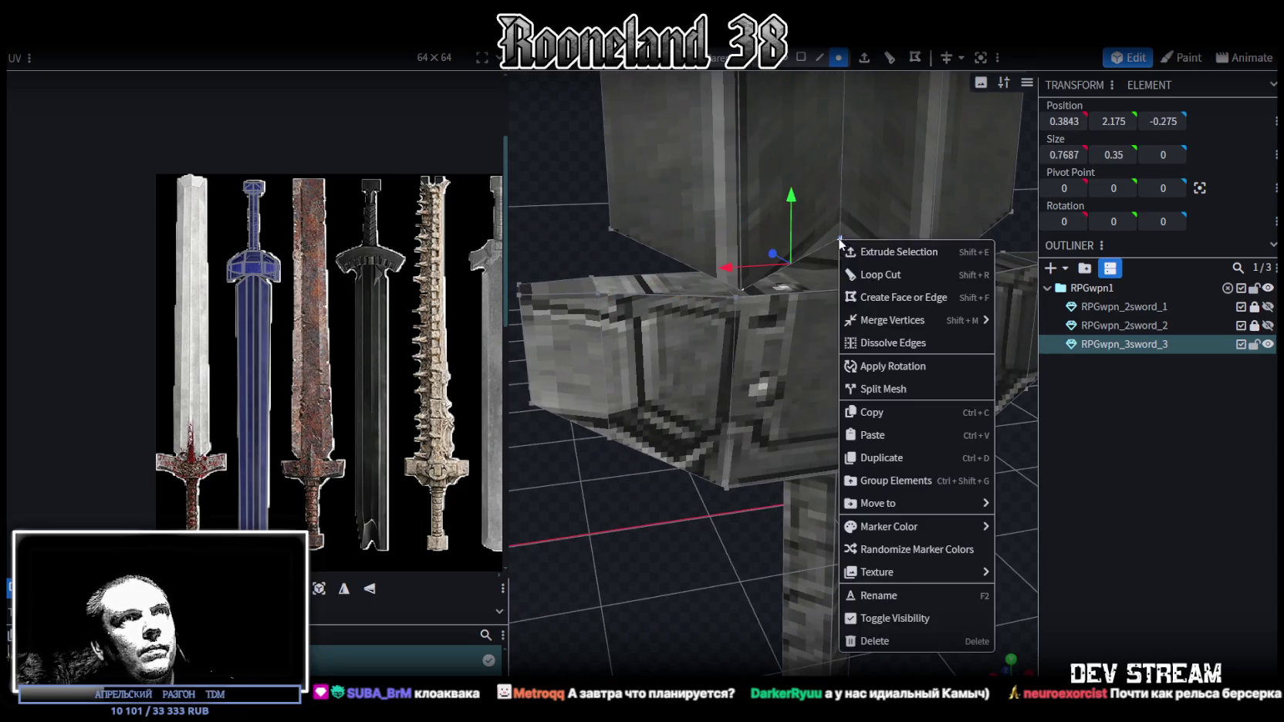
pyautogui.moveTo(930, 314)
pyautogui.click(1030, 324)
# Merge the remaining pair of blade-tip vertices into one point.
pyautogui.scroll(-2, 810, 401)
pyautogui.scroll(-3, 810, 397)
pyautogui.scroll(5, 822, 185)
pyautogui.moveTo(880, 361)
pyautogui.mouseDown()
pyautogui.moveTo(900, 467)
pyautogui.moveTo(832, 498)
pyautogui.mouseUp()
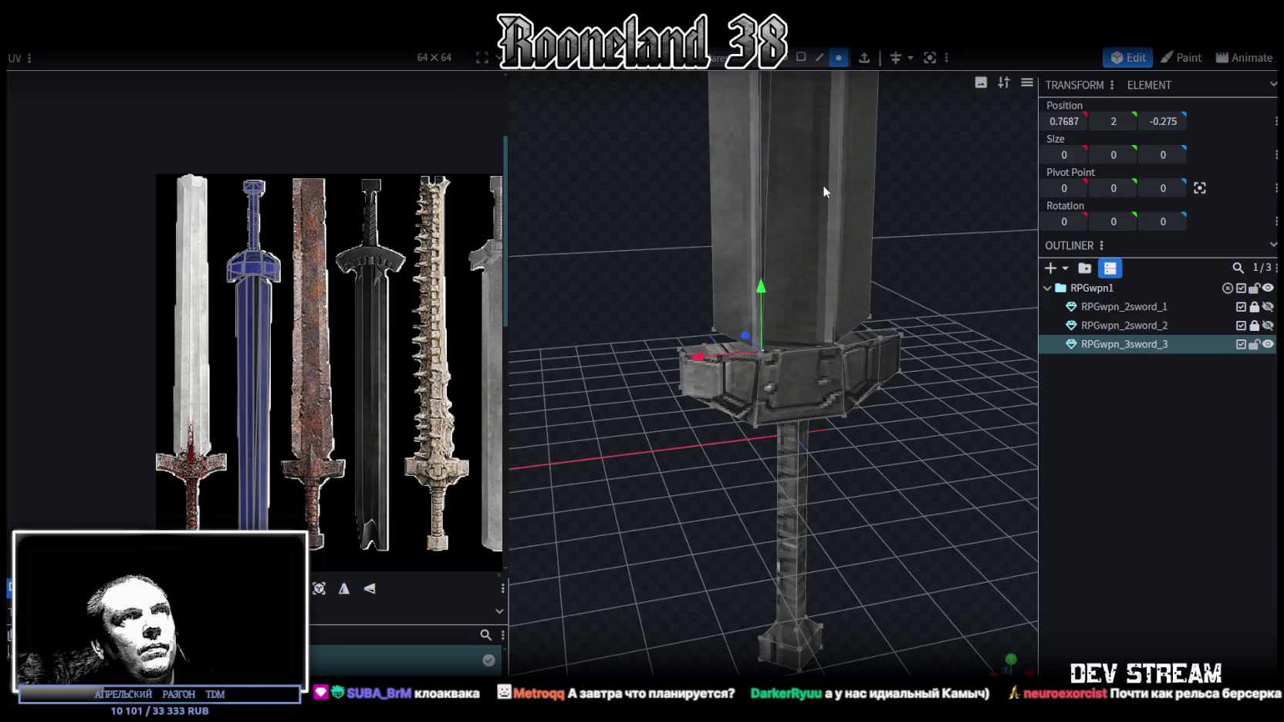
pyautogui.scroll(2, 832, 497)
pyautogui.click(789, 455)
pyautogui.keyDown('shift'); pyautogui.click(806, 391); pyautogui.keyUp('shift')
pyautogui.rightClick(841, 432)
pyautogui.moveTo(895, 374)
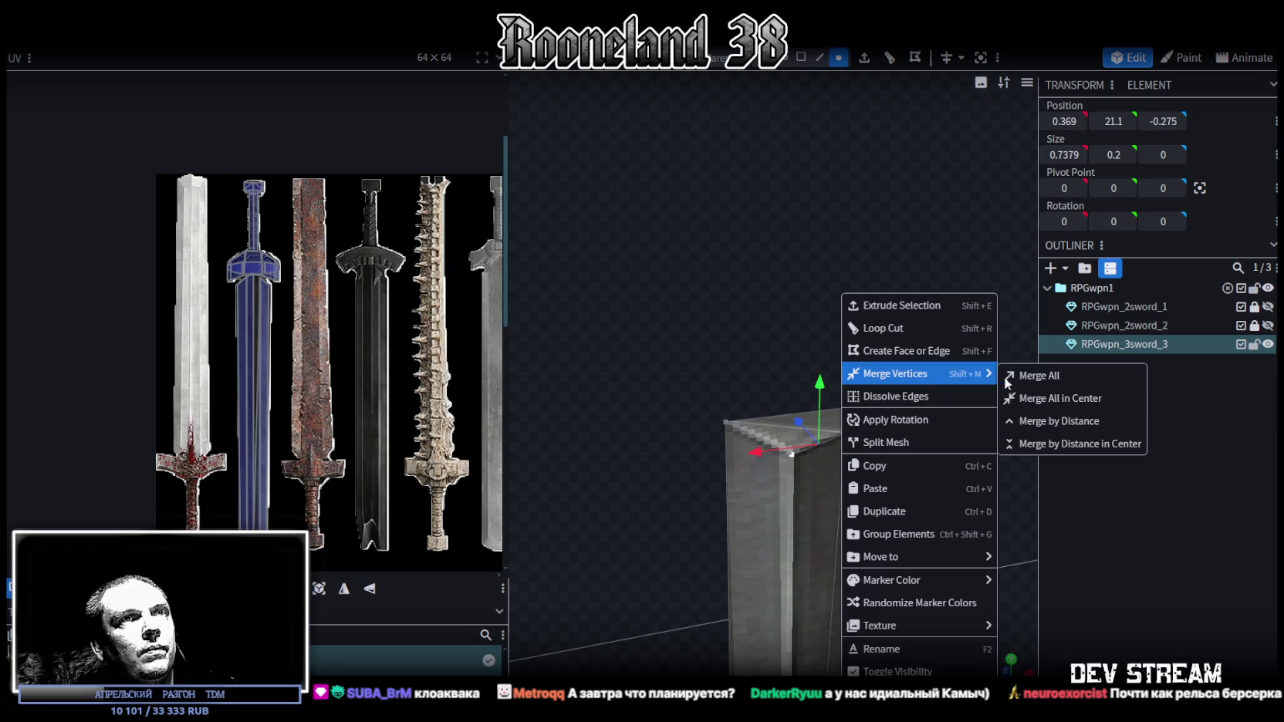
pyautogui.click(954, 375)
pyautogui.scroll(-5, 695, 517)
pyautogui.scroll(3, 890, 426)
# Select the edge along the crossguard's top.
pyautogui.moveTo(890, 426)
pyautogui.mouseDown()
pyautogui.moveTo(789, 434)
pyautogui.moveTo(950, 448)
pyautogui.mouseUp()
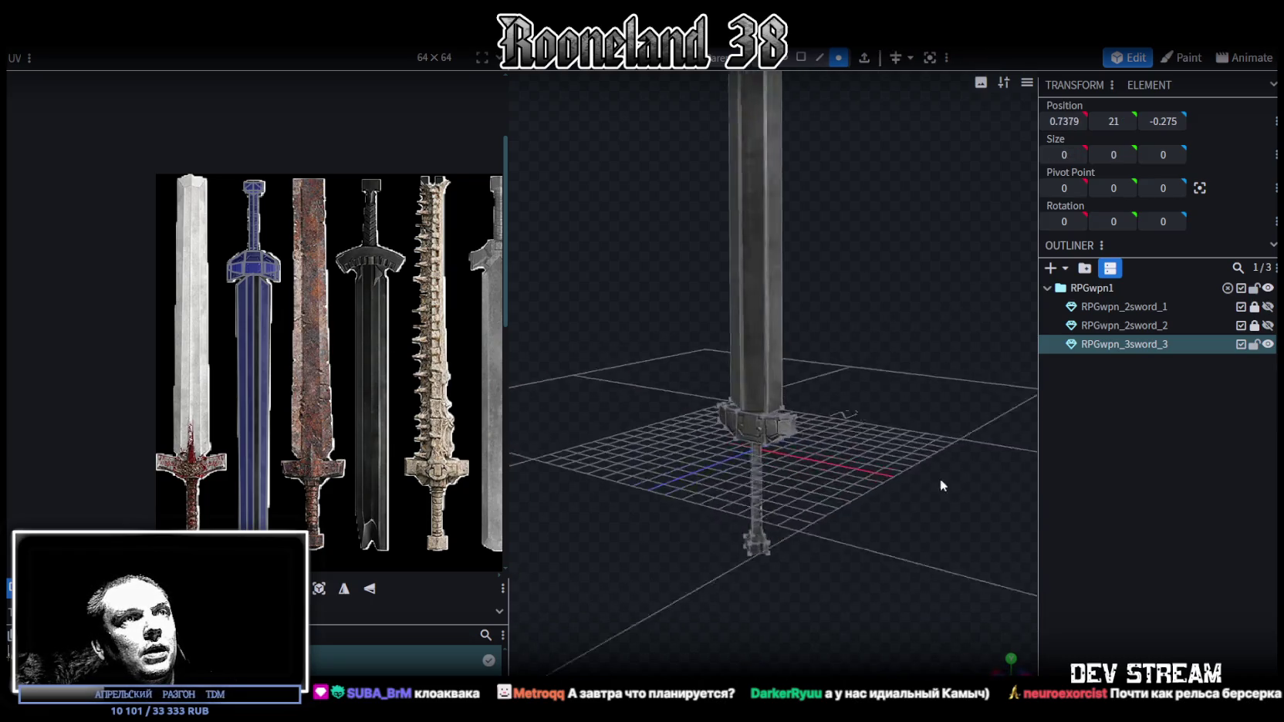
pyautogui.moveTo(792, 554)
pyautogui.mouseDown()
pyautogui.moveTo(818, 497)
pyautogui.moveTo(877, 522)
pyautogui.moveTo(962, 482)
pyautogui.moveTo(845, 501)
pyautogui.moveTo(865, 506)
pyautogui.moveTo(843, 501)
pyautogui.moveTo(807, 443)
pyautogui.moveTo(813, 459)
pyautogui.mouseUp()
pyautogui.scroll(3, 845, 497)
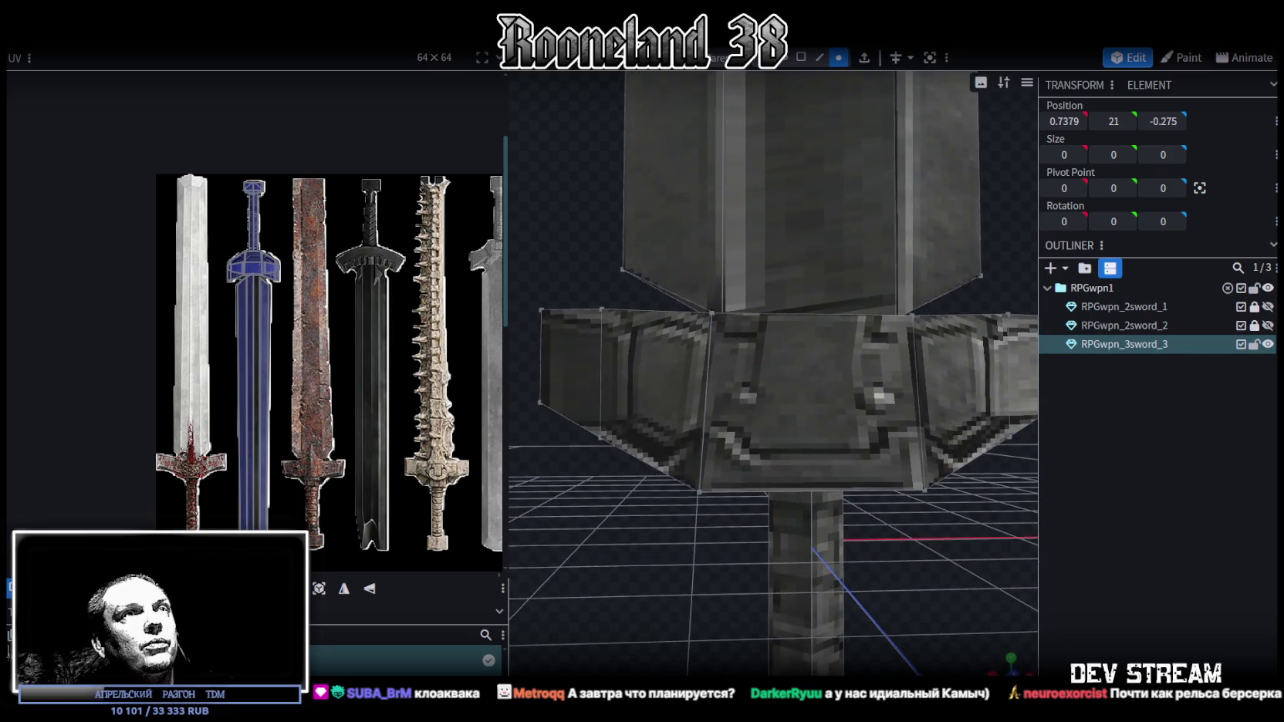
pyautogui.click(823, 315)
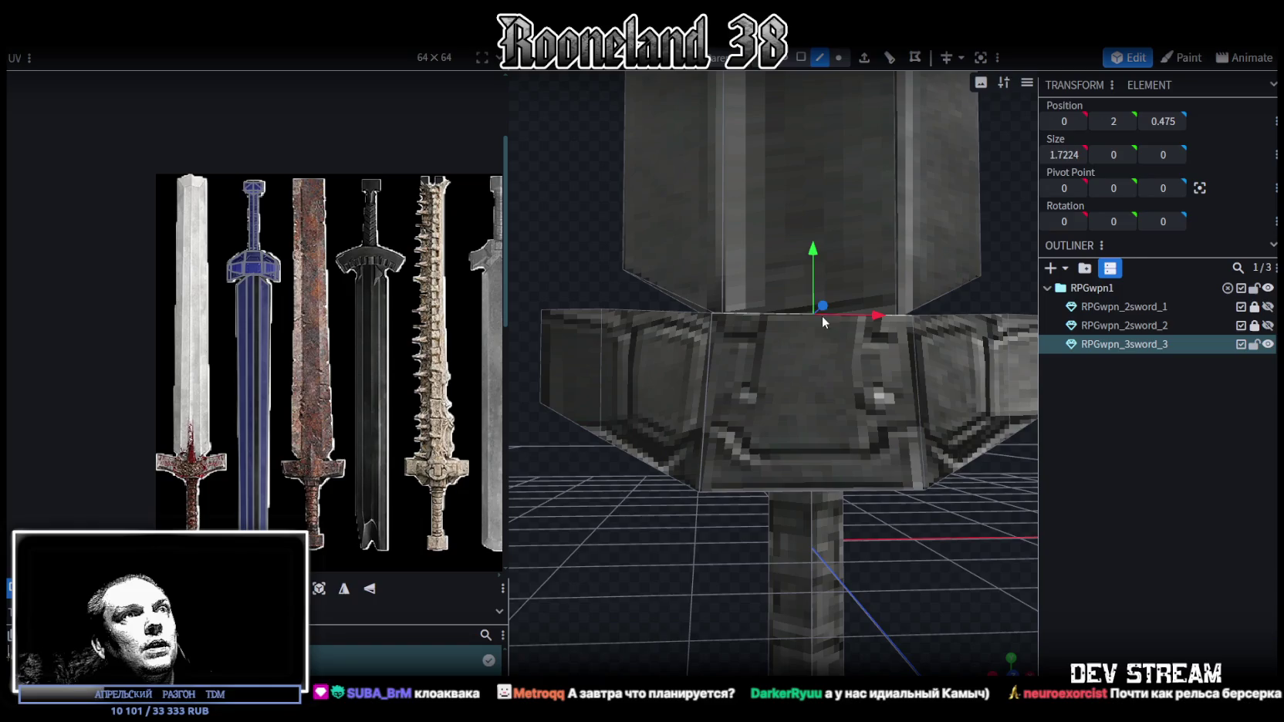
# Add a single loop cut across the crossguard and raise the new edge to Y 2.5.
pyautogui.click(870, 59)
pyautogui.moveTo(710, 210)
pyautogui.mouseDown()
pyautogui.moveTo(609, 268)
pyautogui.moveTo(681, 317)
pyautogui.mouseUp()
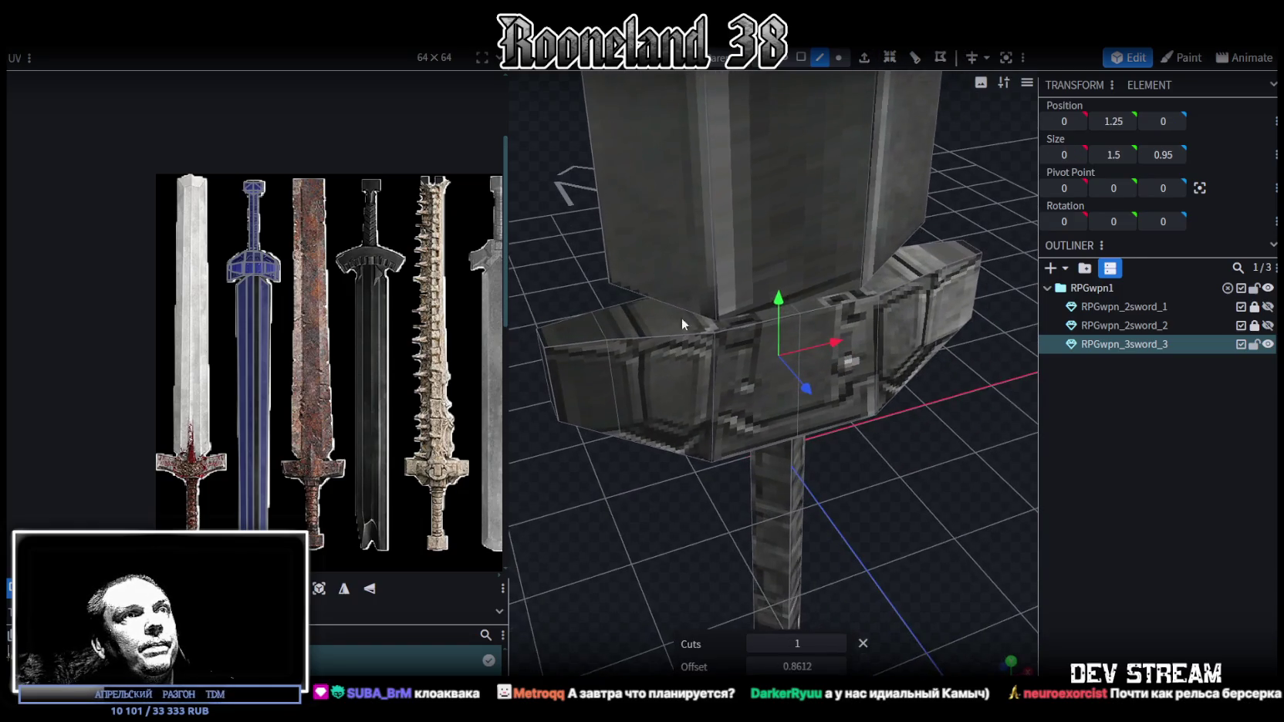
pyautogui.moveTo(778, 233)
pyautogui.mouseDown()
pyautogui.moveTo(776, 183)
pyautogui.moveTo(784, 479)
pyautogui.moveTo(625, 465)
pyautogui.moveTo(648, 469)
pyautogui.moveTo(675, 502)
pyautogui.moveTo(858, 472)
pyautogui.moveTo(898, 487)
pyautogui.moveTo(859, 437)
pyautogui.moveTo(869, 391)
pyautogui.moveTo(855, 412)
pyautogui.mouseUp()
pyautogui.scroll(5, 847, 415)
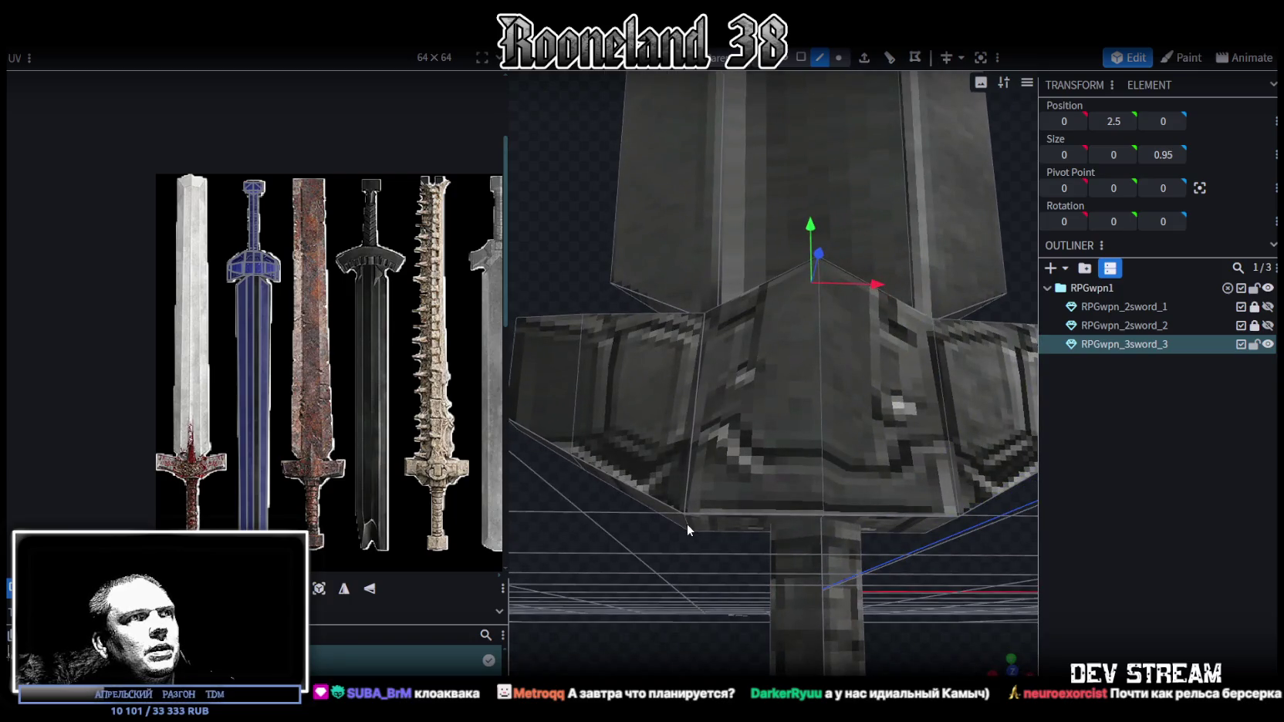
pyautogui.click(687, 524)
pyautogui.moveTo(687, 524)
pyautogui.mouseDown()
pyautogui.moveTo(704, 538)
pyautogui.moveTo(785, 421)
pyautogui.moveTo(752, 421)
pyautogui.moveTo(697, 338)
pyautogui.moveTo(867, 500)
pyautogui.moveTo(872, 482)
pyautogui.moveTo(884, 504)
pyautogui.moveTo(913, 493)
pyautogui.moveTo(639, 496)
pyautogui.moveTo(643, 408)
pyautogui.mouseUp()
pyautogui.press('s')
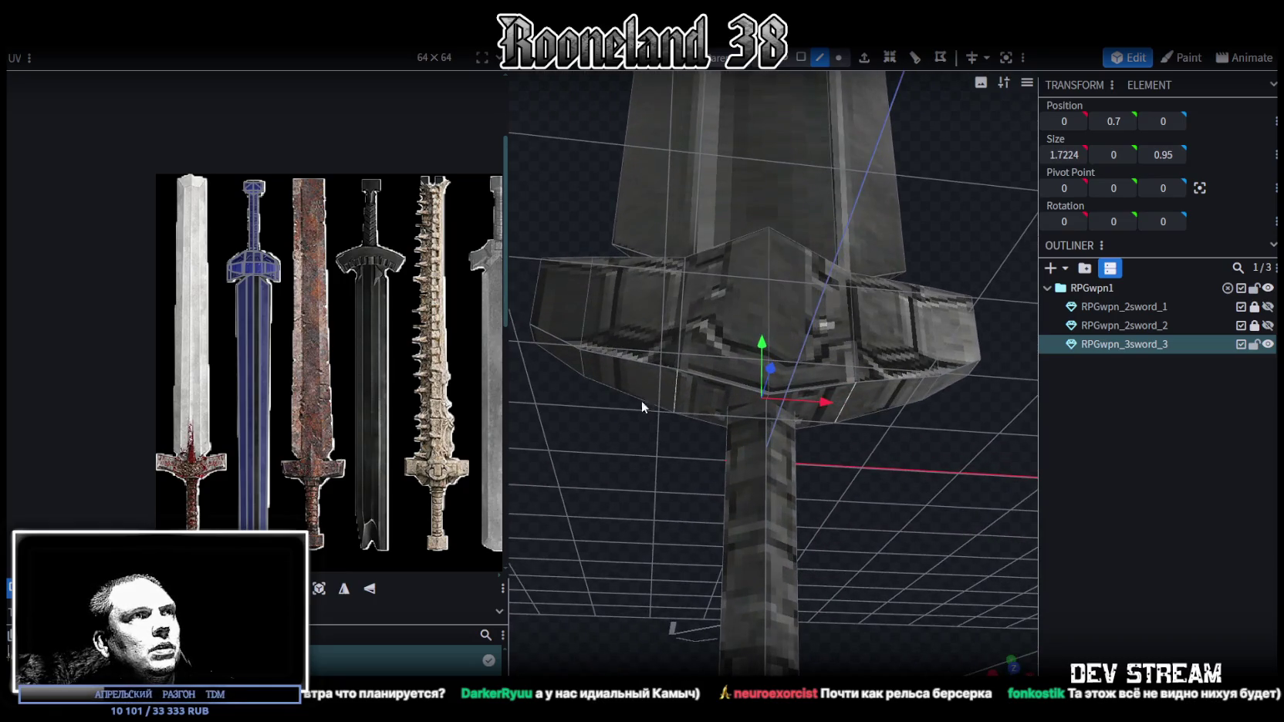
# Lower the crossguard's underside from Y 1 to 0.7.
pyautogui.click(607, 368)
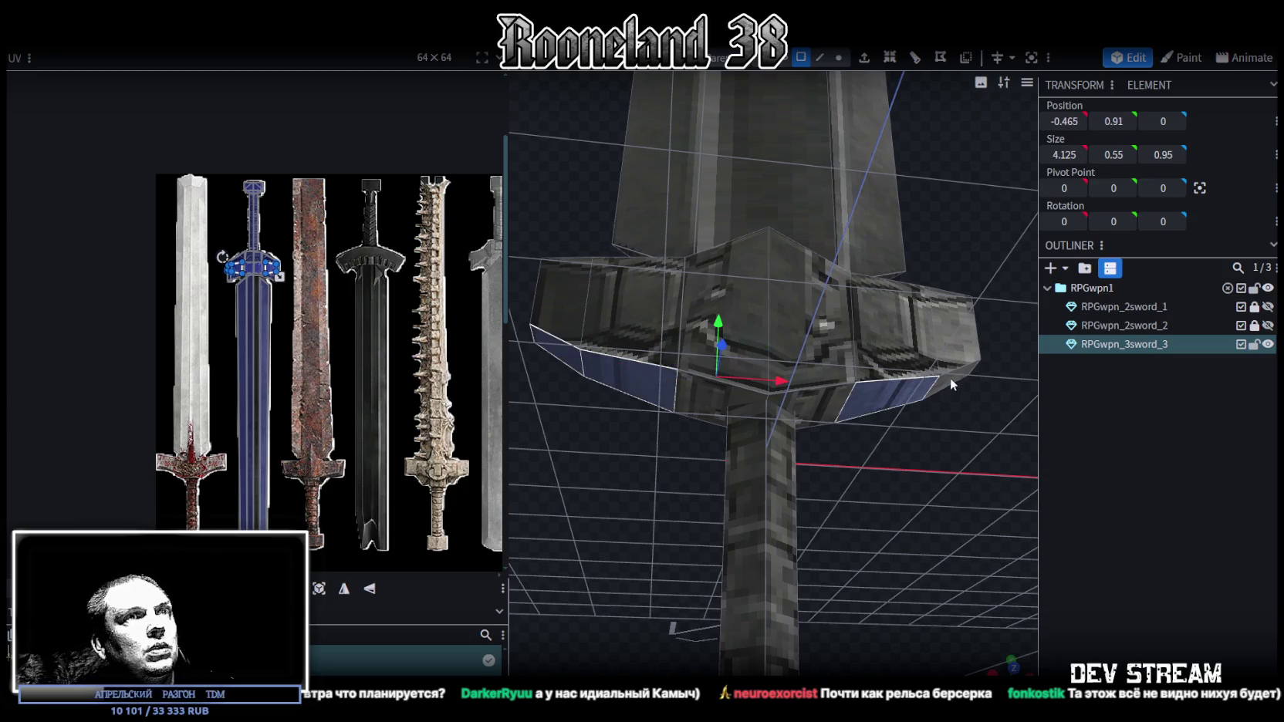
pyautogui.moveTo(896, 545); pyautogui.dragTo(855, 454)
pyautogui.moveTo(762, 283)
pyautogui.mouseDown()
pyautogui.moveTo(765, 332)
pyautogui.moveTo(665, 369)
pyautogui.moveTo(614, 438)
pyautogui.moveTo(584, 438)
pyautogui.moveTo(609, 457)
pyautogui.moveTo(740, 437)
pyautogui.moveTo(679, 386)
pyautogui.mouseUp()
# In edge mode, narrow the guard's full bottom edge to 4.05.
pyautogui.click(822, 60)
pyautogui.click(618, 308)
pyautogui.moveTo(617, 308); pyautogui.dragTo(900, 248)
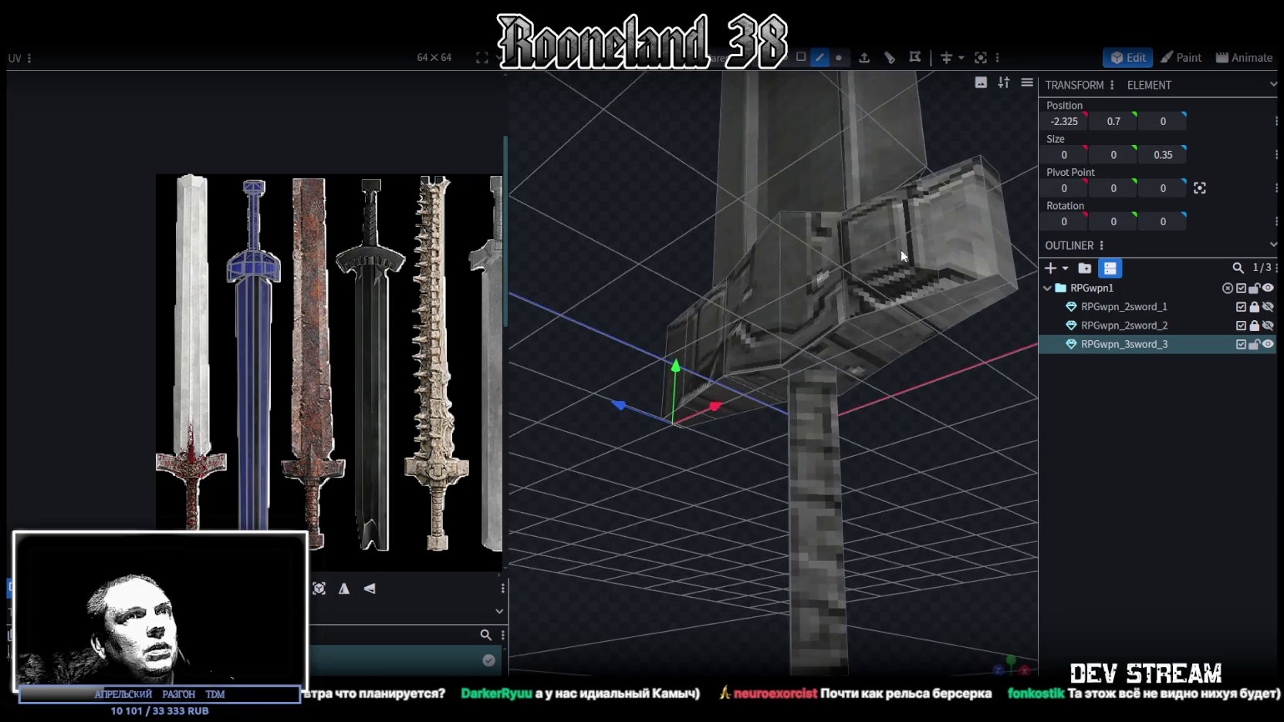
pyautogui.keyDown('shift'); pyautogui.click(1011, 279); pyautogui.keyUp('shift')
pyautogui.moveTo(870, 436)
pyautogui.mouseDown()
pyautogui.moveTo(865, 391)
pyautogui.moveTo(814, 357)
pyautogui.mouseUp()
pyautogui.moveTo(694, 463)
pyautogui.mouseDown()
pyautogui.moveTo(591, 486)
pyautogui.moveTo(602, 462)
pyautogui.moveTo(592, 494)
pyautogui.mouseUp()
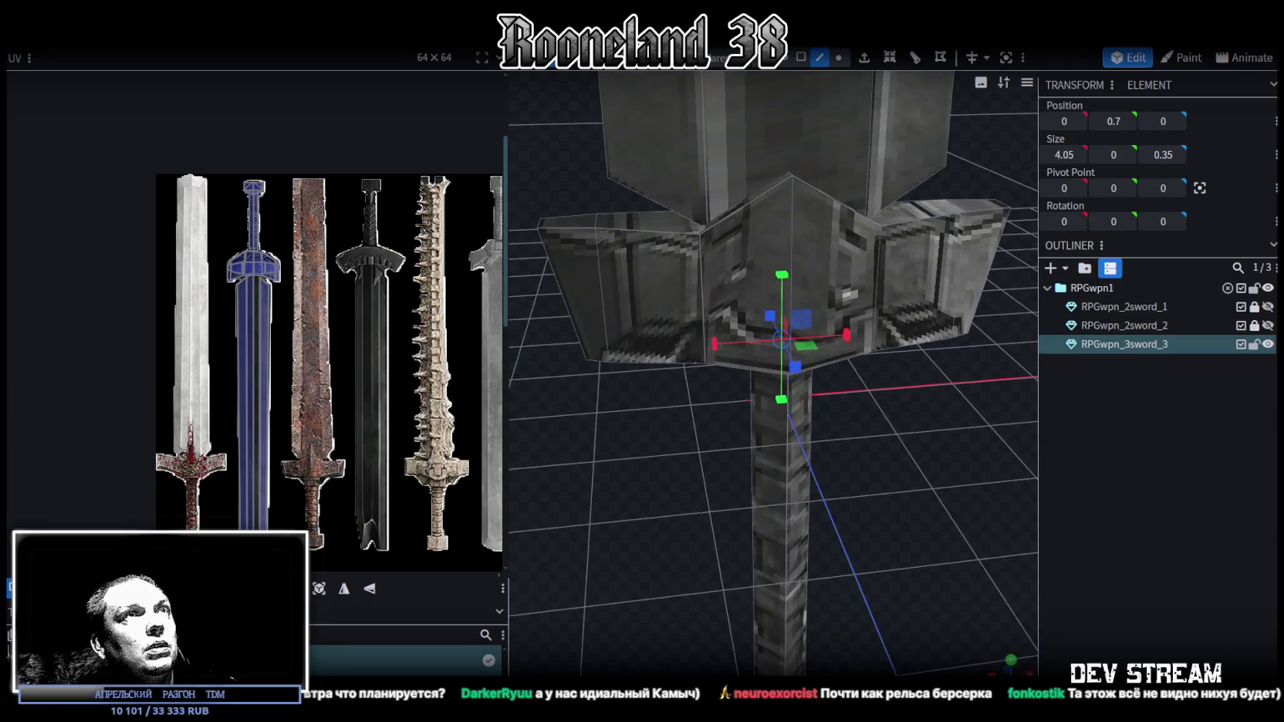
# Select the guard's left and right top faces and inspect the guard from above and below.
pyautogui.click(800, 60)
pyautogui.click(663, 228)
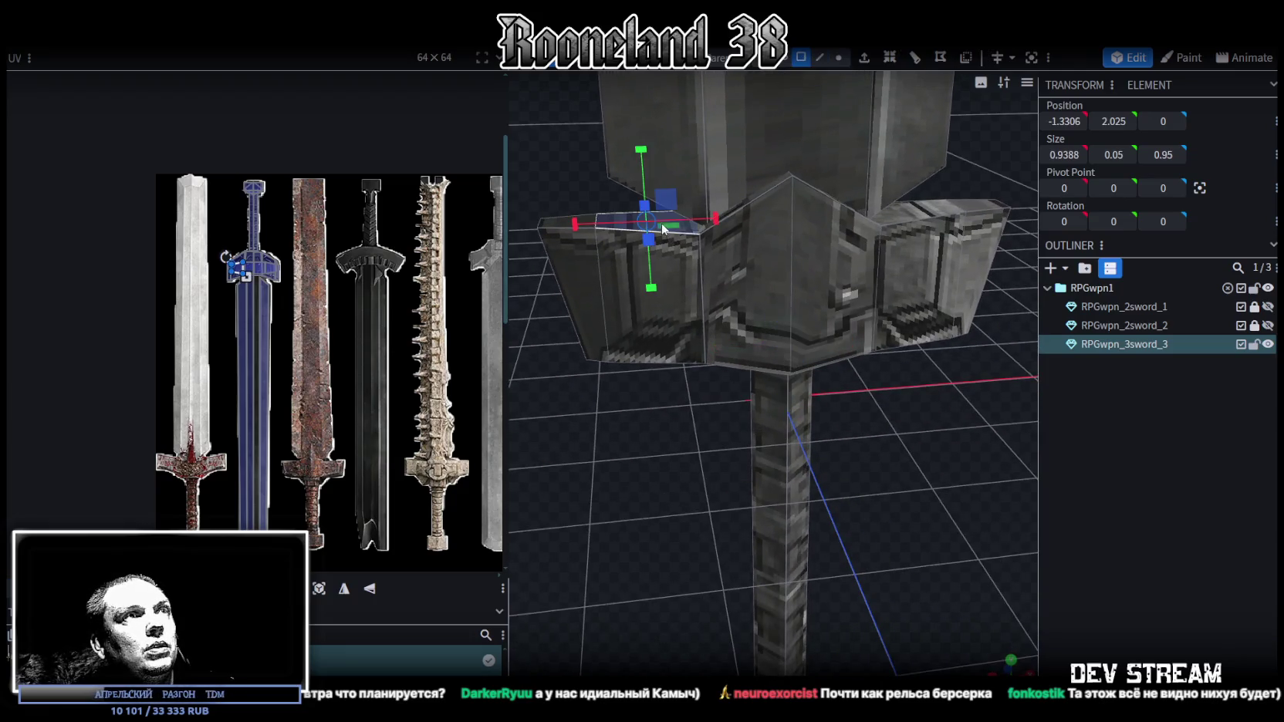
pyautogui.keyDown('shift'); pyautogui.click(903, 218); pyautogui.keyUp('shift')
pyautogui.moveTo(941, 473); pyautogui.dragTo(893, 402)
pyautogui.scroll(-5, 892, 401)
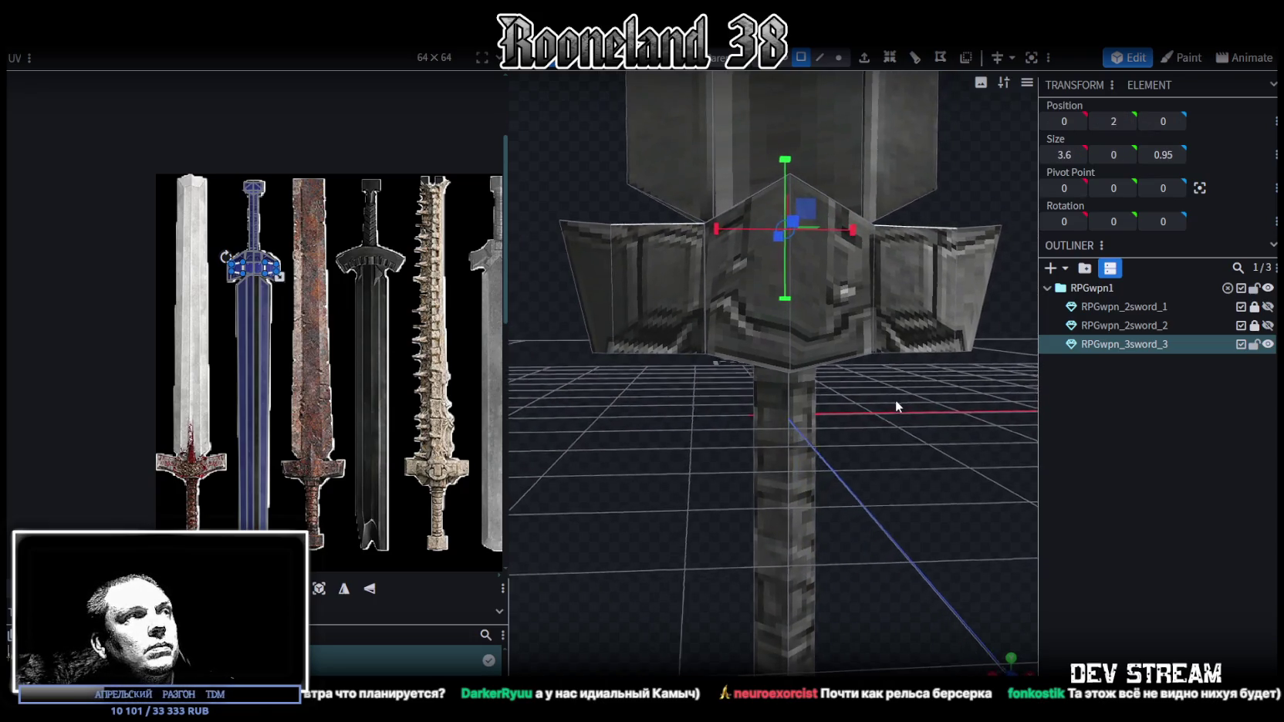
pyautogui.moveTo(942, 414)
pyautogui.mouseDown()
pyautogui.moveTo(807, 385)
pyautogui.moveTo(736, 427)
pyautogui.moveTo(624, 417)
pyautogui.moveTo(958, 371)
pyautogui.mouseUp()
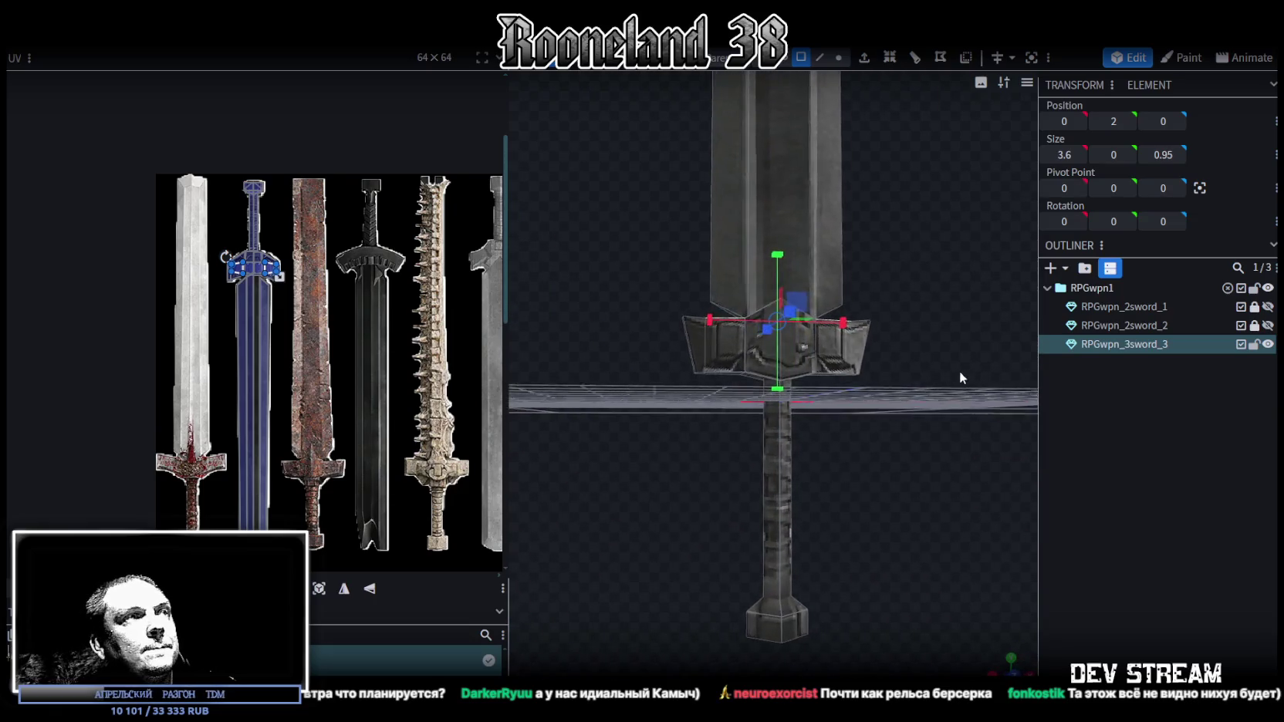
pyautogui.moveTo(900, 462)
pyautogui.mouseDown()
pyautogui.moveTo(862, 316)
pyautogui.moveTo(800, 336)
pyautogui.moveTo(728, 336)
pyautogui.moveTo(858, 499)
pyautogui.moveTo(873, 318)
pyautogui.moveTo(820, 320)
pyautogui.mouseUp()
pyautogui.moveTo(904, 316)
pyautogui.mouseDown()
pyautogui.moveTo(751, 330)
pyautogui.moveTo(934, 283)
pyautogui.moveTo(892, 355)
pyautogui.moveTo(867, 346)
pyautogui.mouseUp()
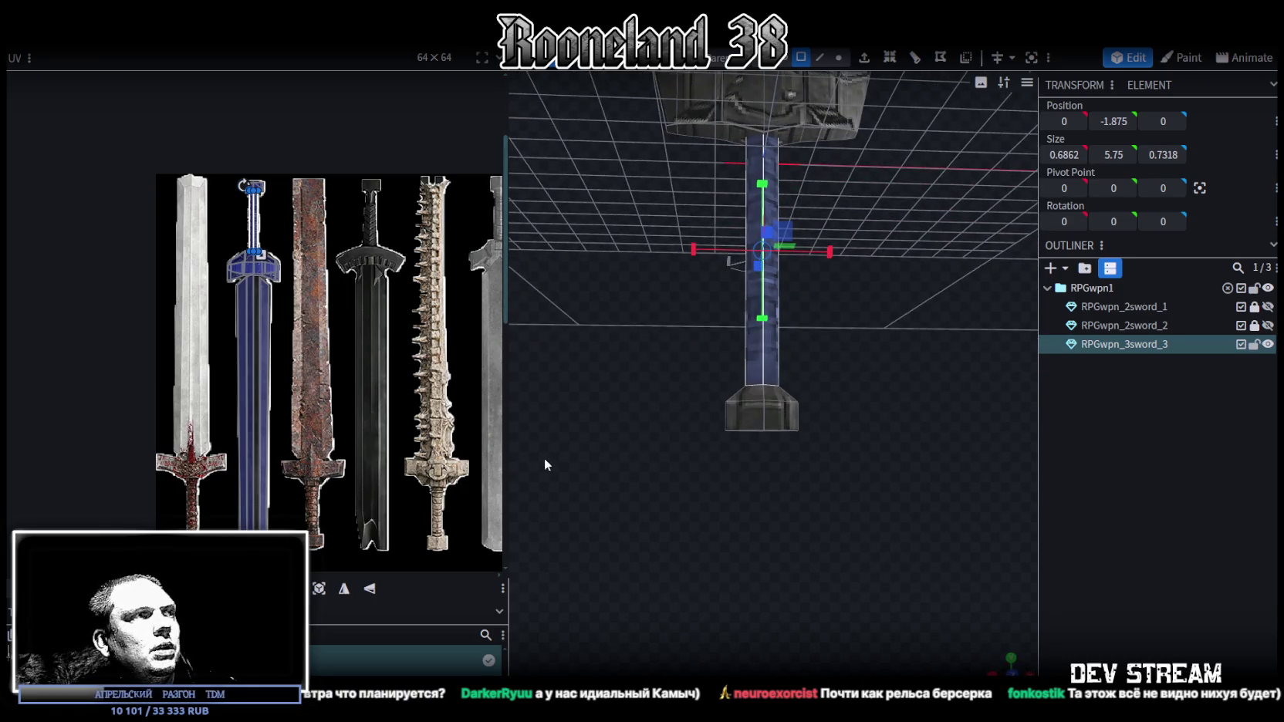
pyautogui.scroll(3, 786, 444)
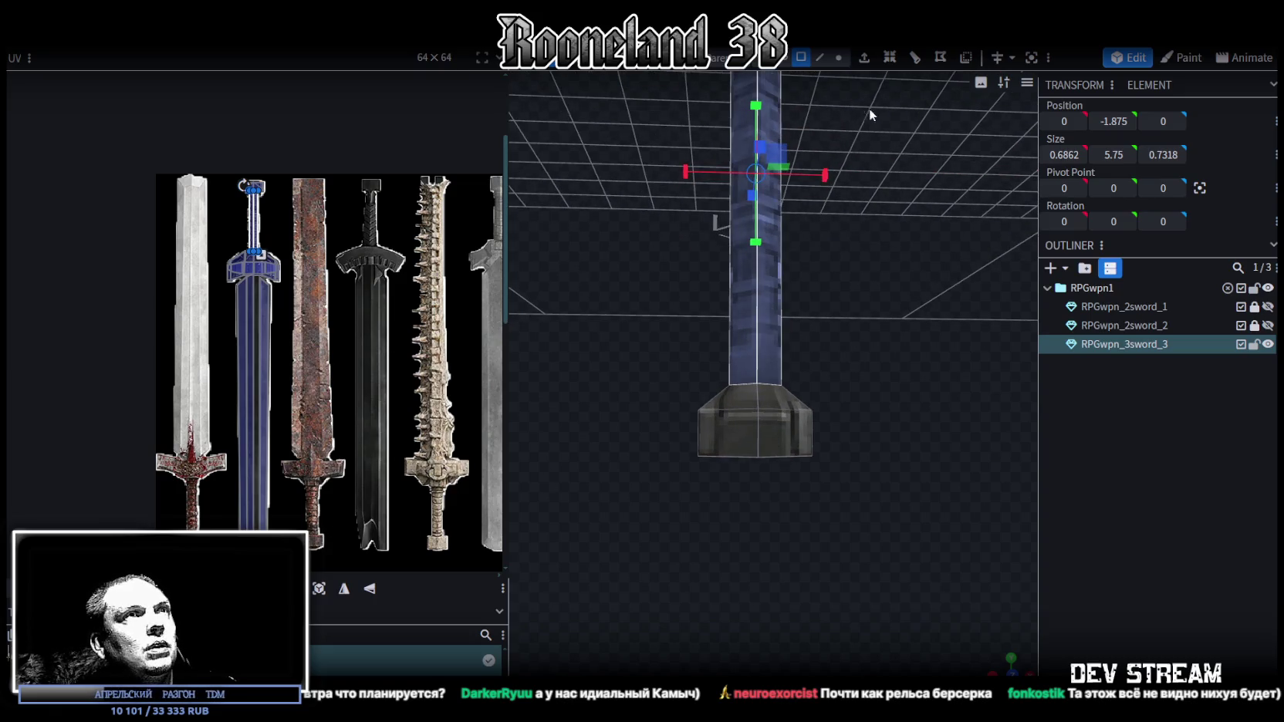
pyautogui.click(839, 60)
pyautogui.moveTo(634, 511); pyautogui.dragTo(907, 428)
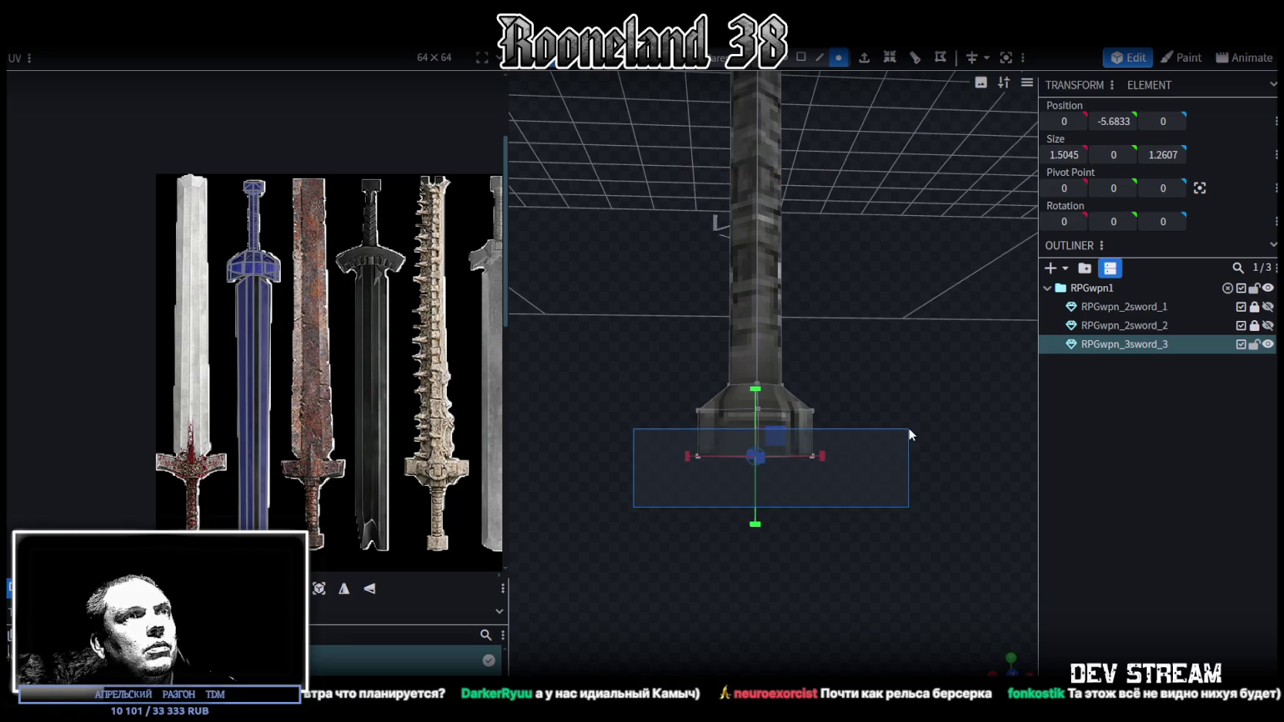
pyautogui.moveTo(885, 511)
pyautogui.mouseDown()
pyautogui.moveTo(804, 601)
pyautogui.moveTo(797, 458)
pyautogui.moveTo(769, 461)
pyautogui.mouseUp()
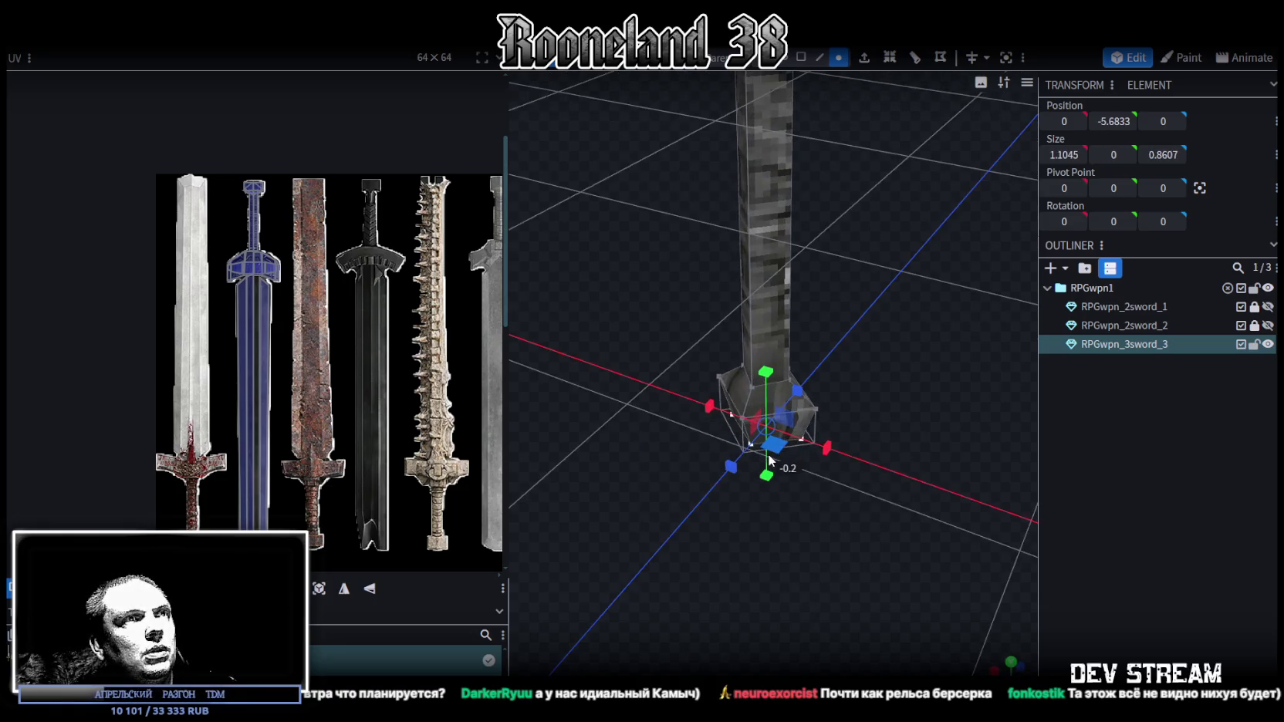
pyautogui.press('KP_1')
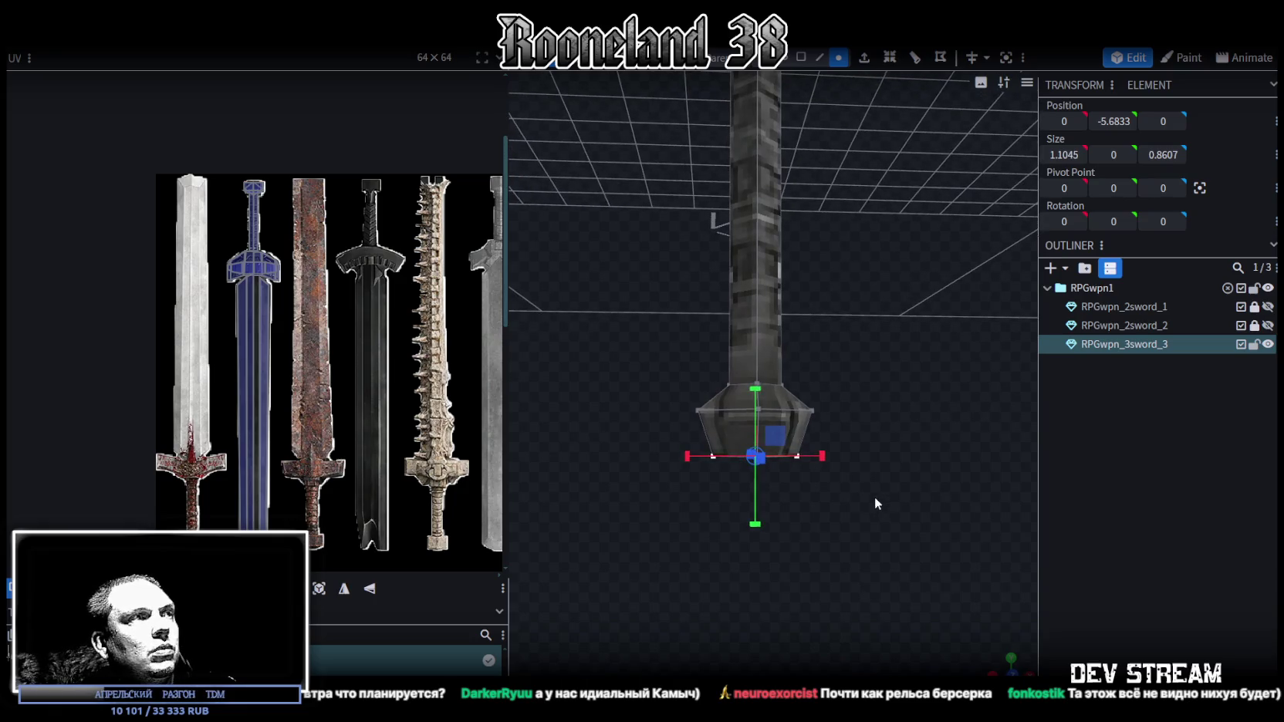
pyautogui.moveTo(869, 502)
pyautogui.mouseDown()
pyautogui.moveTo(862, 531)
pyautogui.moveTo(873, 477)
pyautogui.moveTo(888, 484)
pyautogui.mouseUp()
pyautogui.click(801, 57)
# Move and resize the handle's UV to fit the rusty sword's grip.
pyautogui.moveTo(361, 342)
pyautogui.mouseDown()
pyautogui.moveTo(349, 366)
pyautogui.moveTo(344, 348)
pyautogui.mouseUp()
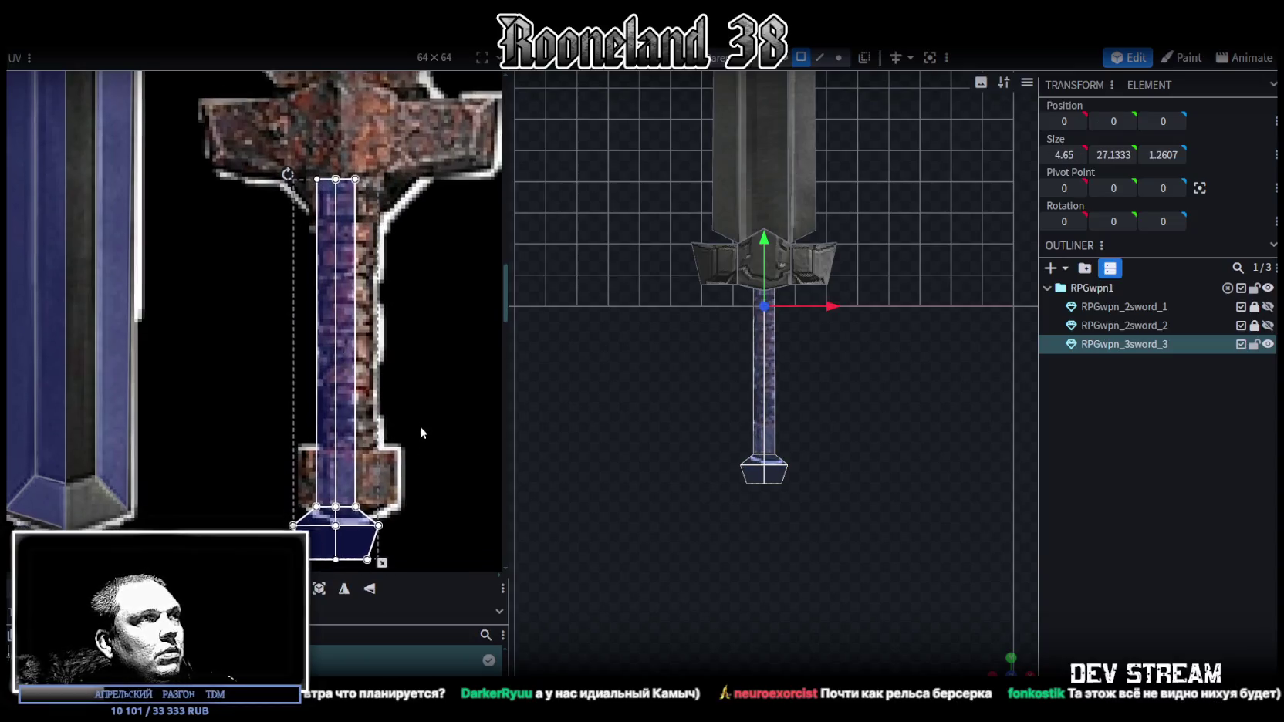
pyautogui.scroll(-1, 420, 432)
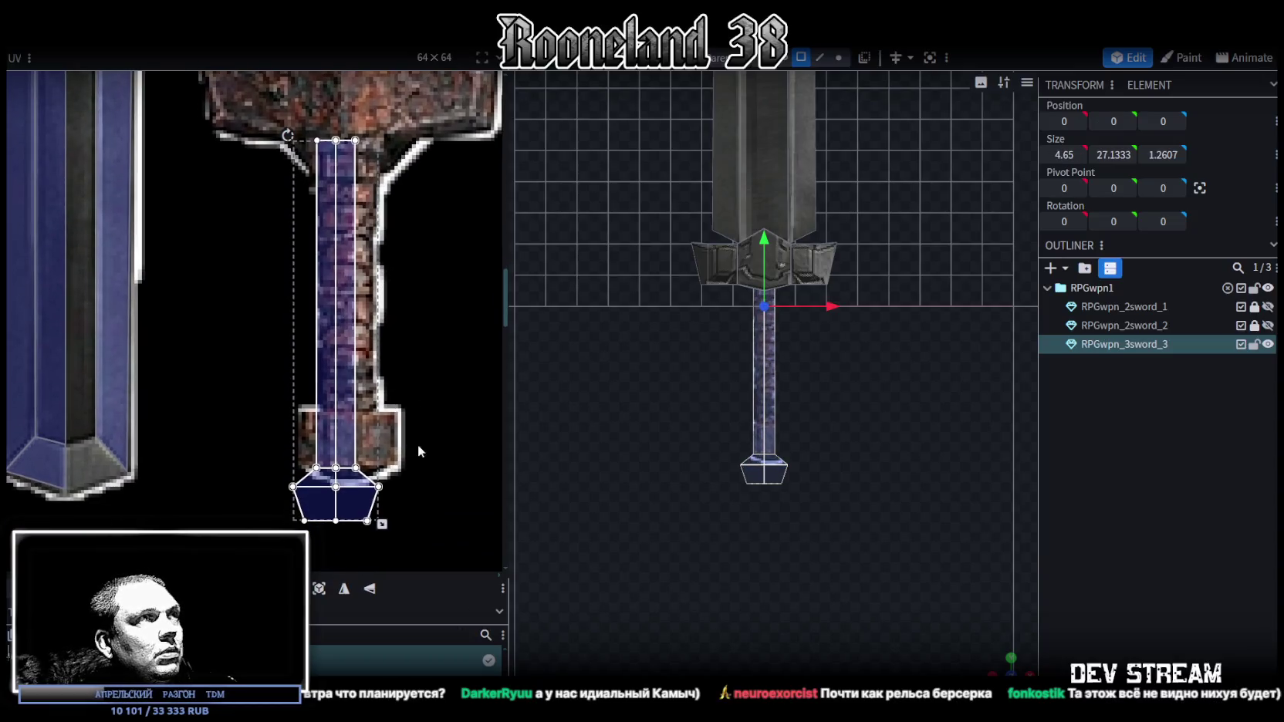
pyautogui.click(345, 389)
pyautogui.moveTo(359, 469); pyautogui.dragTo(371, 408)
pyautogui.moveTo(336, 369); pyautogui.dragTo(373, 407)
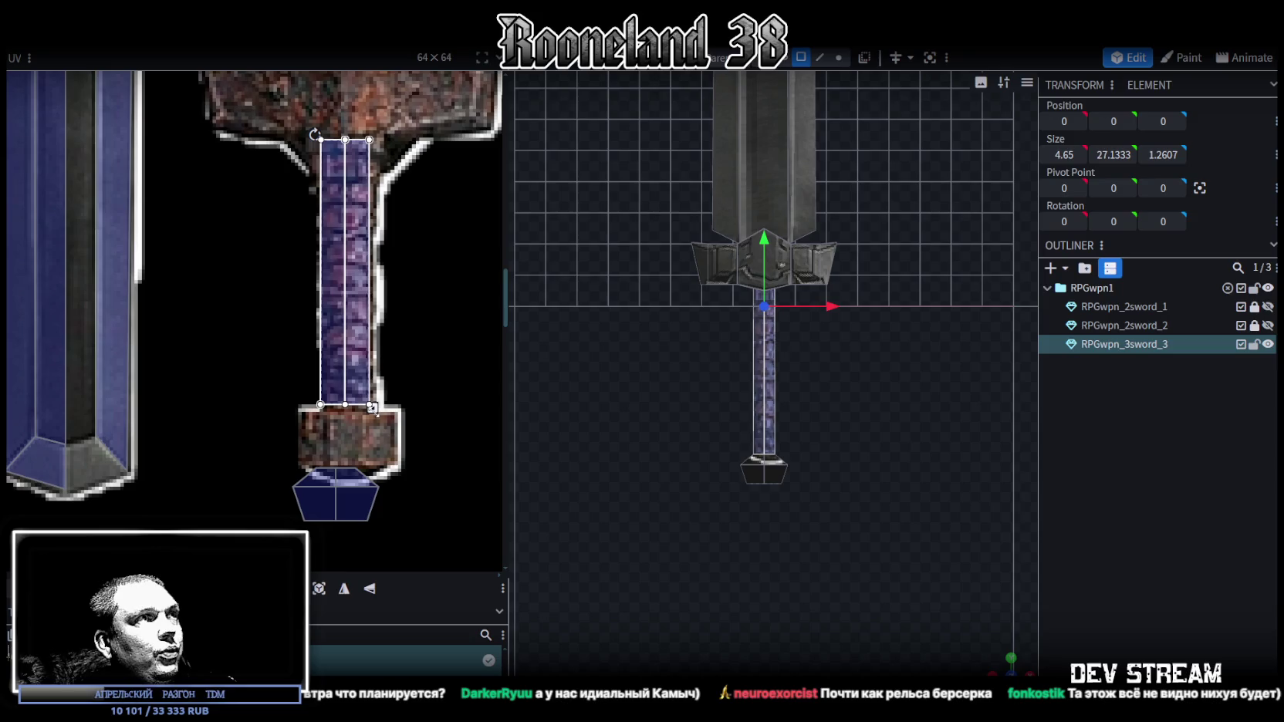
# Move the pommel UV onto the rusty pommel, then deselect and view the textured sword.
pyautogui.click(347, 494)
pyautogui.moveTo(363, 510); pyautogui.dragTo(365, 453)
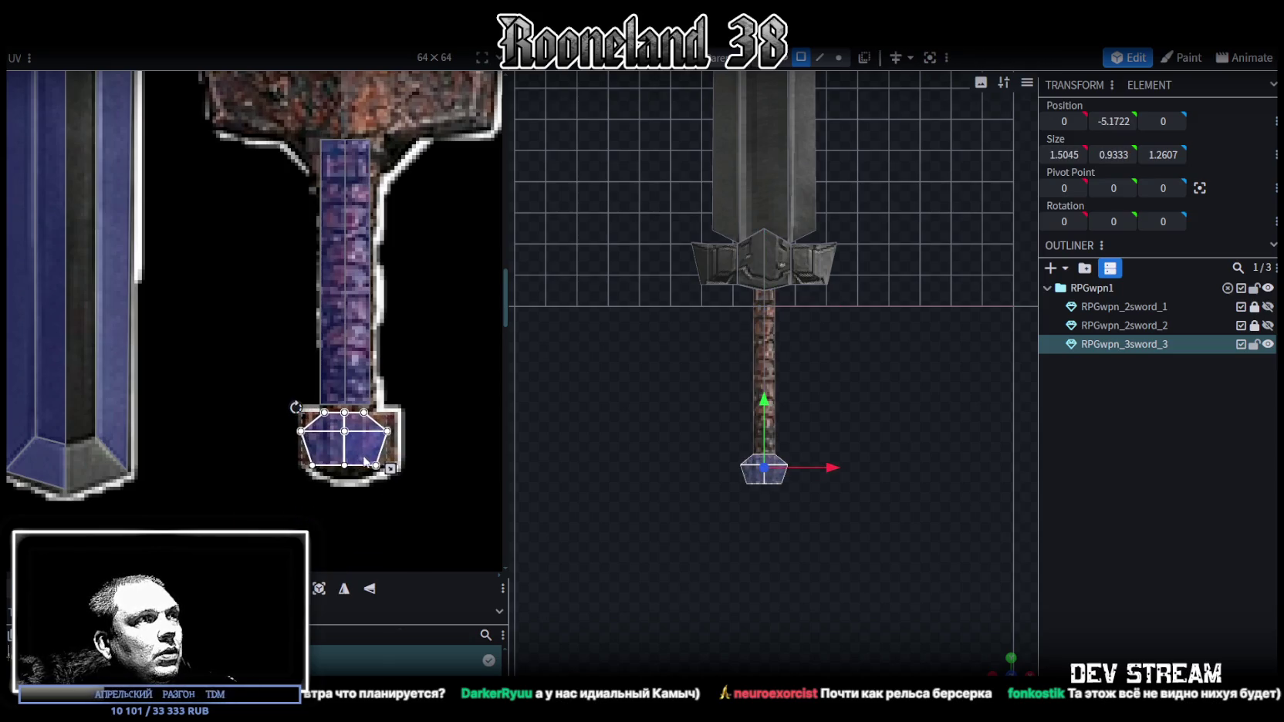
pyautogui.scroll(2, 365, 462)
pyautogui.moveTo(358, 445)
pyautogui.mouseDown()
pyautogui.moveTo(410, 462)
pyautogui.moveTo(367, 425)
pyautogui.mouseUp()
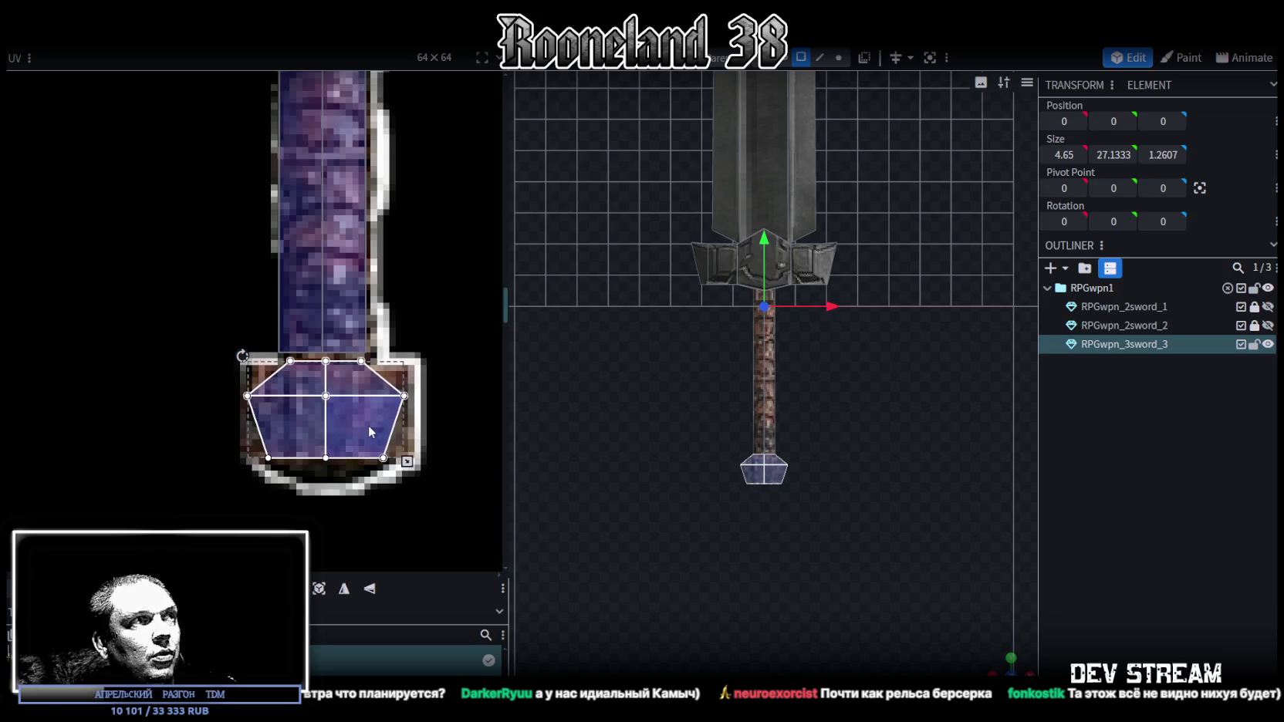
pyautogui.scroll(1, 781, 518)
pyautogui.click(1082, 574)
pyautogui.moveTo(1018, 605)
pyautogui.mouseDown()
pyautogui.moveTo(1005, 671)
pyautogui.moveTo(887, 440)
pyautogui.moveTo(739, 446)
pyautogui.mouseUp()
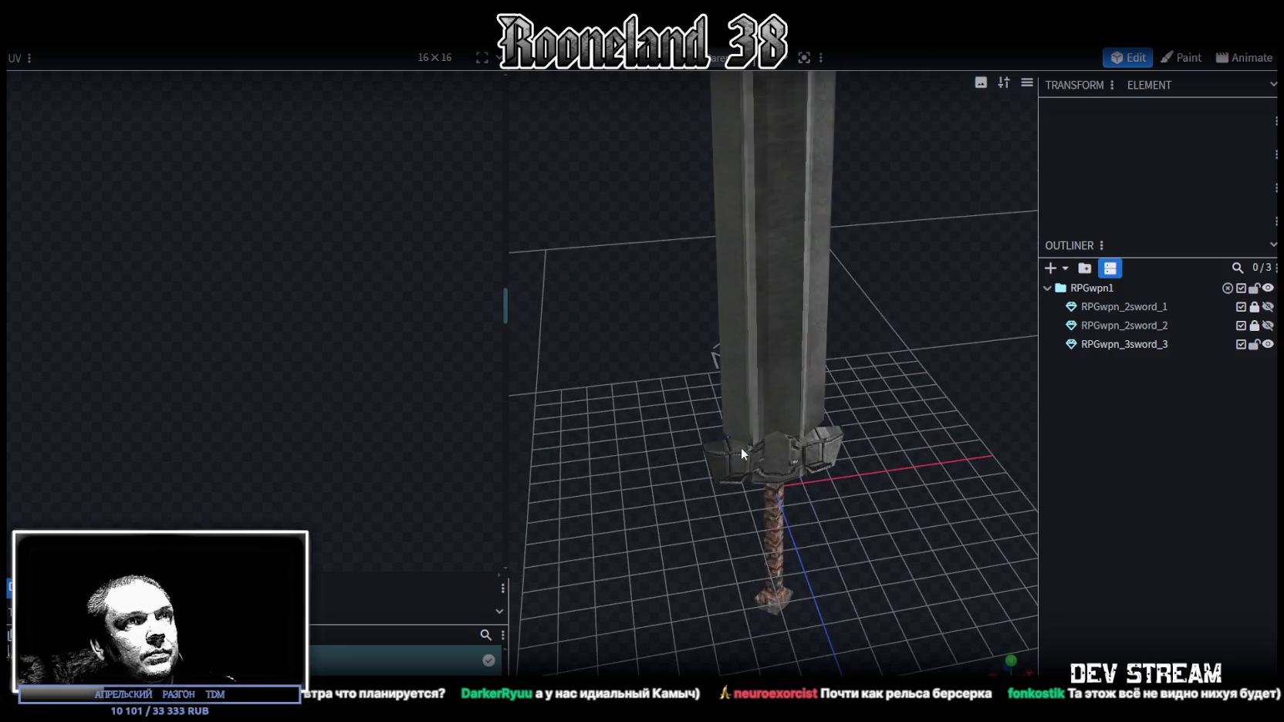
# Select the sword's blade face and move its UV onto the third sword's blade on the texture.
pyautogui.click(773, 461)
pyautogui.scroll(-5, 763, 301)
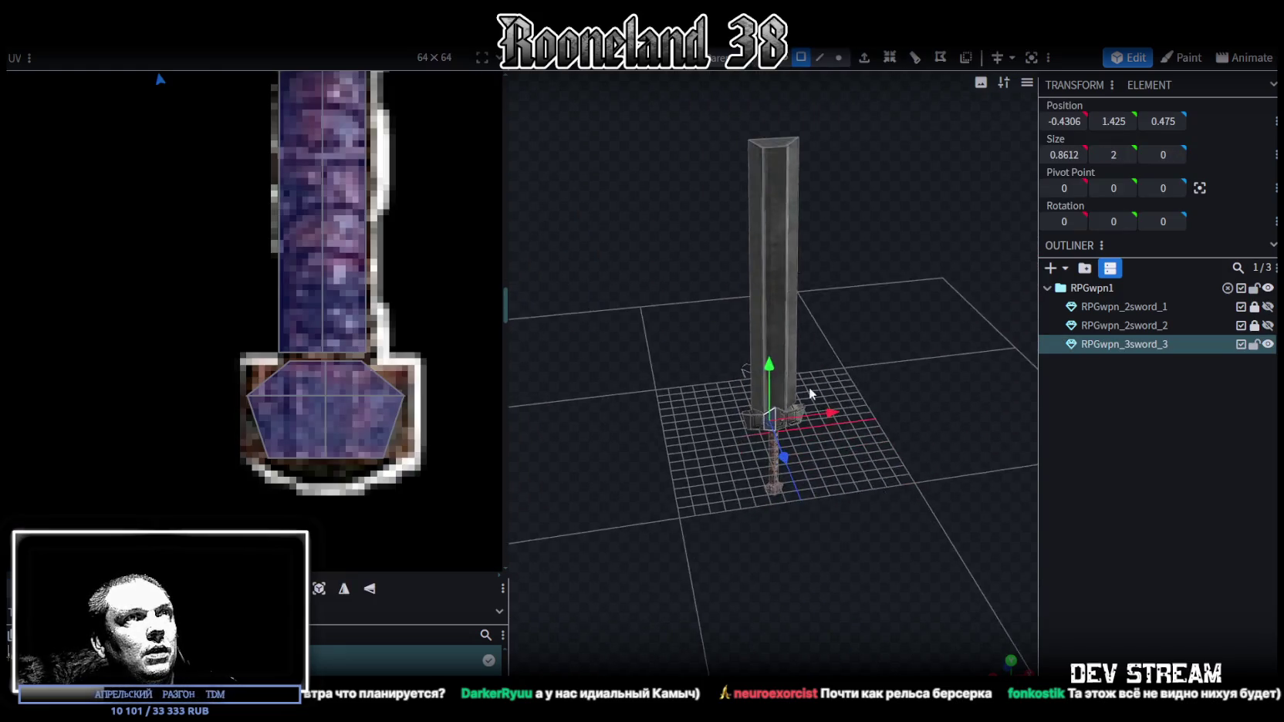
pyautogui.click(772, 349)
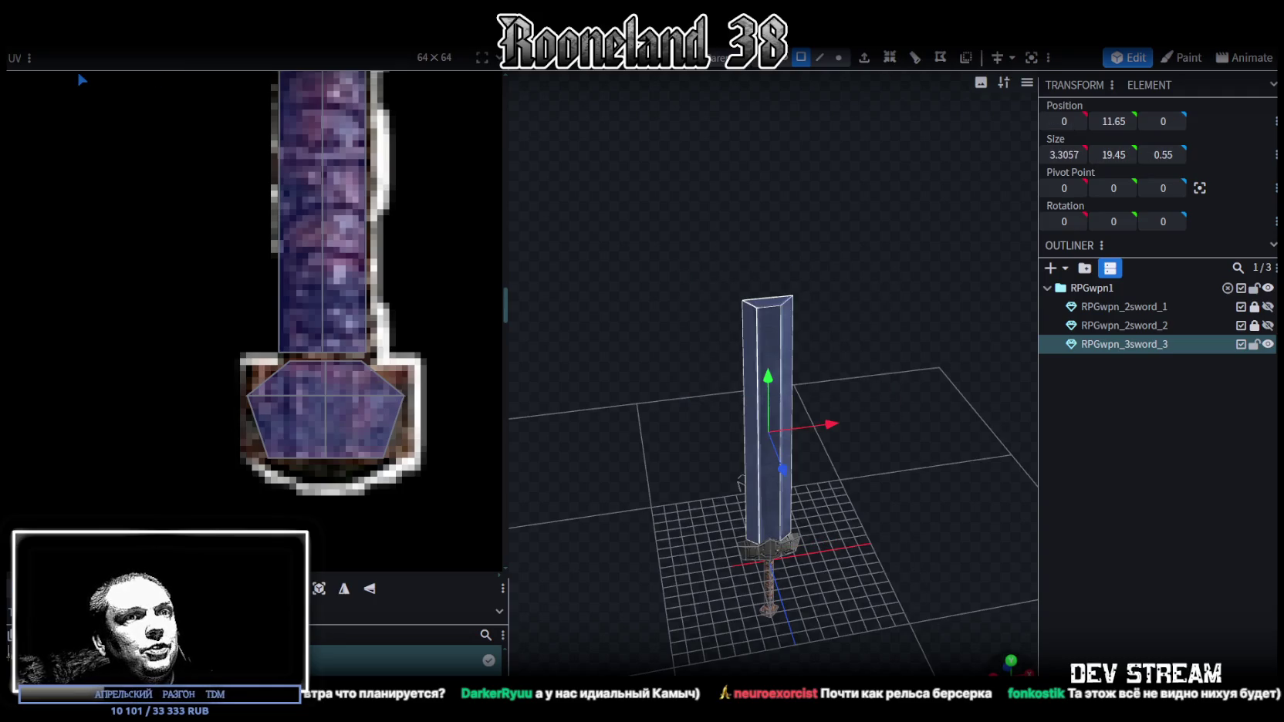
pyautogui.click(1000, 659)
pyautogui.scroll(-10, 429, 340)
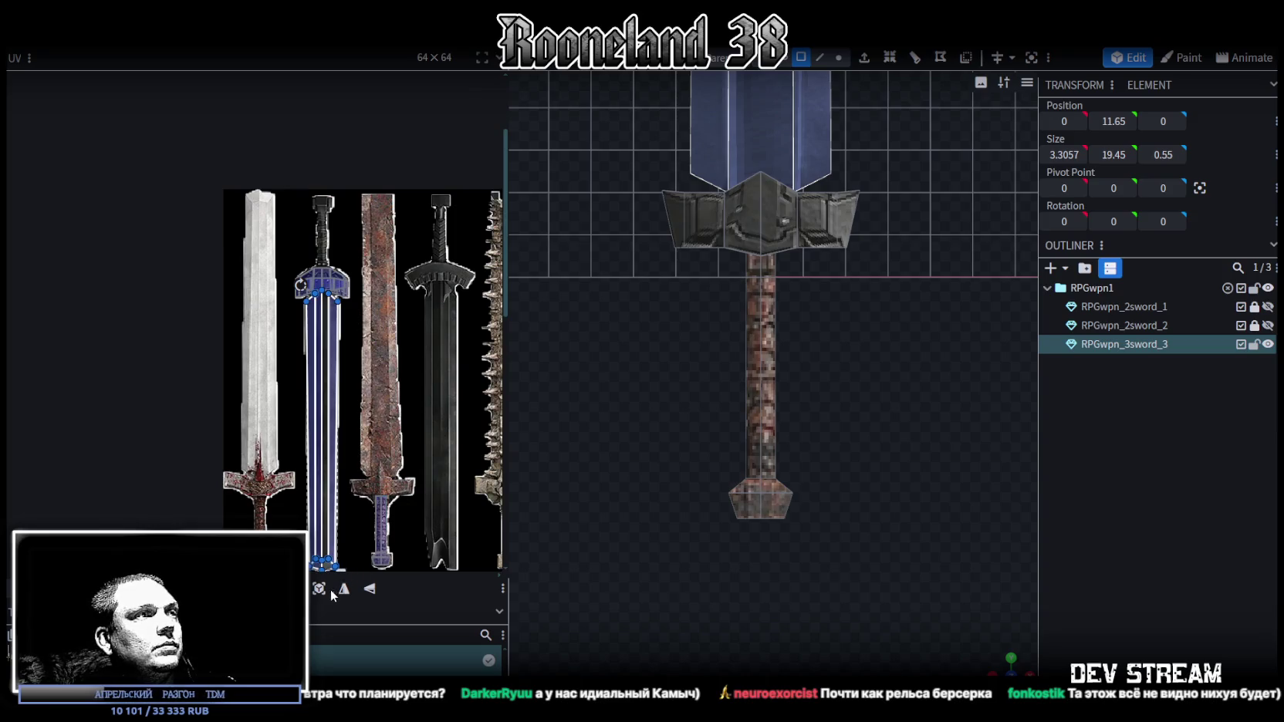
pyautogui.moveTo(324, 501); pyautogui.dragTo(489, 493)
pyautogui.scroll(-3, 345, 397)
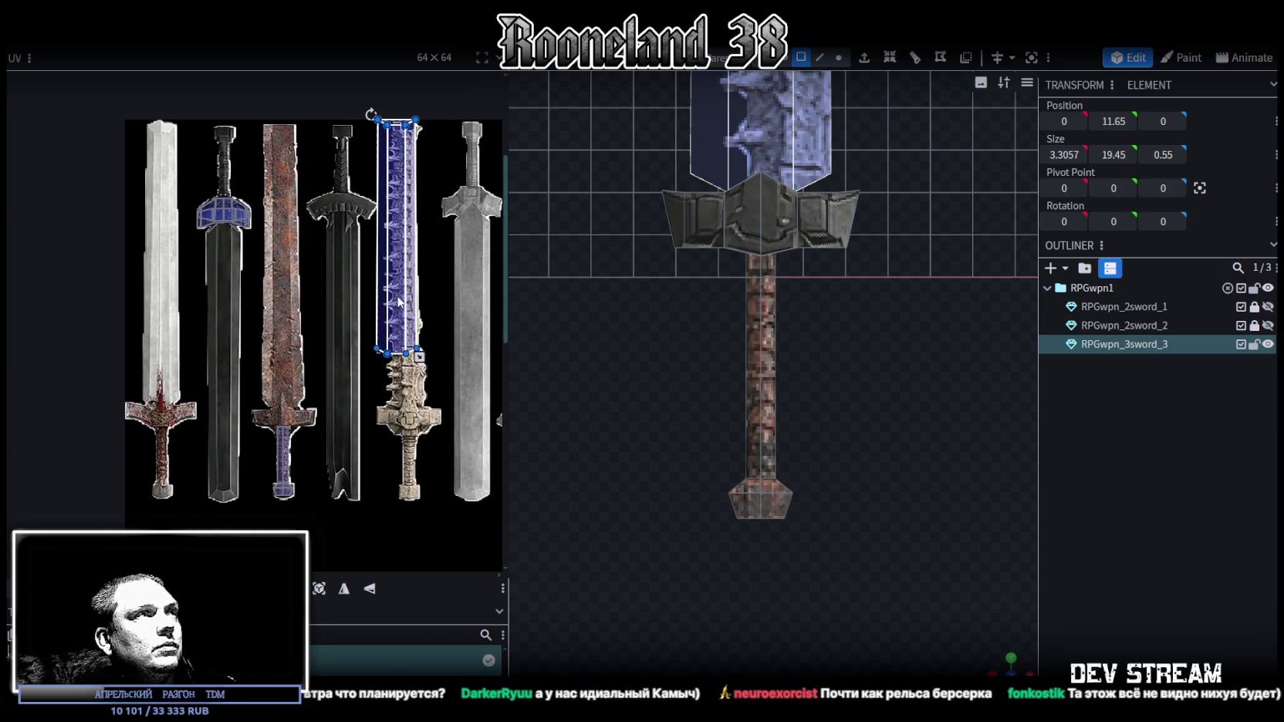
pyautogui.moveTo(398, 301); pyautogui.dragTo(287, 300)
pyautogui.scroll(5, 290, 224)
pyautogui.moveTo(274, 237); pyautogui.dragTo(283, 236)
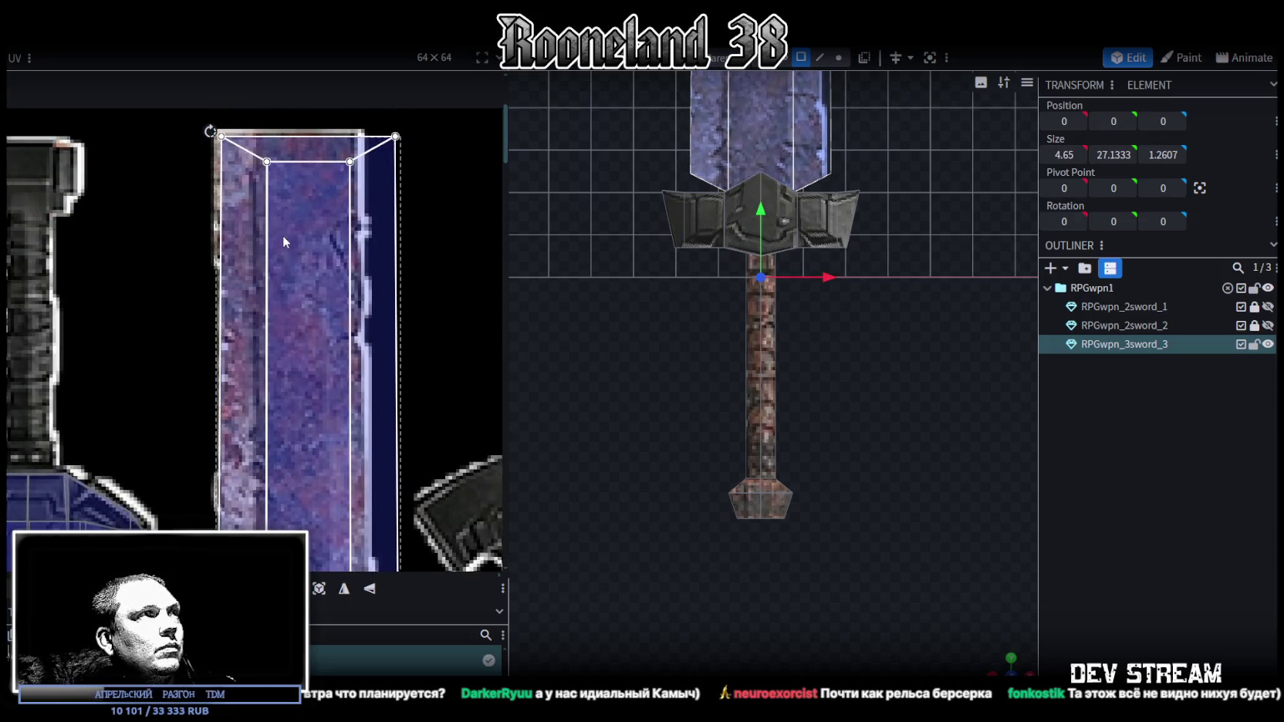
# Stretch the blade UV longer and narrower, then adjust the corner vertices of both blade faces.
pyautogui.scroll(-3, 317, 278)
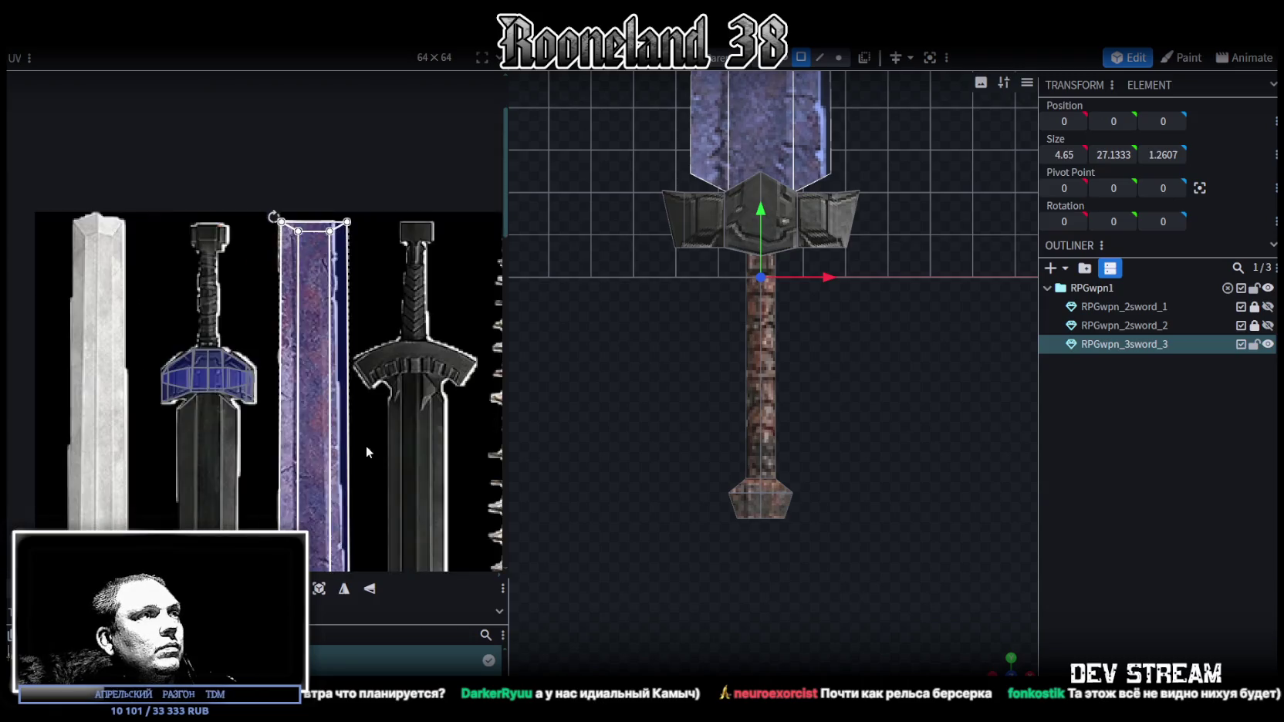
pyautogui.scroll(-5, 359, 347)
pyautogui.scroll(5, 339, 347)
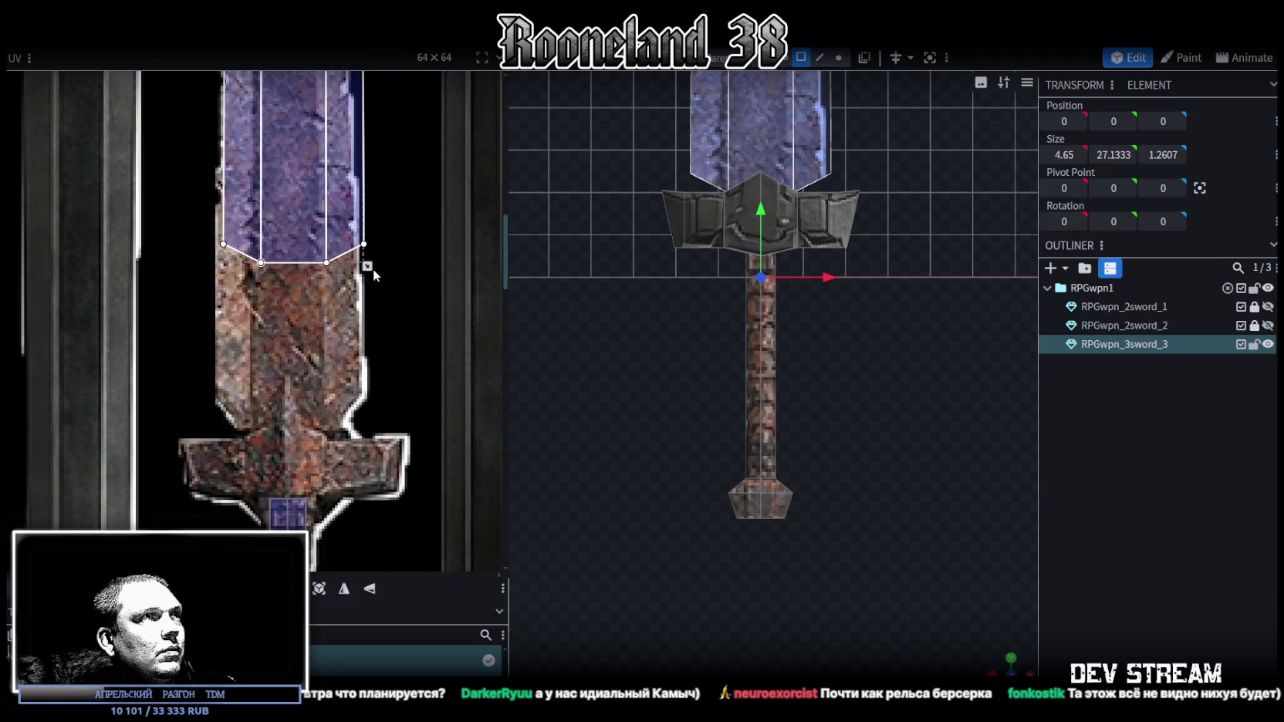
pyautogui.moveTo(368, 264); pyautogui.dragTo(351, 427)
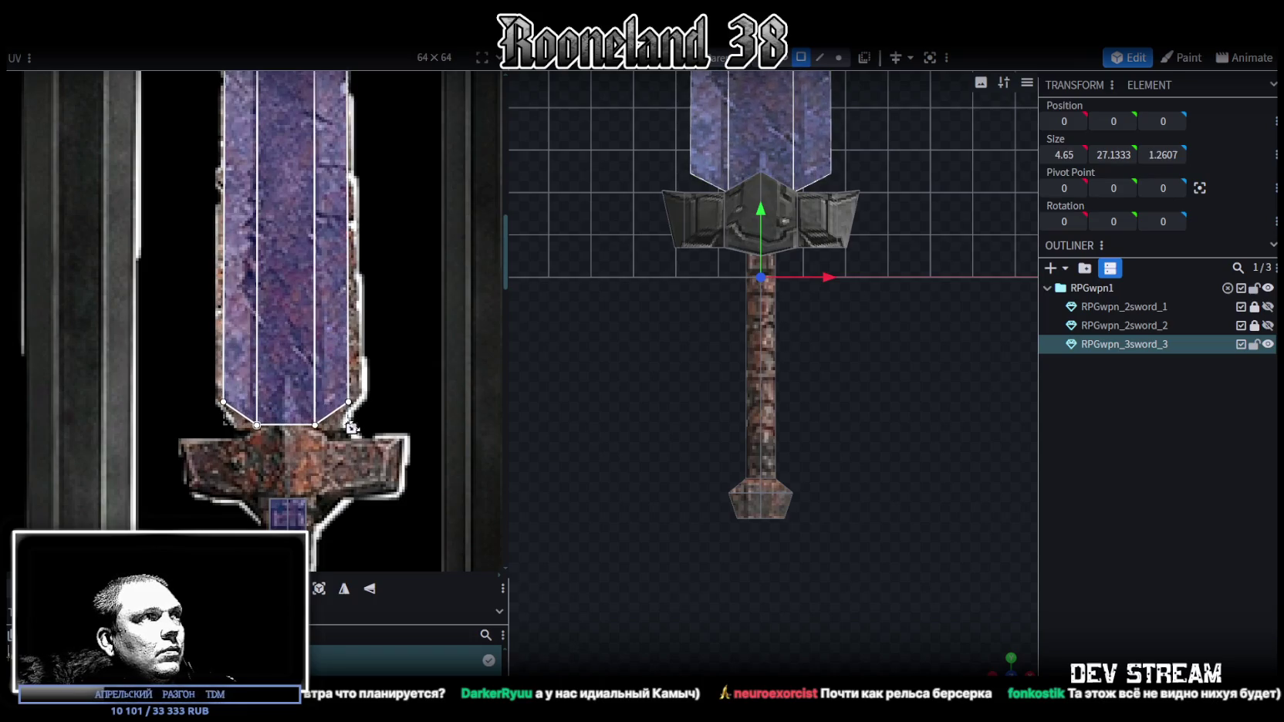
pyautogui.scroll(2, 302, 402)
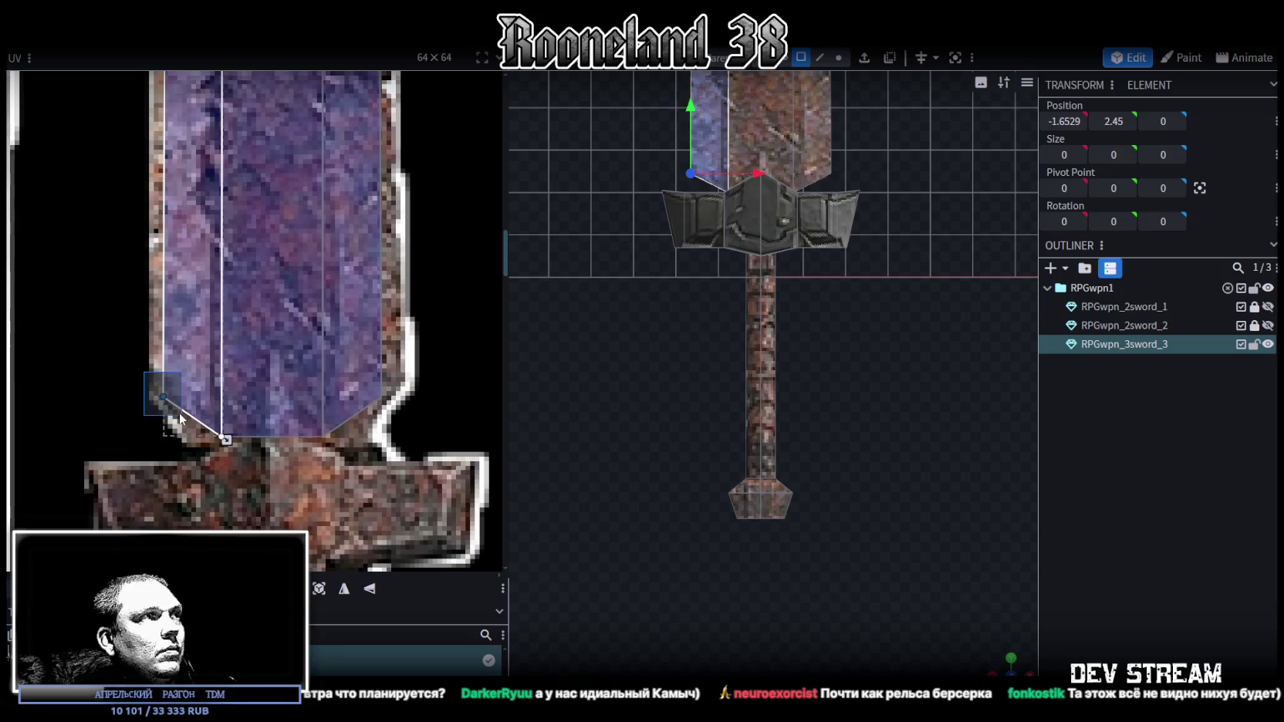
pyautogui.moveTo(171, 407); pyautogui.dragTo(153, 386)
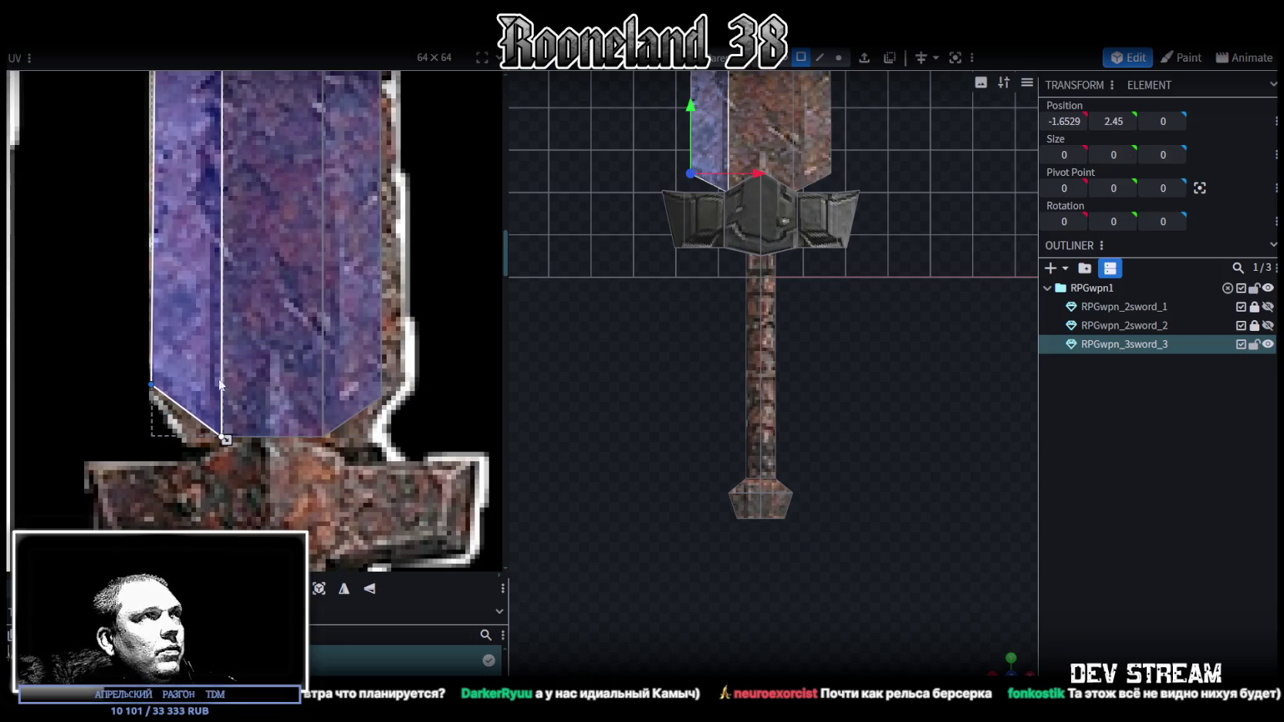
pyautogui.click(382, 398)
pyautogui.moveTo(382, 394); pyautogui.dragTo(394, 378)
# Narrow the blade face's UV by pulling its right edge inward to fit the texture blade.
pyautogui.scroll(-3, 401, 358)
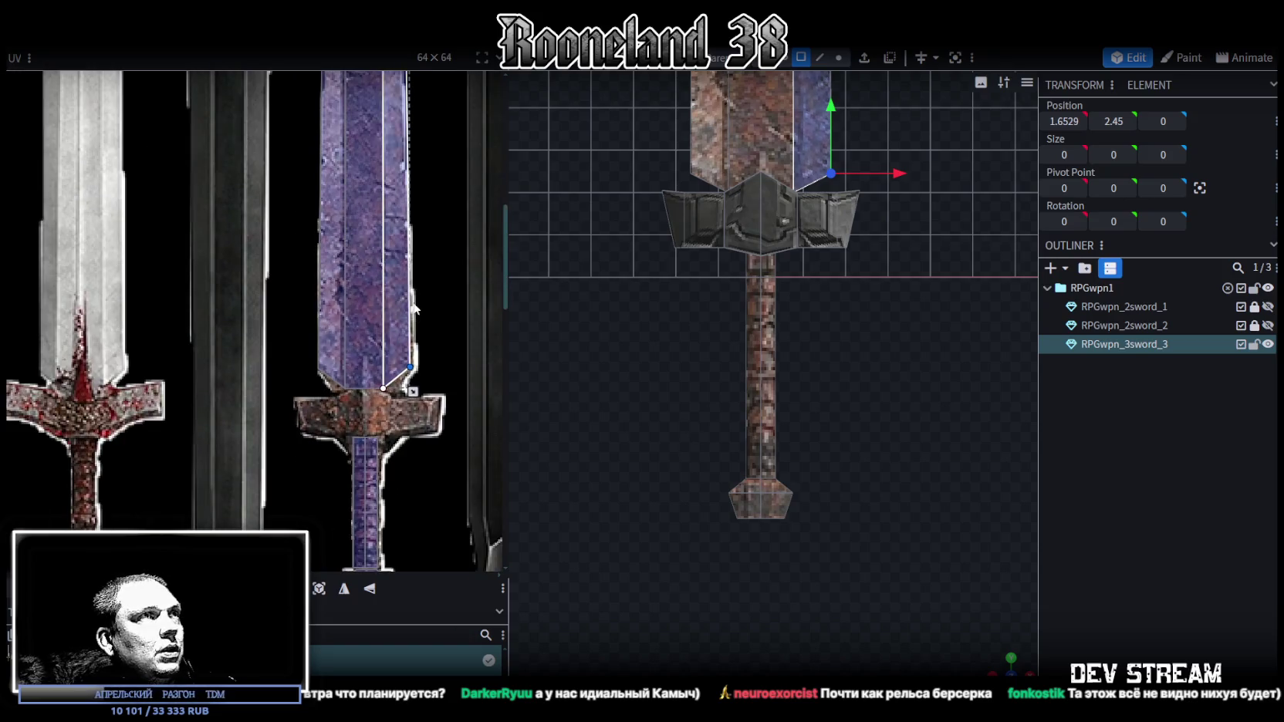
pyautogui.scroll(3, 942, 358)
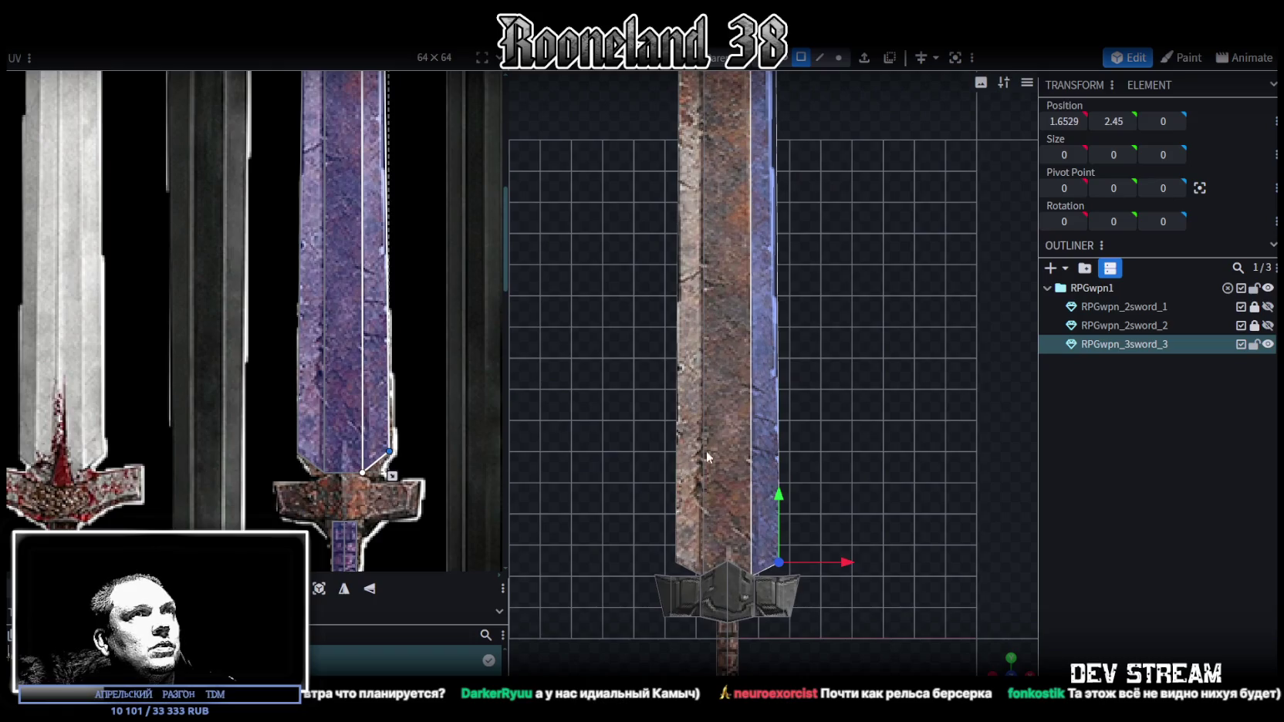
pyautogui.scroll(2, 321, 423)
pyautogui.scroll(2, 400, 147)
pyautogui.scroll(2, 394, 186)
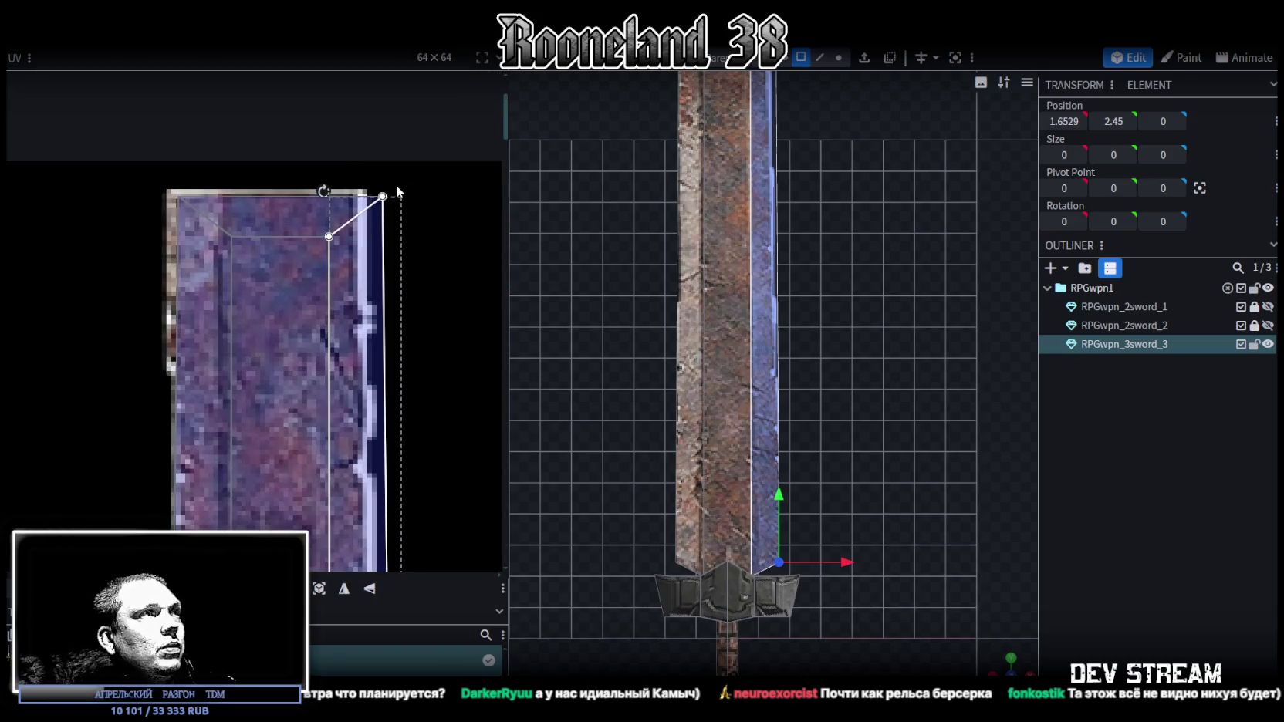
pyautogui.click(386, 196)
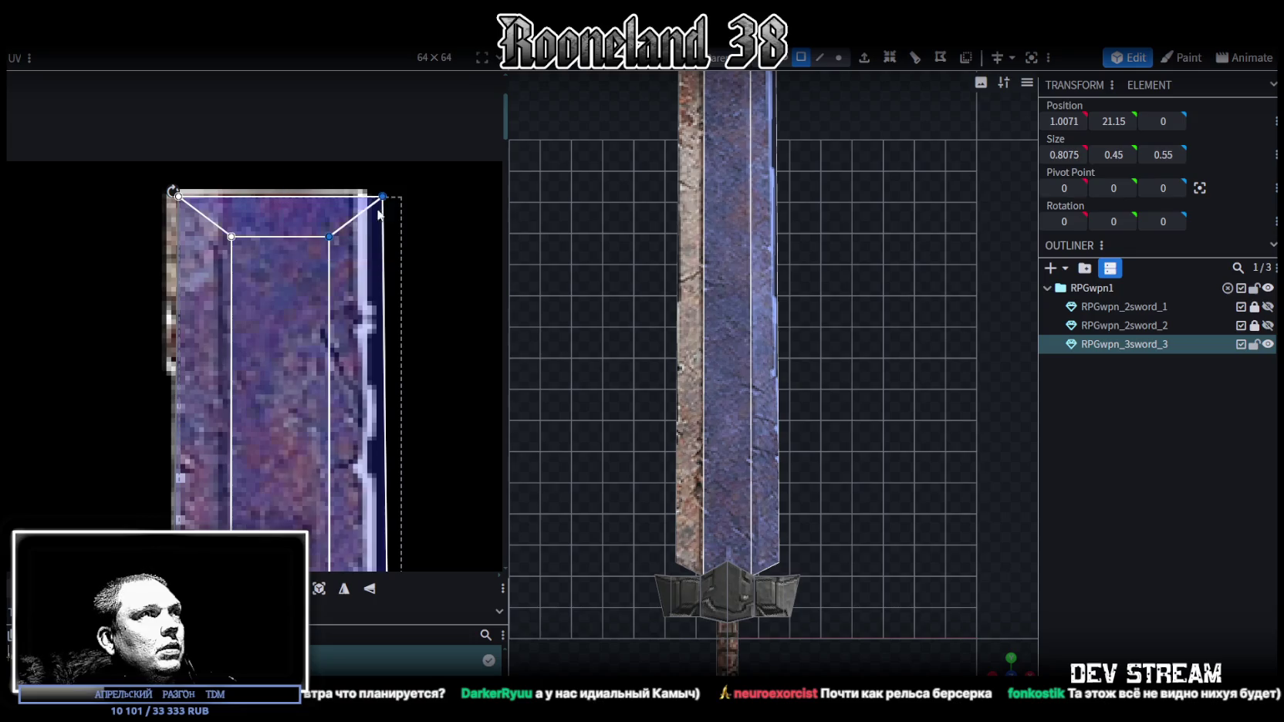
pyautogui.moveTo(384, 197); pyautogui.dragTo(343, 198)
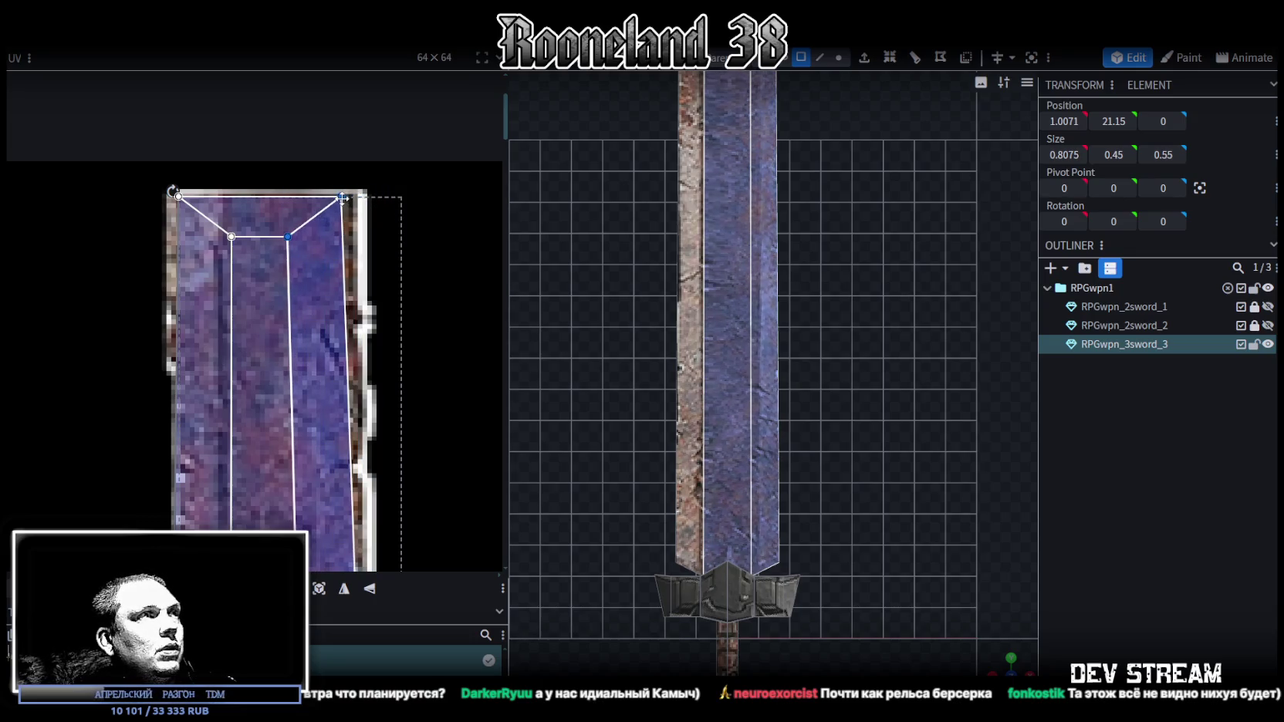
pyautogui.scroll(-5, 357, 210)
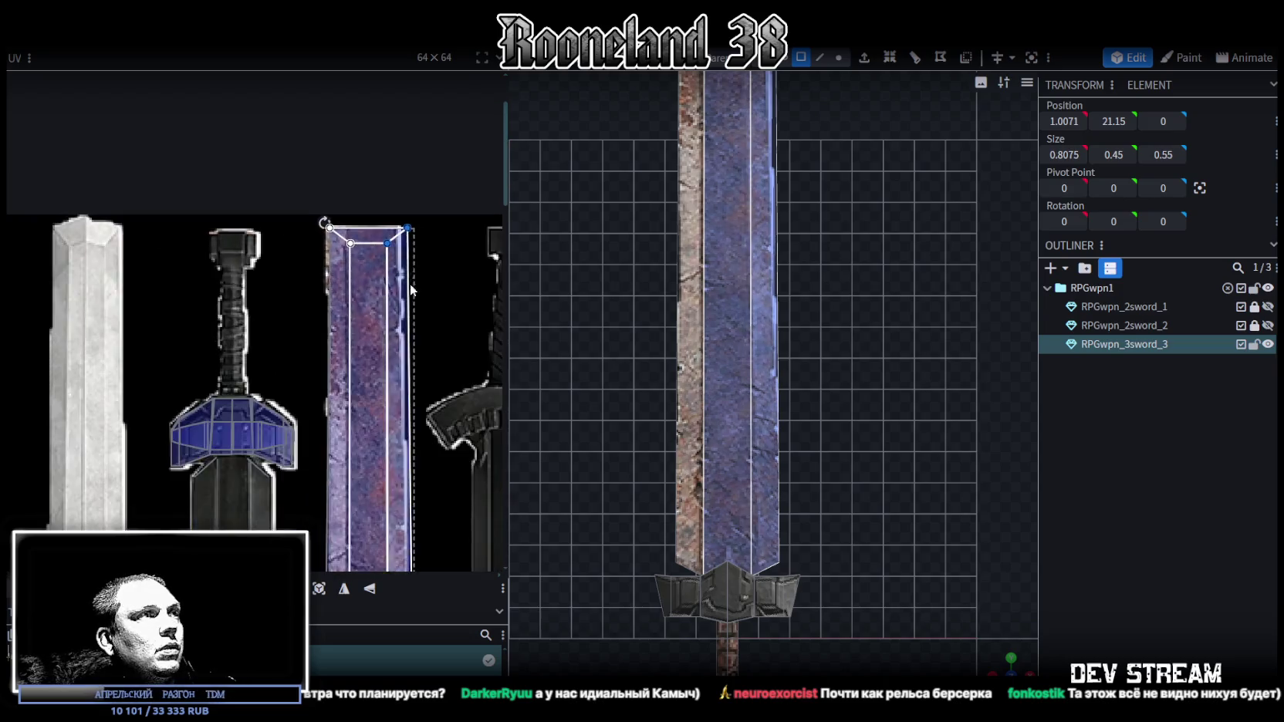
pyautogui.scroll(-3, 416, 196)
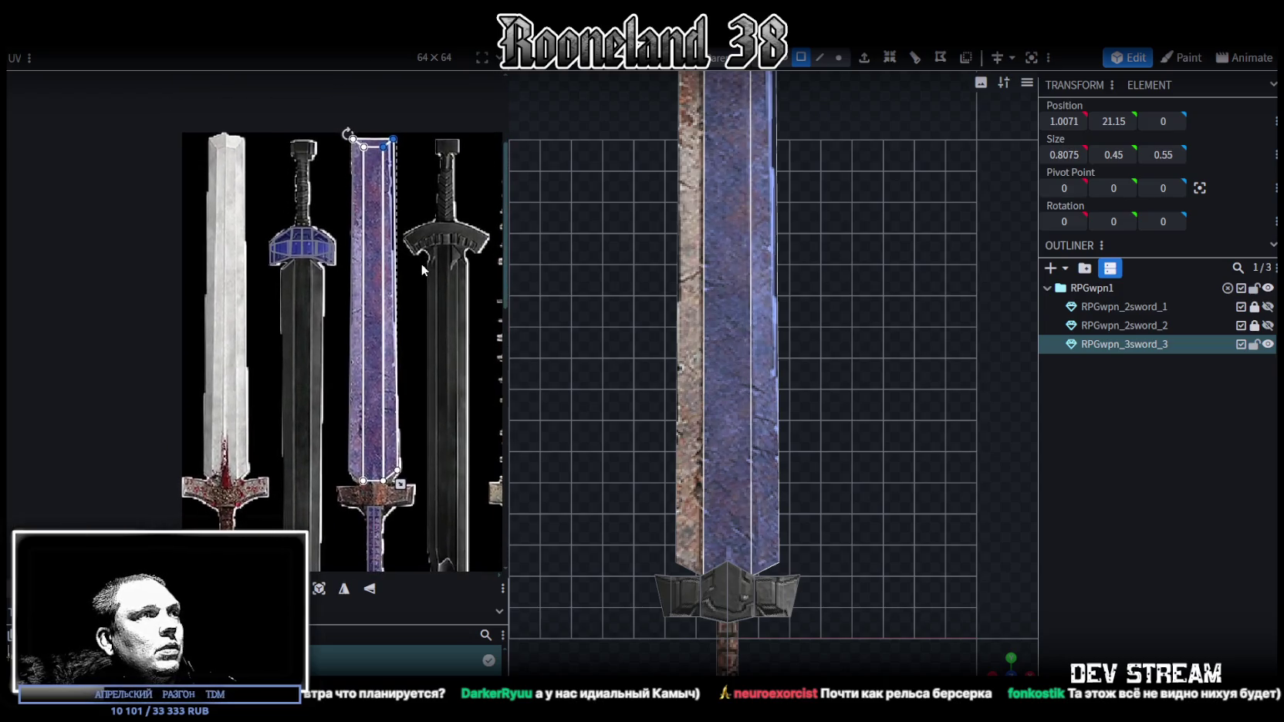
pyautogui.scroll(4, 400, 159)
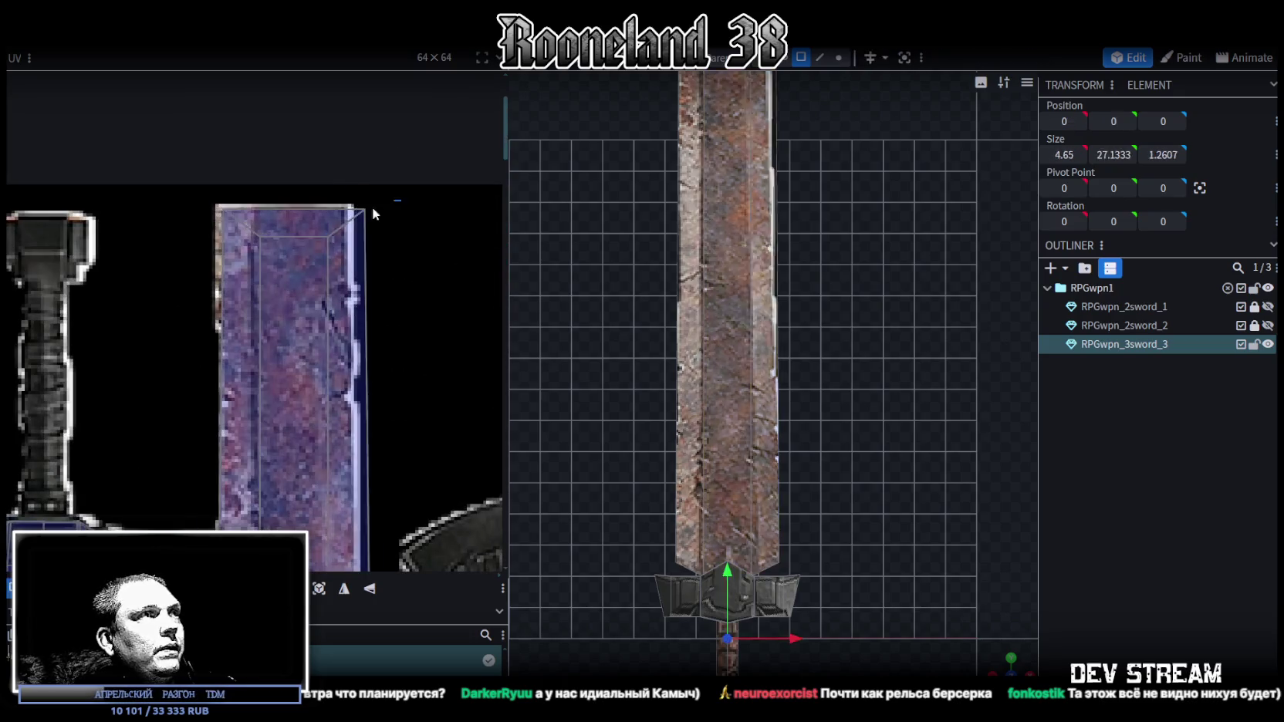
pyautogui.moveTo(365, 208)
pyautogui.mouseDown()
pyautogui.moveTo(343, 222)
pyautogui.moveTo(342, 210)
pyautogui.mouseUp()
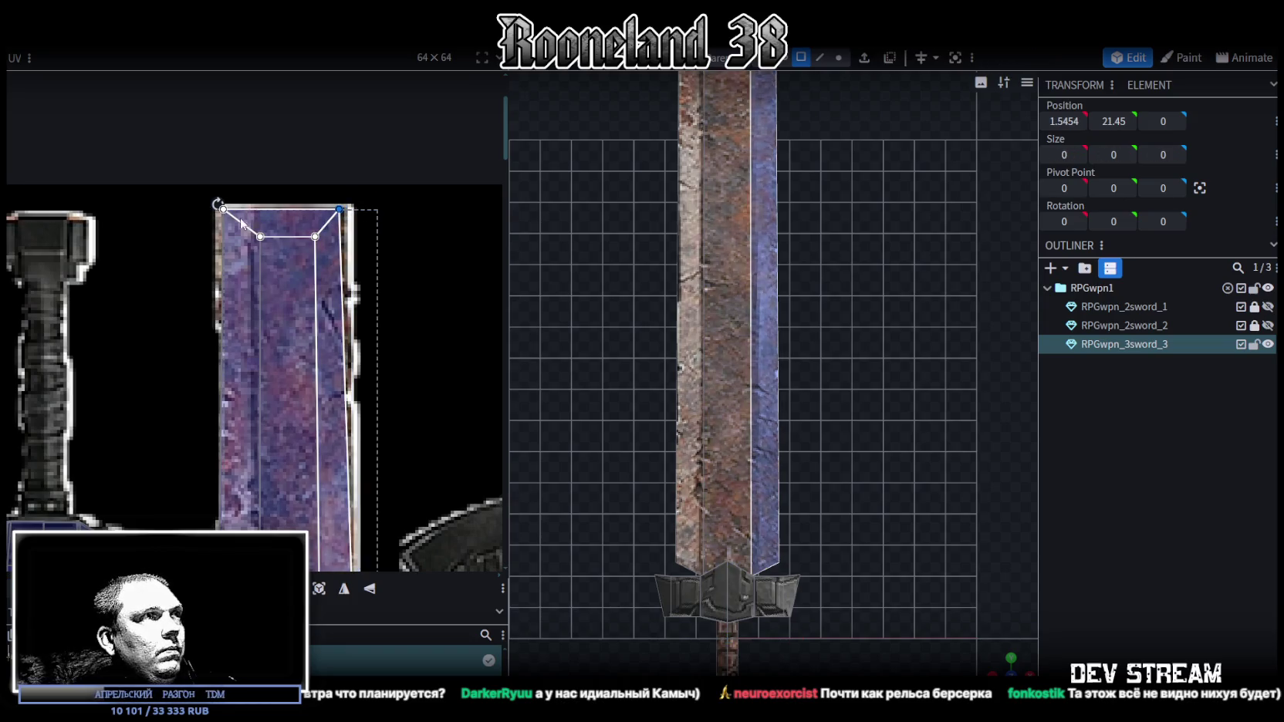
# Move the blade faces' bottom UV corners onto the purple blade's left and right edges.
pyautogui.click(254, 207)
pyautogui.moveTo(260, 236); pyautogui.dragTo(251, 236)
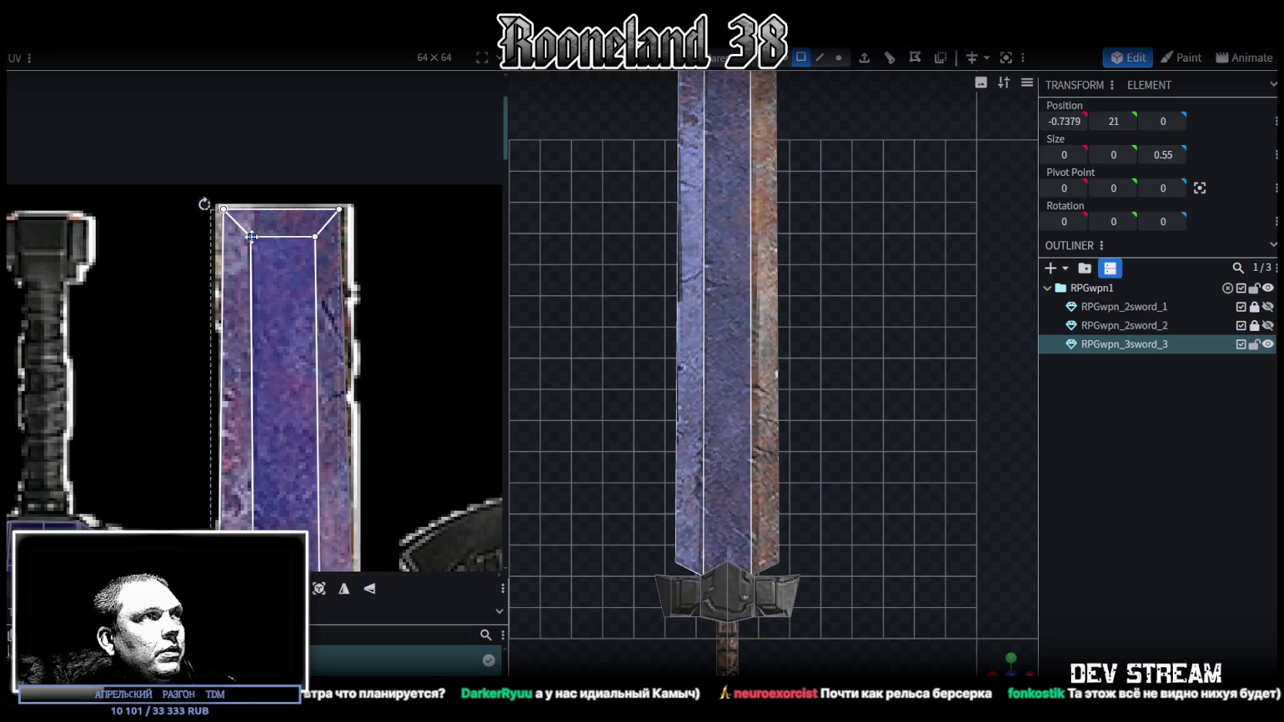
pyautogui.scroll(-5, 286, 241)
pyautogui.scroll(5, 417, 357)
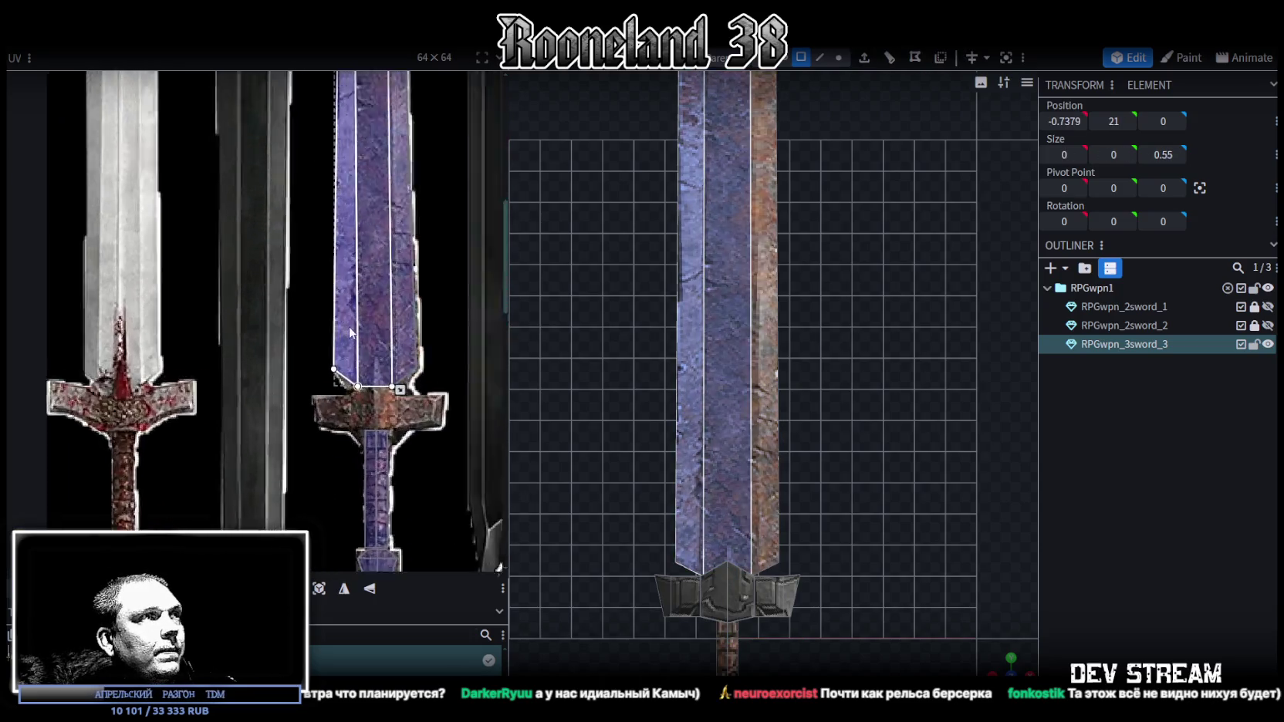
pyautogui.scroll(-5, 787, 394)
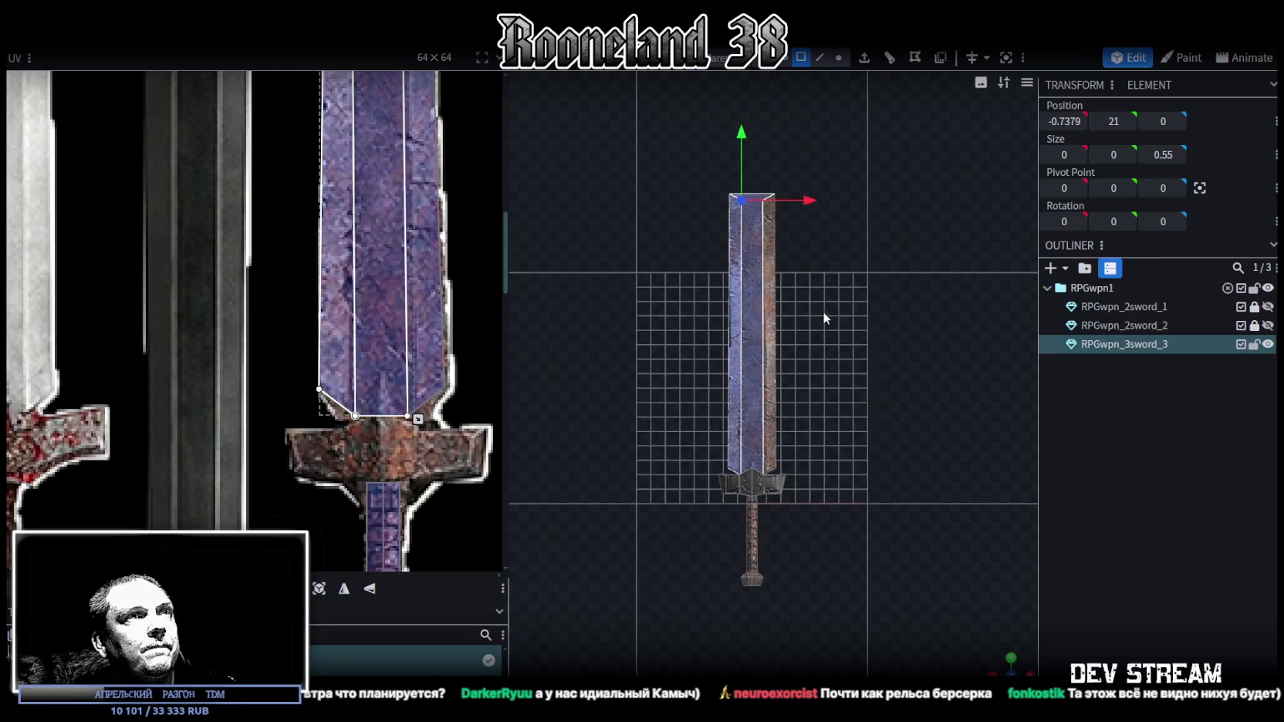
pyautogui.scroll(5, 409, 410)
pyautogui.click(362, 429)
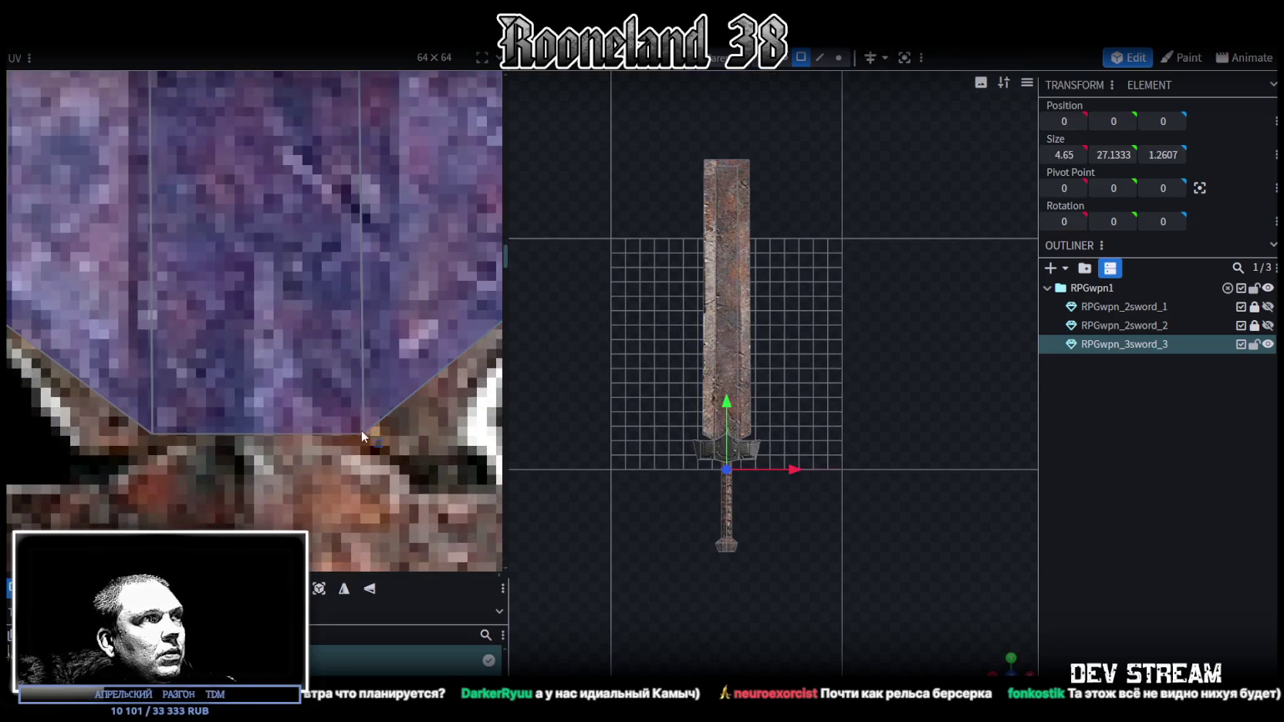
pyautogui.scroll(-3, 361, 427)
pyautogui.moveTo(368, 436); pyautogui.dragTo(382, 434)
pyautogui.click(277, 438)
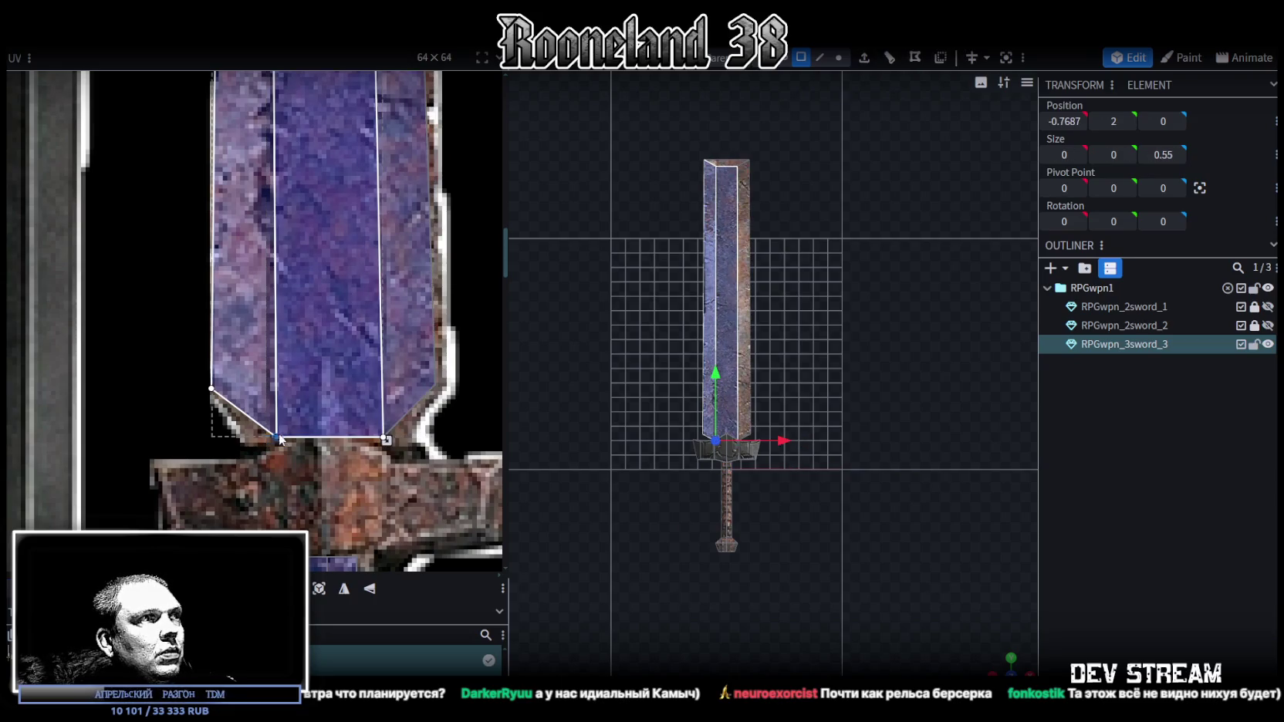
pyautogui.moveTo(276, 438); pyautogui.dragTo(269, 437)
# Orbit up to the blade tip and select the blade's top face.
pyautogui.scroll(2, 772, 387)
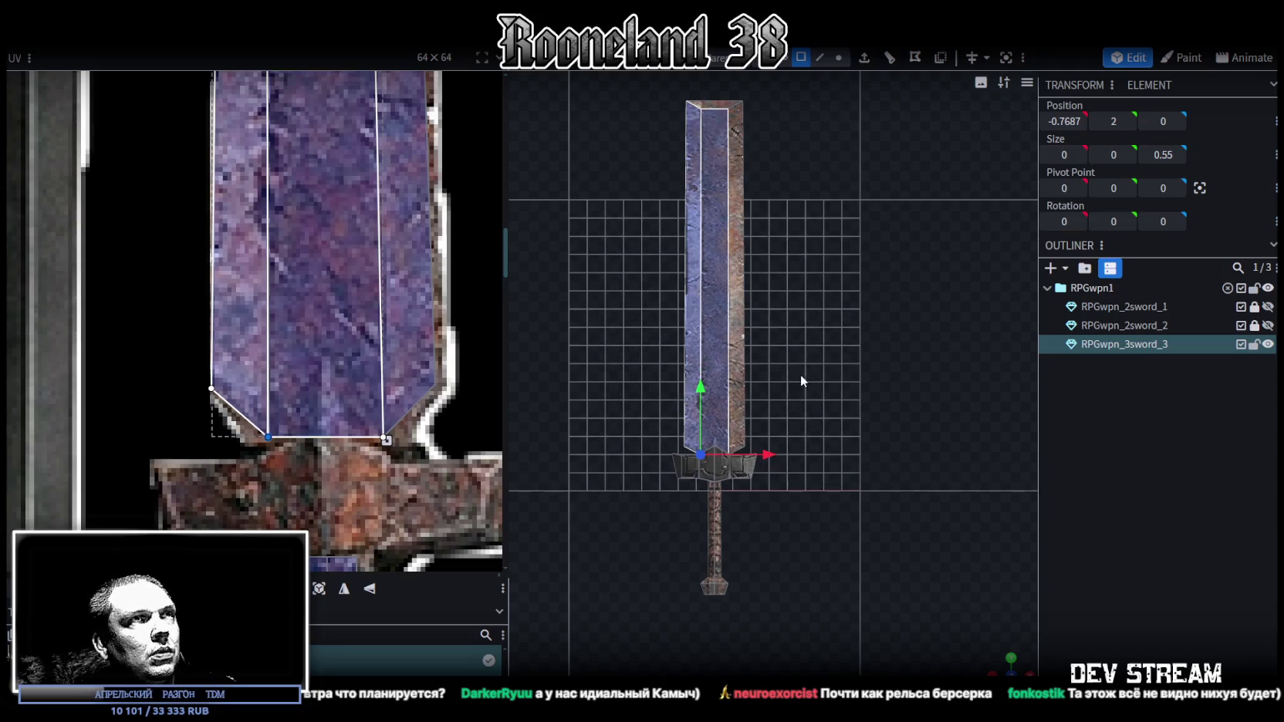
pyautogui.moveTo(838, 411); pyautogui.dragTo(806, 328)
pyautogui.scroll(5, 702, 294)
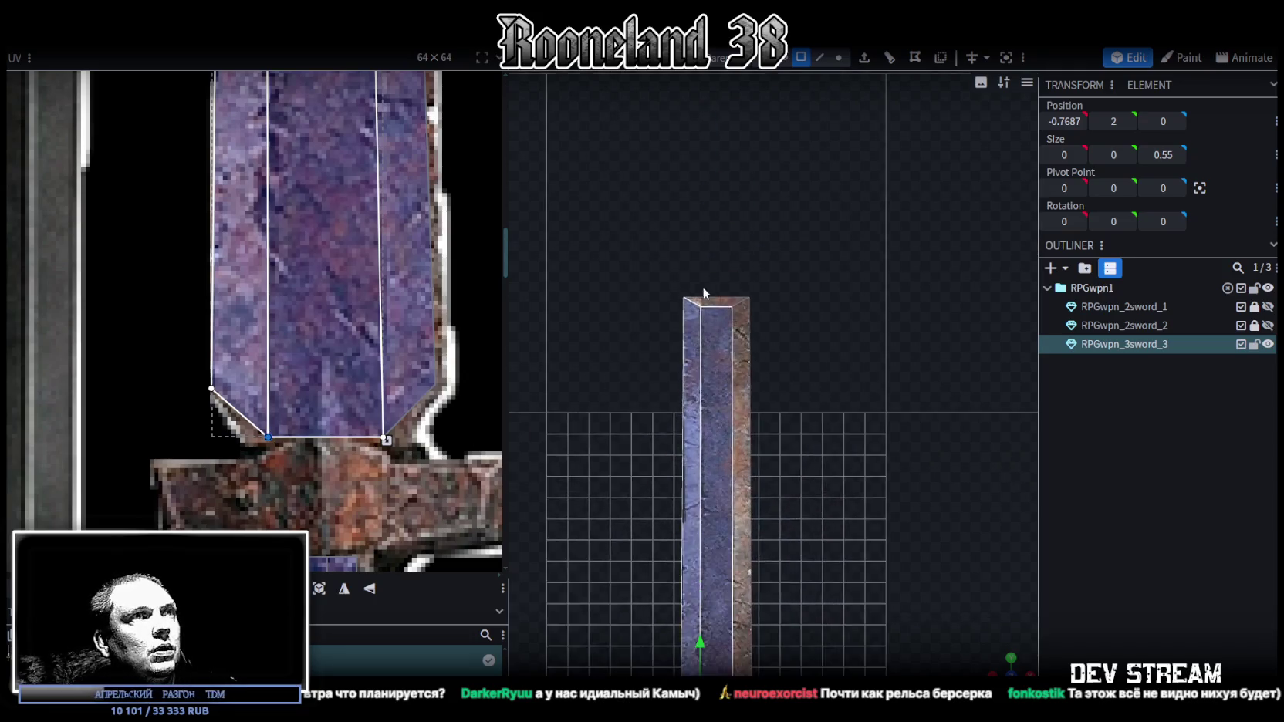
pyautogui.click(687, 264)
# Resize the blade tip on X in three passes, 2.5908, then 2.0908, down to 1.5908 wide.
pyautogui.press('s')
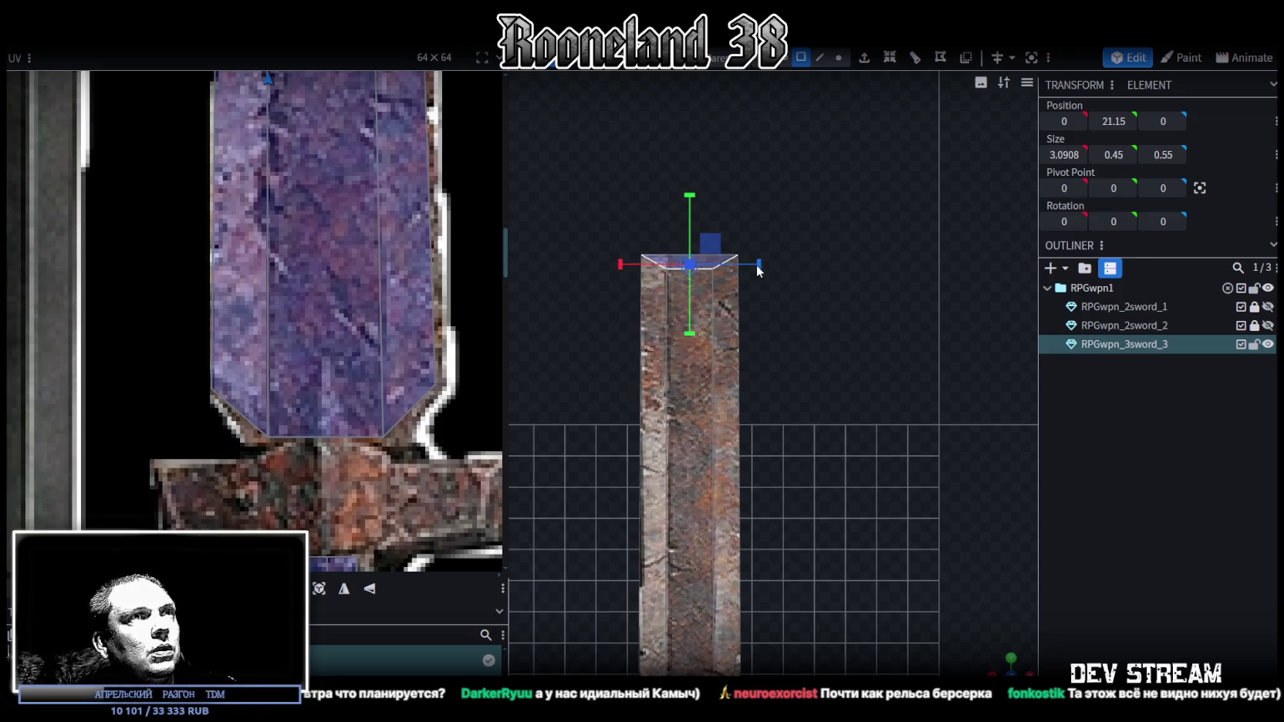
pyautogui.moveTo(759, 268); pyautogui.dragTo(762, 297)
pyautogui.scroll(-3, 762, 309)
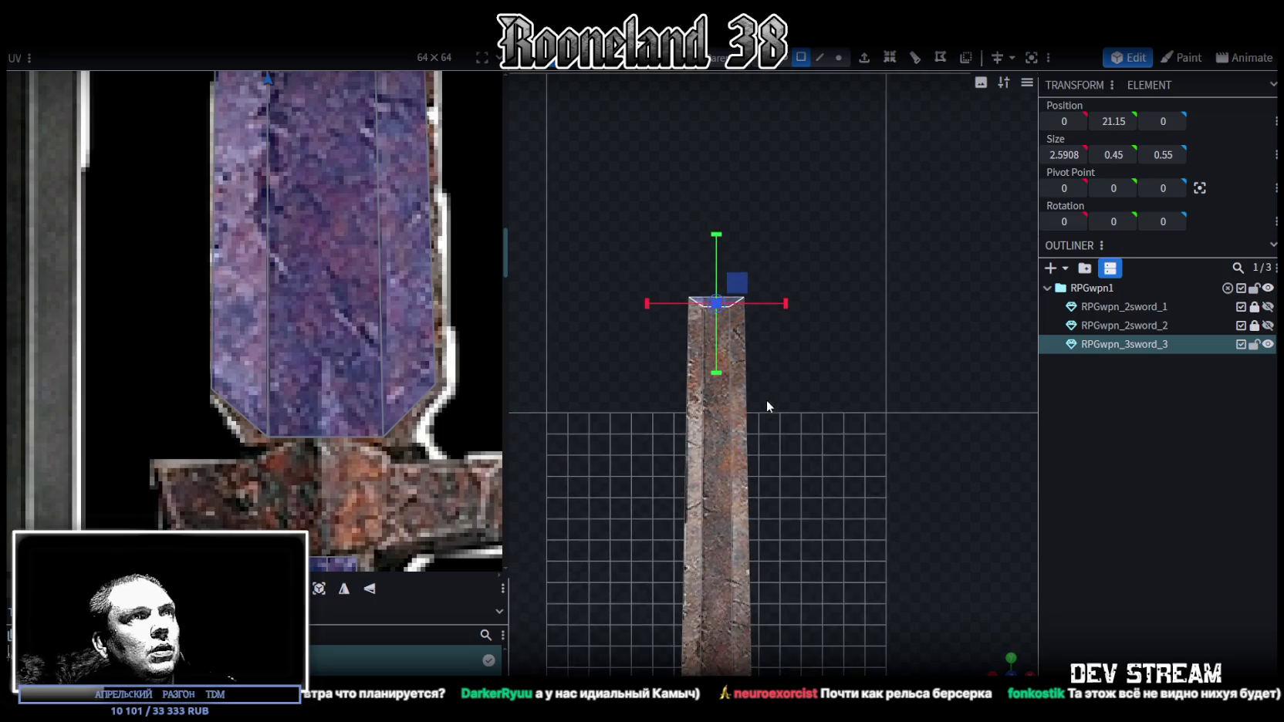
pyautogui.scroll(5, 744, 147)
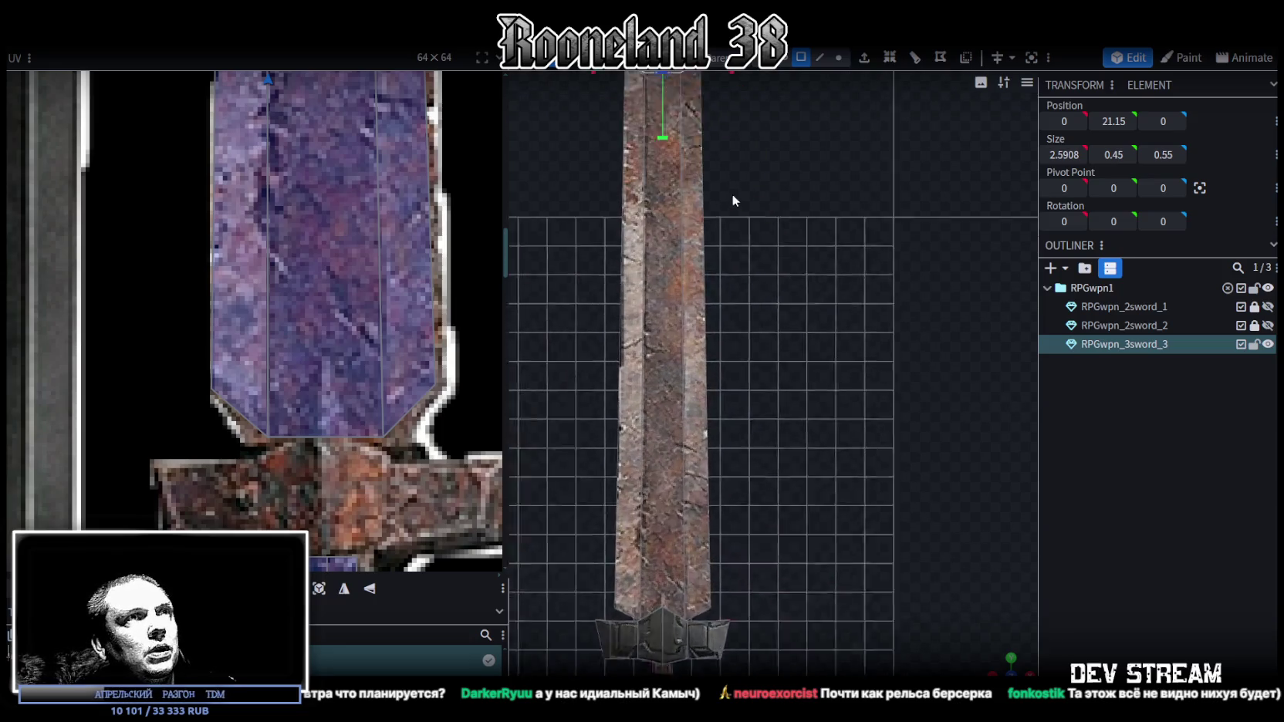
pyautogui.scroll(-2, 748, 193)
pyautogui.scroll(2, 779, 274)
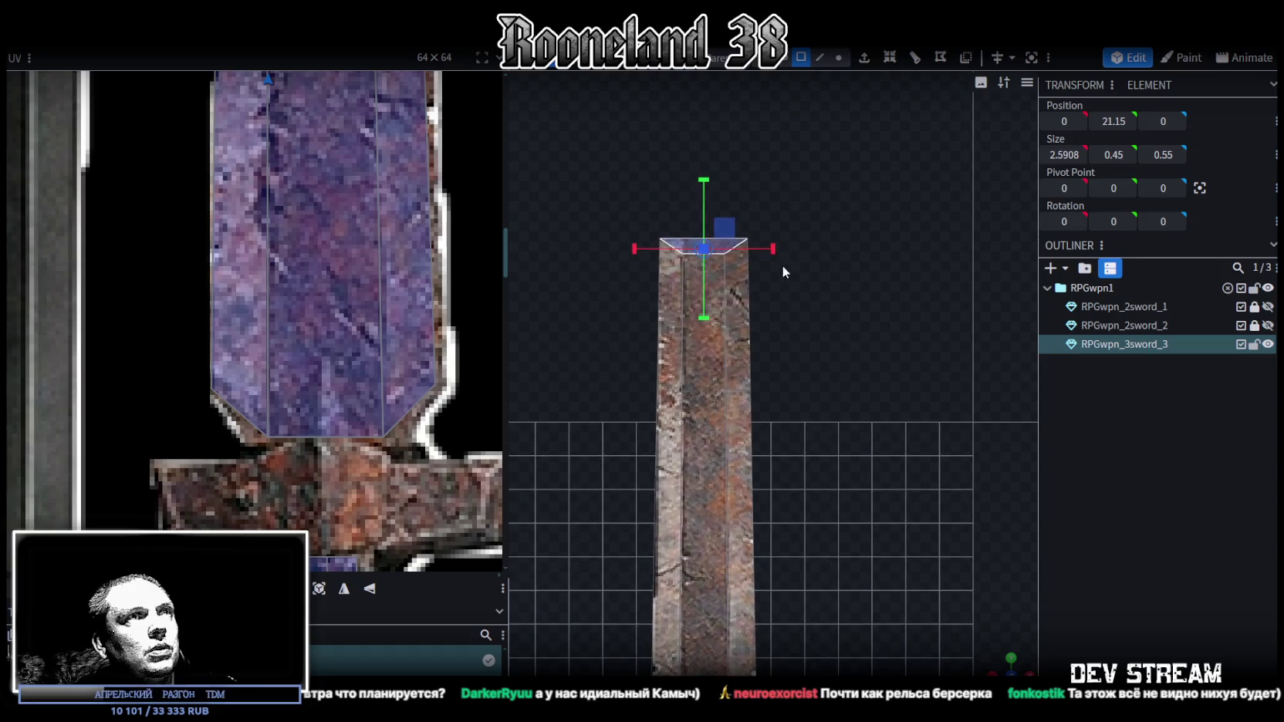
pyautogui.moveTo(773, 253); pyautogui.dragTo(779, 271)
pyautogui.scroll(-4, 780, 432)
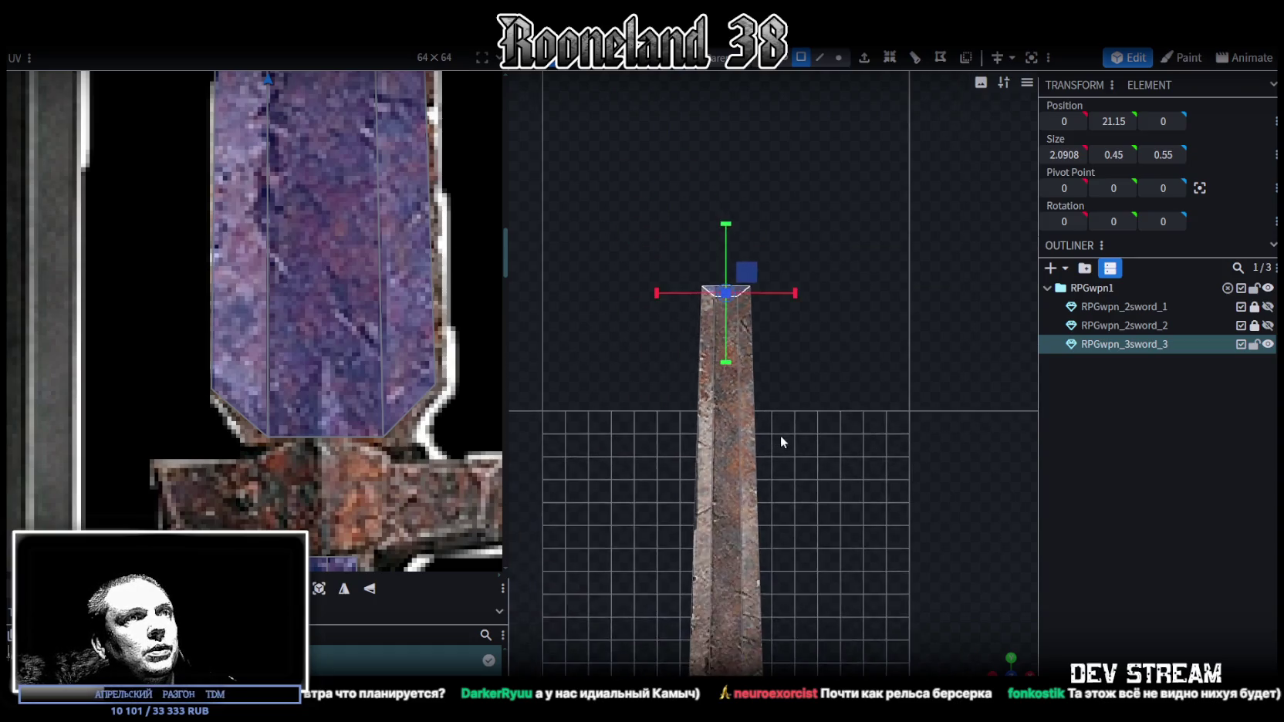
pyautogui.moveTo(796, 357)
pyautogui.mouseDown()
pyautogui.moveTo(806, 389)
pyautogui.moveTo(802, 365)
pyautogui.mouseUp()
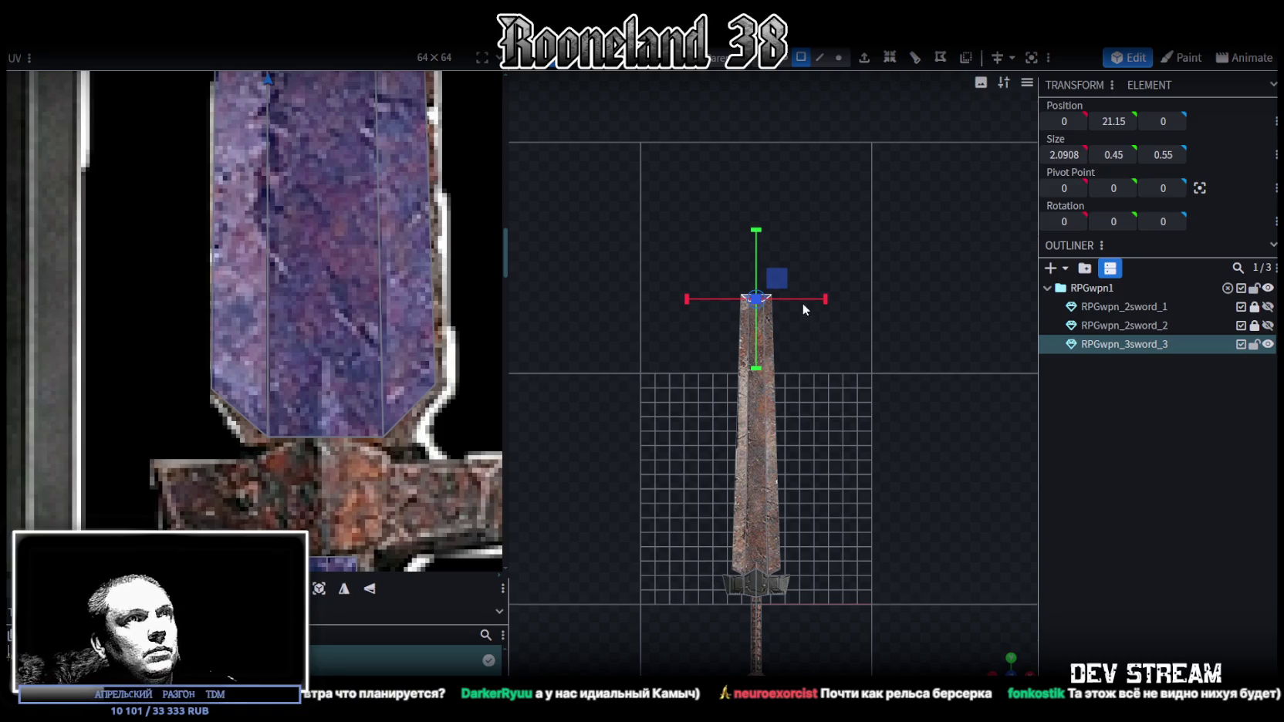
pyautogui.scroll(3, 803, 303)
pyautogui.moveTo(808, 210); pyautogui.dragTo(795, 210)
pyautogui.scroll(-3, 779, 417)
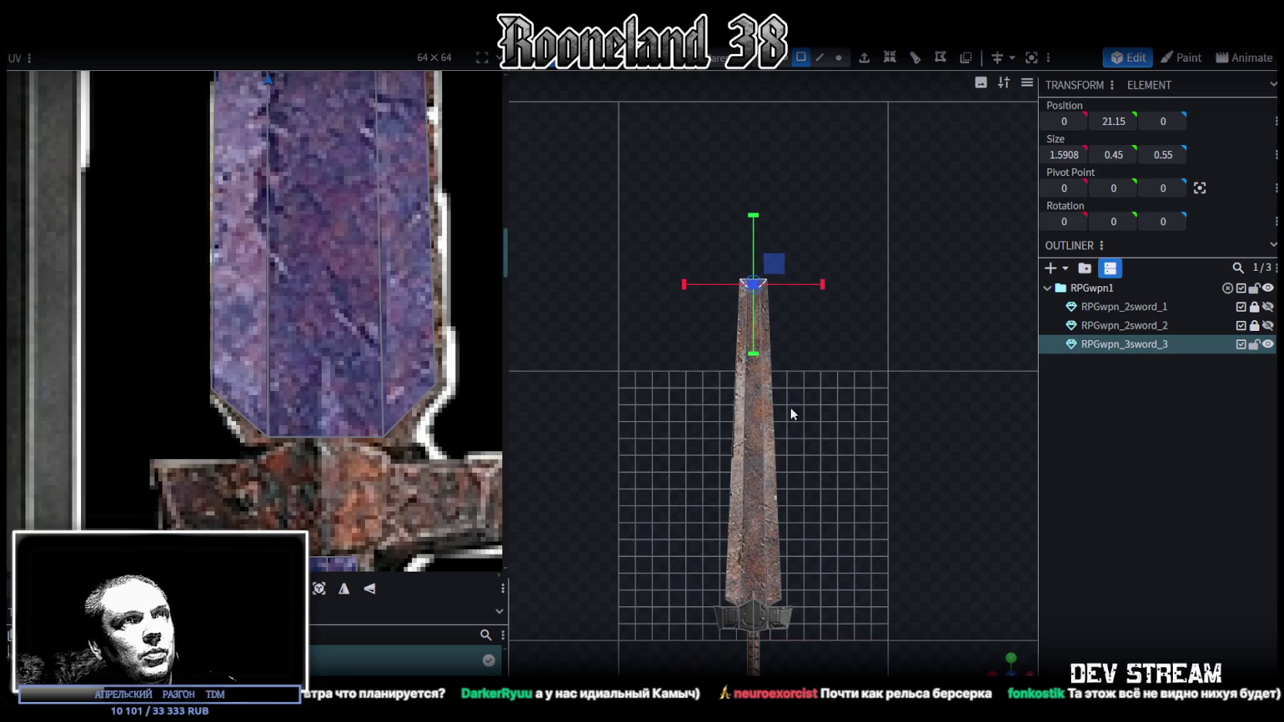
pyautogui.click(756, 405)
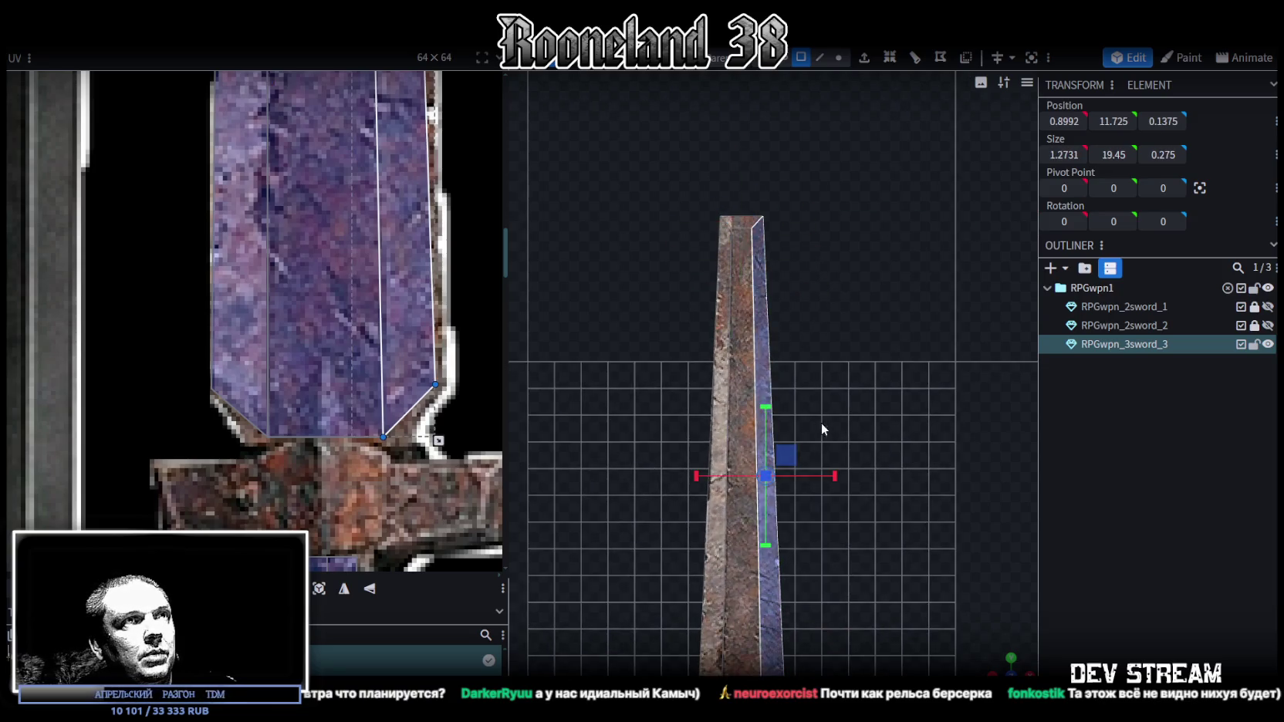
# Add a Loop Cut with 2 cuts on the blade's centre edge.
pyautogui.click(821, 60)
pyautogui.click(762, 347)
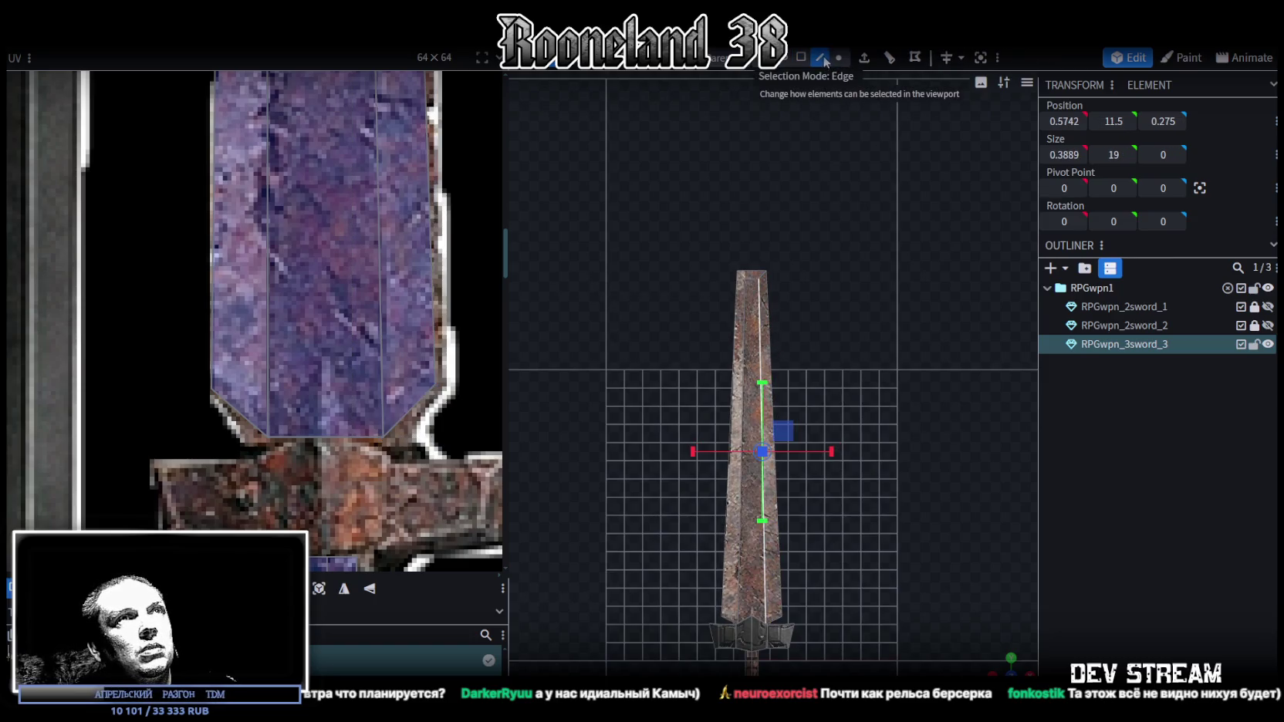
pyautogui.hotkey('ctrl', 'r')
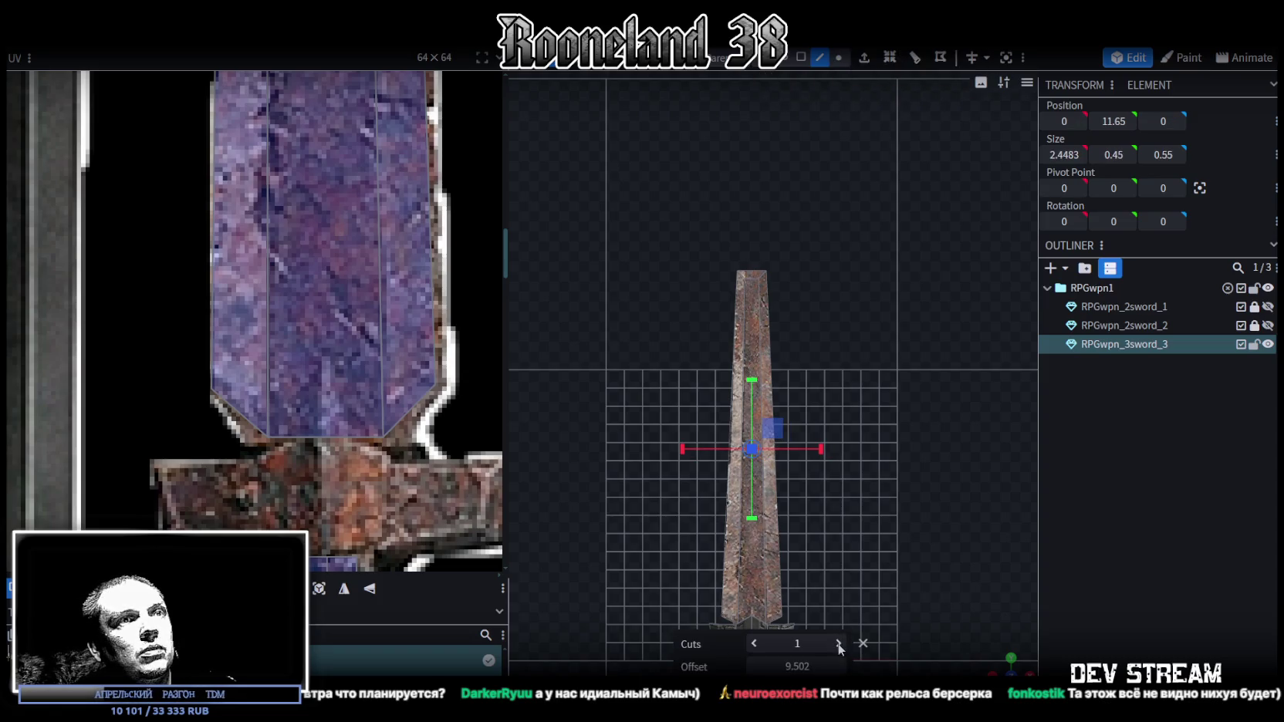
pyautogui.click(839, 644)
pyautogui.scroll(2, 797, 417)
# Shift the two sets of new loop-cut vertices slightly left and right on X.
pyautogui.click(838, 57)
pyautogui.moveTo(668, 328); pyautogui.dragTo(839, 448)
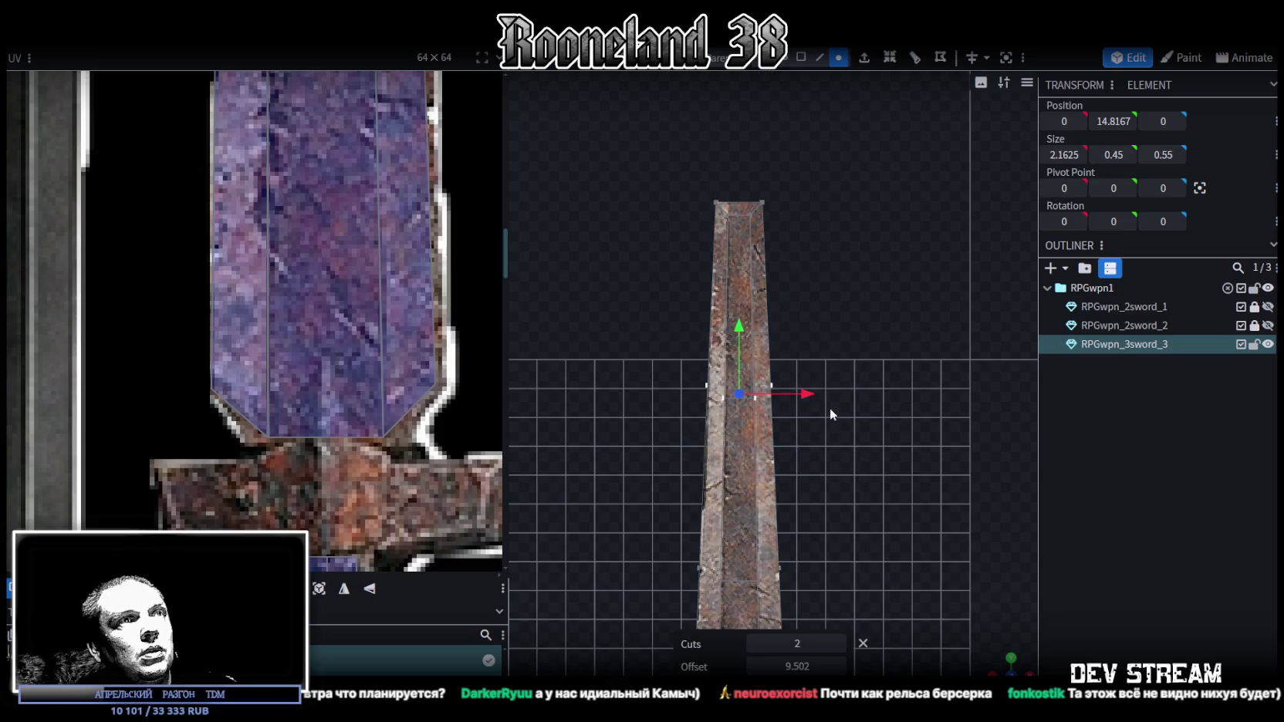
pyautogui.moveTo(806, 395); pyautogui.dragTo(808, 401)
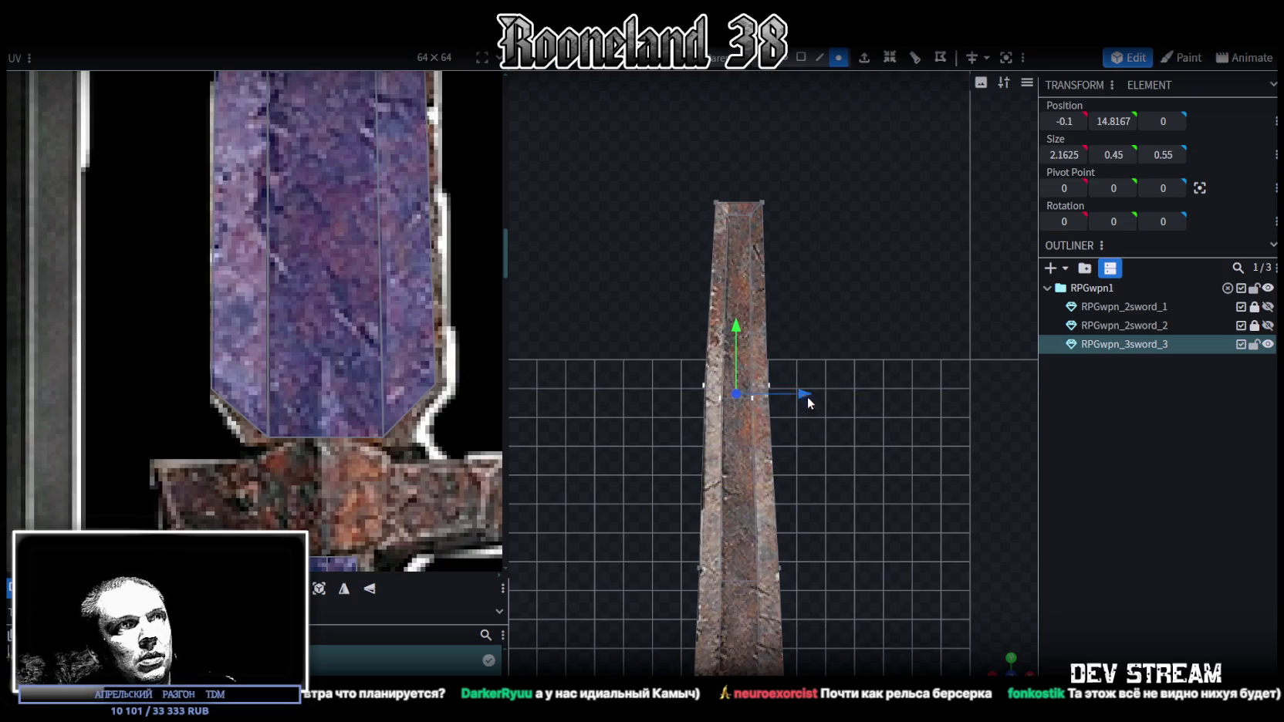
pyautogui.moveTo(664, 373); pyautogui.dragTo(853, 476)
pyautogui.moveTo(815, 419); pyautogui.dragTo(815, 418)
pyautogui.scroll(-2, 877, 484)
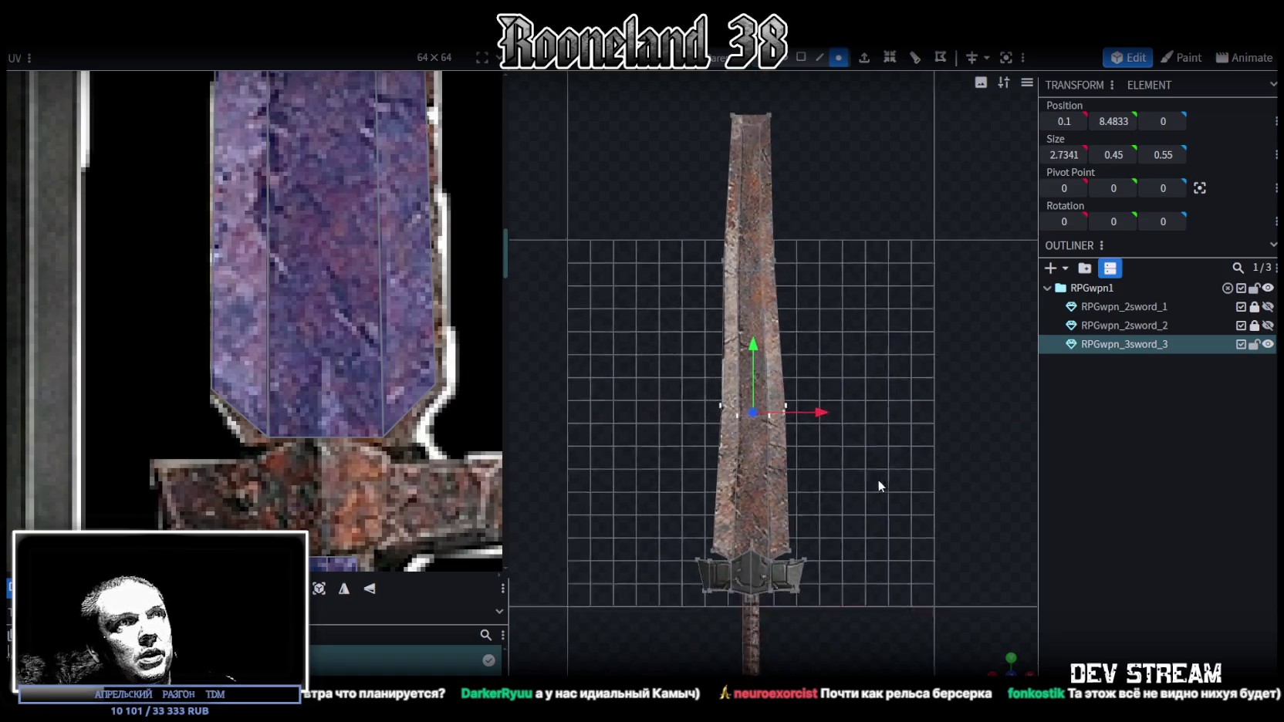
pyautogui.moveTo(878, 485); pyautogui.dragTo(845, 385)
pyautogui.scroll(4, 830, 389)
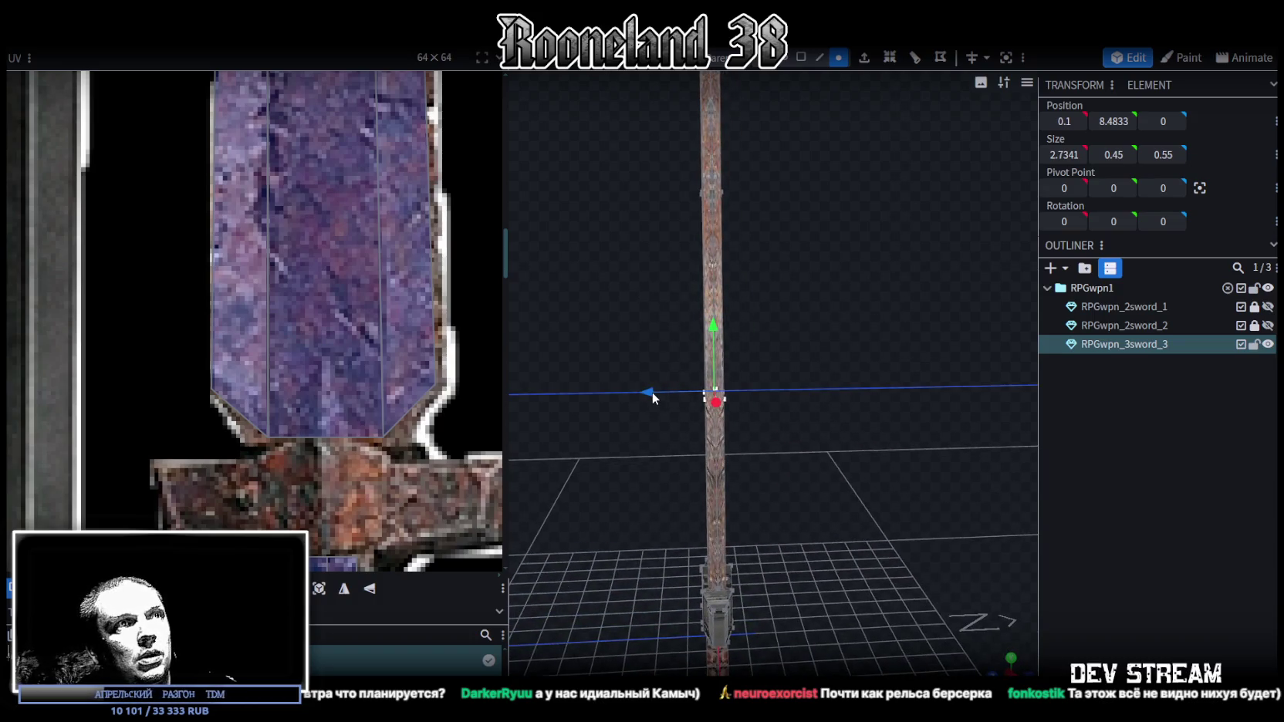
# Clear the selection and reselect the RPGwpn_3sword_3 blade mesh from a side view.
pyautogui.moveTo(776, 231)
pyautogui.mouseDown()
pyautogui.moveTo(660, 159)
pyautogui.moveTo(645, 192)
pyautogui.moveTo(679, 297)
pyautogui.moveTo(813, 484)
pyautogui.moveTo(1003, 510)
pyautogui.mouseUp()
pyautogui.click(1131, 518)
pyautogui.moveTo(931, 358)
pyautogui.mouseDown()
pyautogui.moveTo(687, 401)
pyautogui.moveTo(666, 363)
pyautogui.moveTo(955, 316)
pyautogui.moveTo(1054, 398)
pyautogui.mouseUp()
pyautogui.scroll(5, 846, 344)
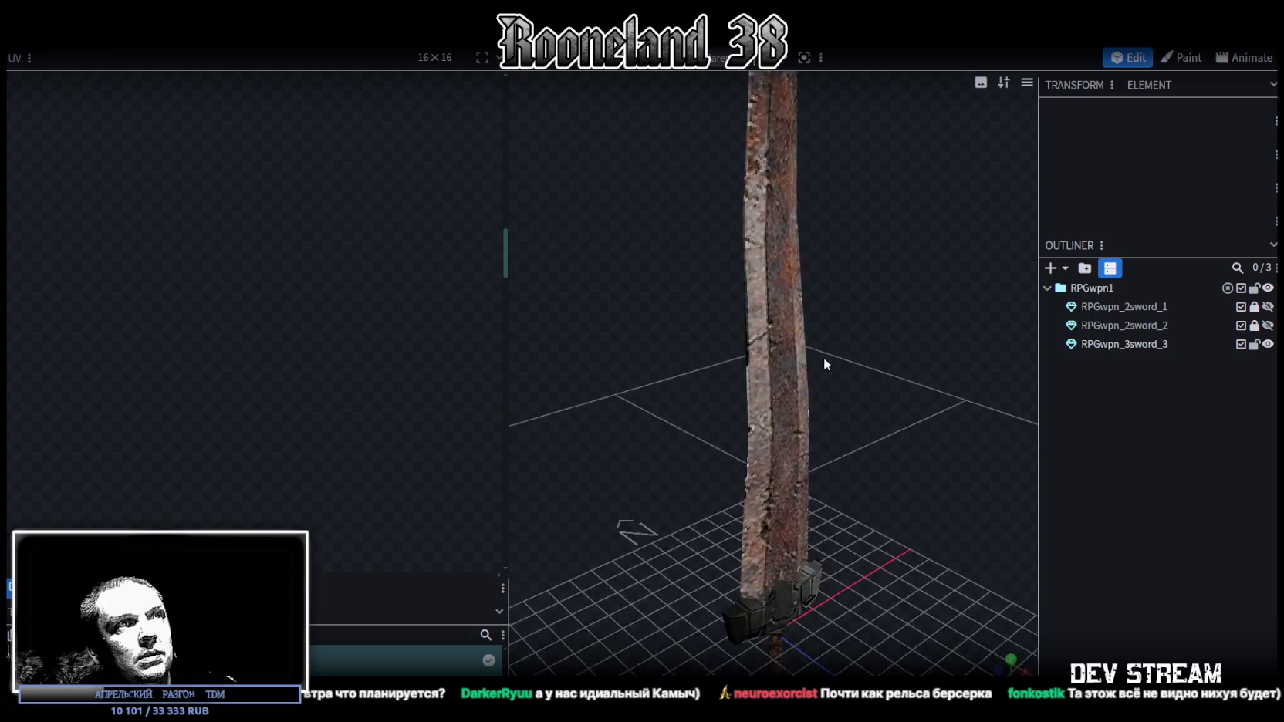
pyautogui.click(772, 352)
pyautogui.scroll(-5, 380, 290)
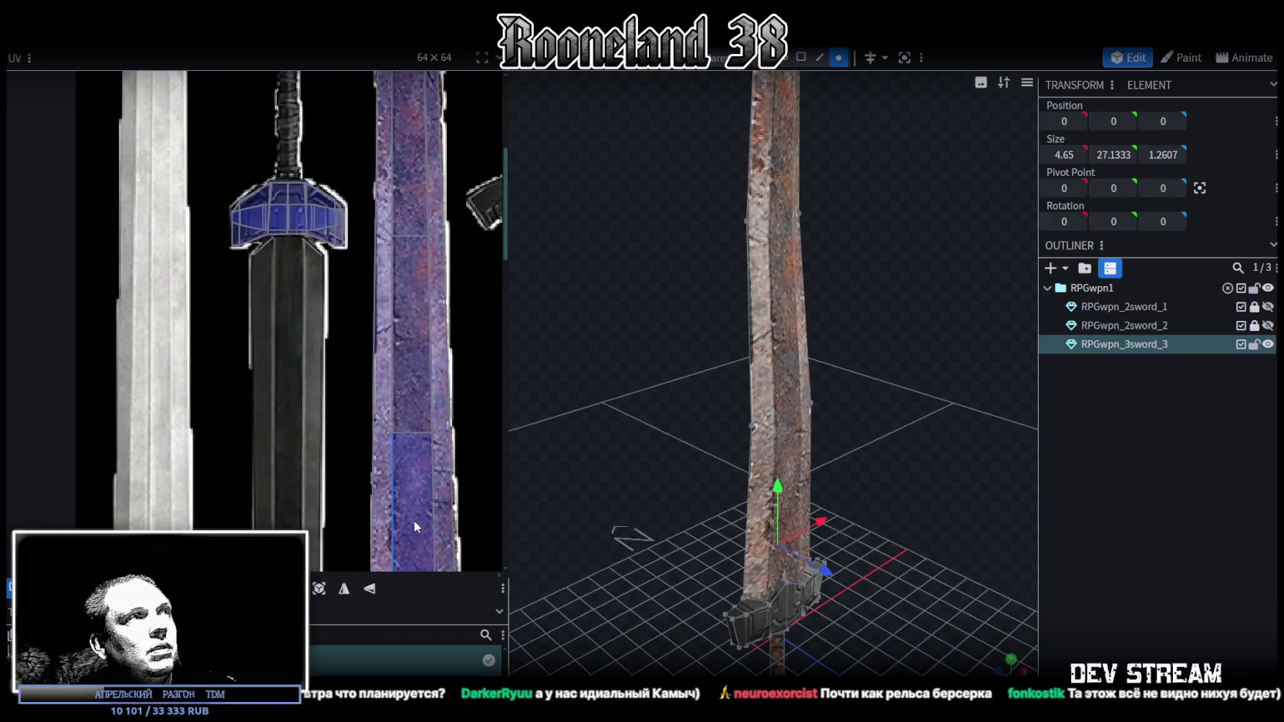
pyautogui.scroll(8, 379, 289)
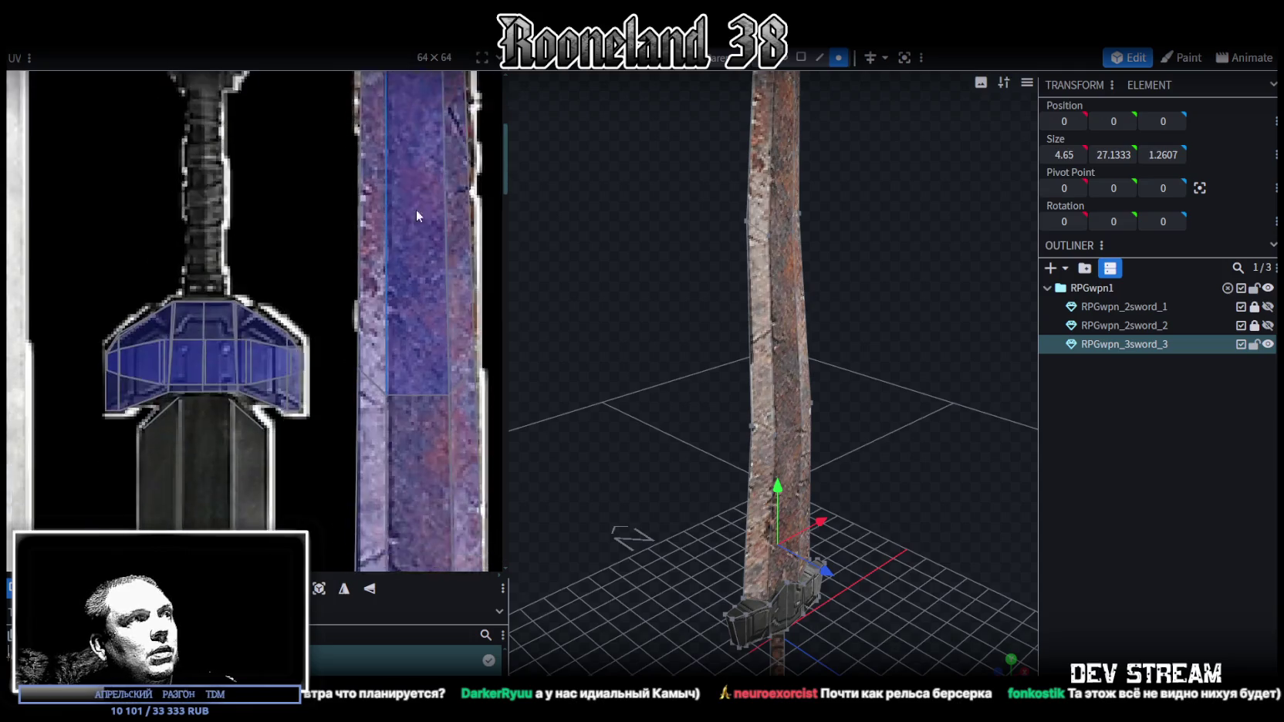
# Drag the blade's UV vertices onto the texture blade's edge, then view the whole sword.
pyautogui.moveTo(301, 303)
pyautogui.mouseDown()
pyautogui.moveTo(357, 355)
pyautogui.moveTo(344, 333)
pyautogui.mouseUp()
pyautogui.scroll(-4, 339, 333)
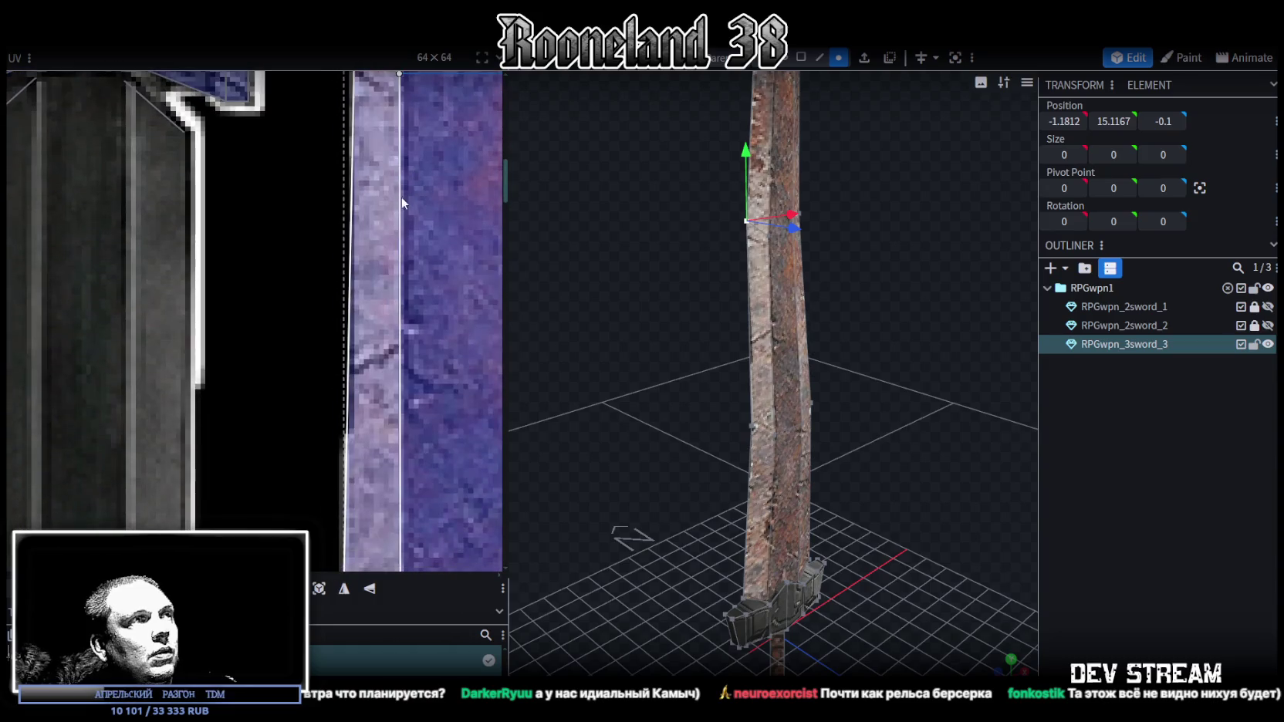
pyautogui.scroll(-3, 336, 436)
pyautogui.moveTo(332, 351); pyautogui.dragTo(357, 384)
pyautogui.scroll(-5, 380, 214)
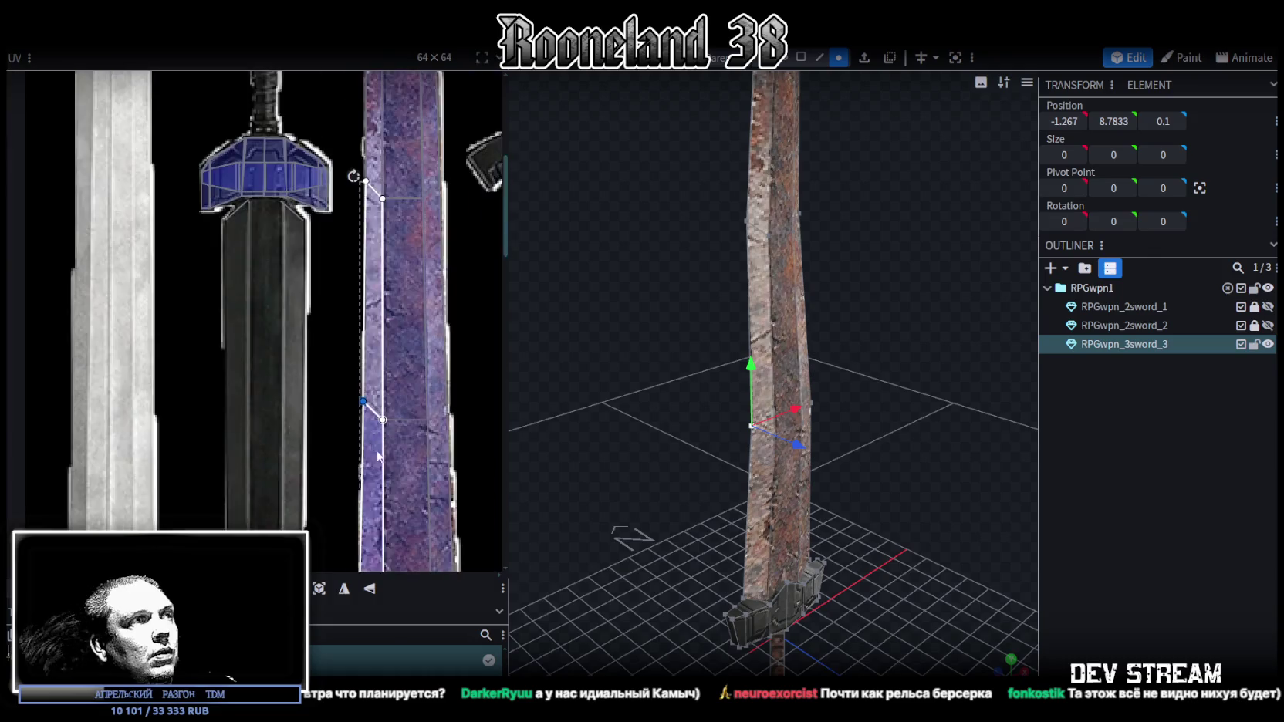
pyautogui.scroll(5, 355, 377)
pyautogui.click(362, 388)
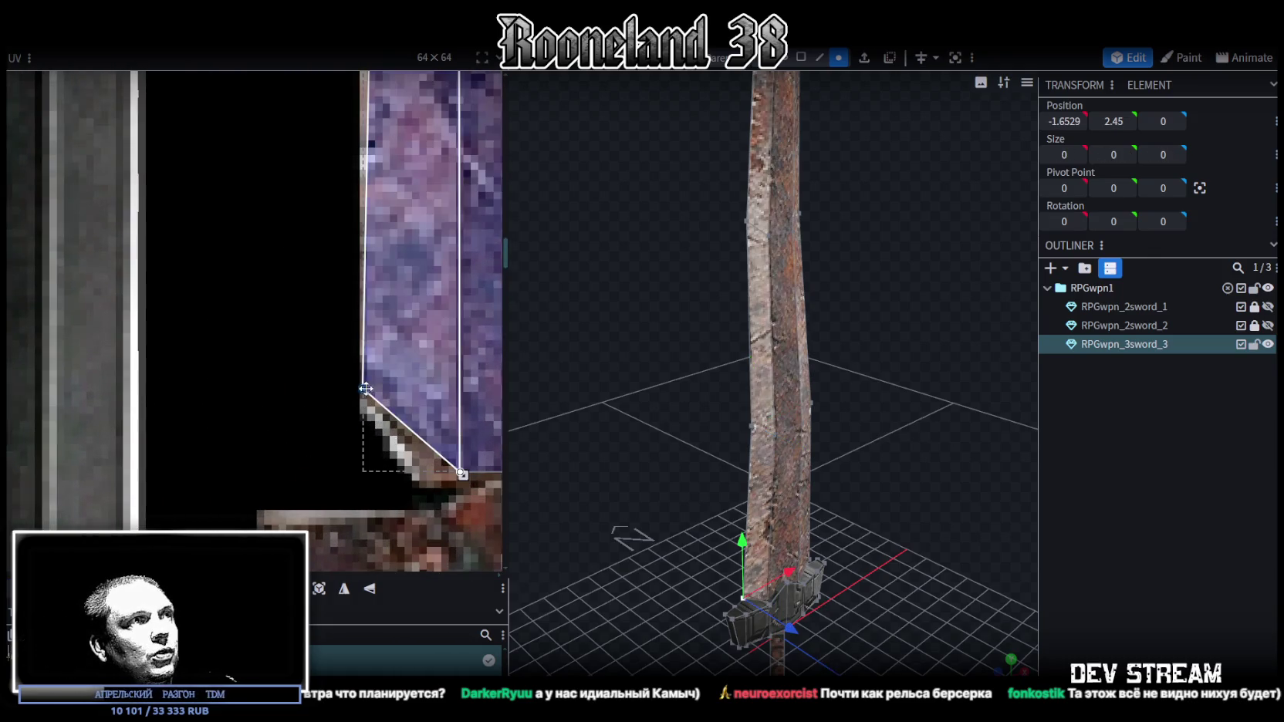
pyautogui.click(1093, 529)
pyautogui.moveTo(1018, 478); pyautogui.dragTo(745, 344)
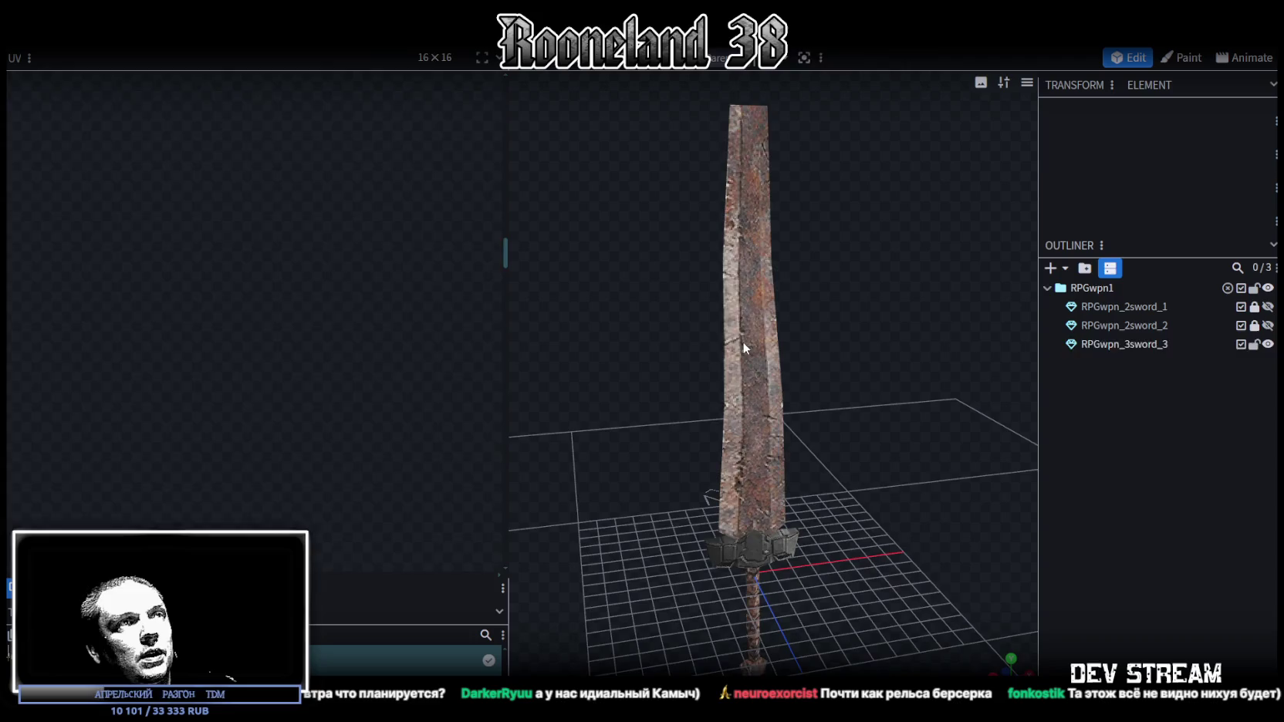
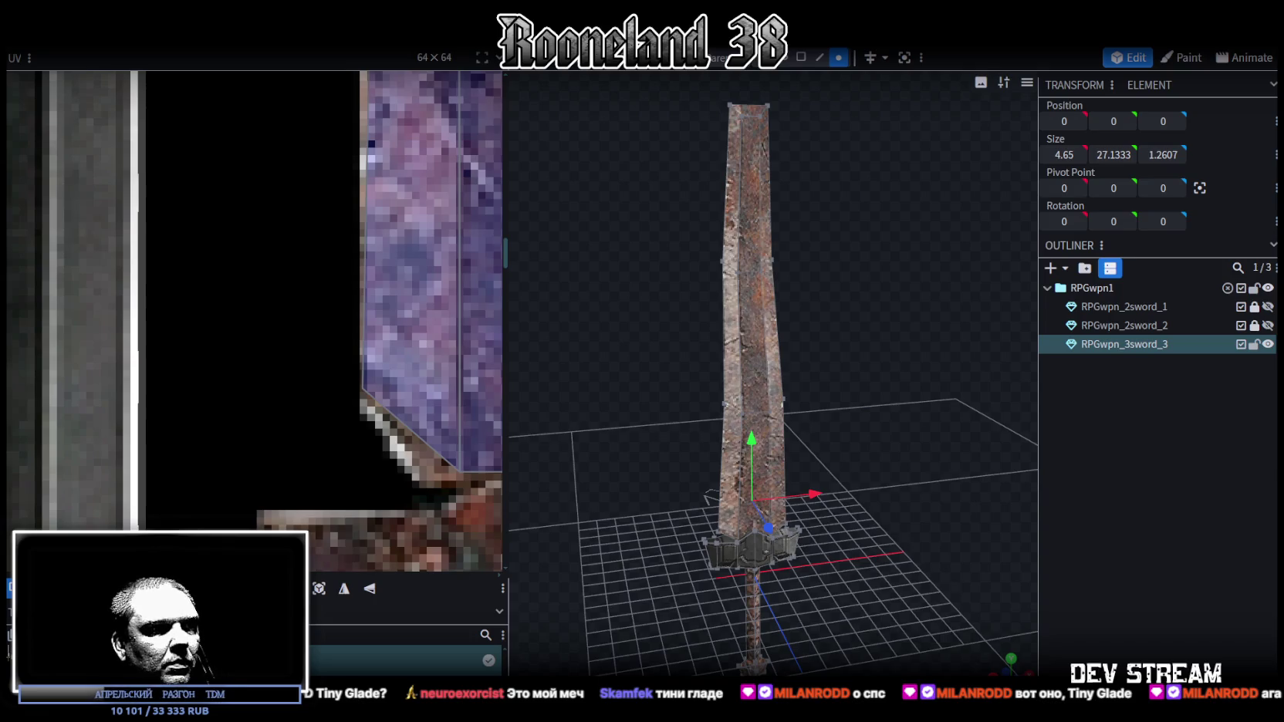
# Switch from Blockbench to the browser showing the Tiny Glade Steam store page.
pyautogui.hotkey('alt', 'Tab')
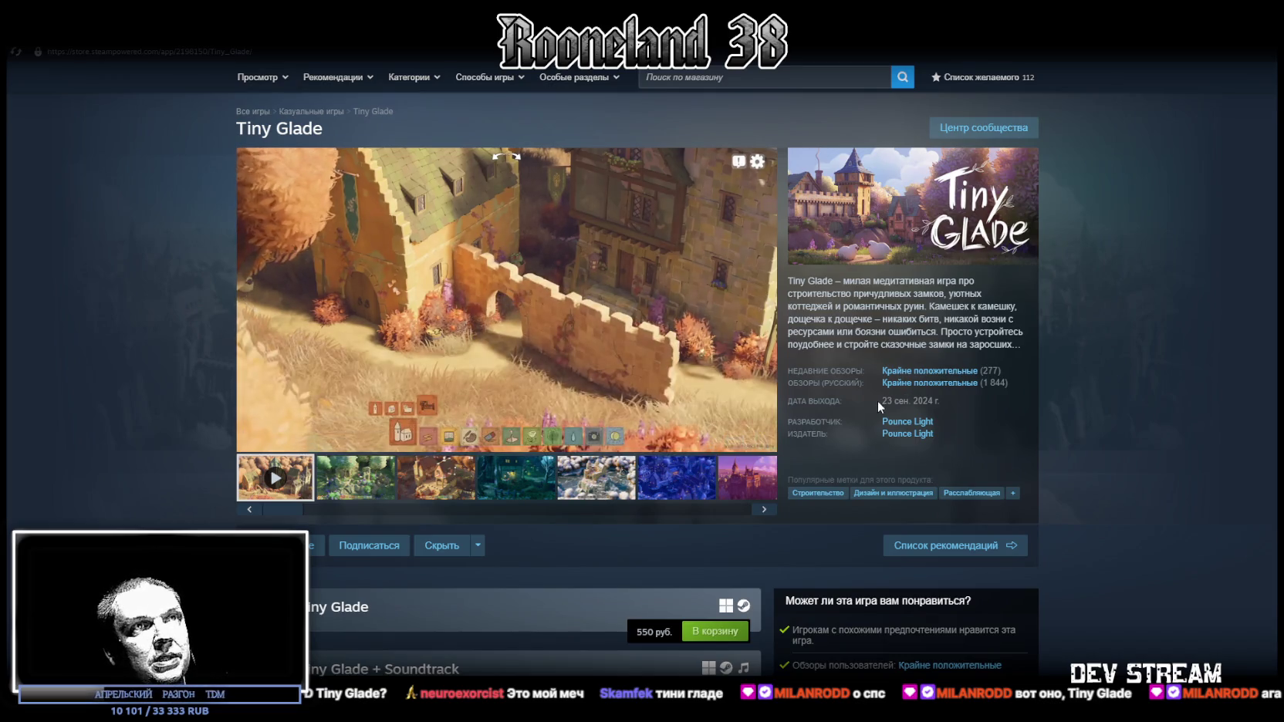
# Highlight the release date, then play the Tiny Glade trailer full screen.
pyautogui.moveTo(880, 399); pyautogui.dragTo(923, 402)
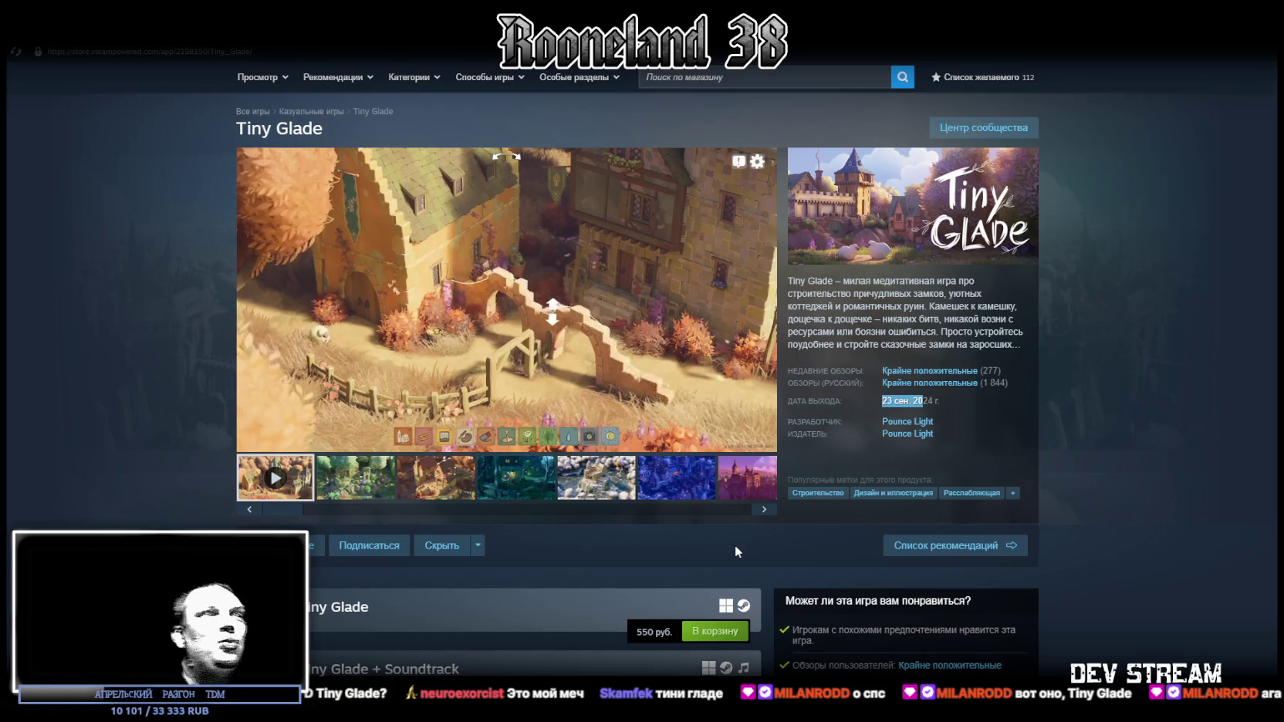
pyautogui.click(617, 491)
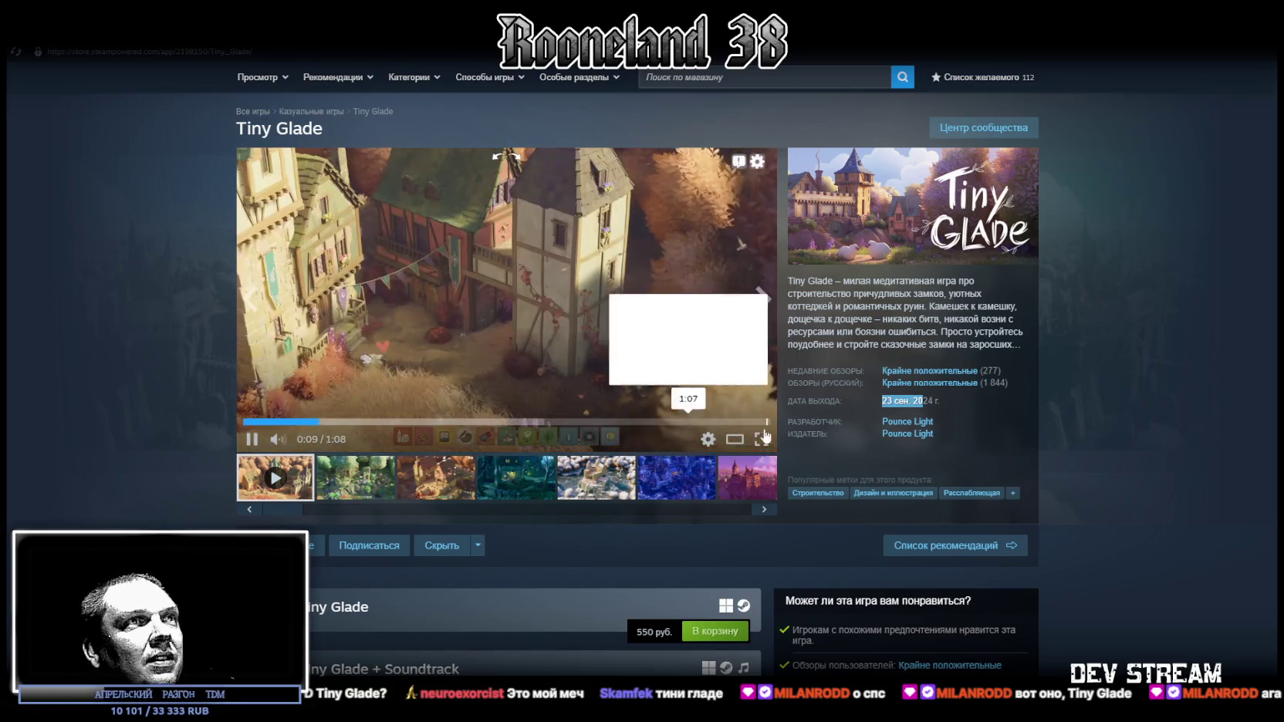
pyautogui.click(741, 363)
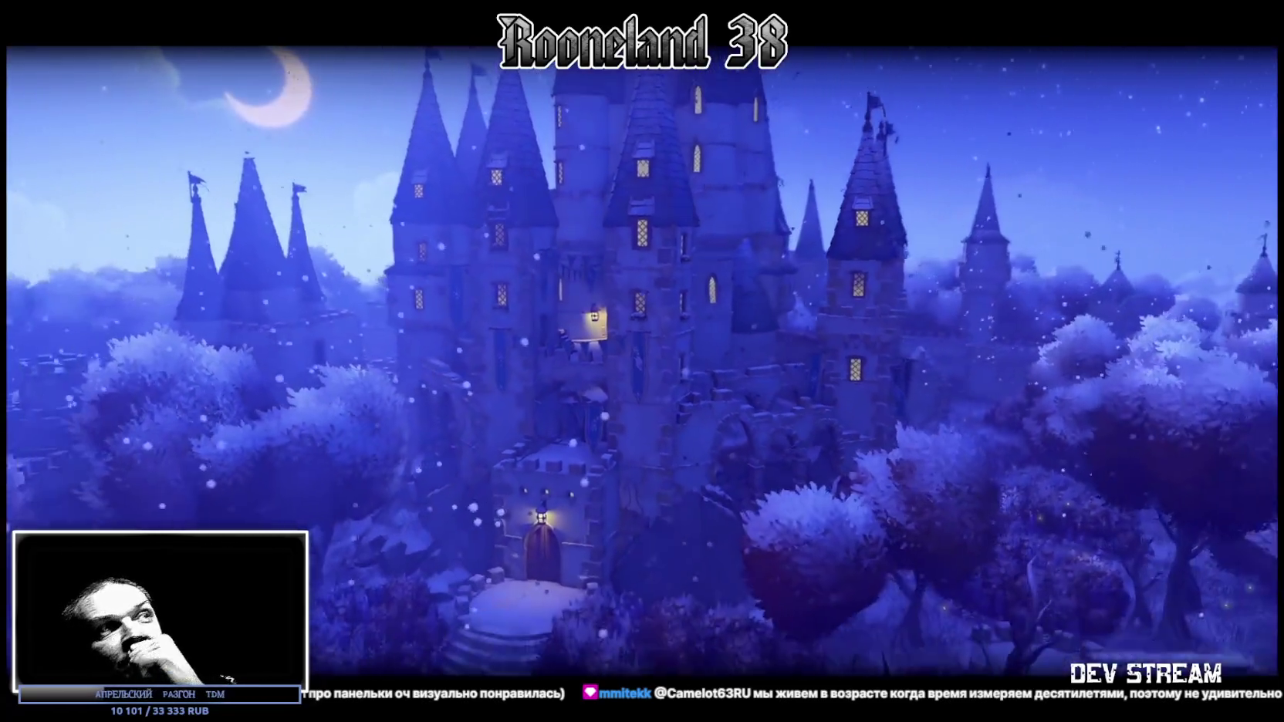
# Exit the full-screen trailer, check the 550 / 747 rub. purchase options, return to Blockbench.
pyautogui.moveTo(687, 332)
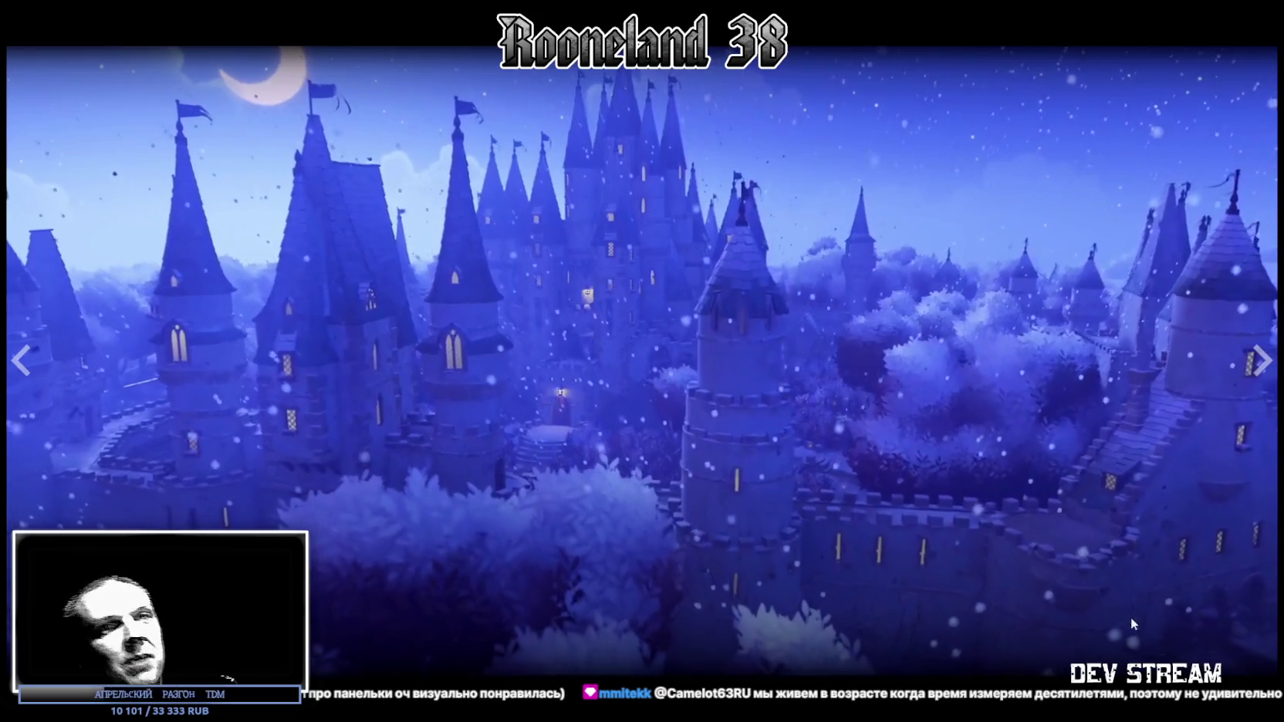
pyautogui.press('Escape')
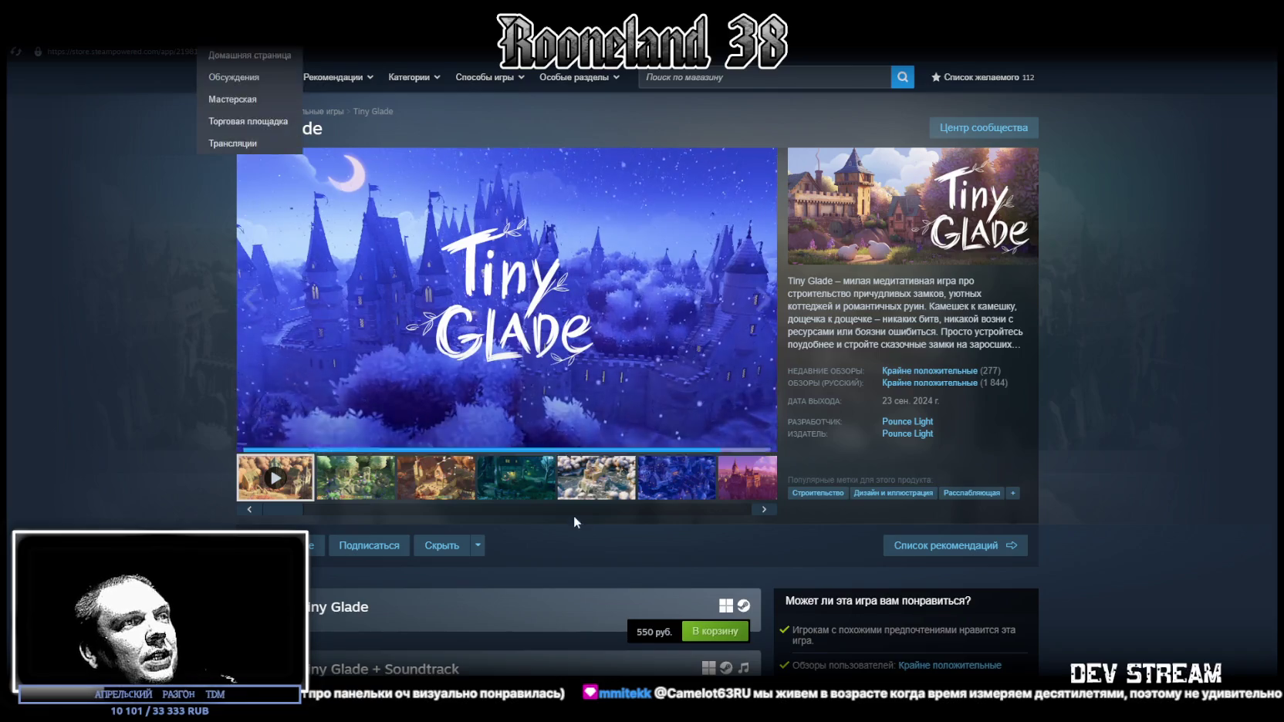
pyautogui.scroll(-3, 621, 444)
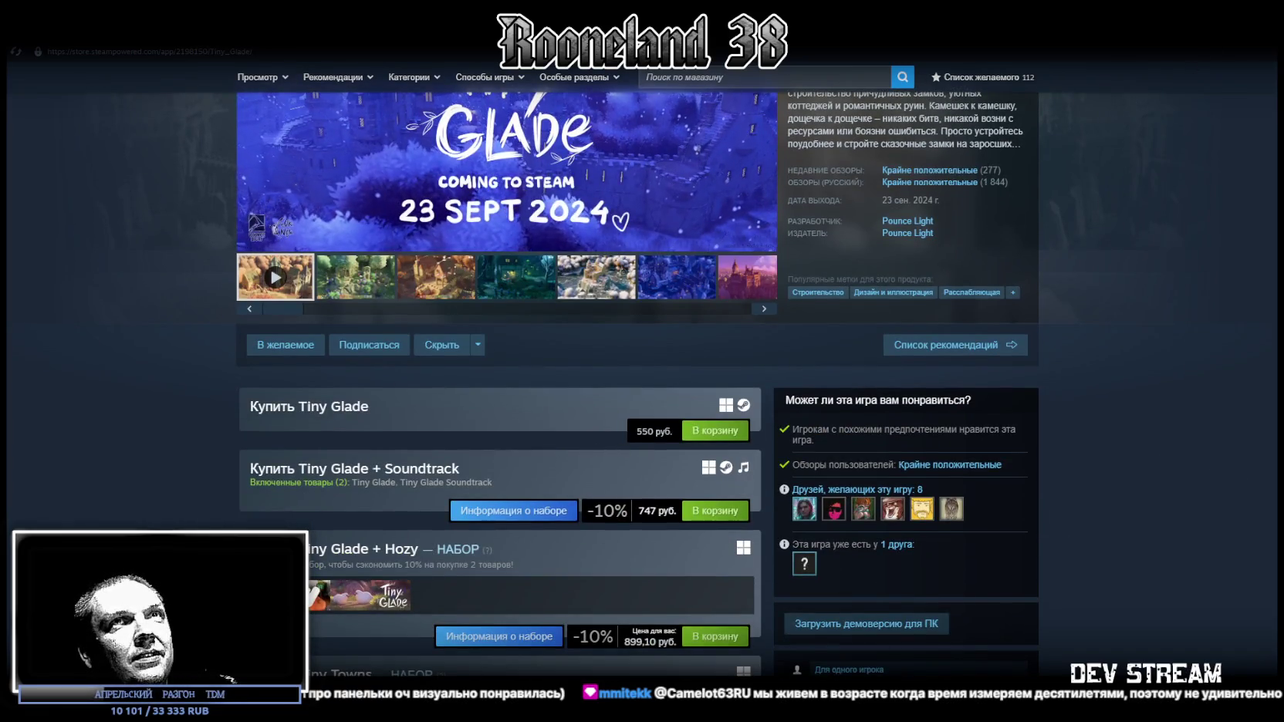
pyautogui.hotkey('alt', 'Tab')
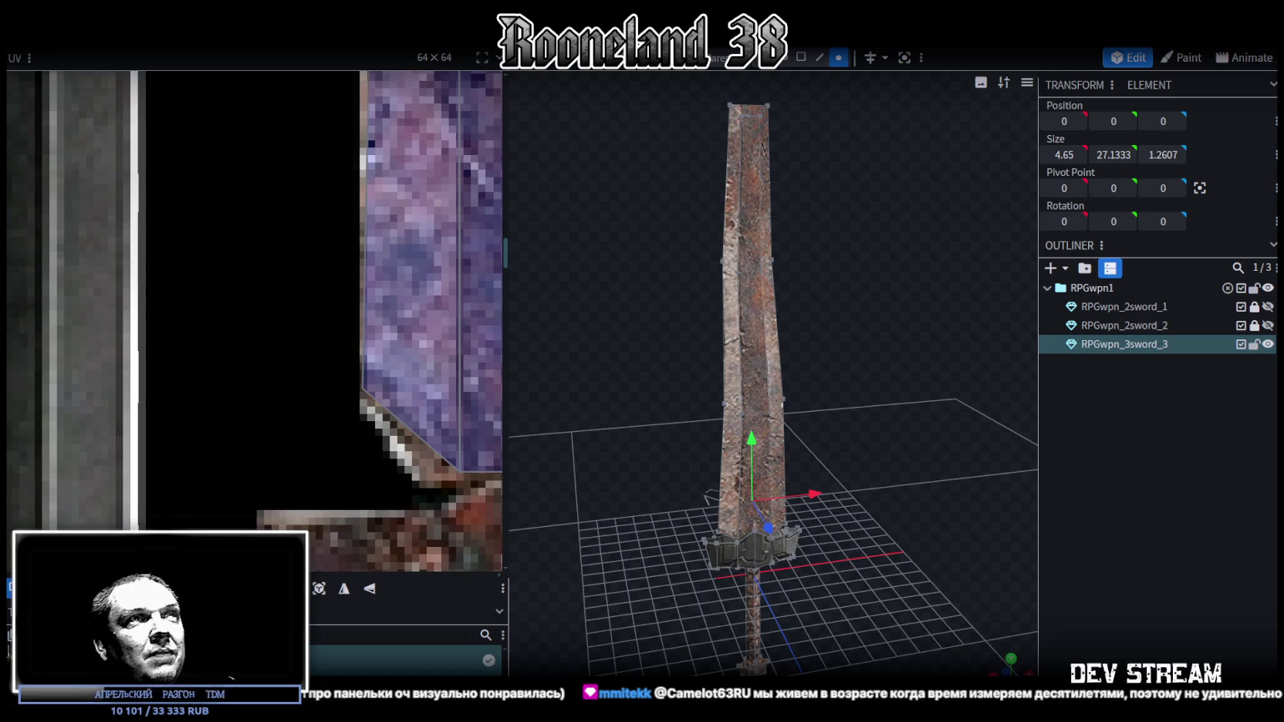
# Select the crossguard cube and box-select all of its UV faces.
pyautogui.moveTo(879, 594); pyautogui.dragTo(852, 477)
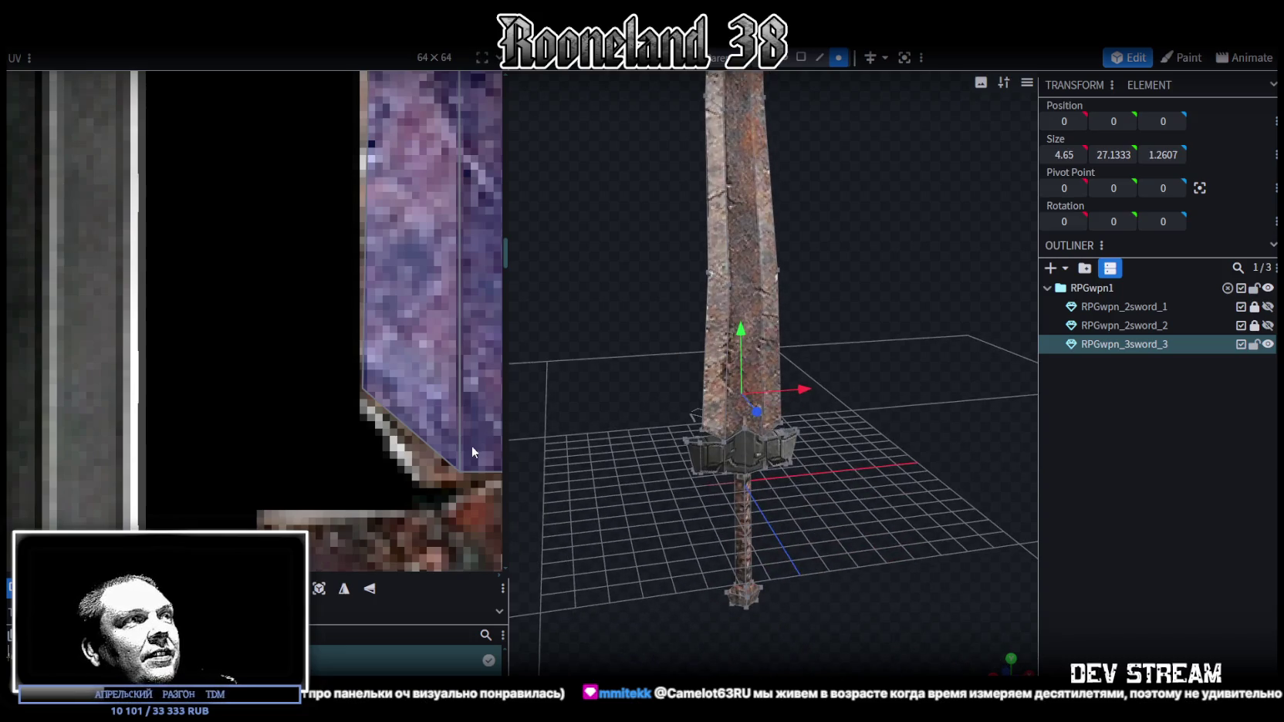
pyautogui.scroll(-3, 297, 423)
pyautogui.scroll(-3, 297, 423)
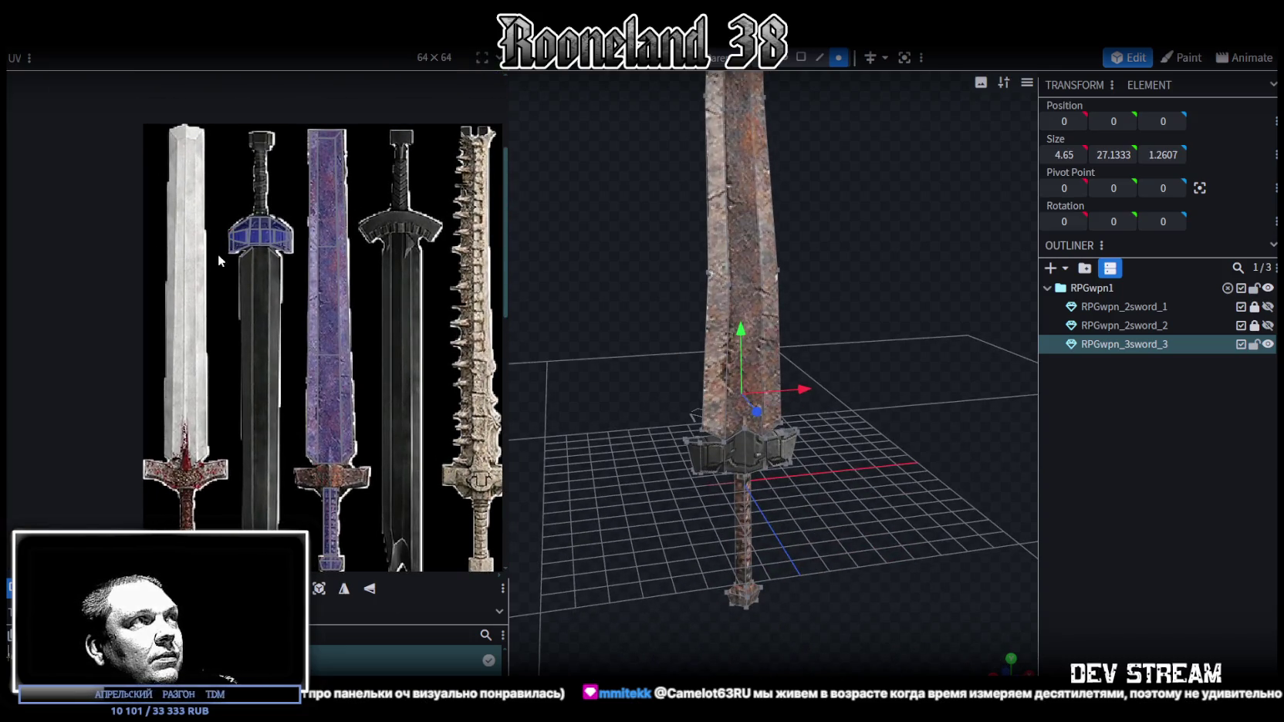
pyautogui.click(261, 236)
pyautogui.moveTo(296, 210); pyautogui.dragTo(295, 198)
pyautogui.click(800, 57)
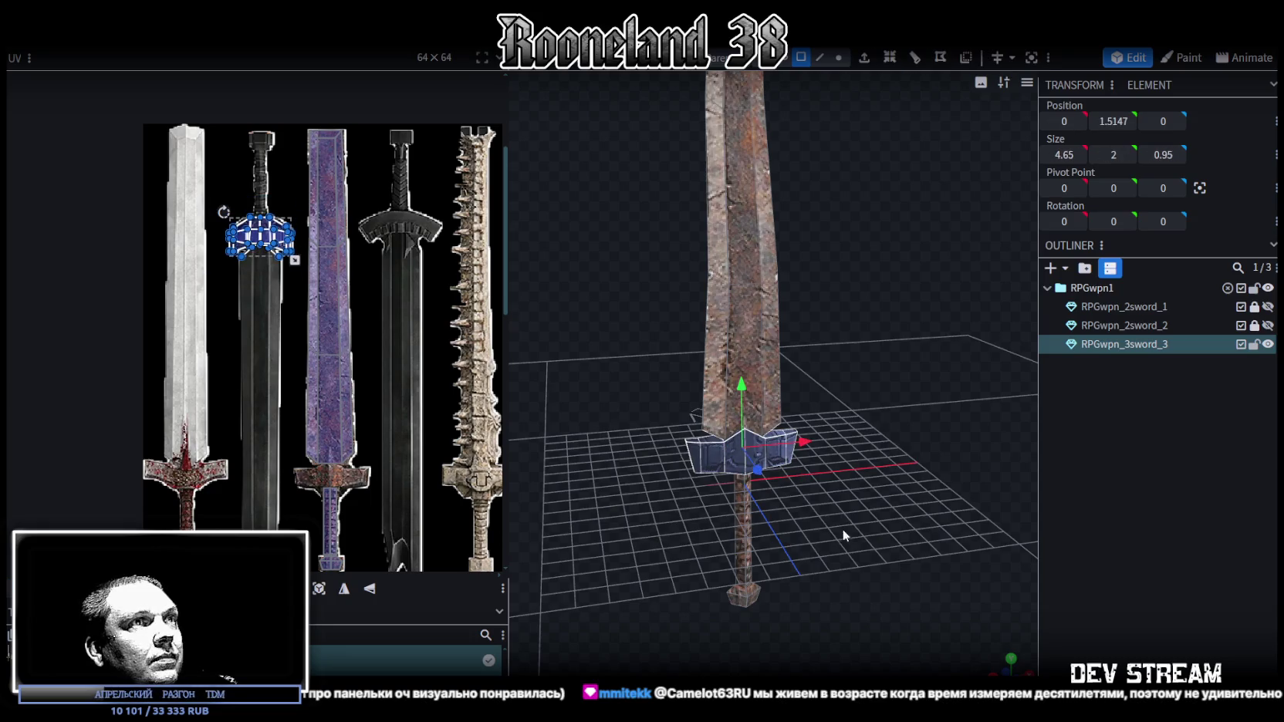
# In front view, mirror the crossguard UVs vertically and place them on the purple sword's guard.
pyautogui.press('KP_1')
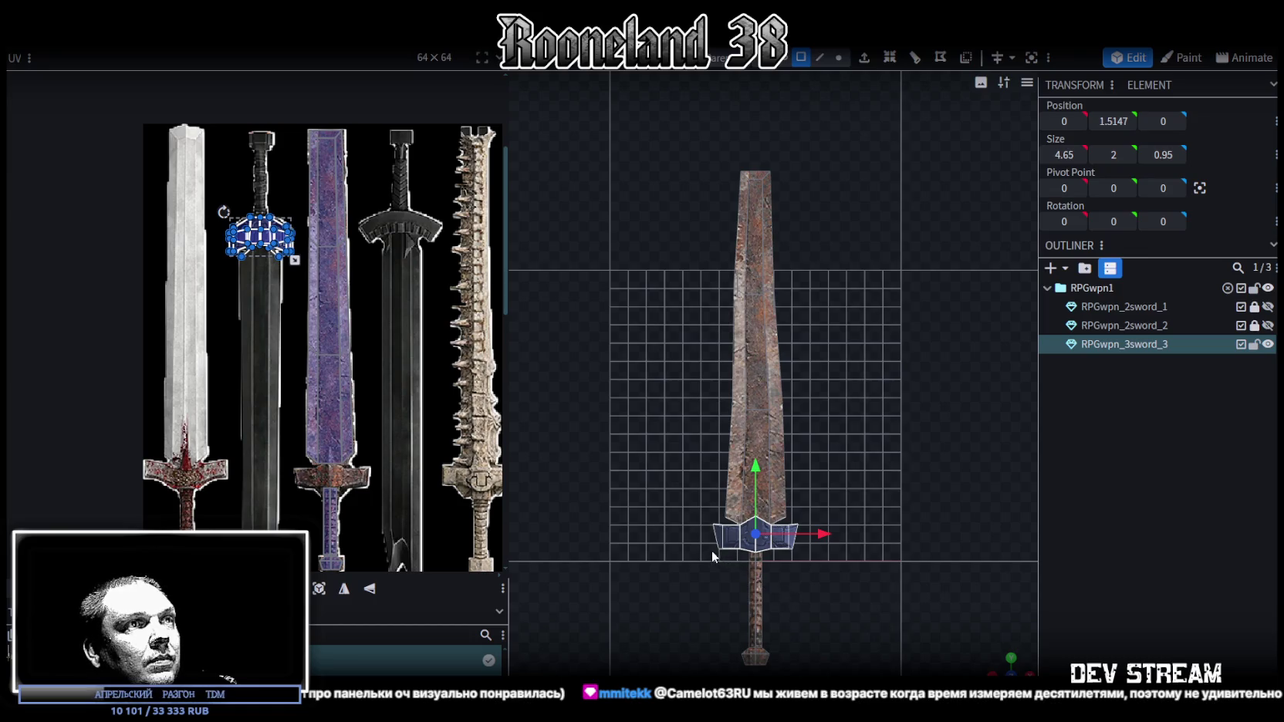
pyautogui.click(339, 588)
pyautogui.moveTo(272, 251)
pyautogui.mouseDown()
pyautogui.moveTo(318, 467)
pyautogui.moveTo(287, 433)
pyautogui.mouseUp()
pyautogui.scroll(5, 318, 467)
pyautogui.moveTo(445, 469); pyautogui.dragTo(476, 453)
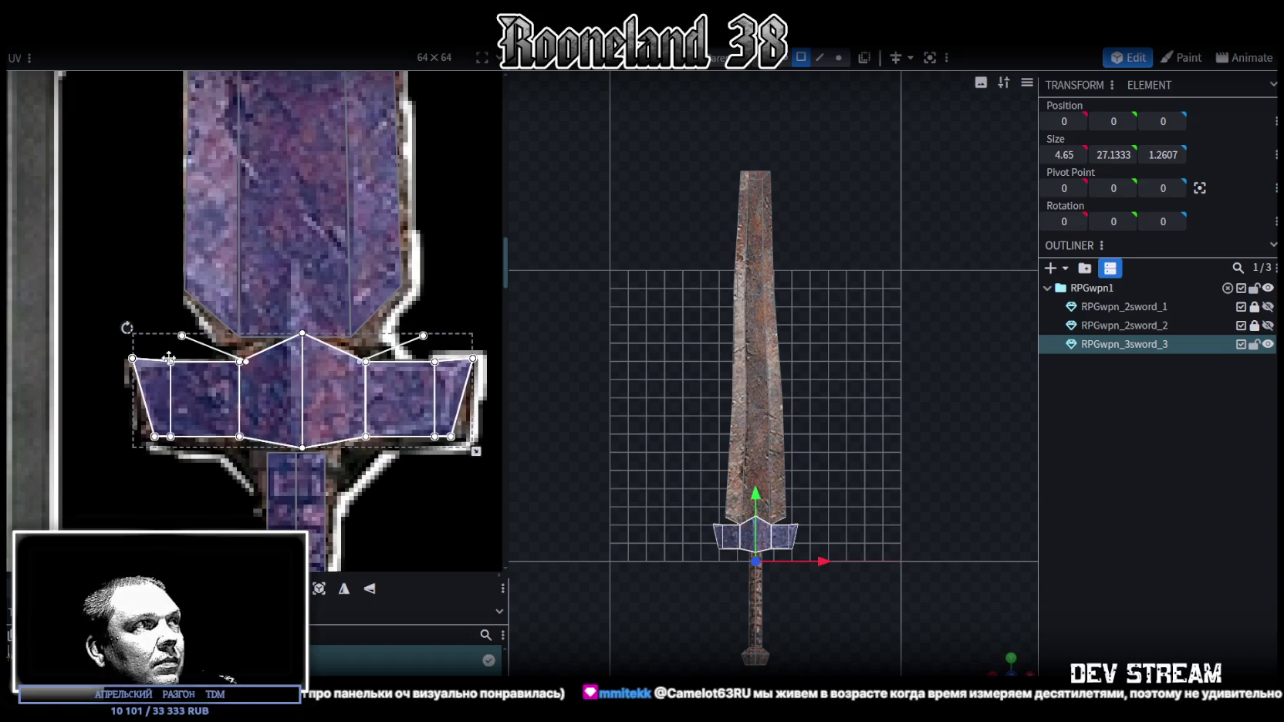
# Resize the crossguard UVs slightly narrower and taller to match the purple guard.
pyautogui.scroll(2, 168, 358)
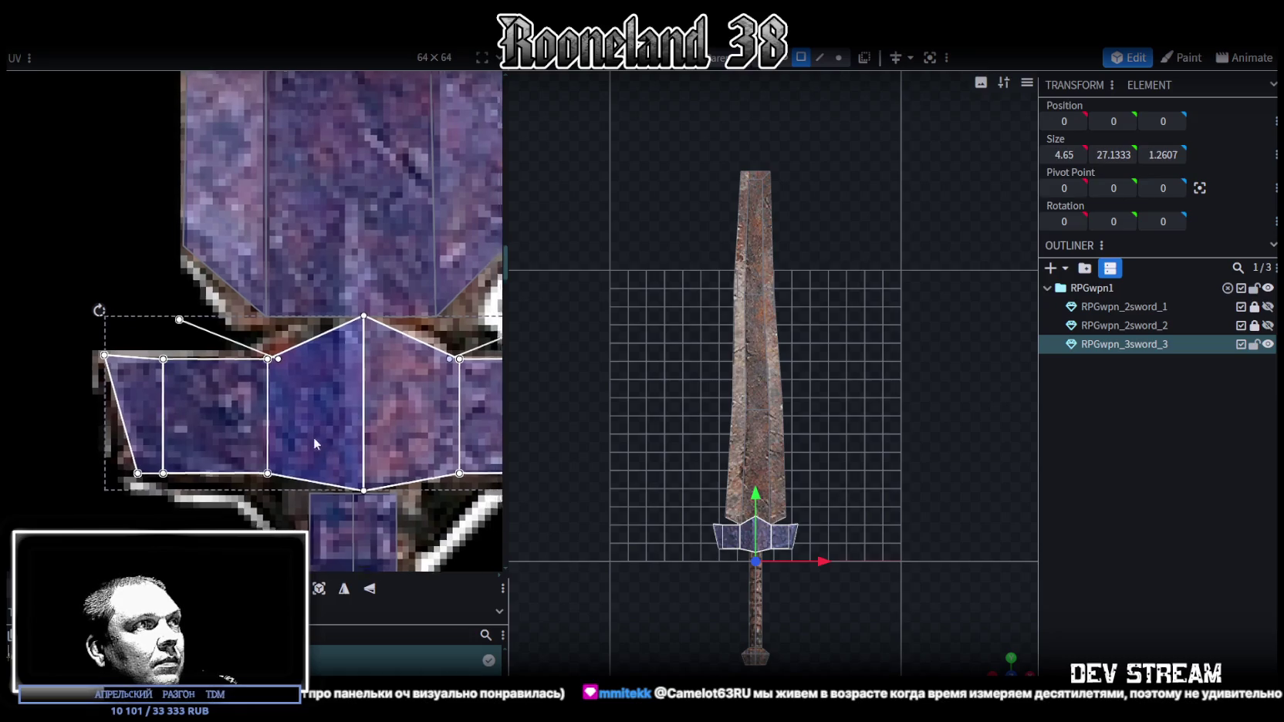
pyautogui.hscroll(3, 320, 447)
pyautogui.scroll(-1, 320, 447)
pyautogui.hscroll(3, 418, 439)
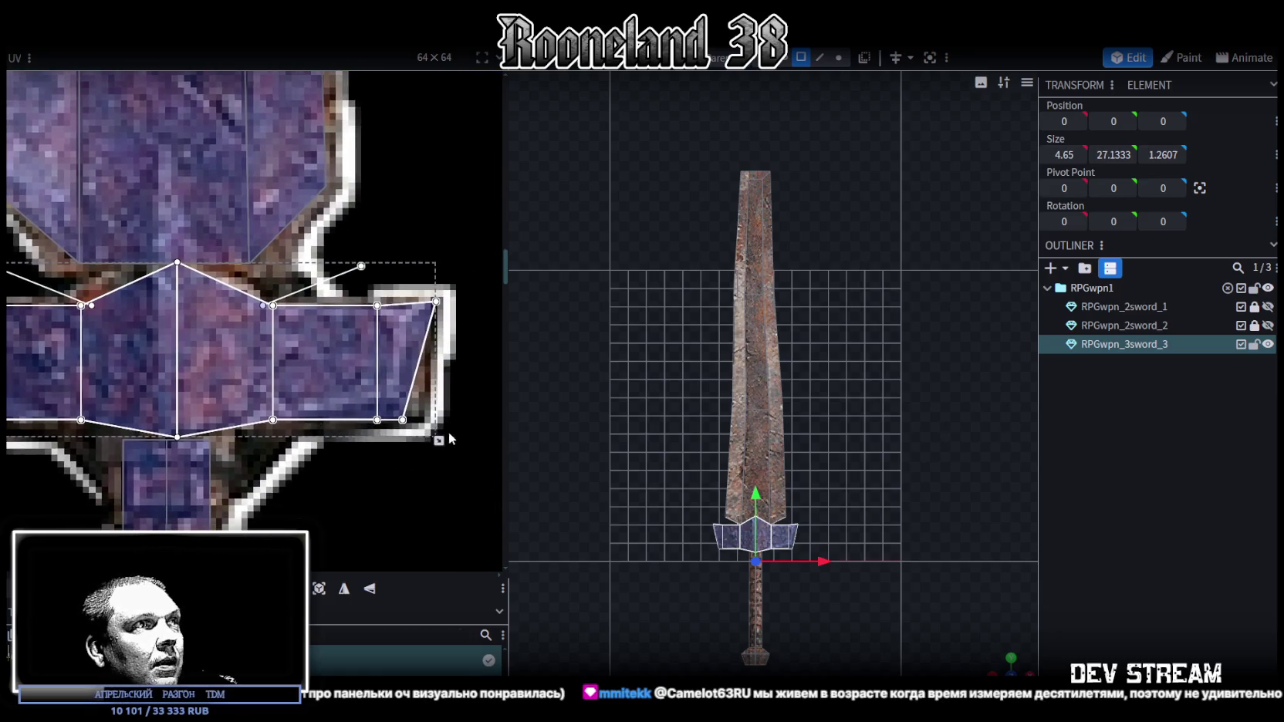
pyautogui.moveTo(439, 441); pyautogui.dragTo(434, 447)
pyautogui.hscroll(-5, 341, 449)
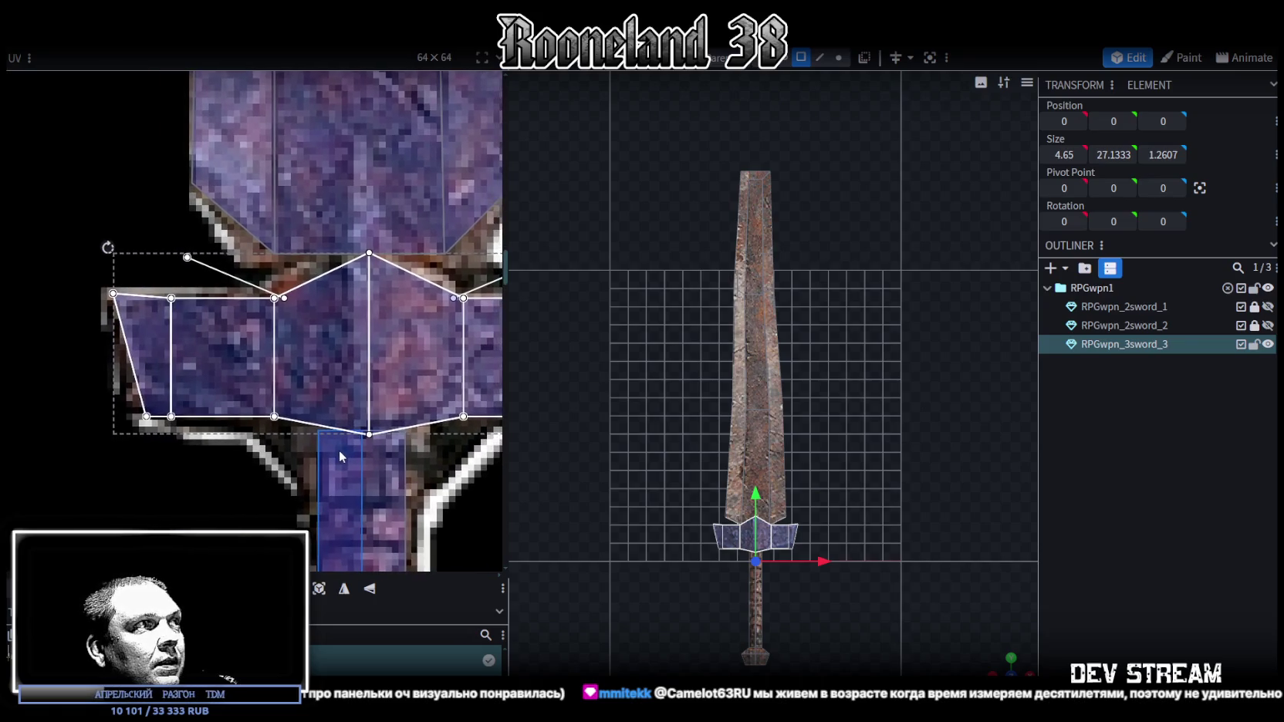
pyautogui.scroll(3, 810, 640)
# Reselect the crossguard and gather its top and slanted faces into the selection.
pyautogui.click(1033, 641)
pyautogui.moveTo(1033, 641)
pyautogui.mouseDown()
pyautogui.moveTo(853, 570)
pyautogui.moveTo(843, 458)
pyautogui.moveTo(777, 441)
pyautogui.mouseUp()
pyautogui.click(689, 485)
pyautogui.click(687, 492)
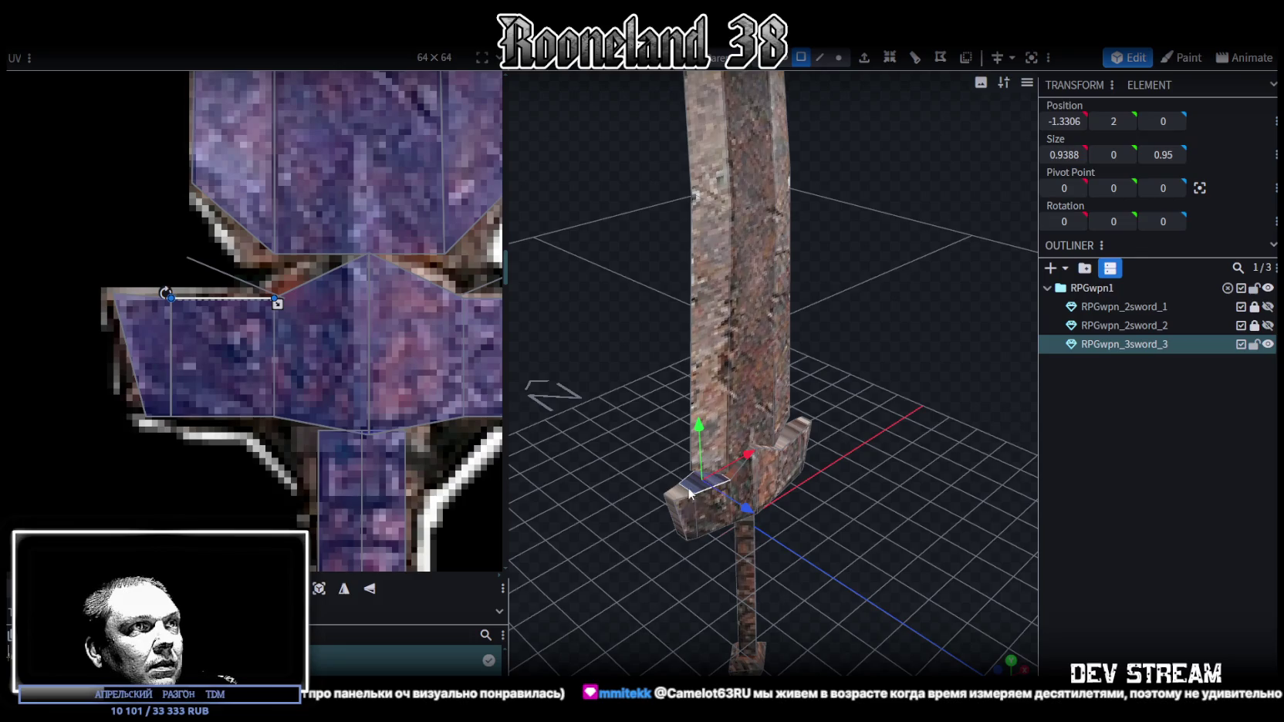
pyautogui.keyDown('shift'); pyautogui.click(741, 467); pyautogui.keyUp('shift')
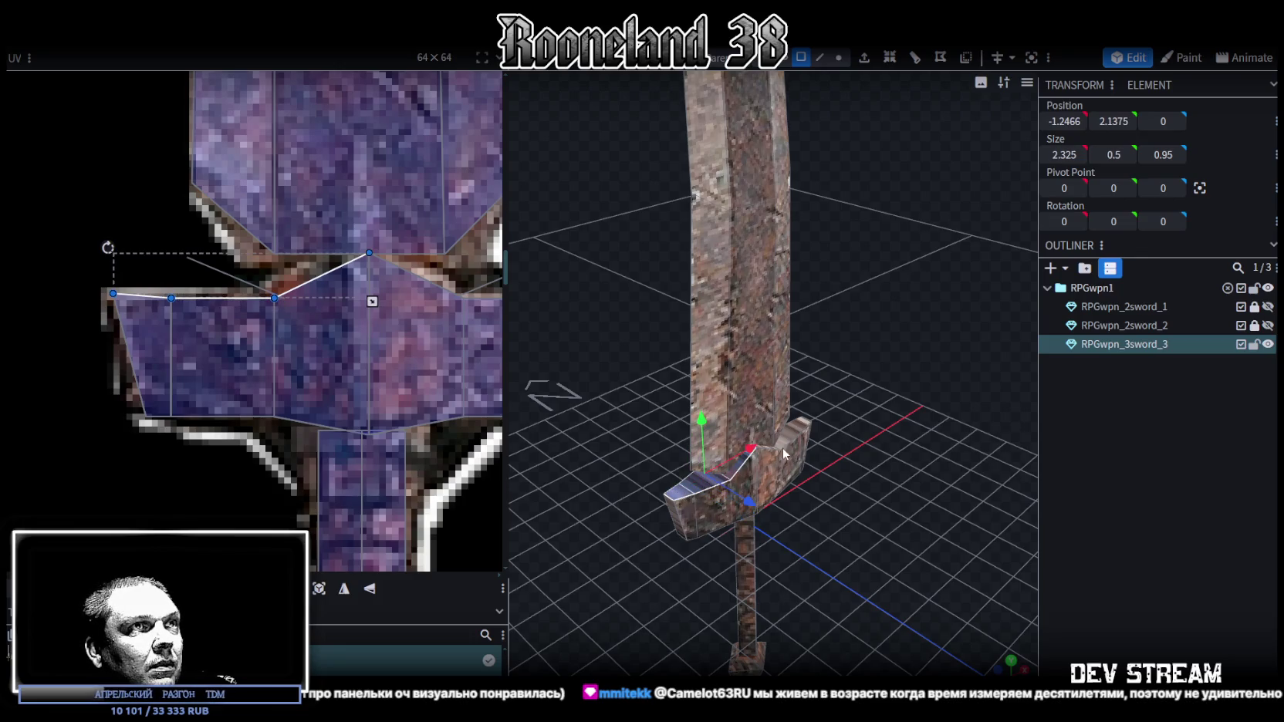
pyautogui.moveTo(776, 453); pyautogui.dragTo(833, 501)
pyautogui.scroll(3, 879, 543)
pyautogui.keyDown('shift'); pyautogui.click(972, 555); pyautogui.keyUp('shift')
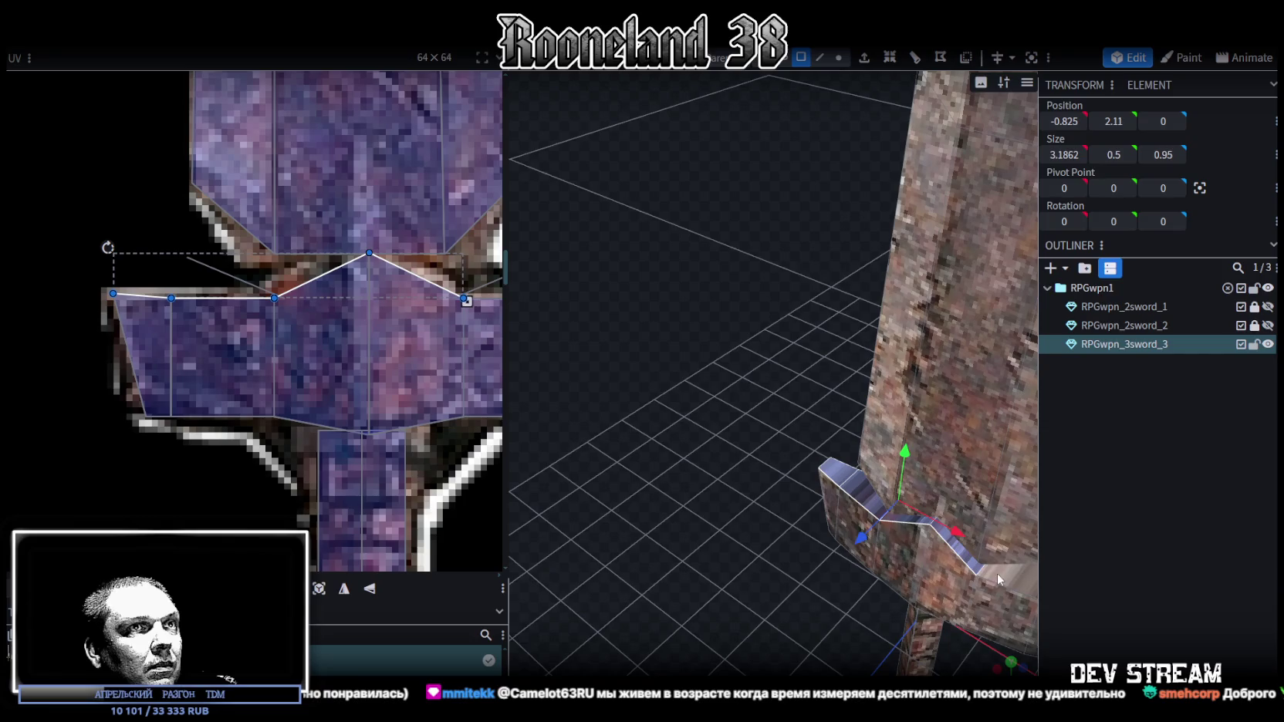
pyautogui.scroll(-3, 849, 525)
pyautogui.moveTo(752, 486); pyautogui.dragTo(764, 512)
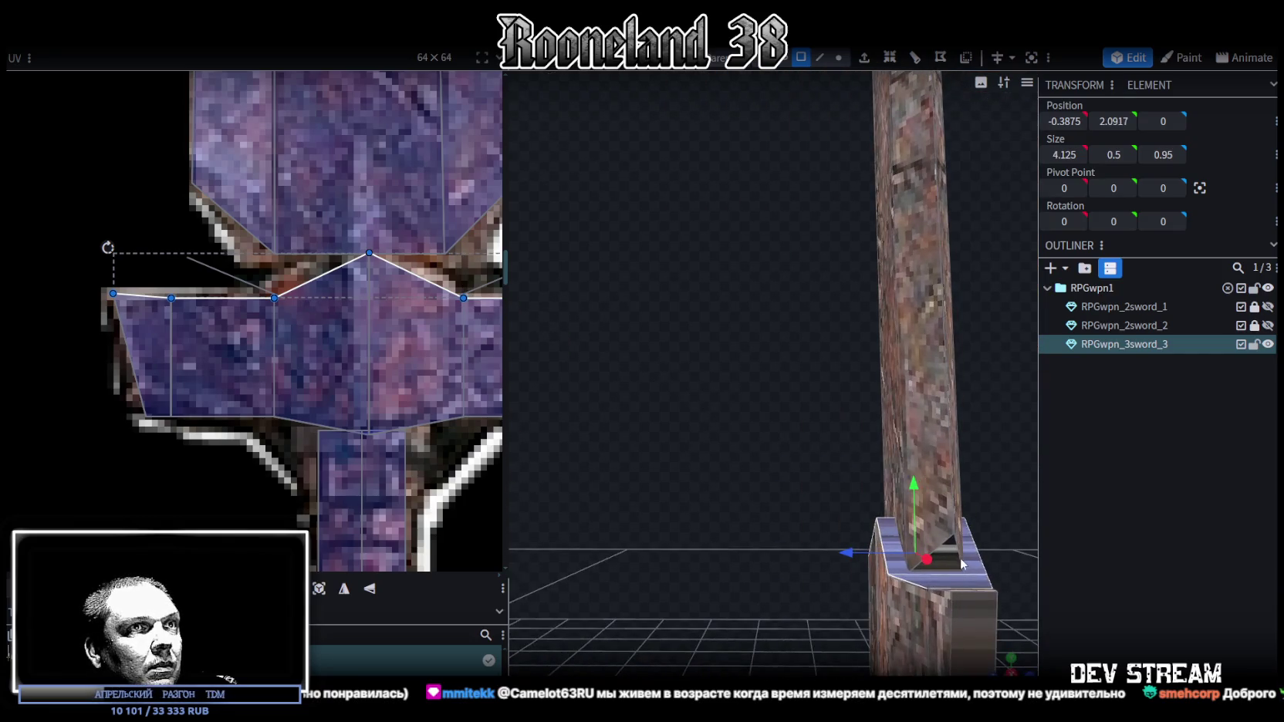
pyautogui.keyDown('shift'); pyautogui.click(951, 553); pyautogui.keyUp('shift')
# Add the crossguard's underside and top-right faces to the selection, then view from the top.
pyautogui.scroll(3, 849, 502)
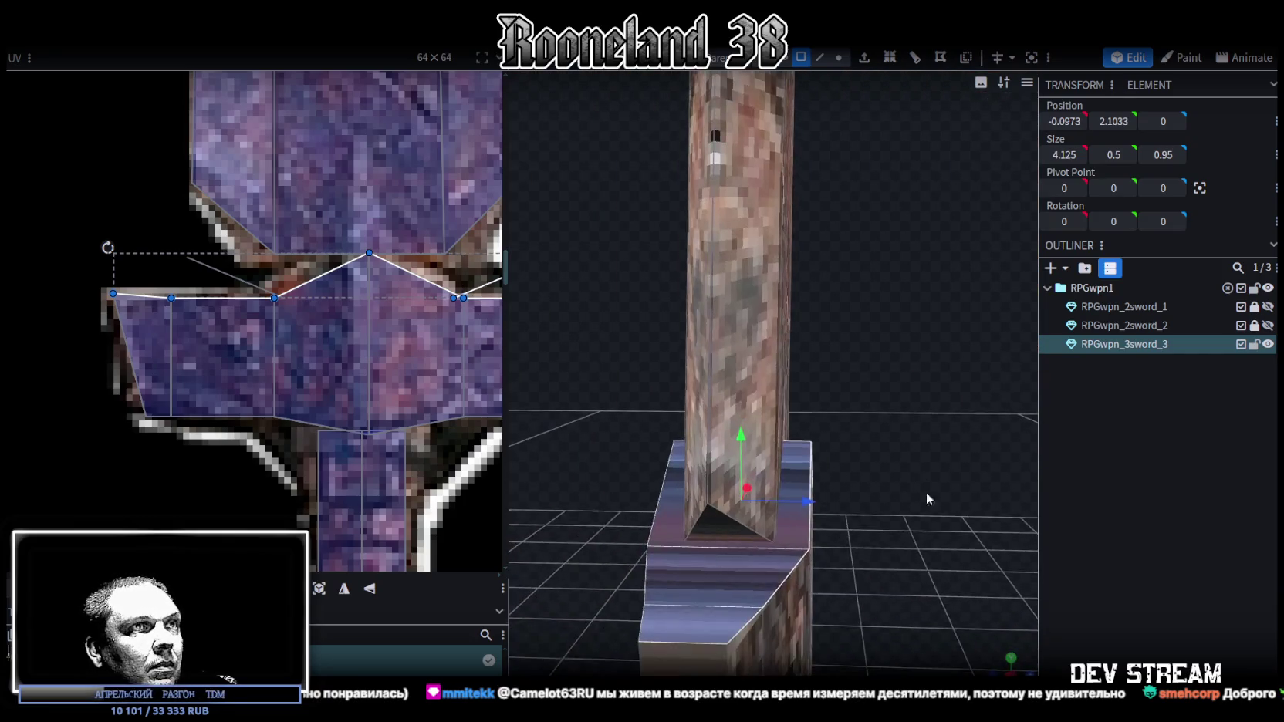
pyautogui.keyDown('shift'); pyautogui.click(669, 468); pyautogui.keyUp('shift')
pyautogui.moveTo(670, 467); pyautogui.dragTo(638, 438)
pyautogui.keyDown('shift'); pyautogui.click(652, 428); pyautogui.keyUp('shift')
pyautogui.keyDown('shift'); pyautogui.click(733, 474); pyautogui.keyUp('shift')
pyautogui.keyDown('shift'); pyautogui.click(771, 523); pyautogui.keyUp('shift')
pyautogui.keyDown('shift'); pyautogui.click(781, 537); pyautogui.keyUp('shift')
pyautogui.moveTo(781, 537)
pyautogui.mouseDown()
pyautogui.moveTo(812, 504)
pyautogui.moveTo(594, 501)
pyautogui.mouseUp()
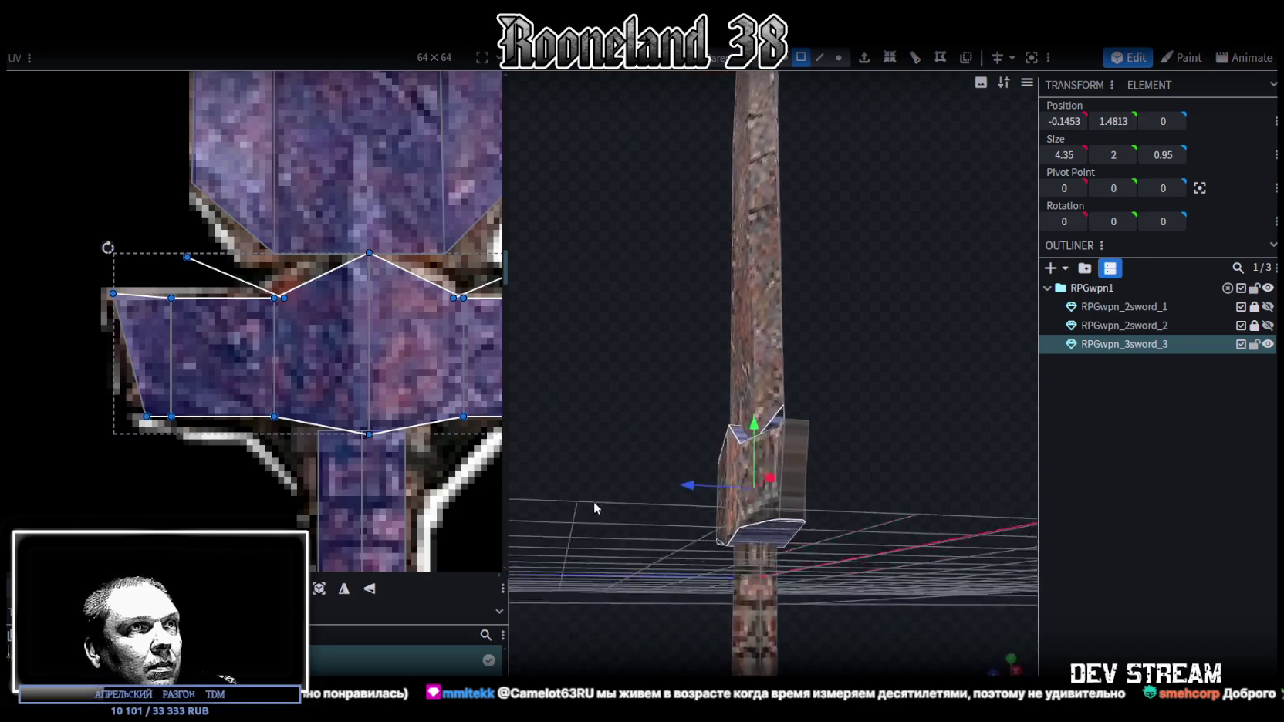
pyautogui.scroll(3, 594, 501)
pyautogui.keyDown('shift'); pyautogui.click(799, 401); pyautogui.keyUp('shift')
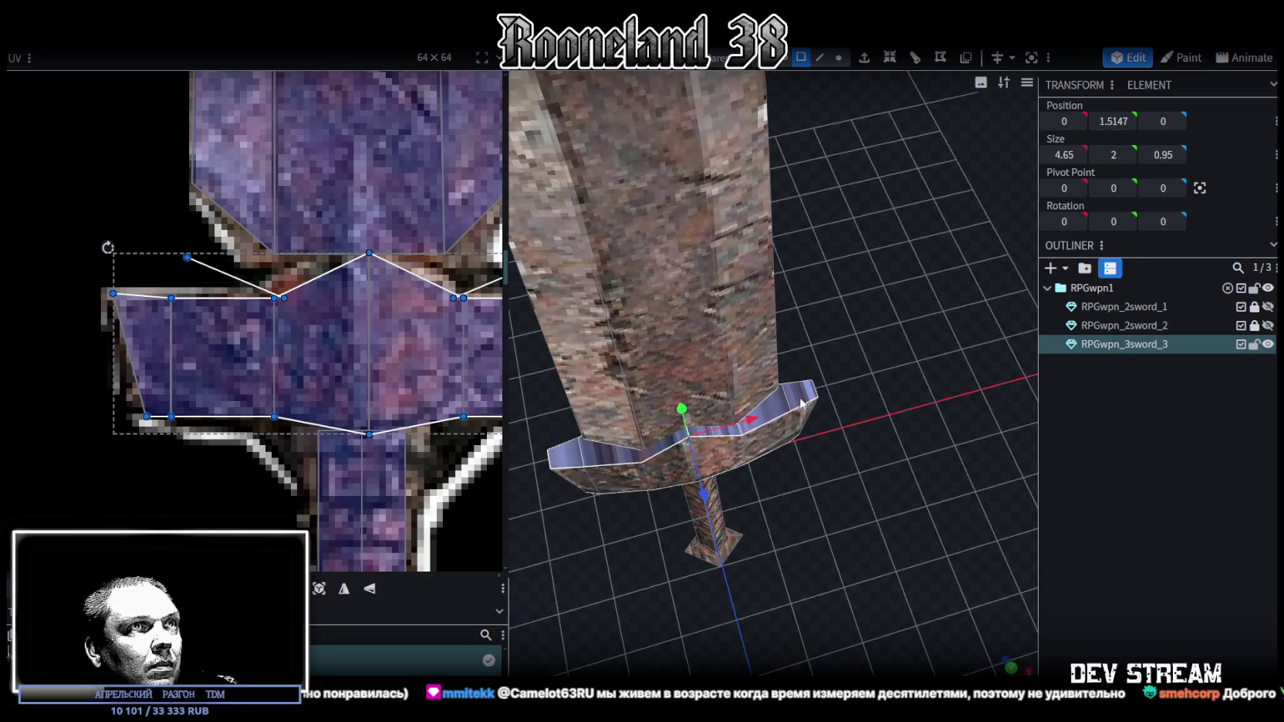
pyautogui.click(1011, 668)
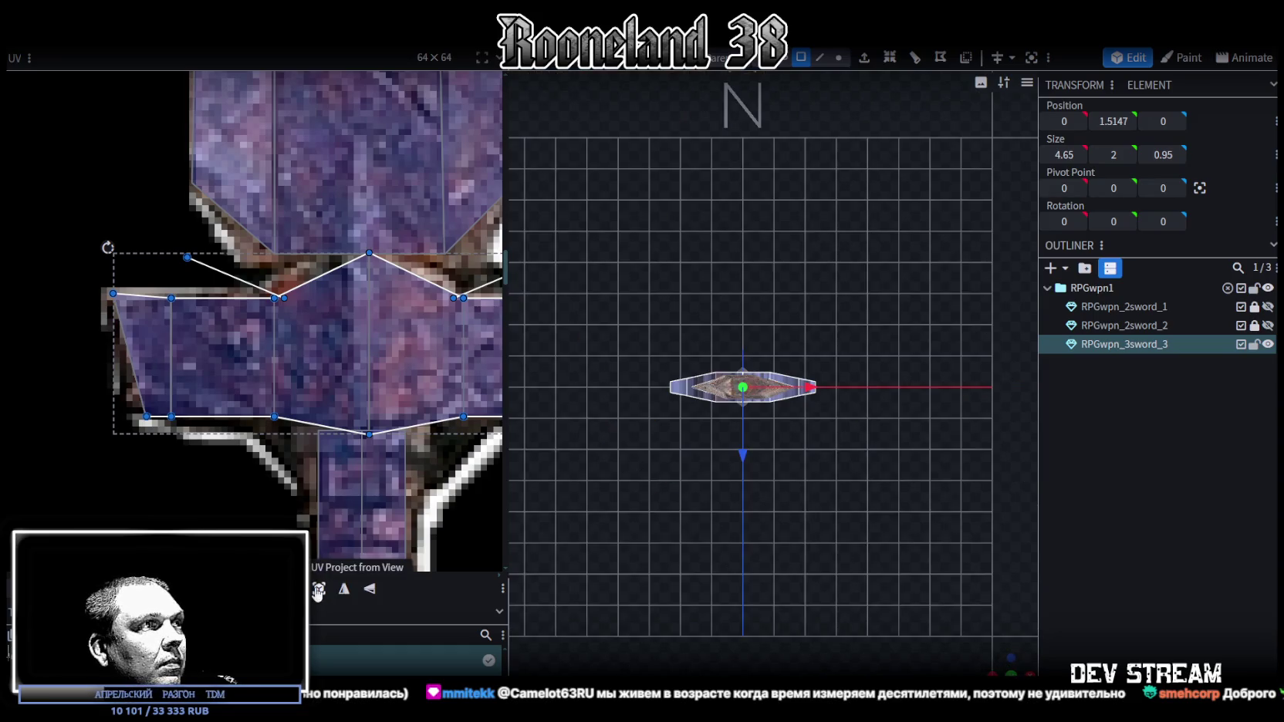
# Move the selected crossguard faces' UVs onto the purple guard in the atlas.
pyautogui.scroll(-5, 345, 534)
pyautogui.scroll(5, 269, 348)
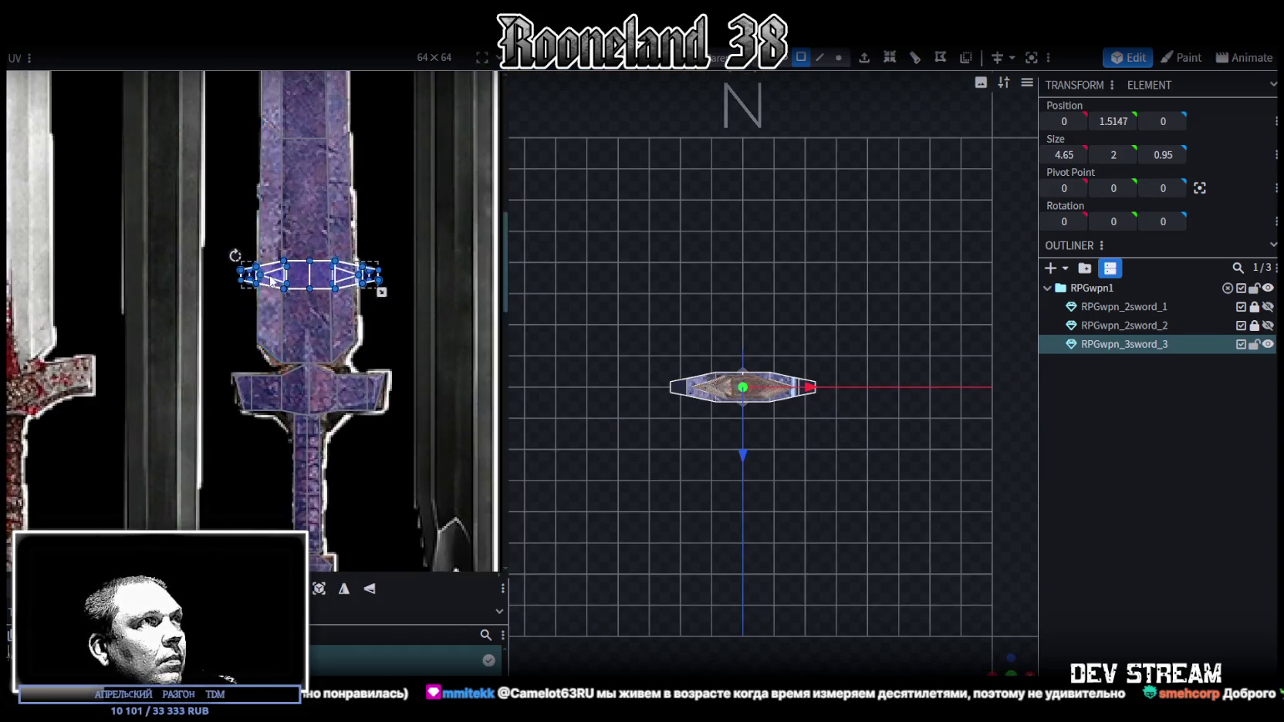
pyautogui.moveTo(316, 278); pyautogui.dragTo(311, 453)
pyautogui.moveTo(649, 513)
pyautogui.mouseDown()
pyautogui.moveTo(982, 641)
pyautogui.moveTo(826, 539)
pyautogui.mouseUp()
pyautogui.click(744, 347)
pyautogui.moveTo(744, 347)
pyautogui.mouseDown()
pyautogui.moveTo(661, 355)
pyautogui.moveTo(766, 302)
pyautogui.mouseUp()
# Auto-size the right-side crossguard piece's UVs in side view and shrink them onto the guard.
pyautogui.click(795, 318)
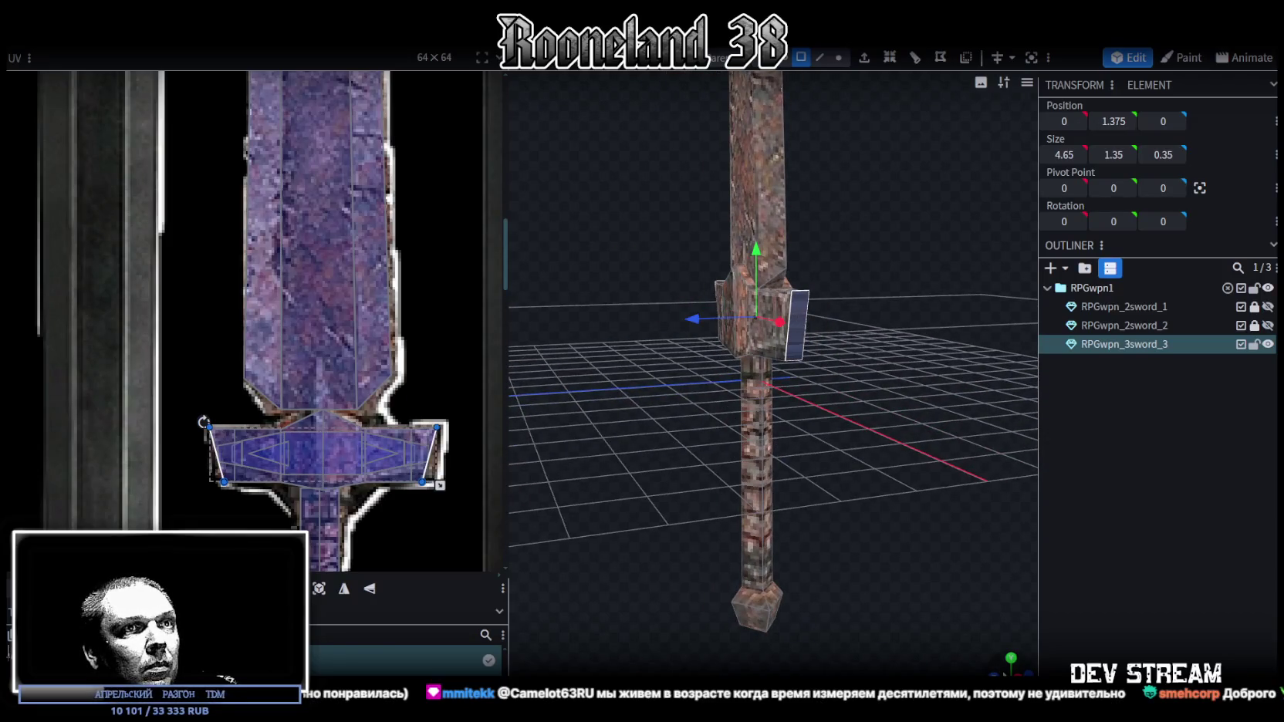
pyautogui.press('KP_3')
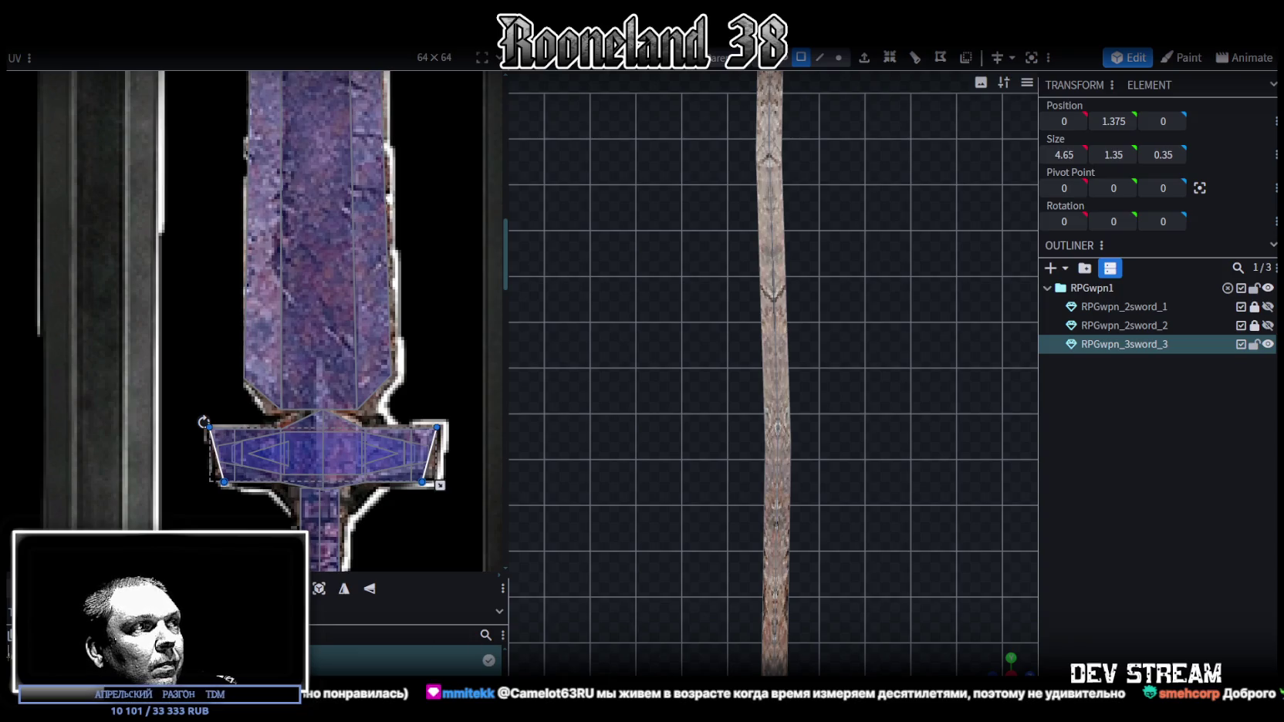
pyautogui.click(279, 463)
pyautogui.scroll(1, 272, 486)
pyautogui.scroll(-4, 754, 579)
pyautogui.scroll(1, 725, 621)
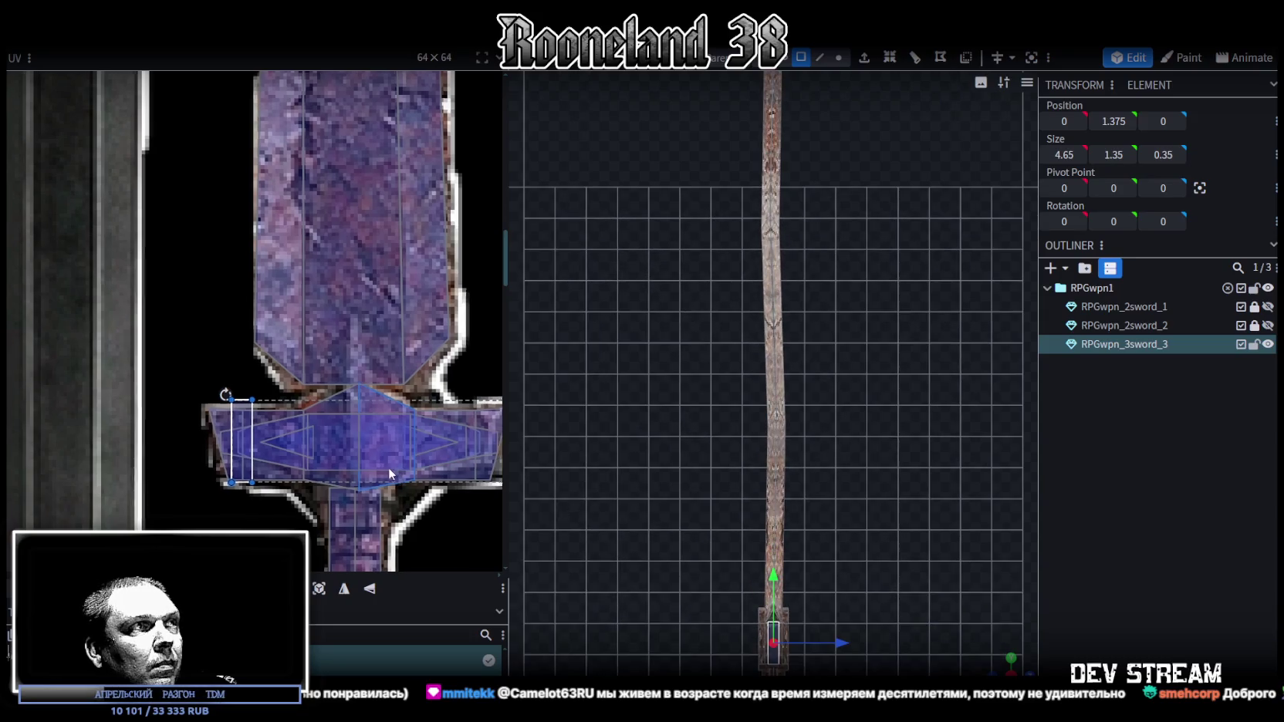
pyautogui.scroll(3, 394, 469)
pyautogui.moveTo(142, 399); pyautogui.dragTo(124, 411)
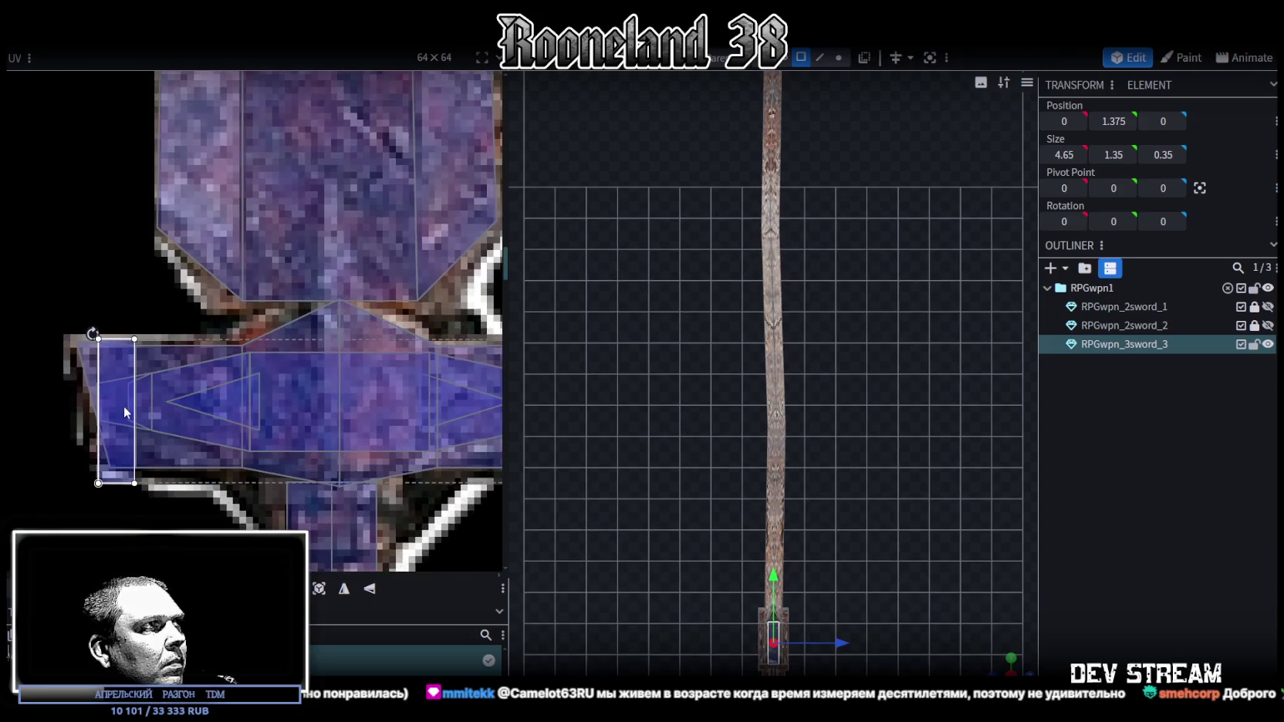
pyautogui.scroll(-4, 123, 411)
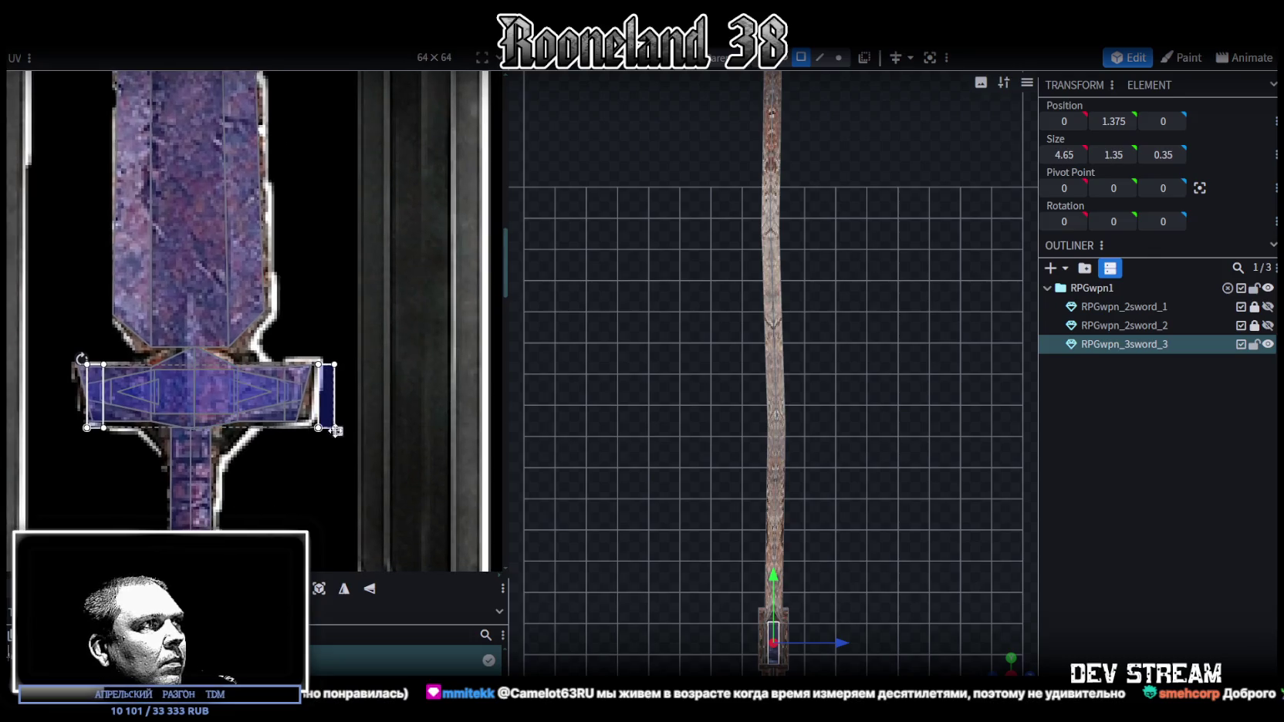
pyautogui.moveTo(339, 432)
pyautogui.mouseDown()
pyautogui.moveTo(304, 422)
pyautogui.moveTo(301, 402)
pyautogui.mouseUp()
pyautogui.scroll(2, 966, 660)
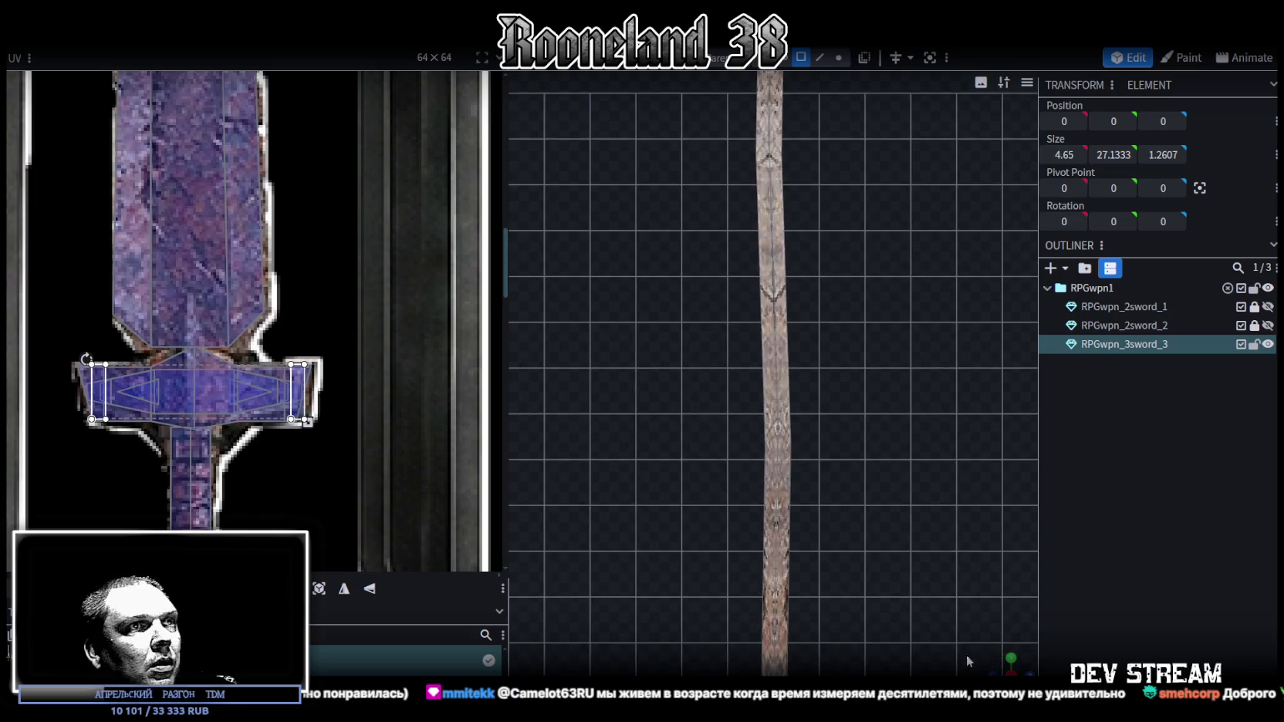
pyautogui.scroll(-3, 849, 231)
# Try moving blade vertices in vertex mode, then undo the move.
pyautogui.click(839, 57)
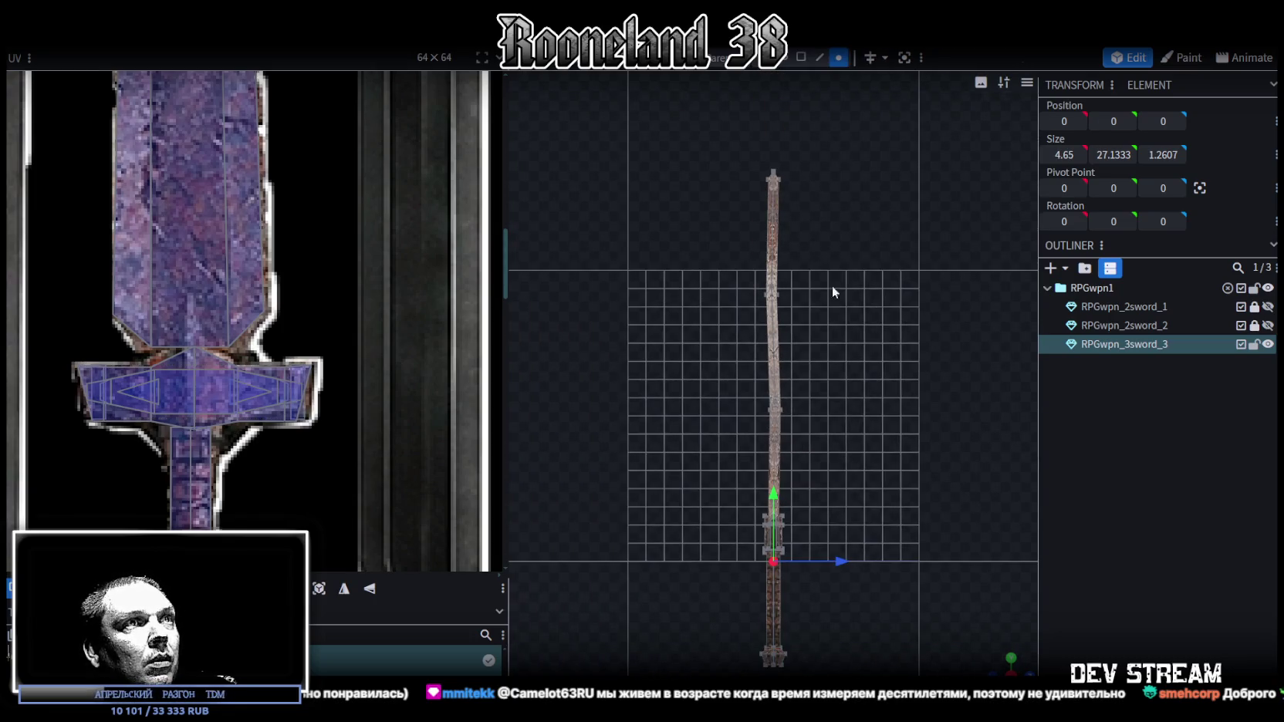
pyautogui.moveTo(774, 428); pyautogui.dragTo(774, 426)
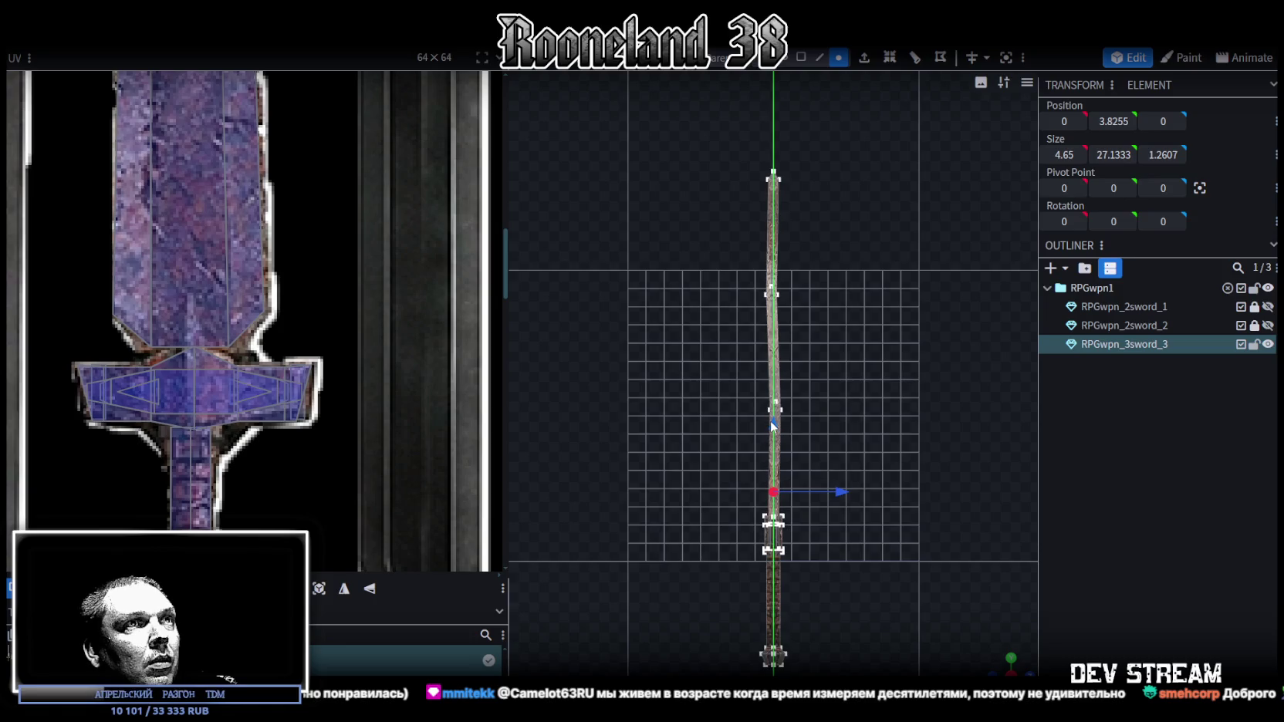
pyautogui.scroll(2, 935, 638)
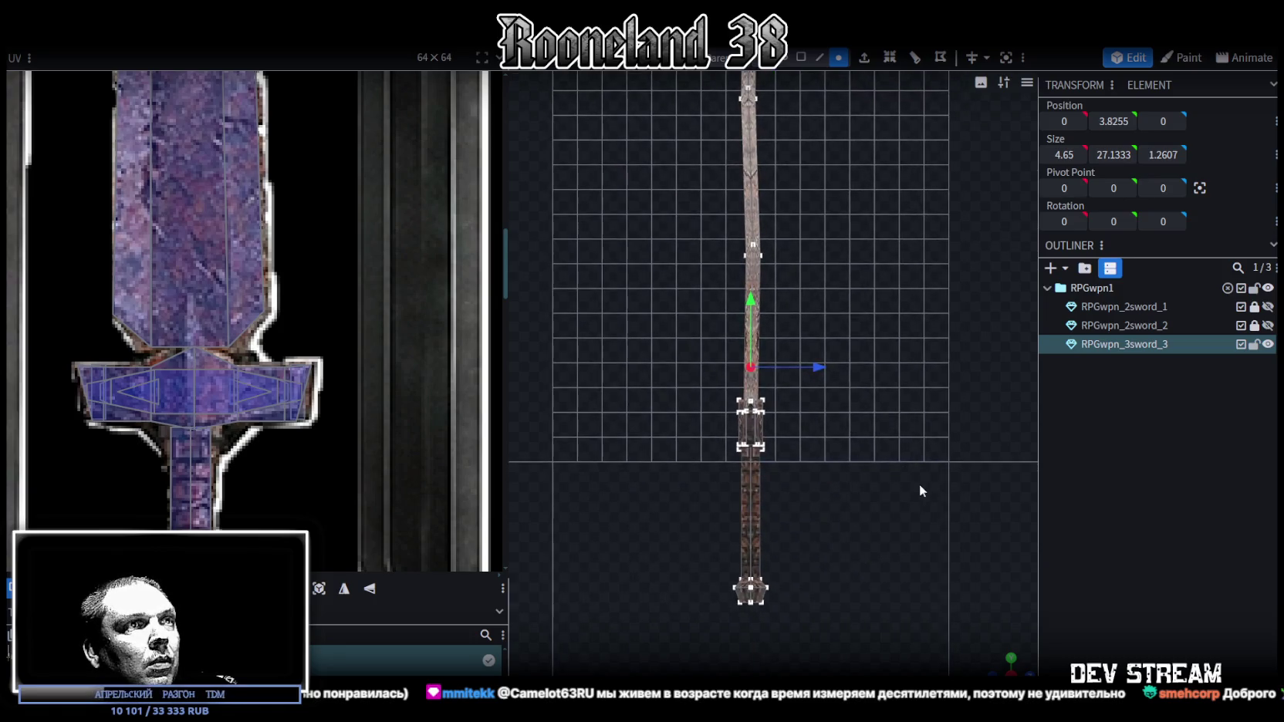
pyautogui.moveTo(1003, 662)
pyautogui.mouseDown()
pyautogui.moveTo(921, 606)
pyautogui.moveTo(899, 481)
pyautogui.moveTo(841, 451)
pyautogui.mouseUp()
pyautogui.scroll(3, 893, 427)
pyautogui.hotkey('ctrl', 'z')
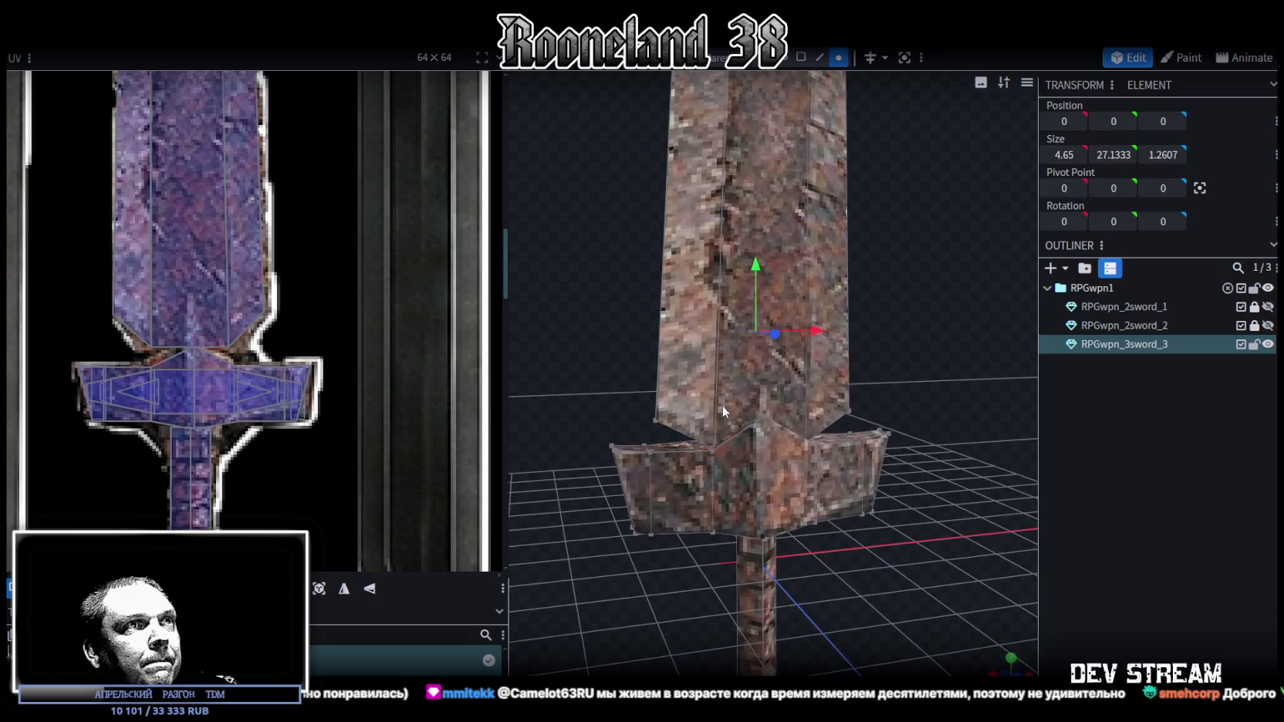
# Inspect the swords, then hide RPGwpn_3sword_3 and show RPGwpn_2sword_2.
pyautogui.moveTo(682, 429); pyautogui.dragTo(840, 363)
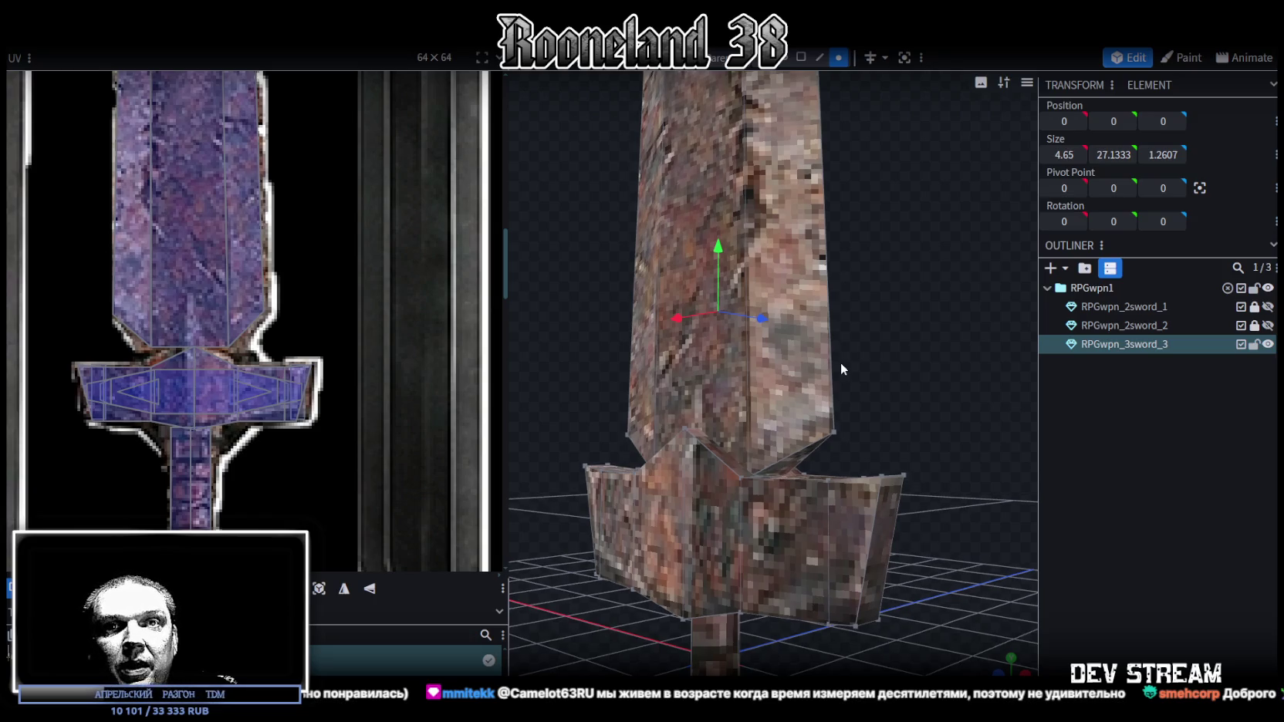
pyautogui.moveTo(842, 362)
pyautogui.mouseDown()
pyautogui.moveTo(775, 402)
pyautogui.moveTo(697, 403)
pyautogui.moveTo(736, 361)
pyautogui.moveTo(752, 371)
pyautogui.moveTo(736, 465)
pyautogui.moveTo(836, 468)
pyautogui.moveTo(809, 362)
pyautogui.moveTo(895, 344)
pyautogui.moveTo(640, 328)
pyautogui.moveTo(662, 306)
pyautogui.moveTo(663, 370)
pyautogui.mouseUp()
pyautogui.scroll(-3, 256, 217)
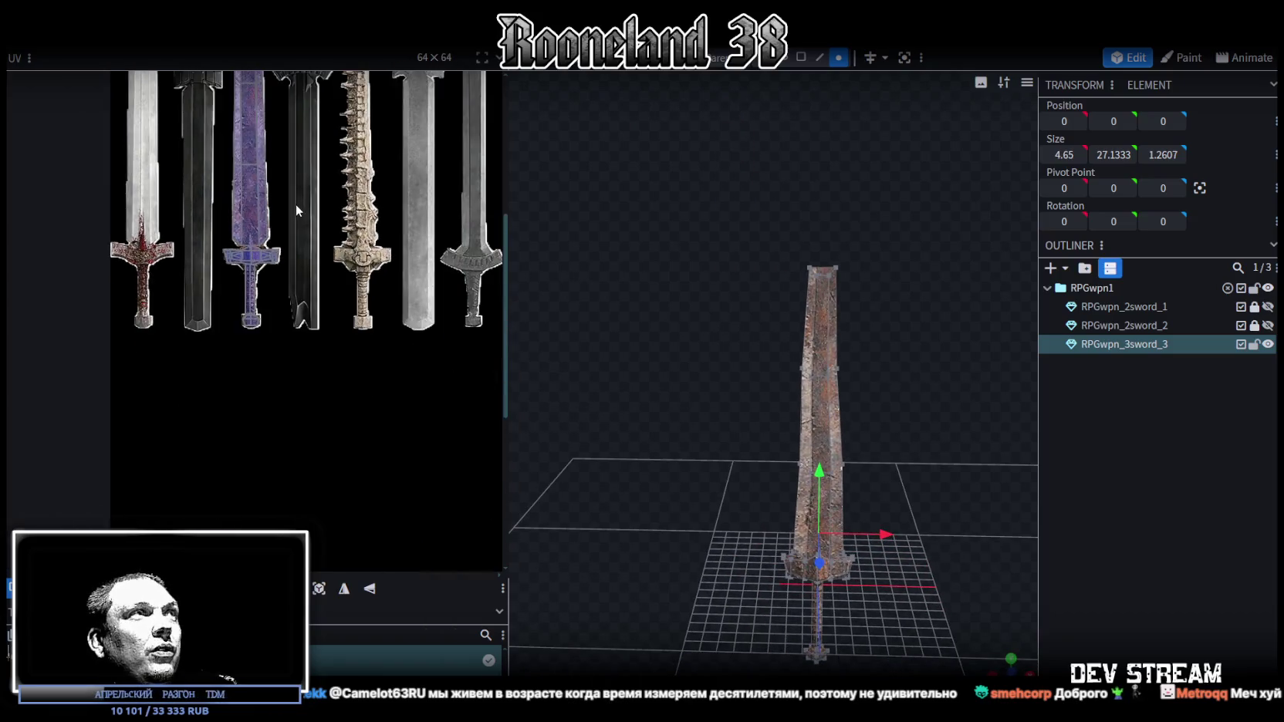
pyautogui.moveTo(297, 205); pyautogui.dragTo(320, 432)
pyautogui.scroll(3, 285, 294)
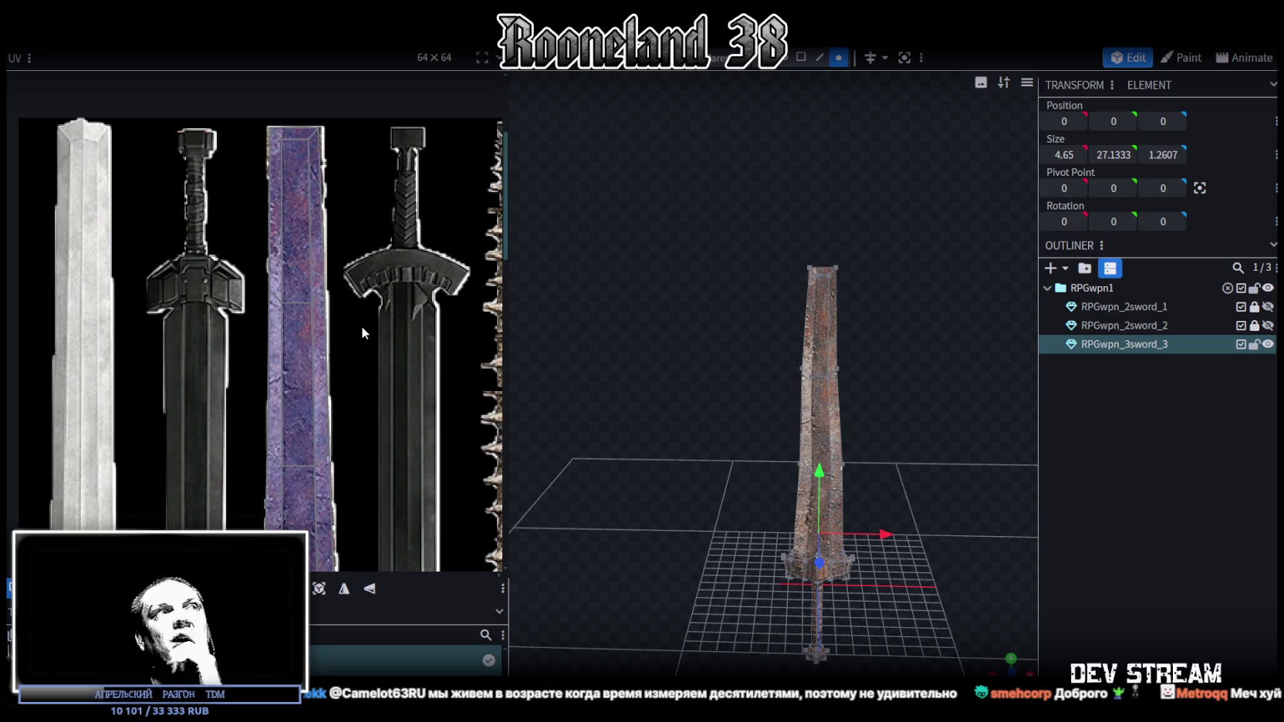
pyautogui.scroll(2, 970, 383)
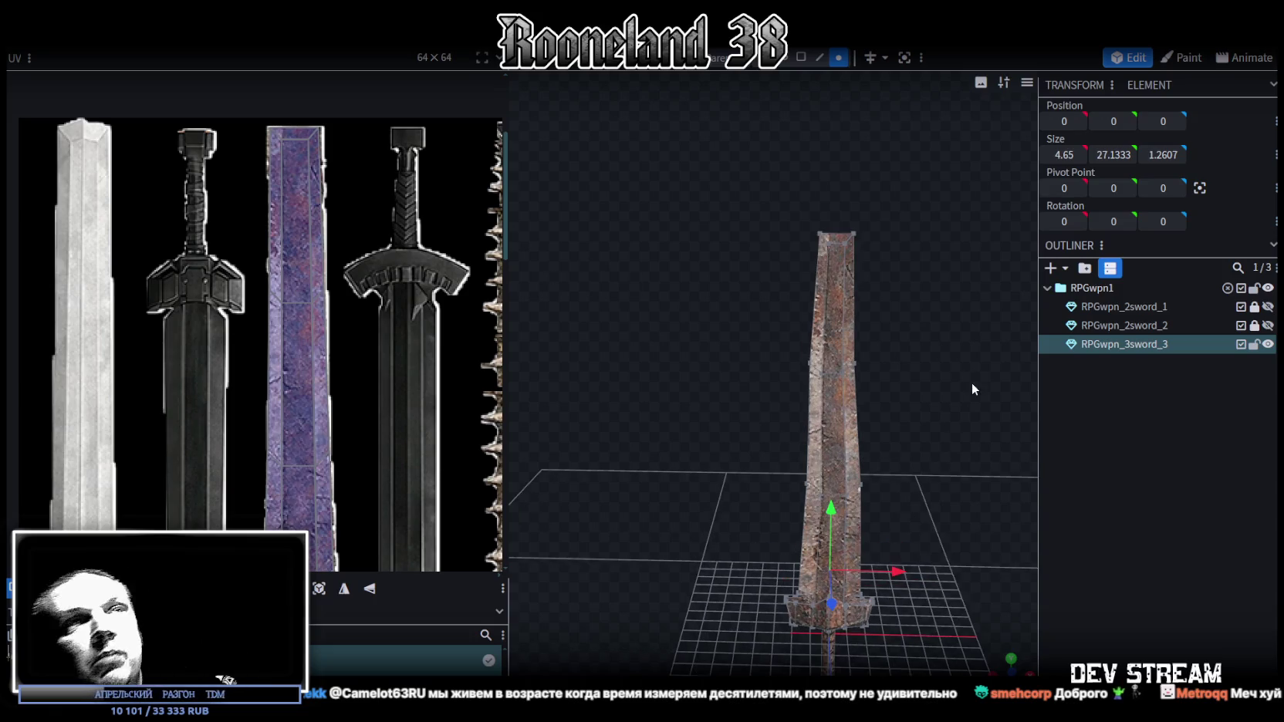
pyautogui.click(1266, 344)
pyautogui.click(1268, 325)
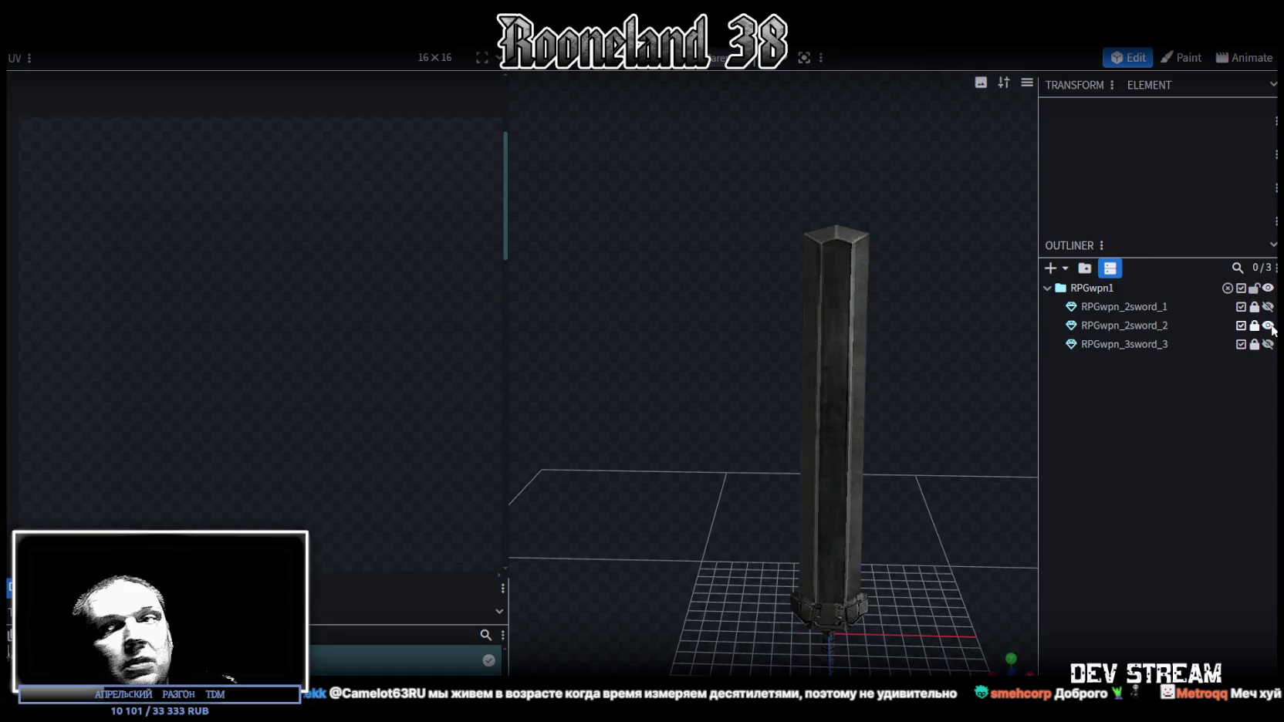
# Inspect the black sword's guard, swap visibility back to RPGwpn_3sword_3, and select it in the Outliner.
pyautogui.moveTo(773, 438)
pyautogui.mouseDown()
pyautogui.moveTo(678, 360)
pyautogui.moveTo(845, 360)
pyautogui.moveTo(854, 393)
pyautogui.moveTo(882, 405)
pyautogui.moveTo(922, 394)
pyautogui.moveTo(658, 549)
pyautogui.mouseUp()
pyautogui.moveTo(783, 487)
pyautogui.mouseDown()
pyautogui.moveTo(509, 442)
pyautogui.moveTo(782, 532)
pyautogui.moveTo(706, 465)
pyautogui.moveTo(655, 481)
pyautogui.moveTo(634, 470)
pyautogui.moveTo(679, 494)
pyautogui.moveTo(935, 461)
pyautogui.moveTo(985, 499)
pyautogui.mouseUp()
pyautogui.moveTo(915, 462)
pyautogui.mouseDown()
pyautogui.moveTo(910, 404)
pyautogui.moveTo(875, 397)
pyautogui.moveTo(1181, 324)
pyautogui.mouseUp()
pyautogui.click(1266, 325)
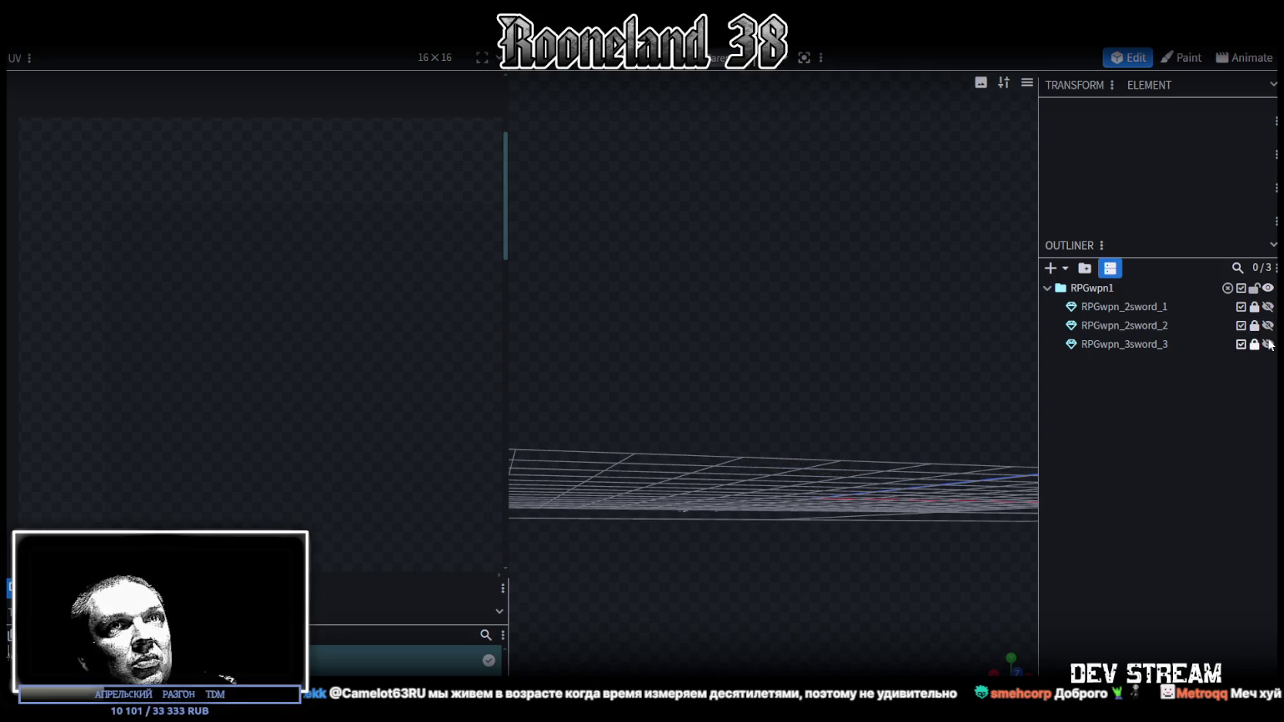
pyautogui.click(1267, 344)
pyautogui.moveTo(892, 428)
pyautogui.mouseDown()
pyautogui.moveTo(898, 298)
pyautogui.moveTo(826, 466)
pyautogui.moveTo(880, 443)
pyautogui.moveTo(838, 461)
pyautogui.moveTo(838, 424)
pyautogui.moveTo(616, 426)
pyautogui.moveTo(699, 421)
pyautogui.mouseUp()
pyautogui.scroll(5, 698, 422)
pyautogui.moveTo(859, 413)
pyautogui.mouseDown()
pyautogui.moveTo(888, 391)
pyautogui.moveTo(887, 371)
pyautogui.moveTo(617, 369)
pyautogui.moveTo(682, 366)
pyautogui.moveTo(728, 451)
pyautogui.moveTo(763, 484)
pyautogui.moveTo(802, 471)
pyautogui.mouseUp()
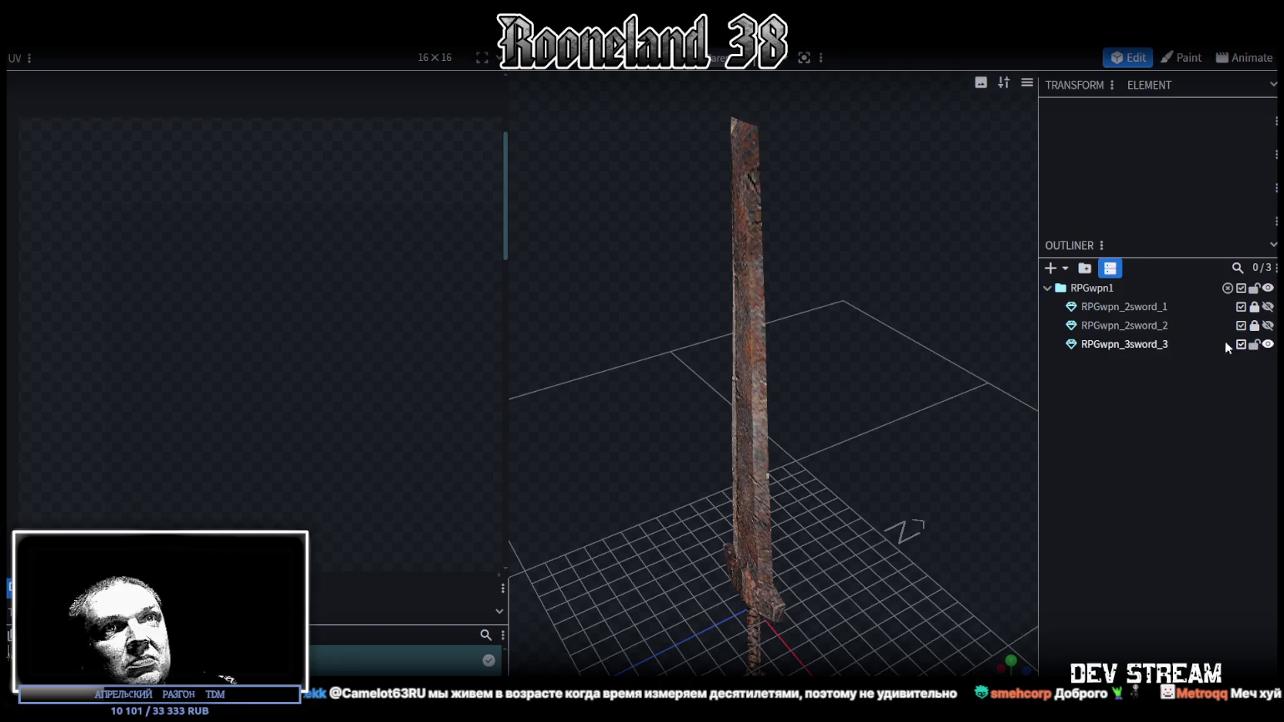
pyautogui.click(1136, 345)
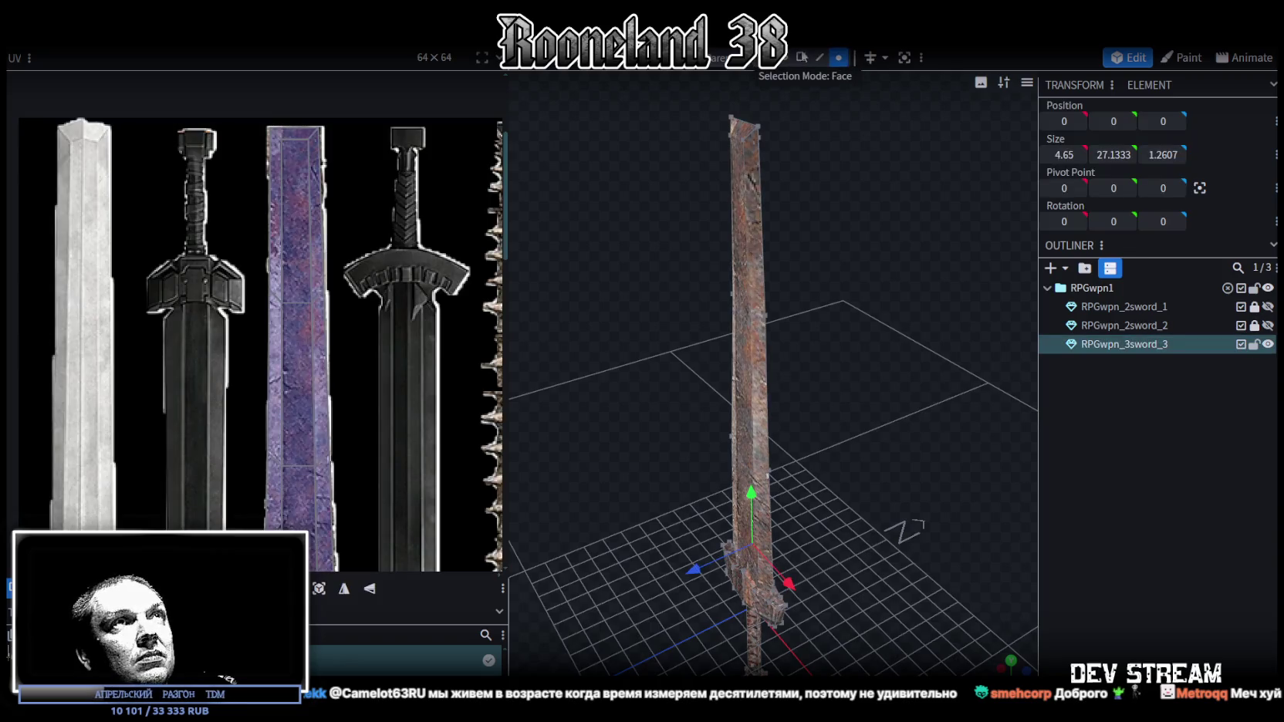
# Select the rusty blade's upper face and scale it thinner along Z to 0.2767.
pyautogui.click(740, 211)
pyautogui.moveTo(887, 331)
pyautogui.mouseDown()
pyautogui.moveTo(816, 329)
pyautogui.moveTo(855, 325)
pyautogui.moveTo(766, 347)
pyautogui.moveTo(899, 392)
pyautogui.moveTo(815, 415)
pyautogui.moveTo(825, 381)
pyautogui.mouseUp()
pyautogui.click(747, 359)
pyautogui.press('s')
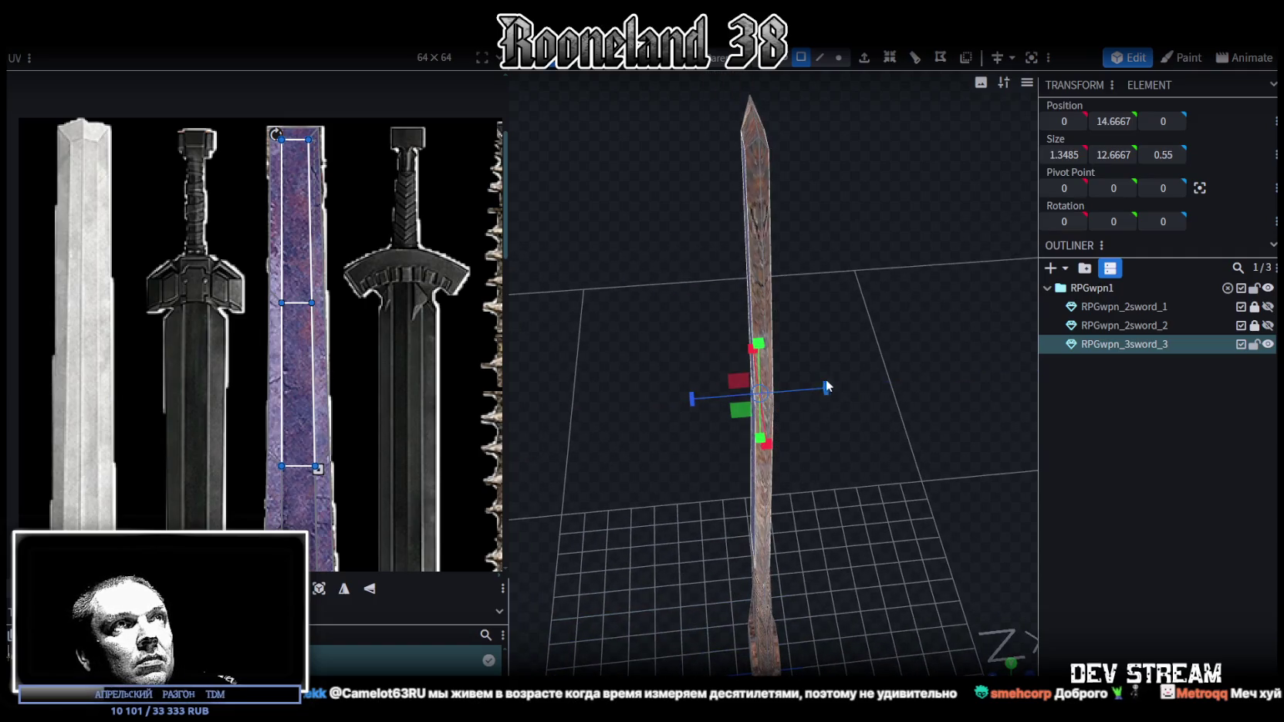
pyautogui.moveTo(862, 325)
pyautogui.mouseDown()
pyautogui.moveTo(794, 233)
pyautogui.moveTo(883, 256)
pyautogui.moveTo(739, 171)
pyautogui.mouseUp()
pyautogui.click(795, 233)
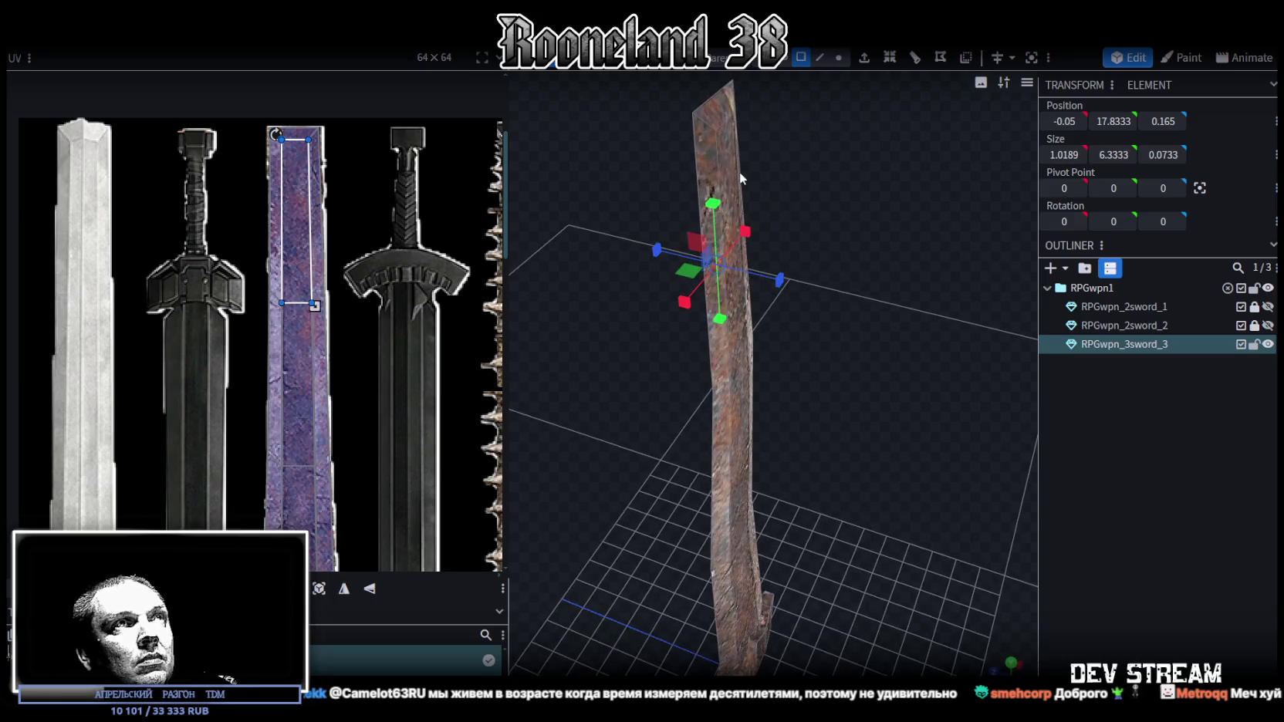
pyautogui.moveTo(889, 281); pyautogui.dragTo(950, 269)
pyautogui.moveTo(823, 255); pyautogui.dragTo(824, 256)
# Clear the selection and save the model as RPGweapon.bbmodel.
pyautogui.moveTo(886, 345); pyautogui.dragTo(1070, 467)
pyautogui.click(1073, 473)
pyautogui.moveTo(903, 506)
pyautogui.mouseDown()
pyautogui.moveTo(877, 421)
pyautogui.moveTo(562, 442)
pyautogui.moveTo(865, 513)
pyautogui.moveTo(834, 384)
pyautogui.moveTo(725, 370)
pyautogui.moveTo(652, 391)
pyautogui.moveTo(698, 413)
pyautogui.moveTo(467, 445)
pyautogui.moveTo(361, 430)
pyautogui.moveTo(487, 397)
pyautogui.moveTo(811, 384)
pyautogui.moveTo(718, 387)
pyautogui.mouseUp()
pyautogui.hotkey('ctrl', 's')
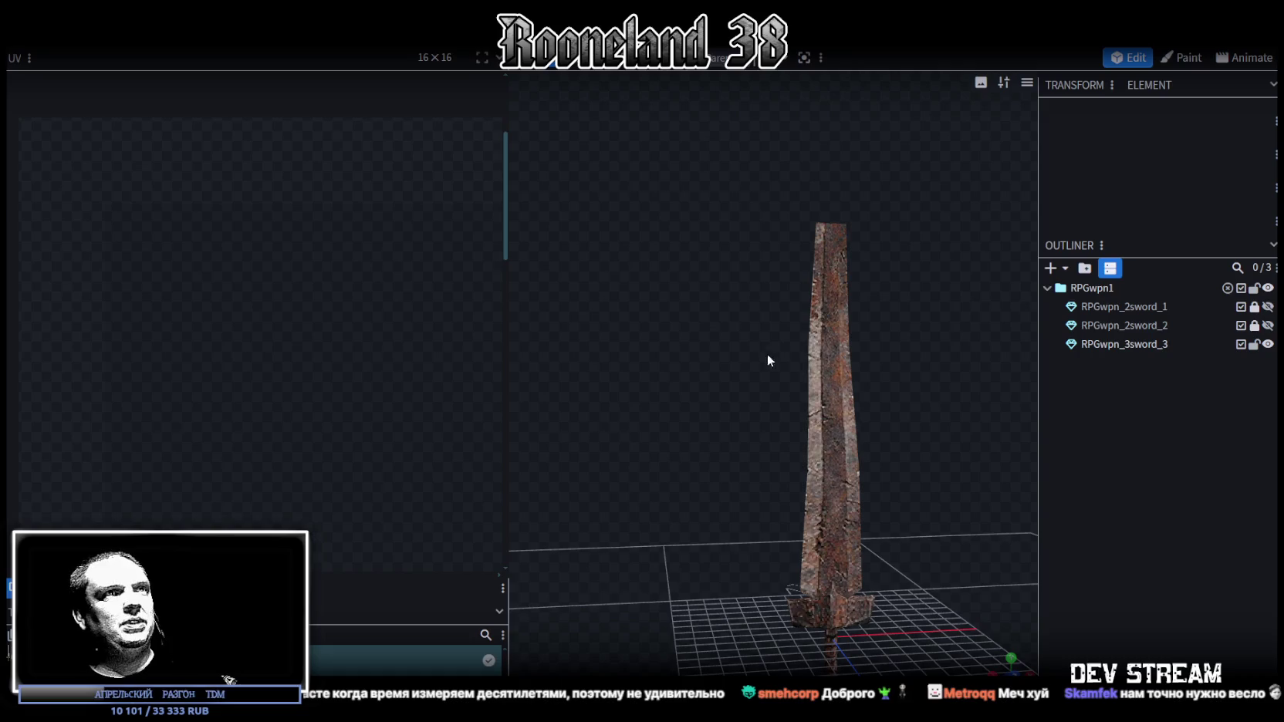
# Select RPGwpn_3sword_3 and pan and zoom the UV editor across its sword texture atlas.
pyautogui.click(1120, 344)
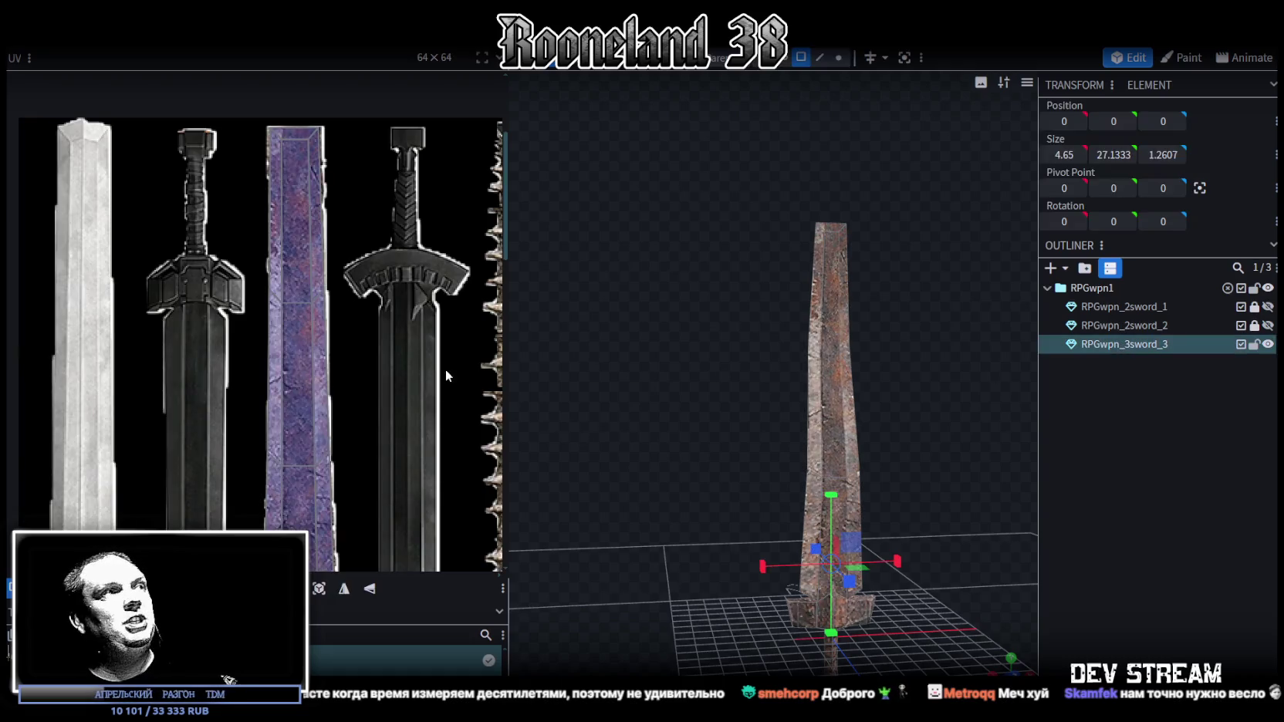
pyautogui.scroll(-2, 446, 369)
pyautogui.scroll(-2, 425, 344)
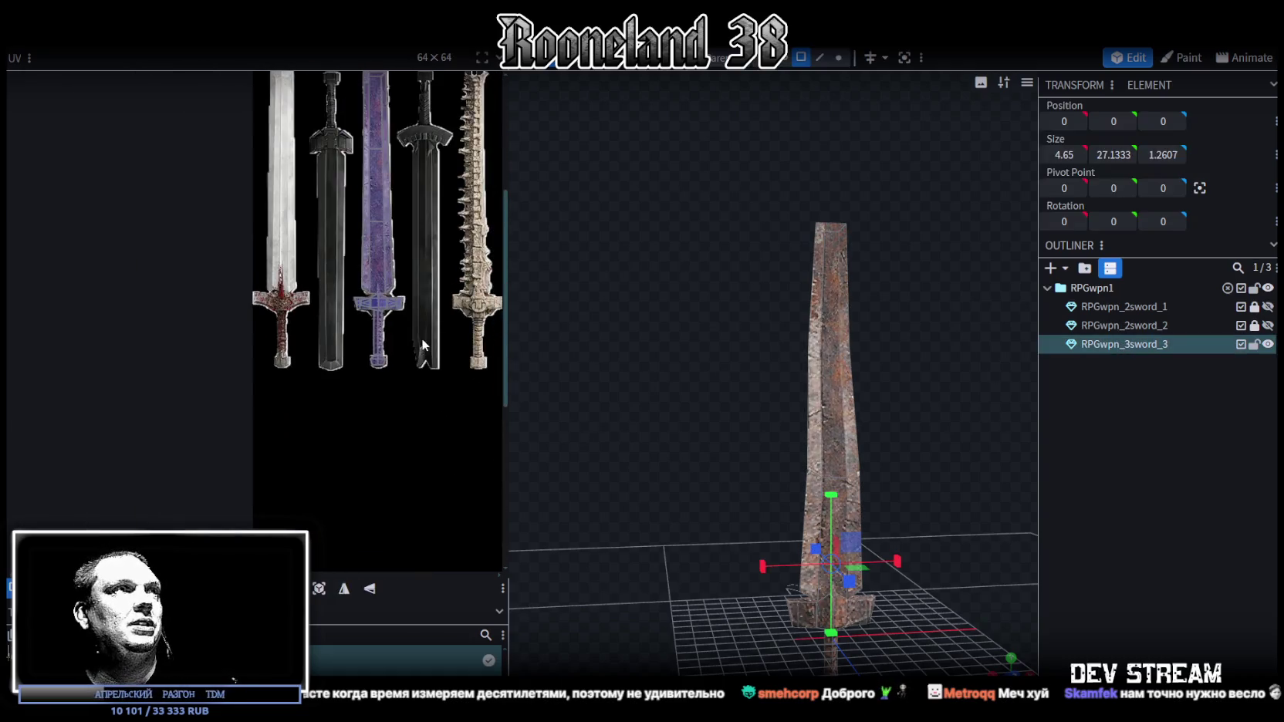
pyautogui.moveTo(423, 340); pyautogui.dragTo(291, 468)
pyautogui.scroll(1, 331, 396)
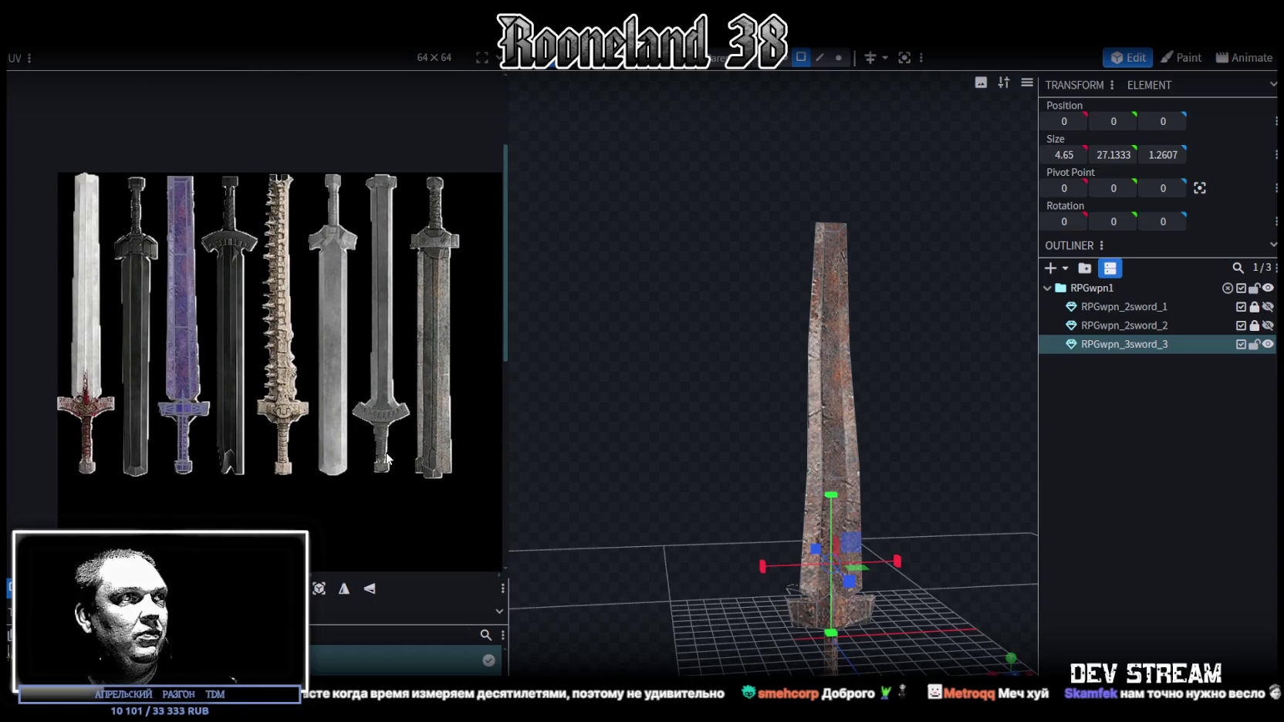
pyautogui.scroll(1, 374, 185)
pyautogui.scroll(1, 373, 185)
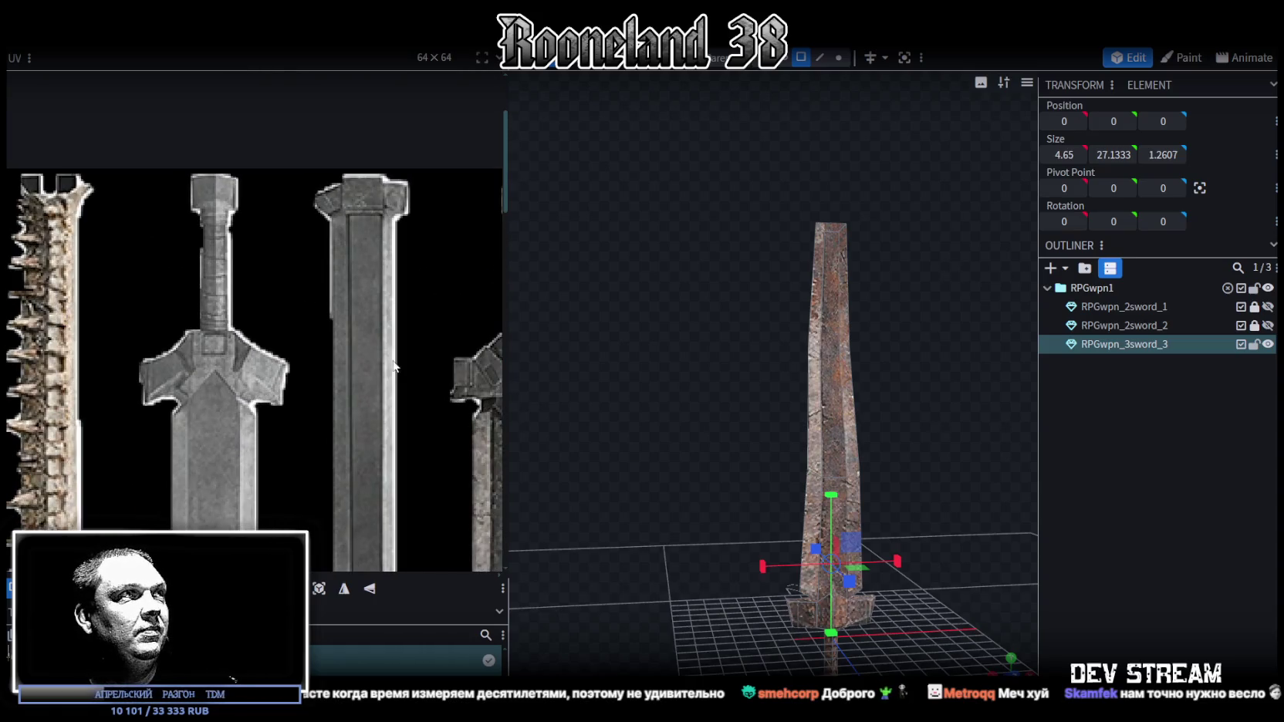
pyautogui.scroll(-3, 371, 406)
pyautogui.moveTo(358, 462); pyautogui.dragTo(324, 394)
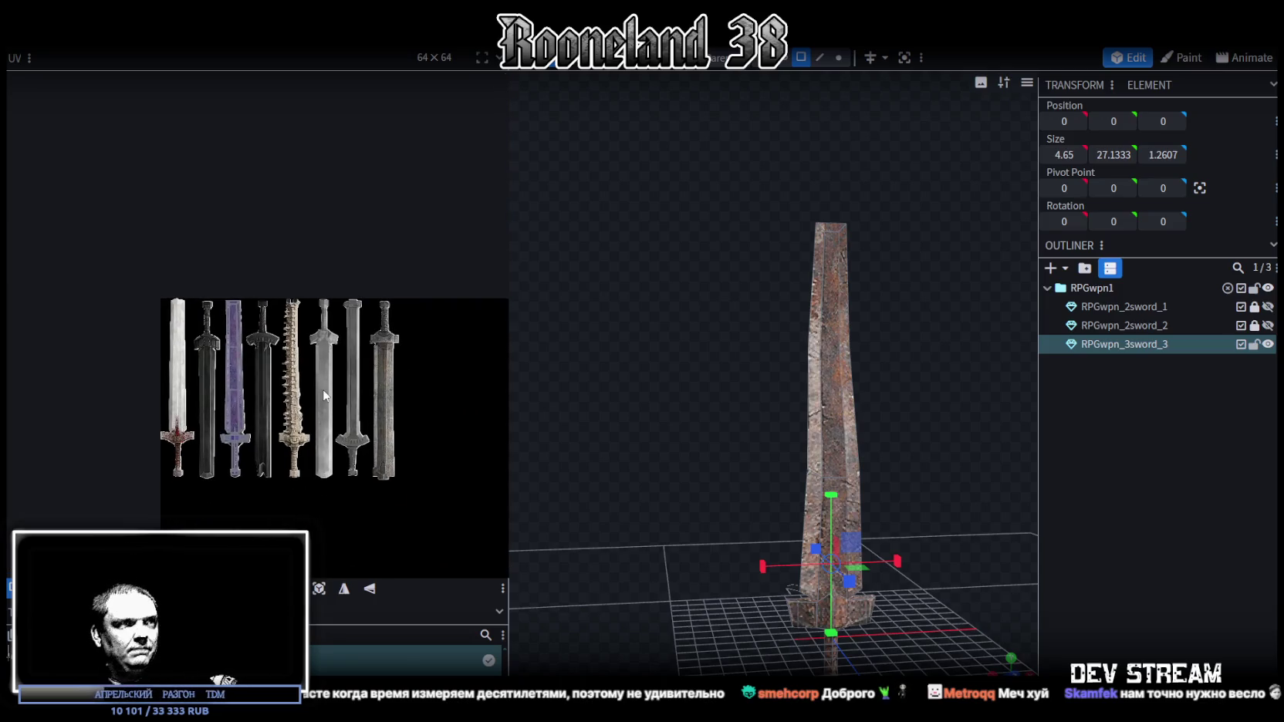
pyautogui.scroll(3, 340, 415)
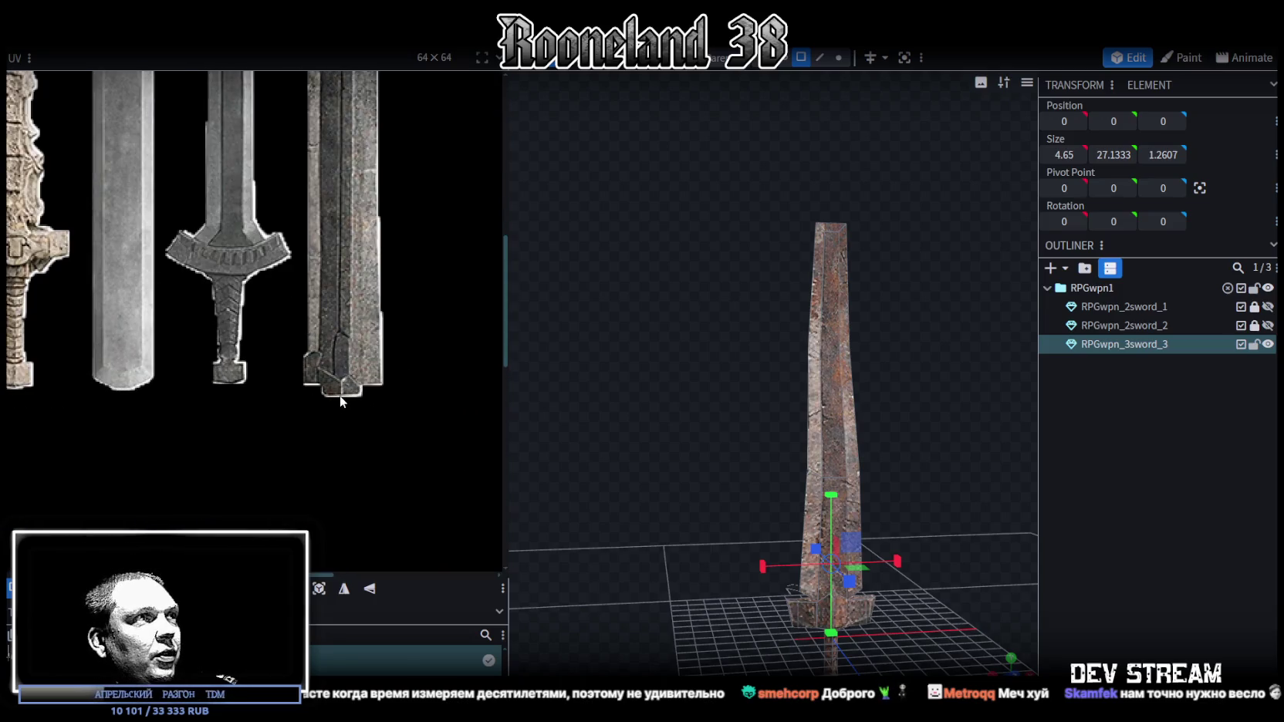
pyautogui.scroll(-4, 340, 398)
pyautogui.scroll(3, 379, 348)
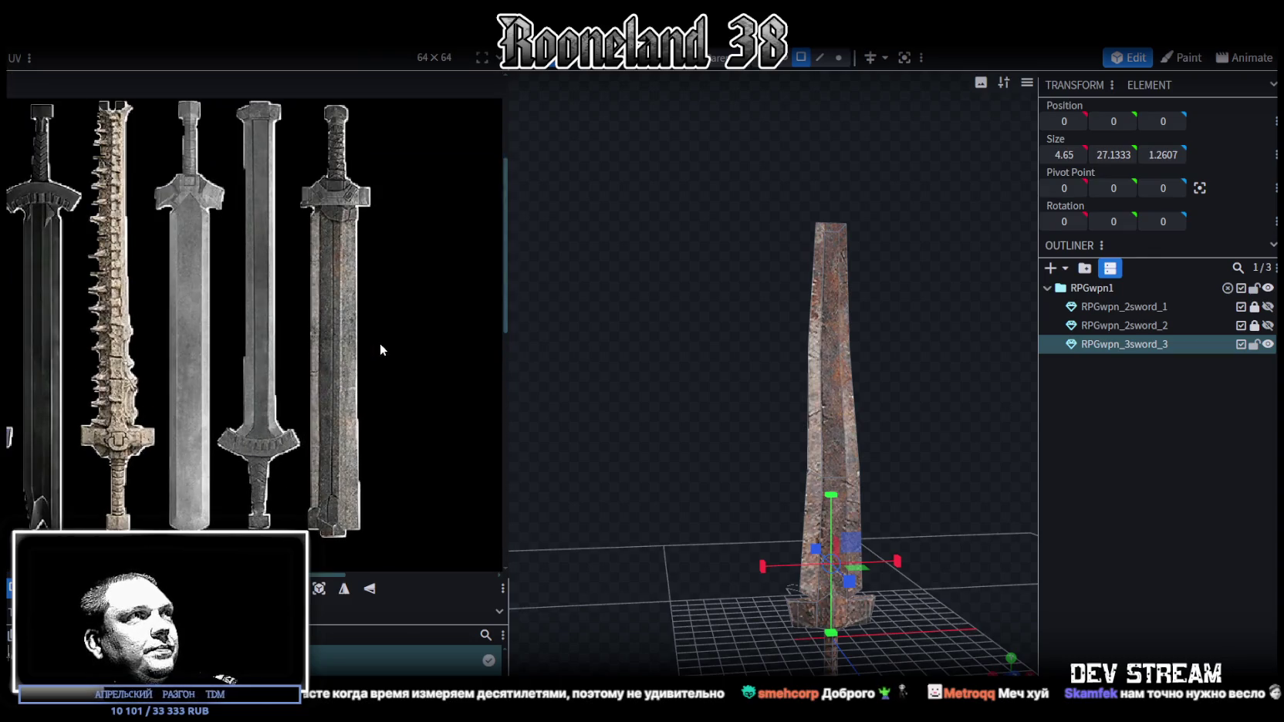
pyautogui.scroll(-3, 377, 350)
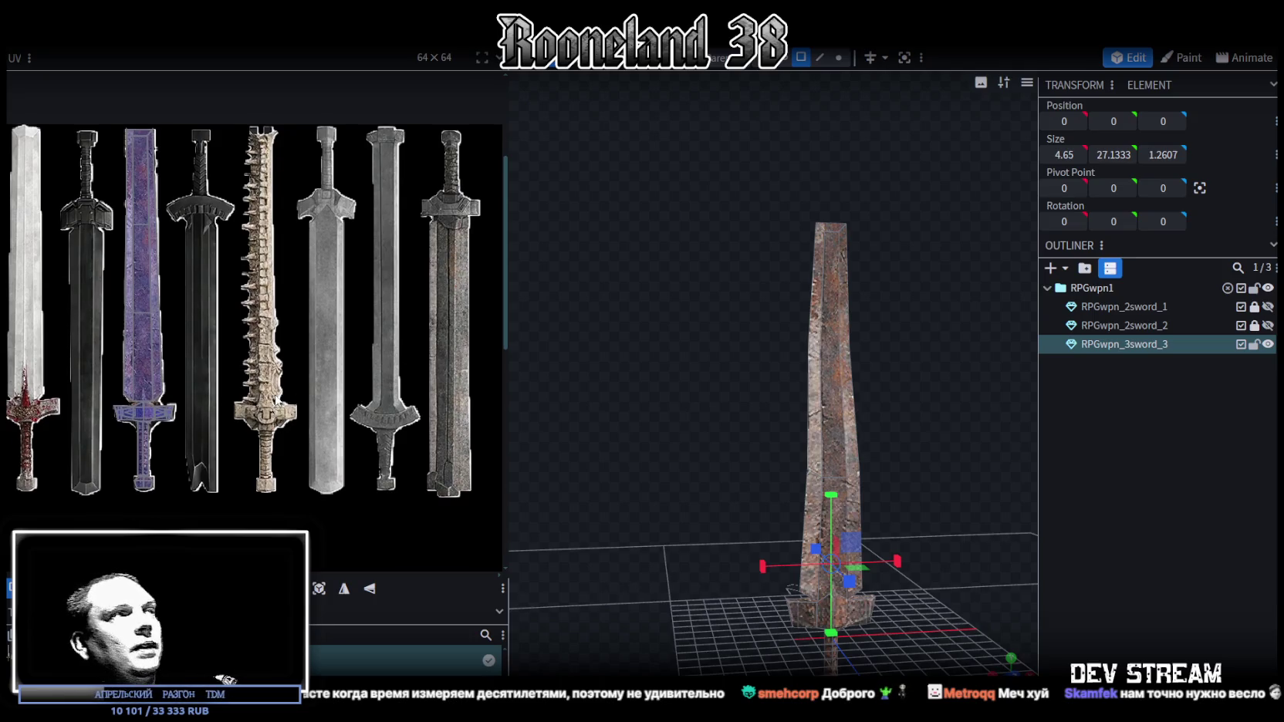
pyautogui.moveTo(275, 405); pyautogui.dragTo(337, 369)
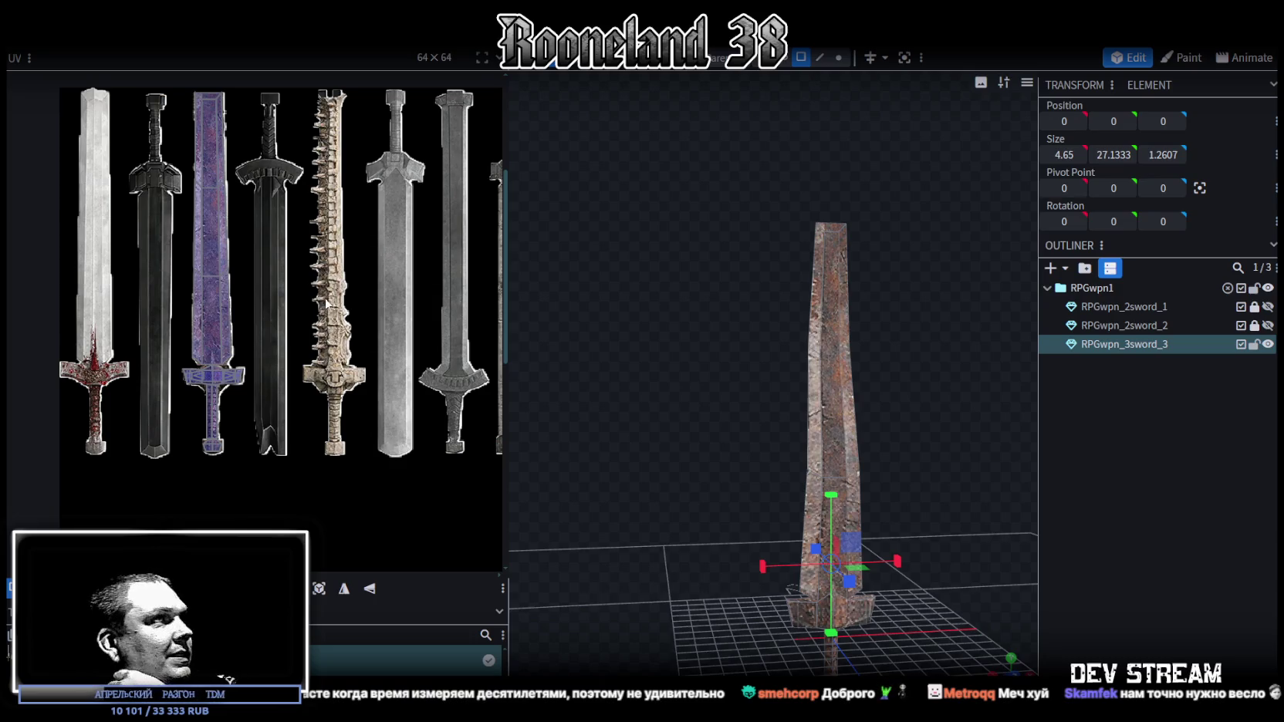
pyautogui.moveTo(890, 417); pyautogui.dragTo(845, 351)
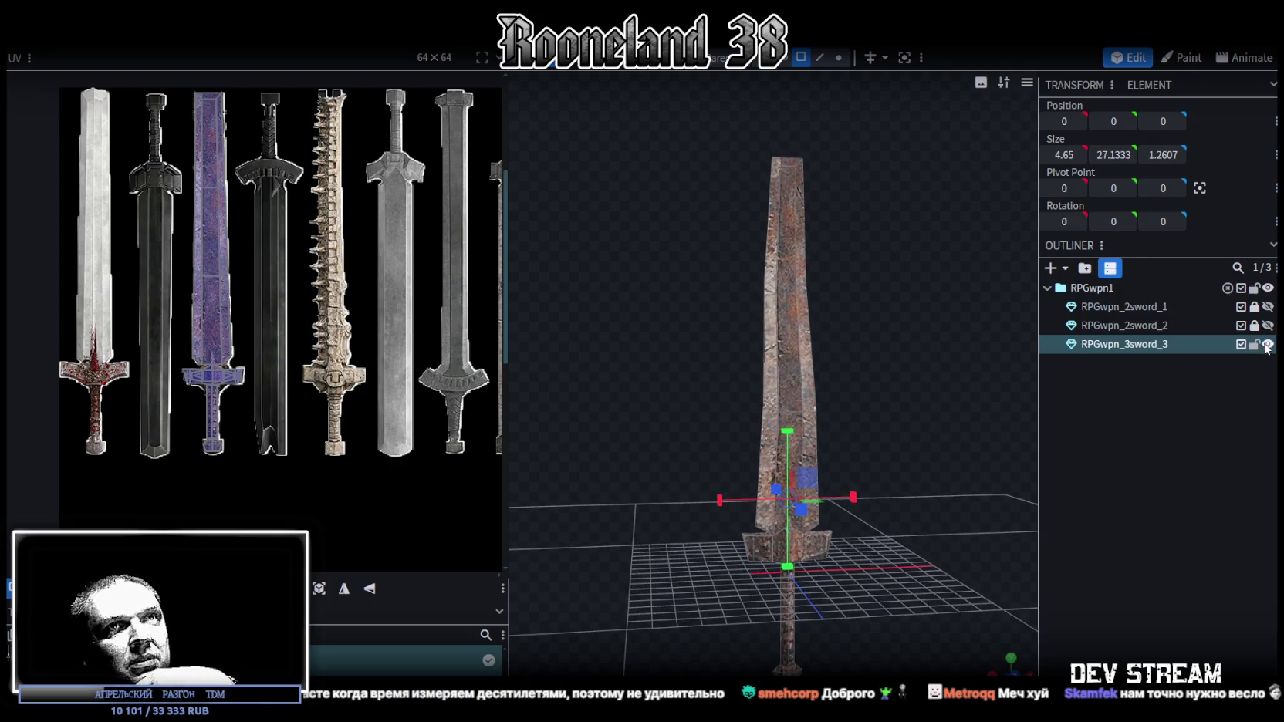
# Hide RPGwpn_3sword_3 and show the white RPGwpn_2sword_1 sword to inspect it.
pyautogui.click(1268, 344)
pyautogui.click(1267, 307)
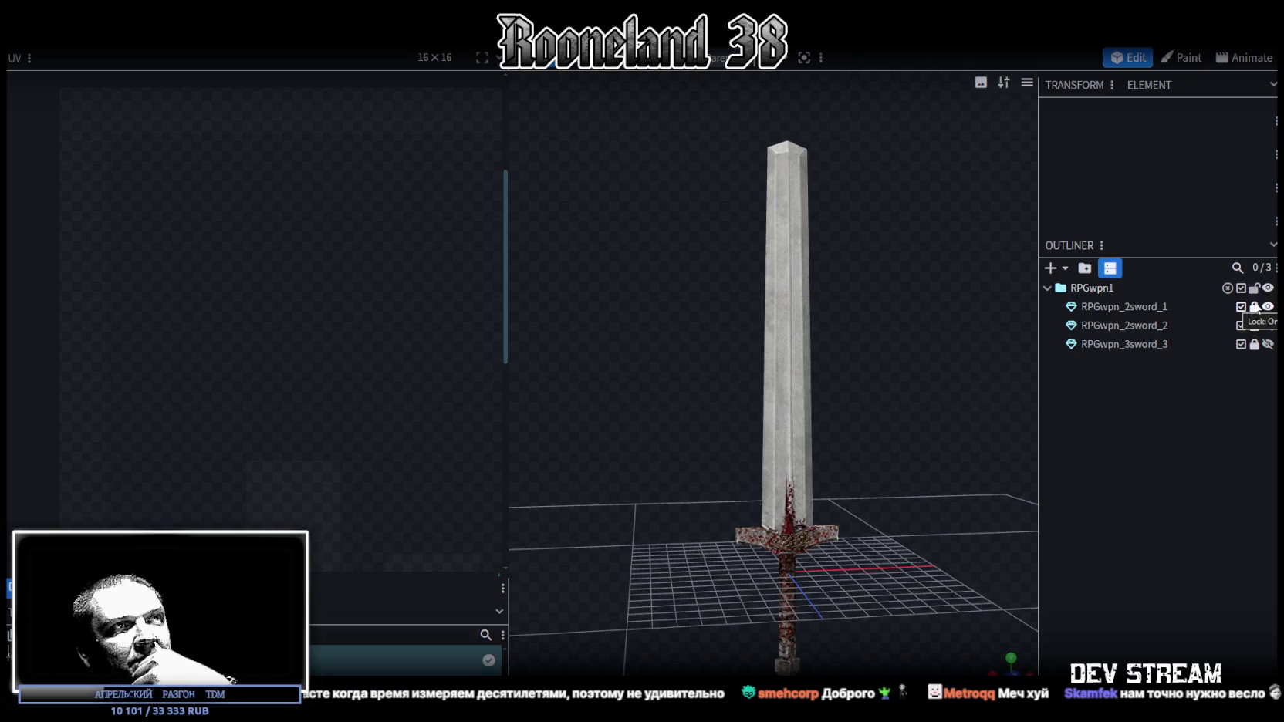
pyautogui.moveTo(944, 372)
pyautogui.mouseDown()
pyautogui.moveTo(653, 403)
pyautogui.moveTo(625, 382)
pyautogui.moveTo(847, 394)
pyautogui.moveTo(893, 378)
pyautogui.moveTo(883, 373)
pyautogui.mouseUp()
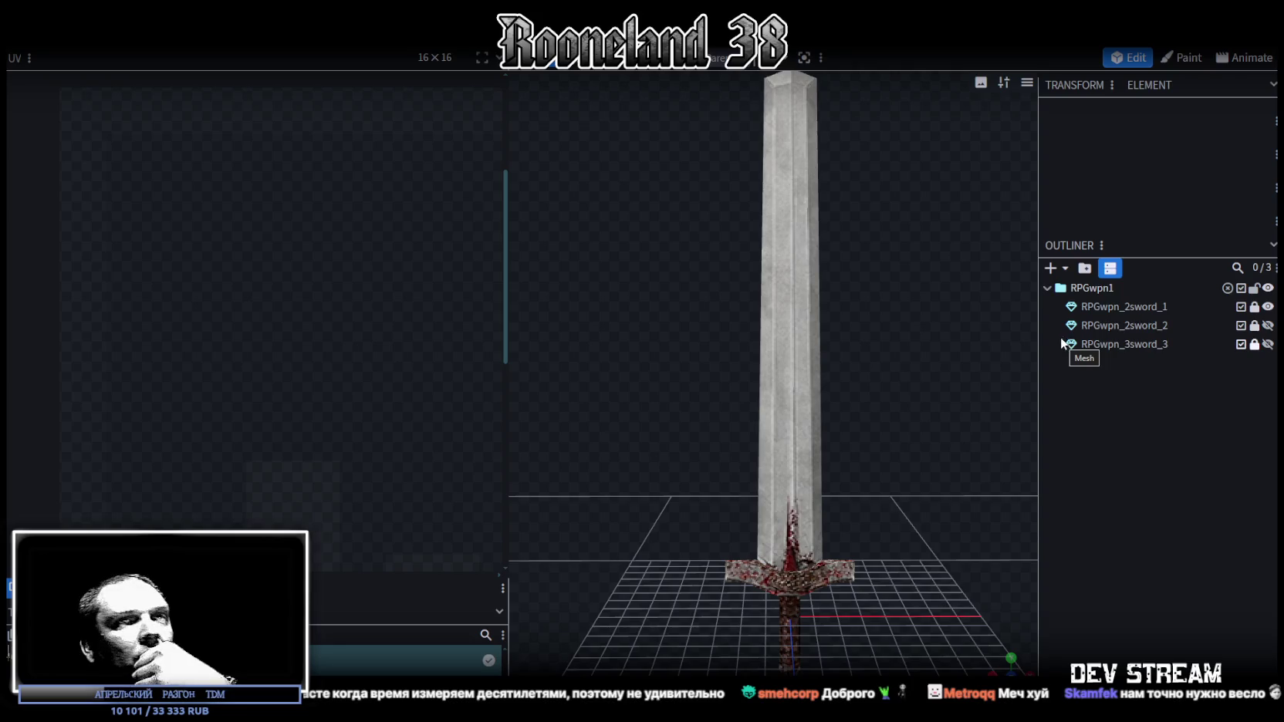
# Leave only the dark RPGwpn_2sword_2 sword visible and save RPGweapon.bbmodel.
pyautogui.click(1268, 306)
pyautogui.click(1267, 326)
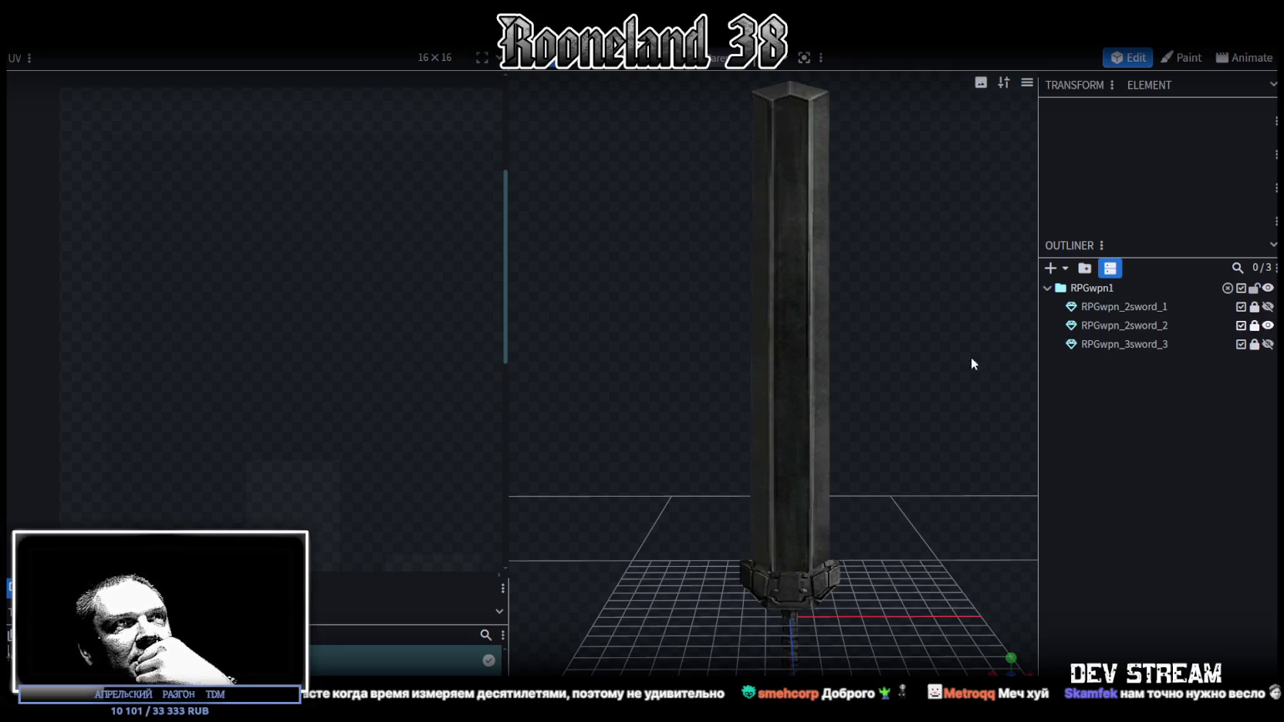
pyautogui.scroll(-1, 915, 454)
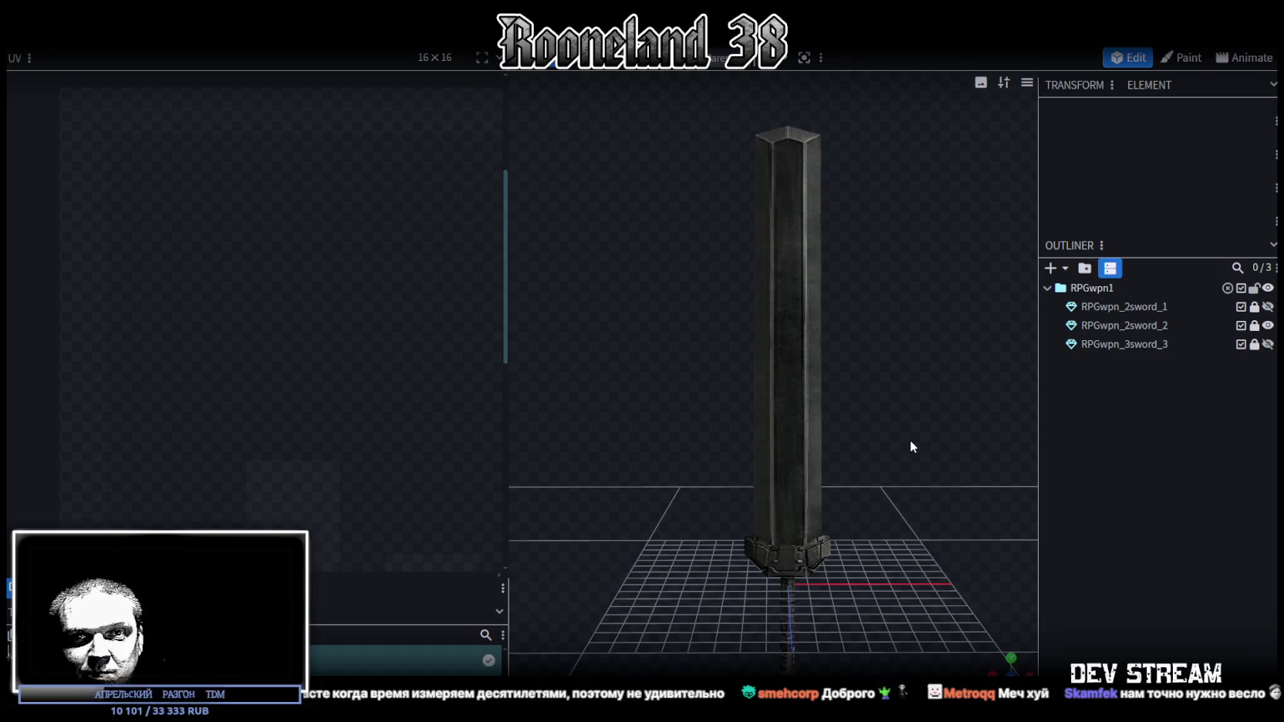
pyautogui.scroll(2, 678, 611)
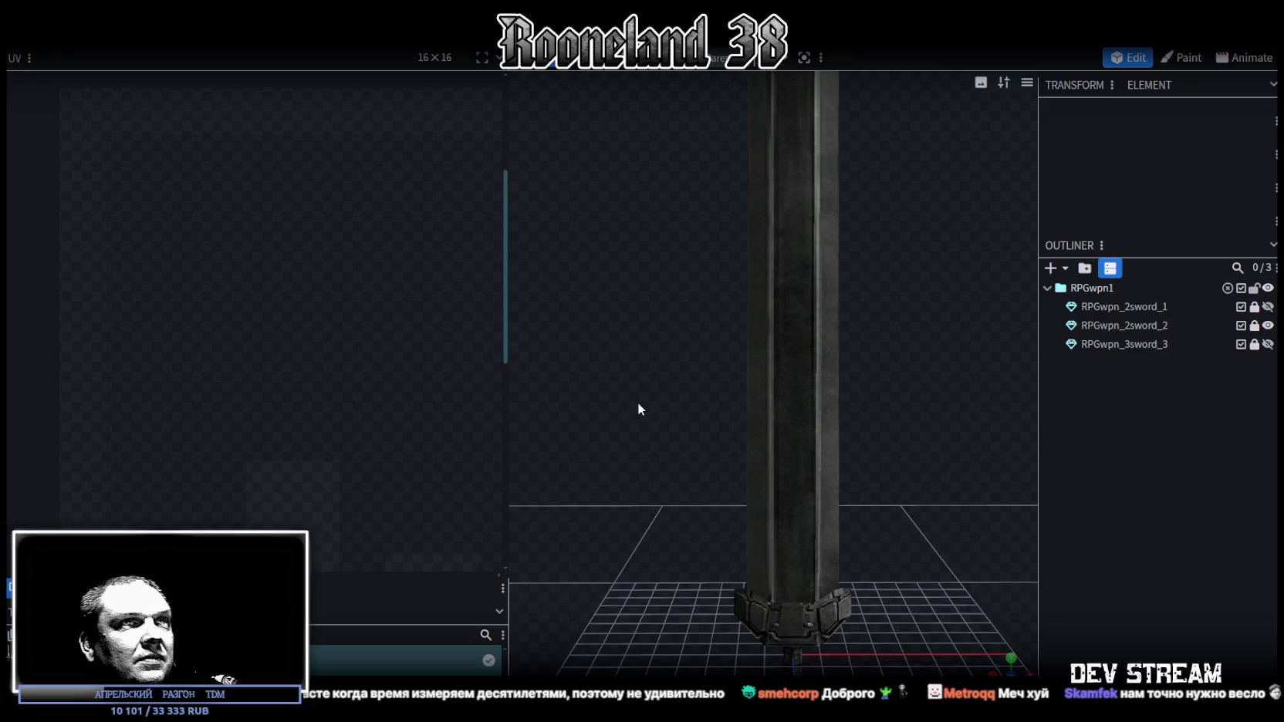
pyautogui.scroll(-5, 638, 404)
pyautogui.hotkey('ctrl', 's')
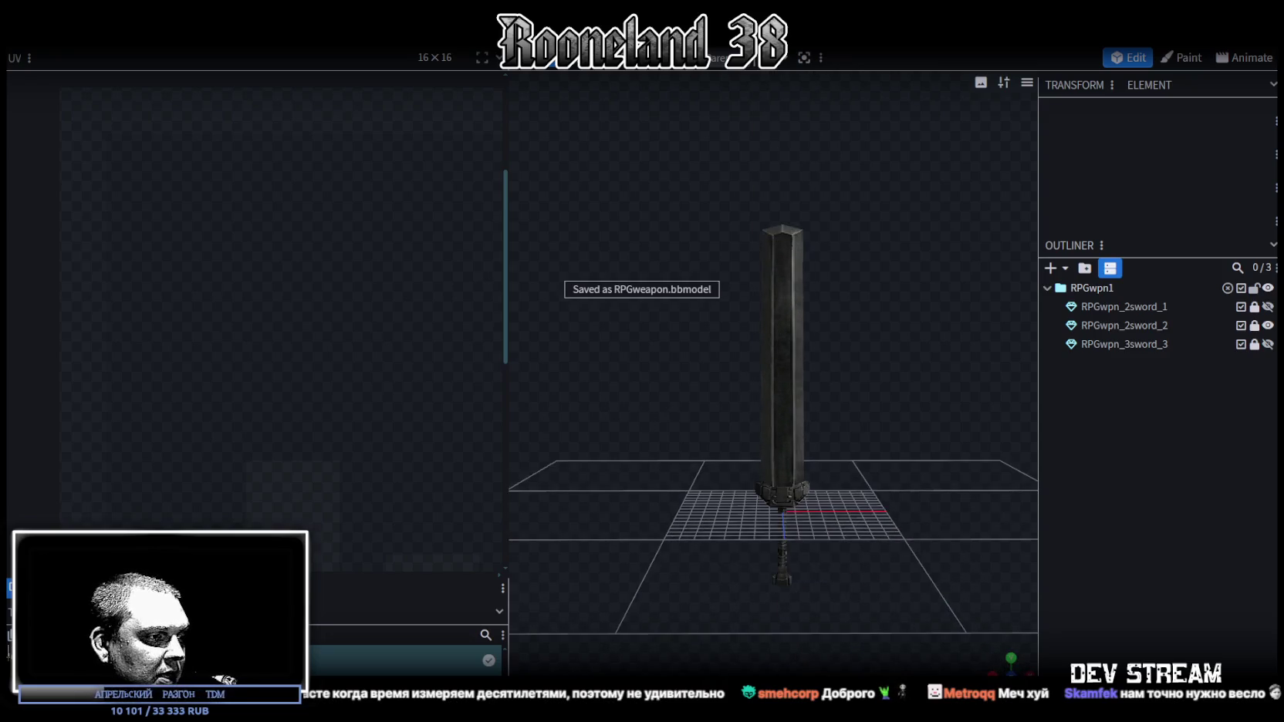
pyautogui.hotkey('alt', 'Tab')
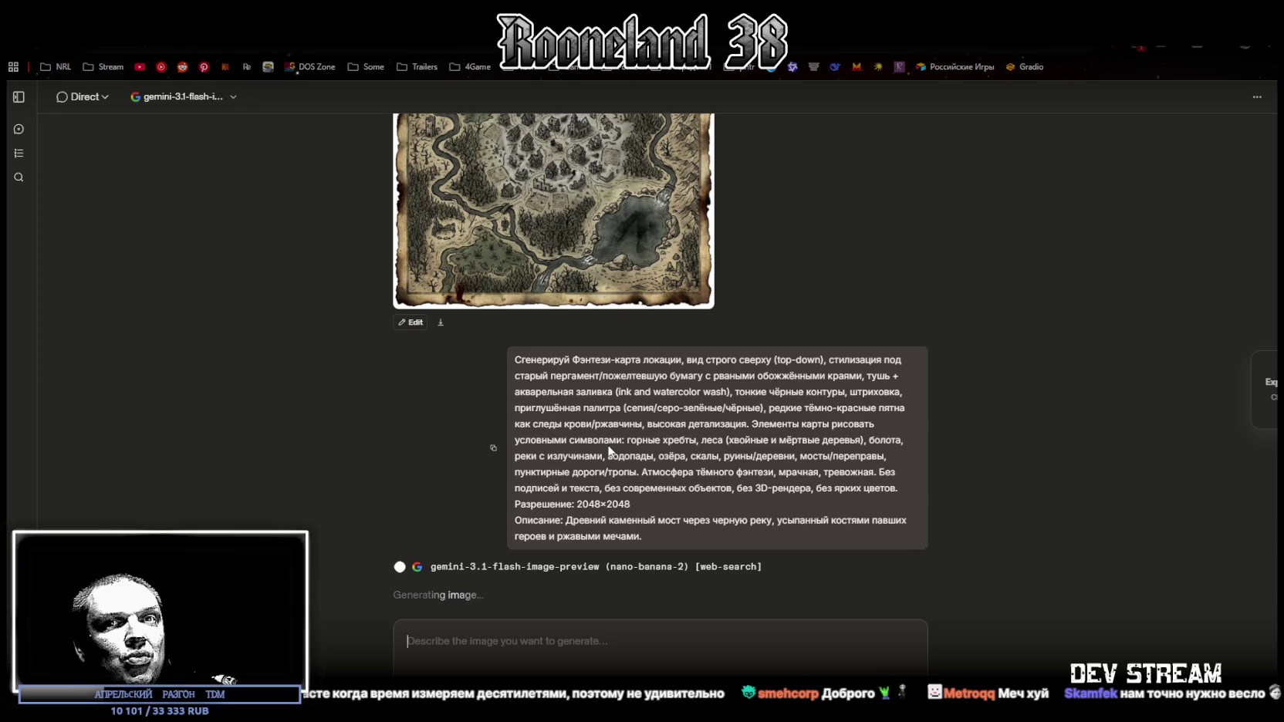
# Shrink the LMArena browser to a smaller window and return to the Blockbench sword model.
pyautogui.doubleClick(558, 23)
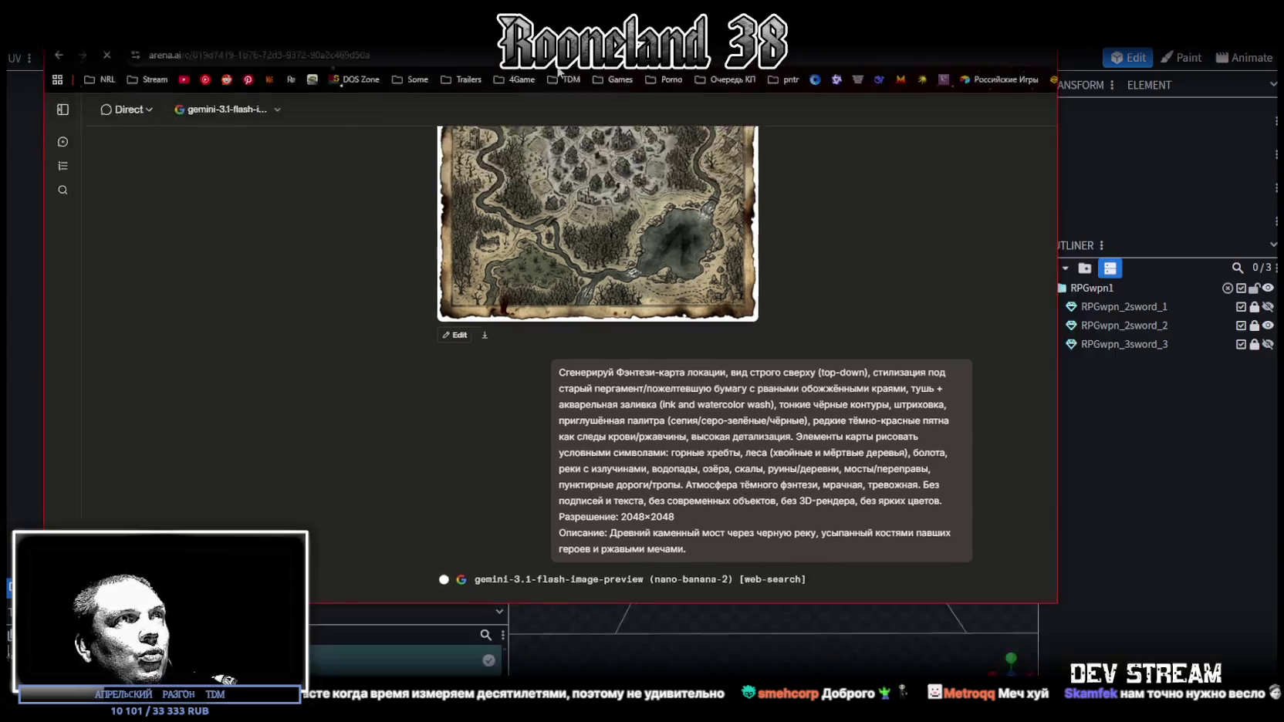
pyautogui.hotkey('alt', 'Tab')
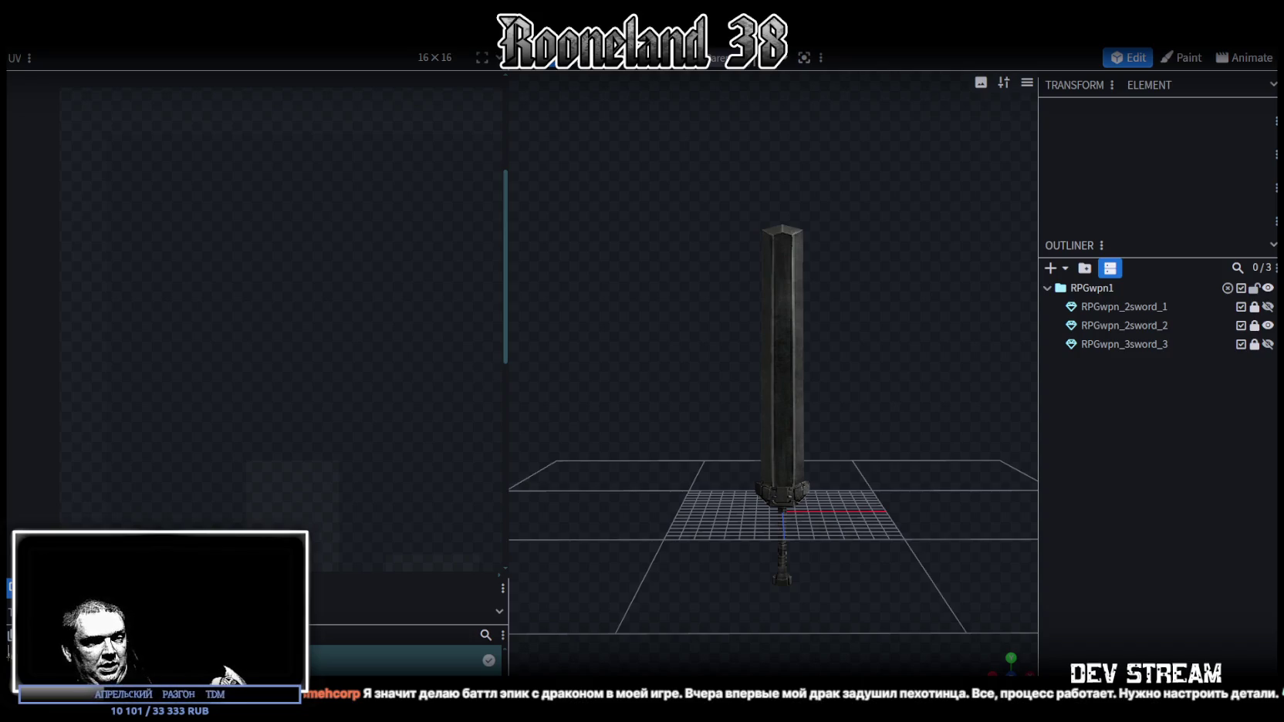
# Minimise the Blockbench editor to get to the Windows desktop.
pyautogui.press('super+d')
pyautogui.press('super+d')
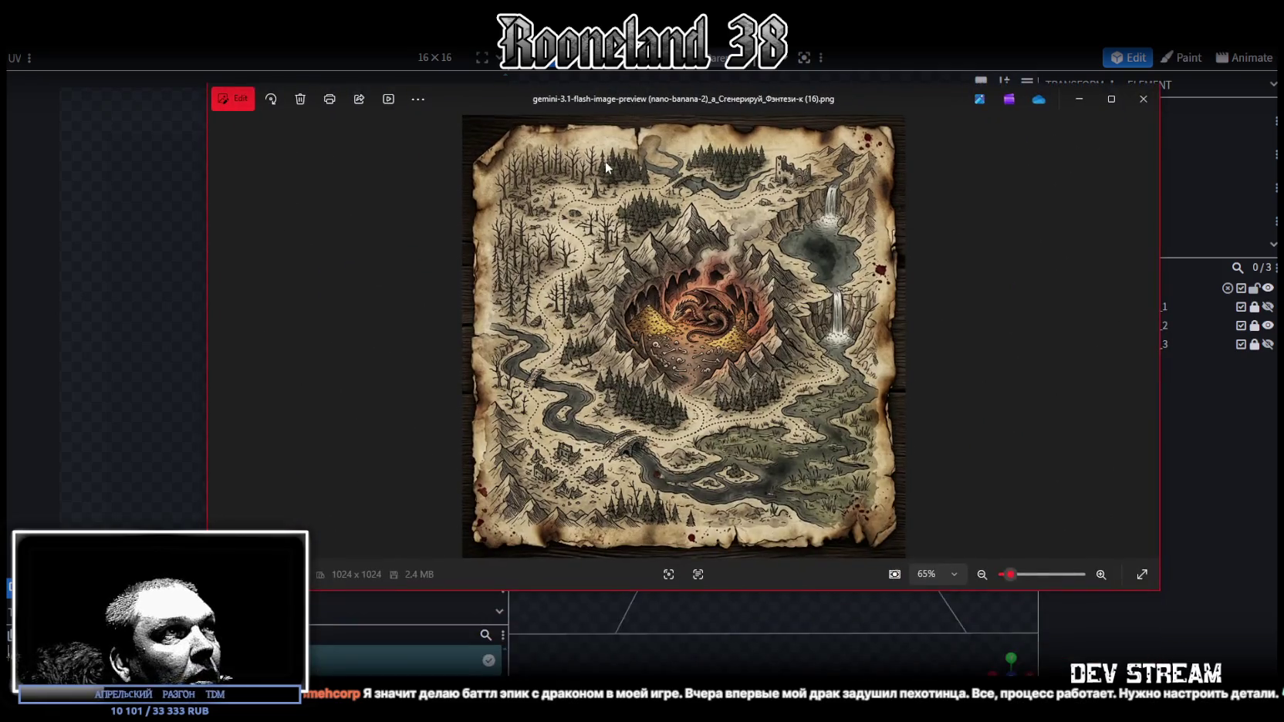
# Zoom into the dragon-lair map and pan to see its lower part.
pyautogui.scroll(5, 840, 441)
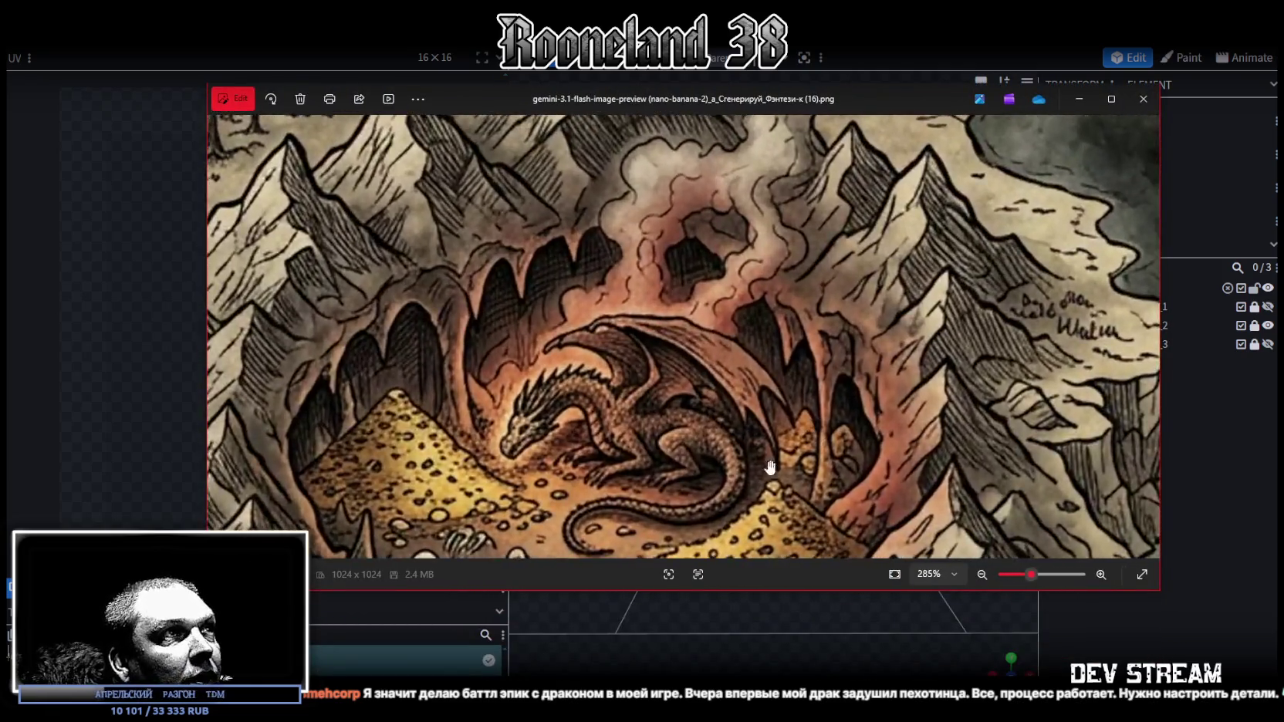
pyautogui.moveTo(768, 458); pyautogui.dragTo(774, 366)
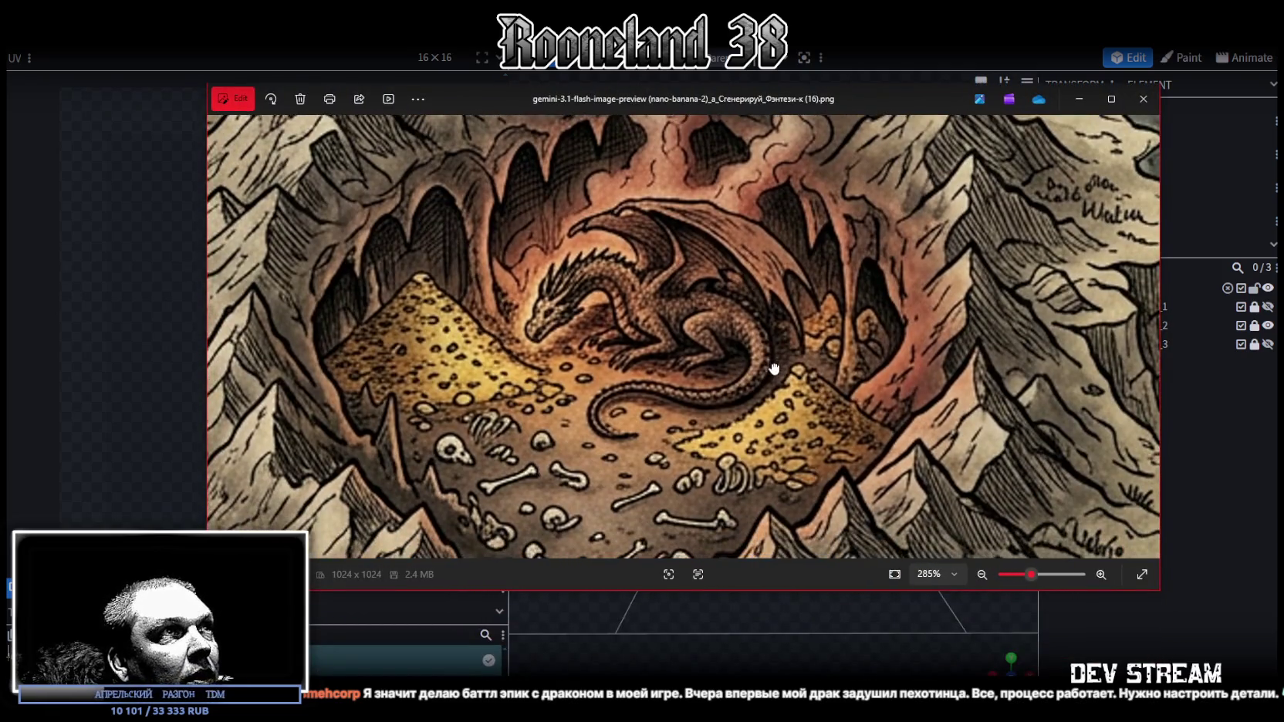
pyautogui.scroll(-1, 668, 379)
pyautogui.scroll(-4, 668, 380)
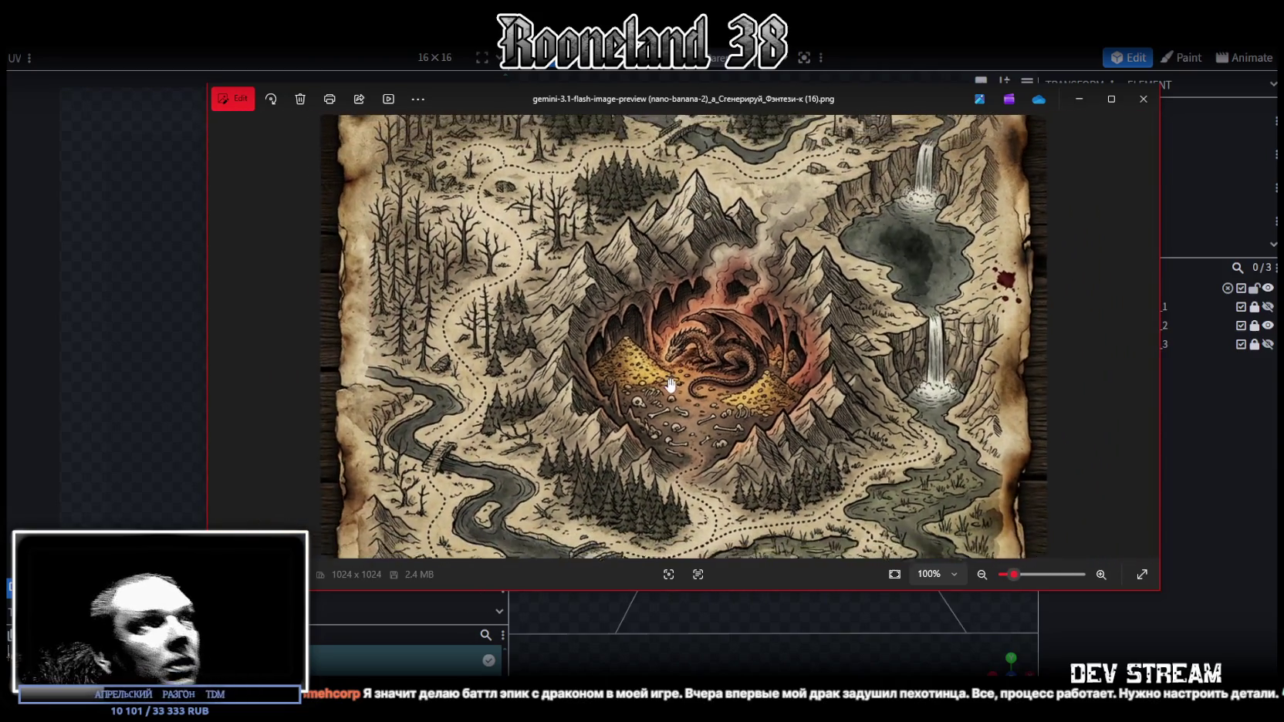
pyautogui.scroll(-1, 824, 440)
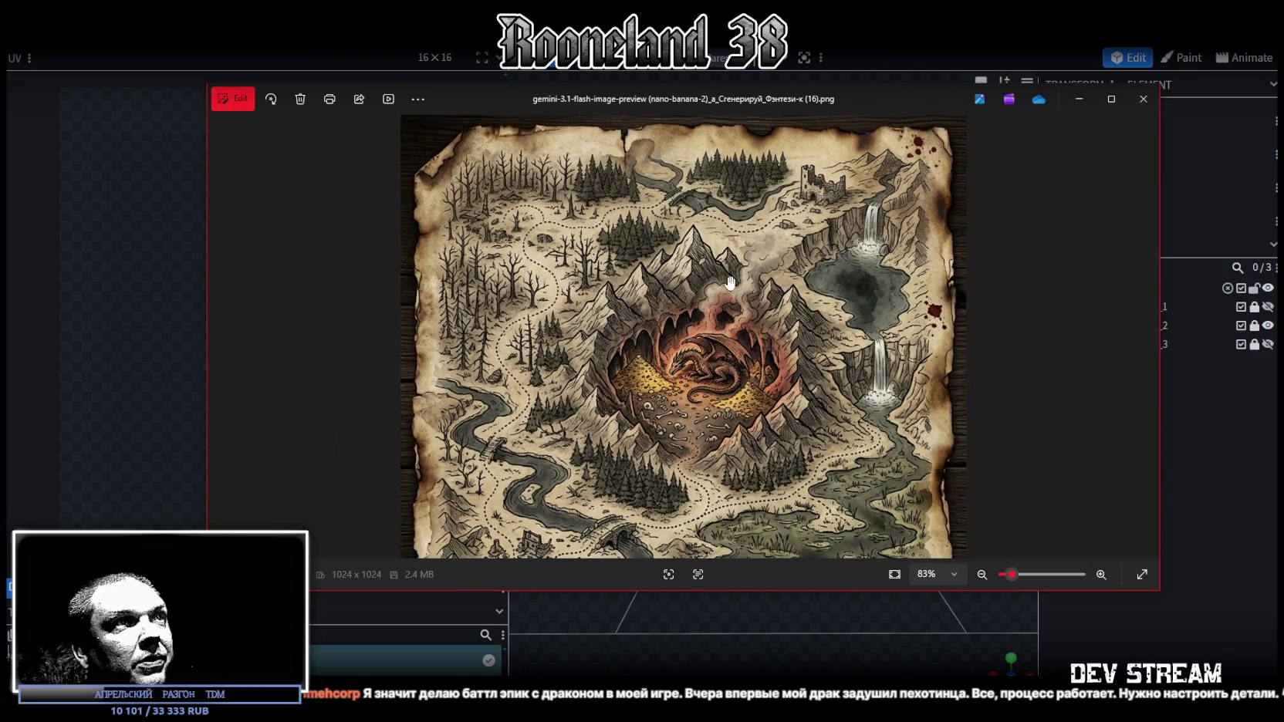
# View the dragon map full screen, then close Photos and bring up the Map folder.
pyautogui.click(1120, 98)
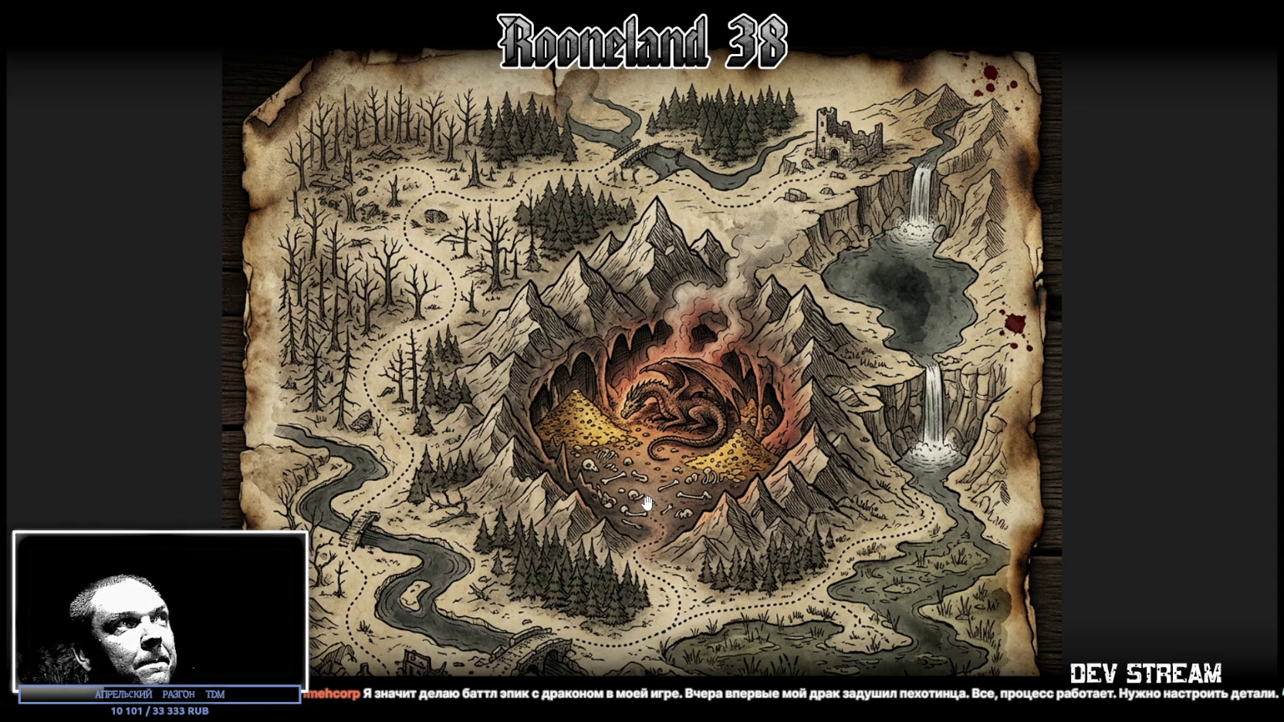
pyautogui.moveTo(1269, 391)
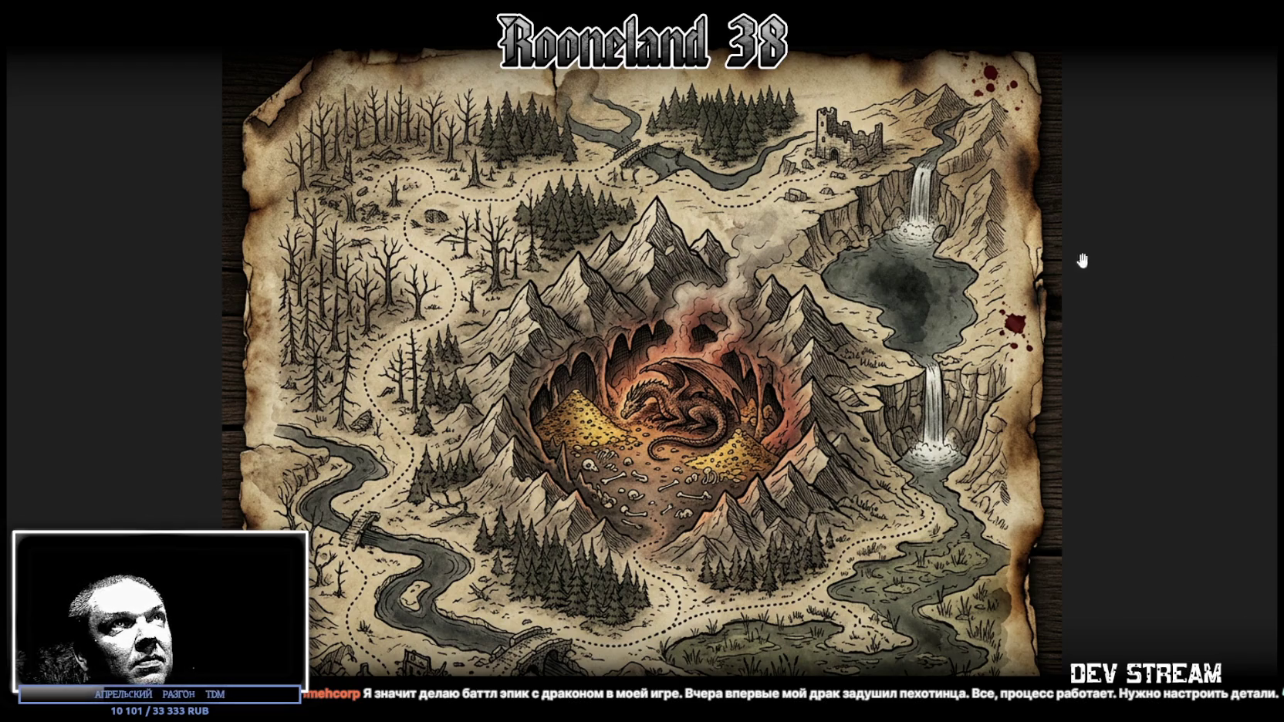
pyautogui.press('Escape')
pyautogui.hotkey('alt', 'F4')
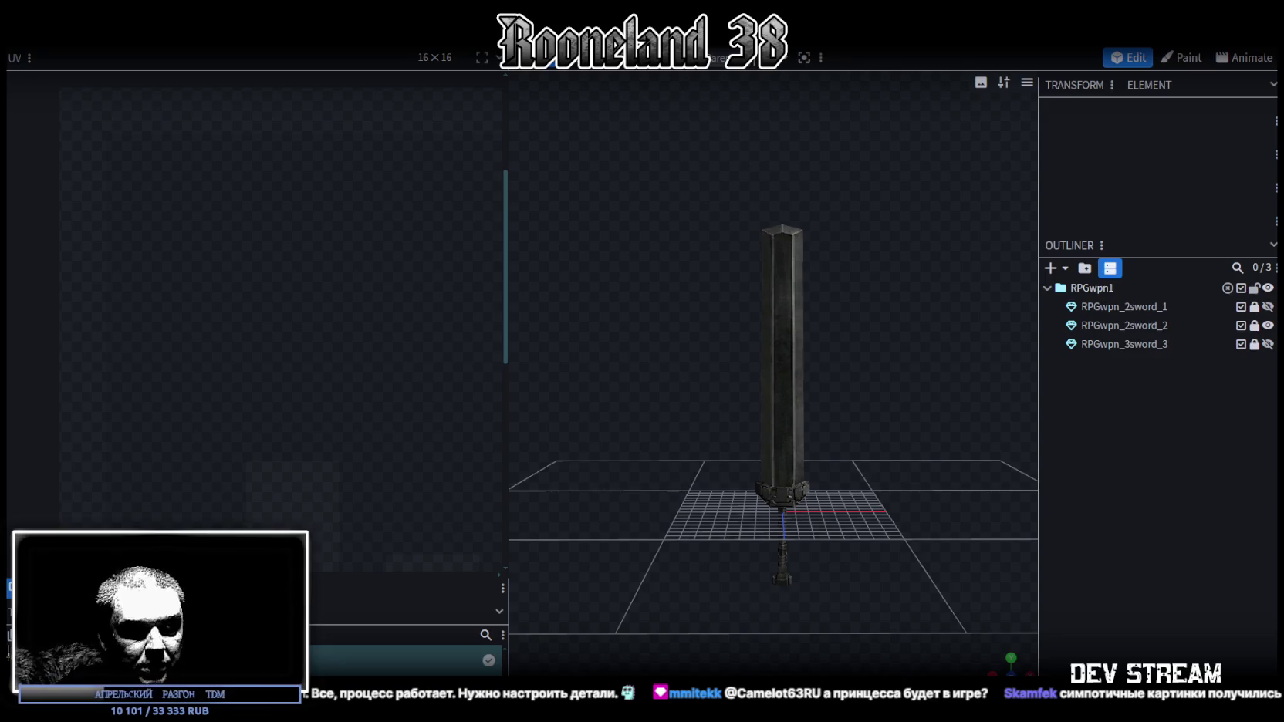
pyautogui.hotkey('alt', 'Tab')
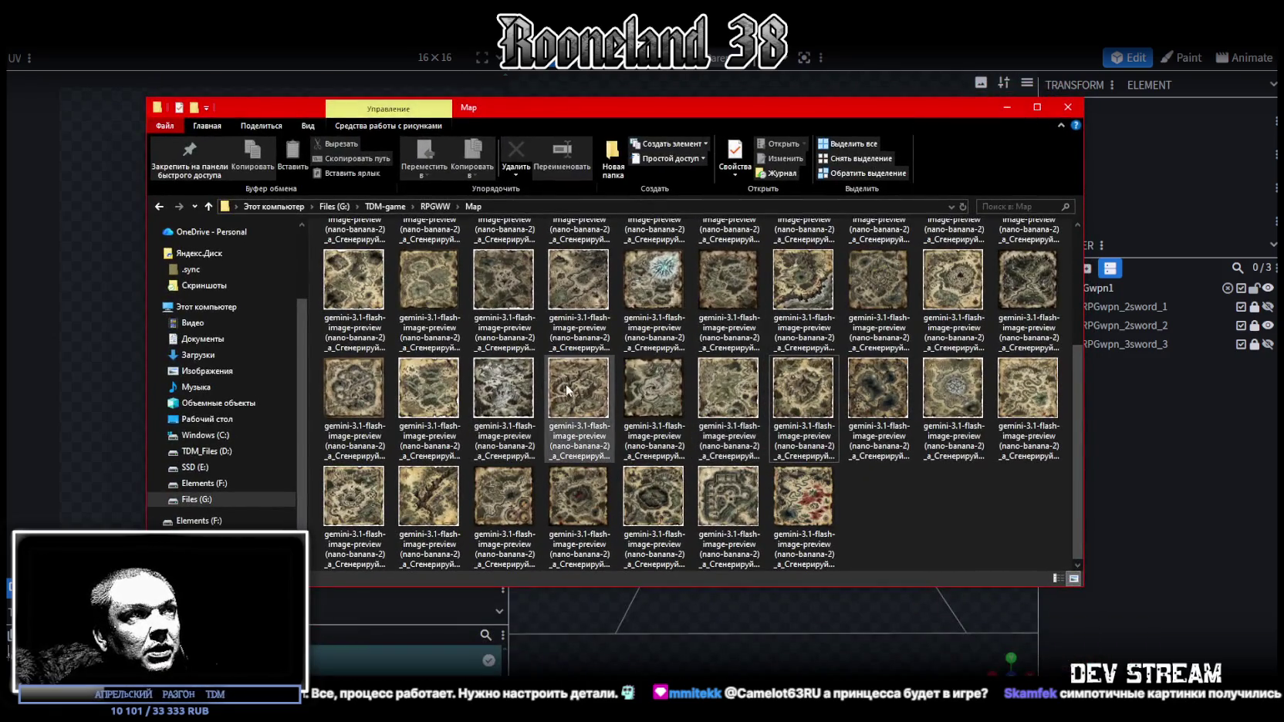
# Select a map thumbnail in the Map folder and open it for viewing.
pyautogui.click(567, 390)
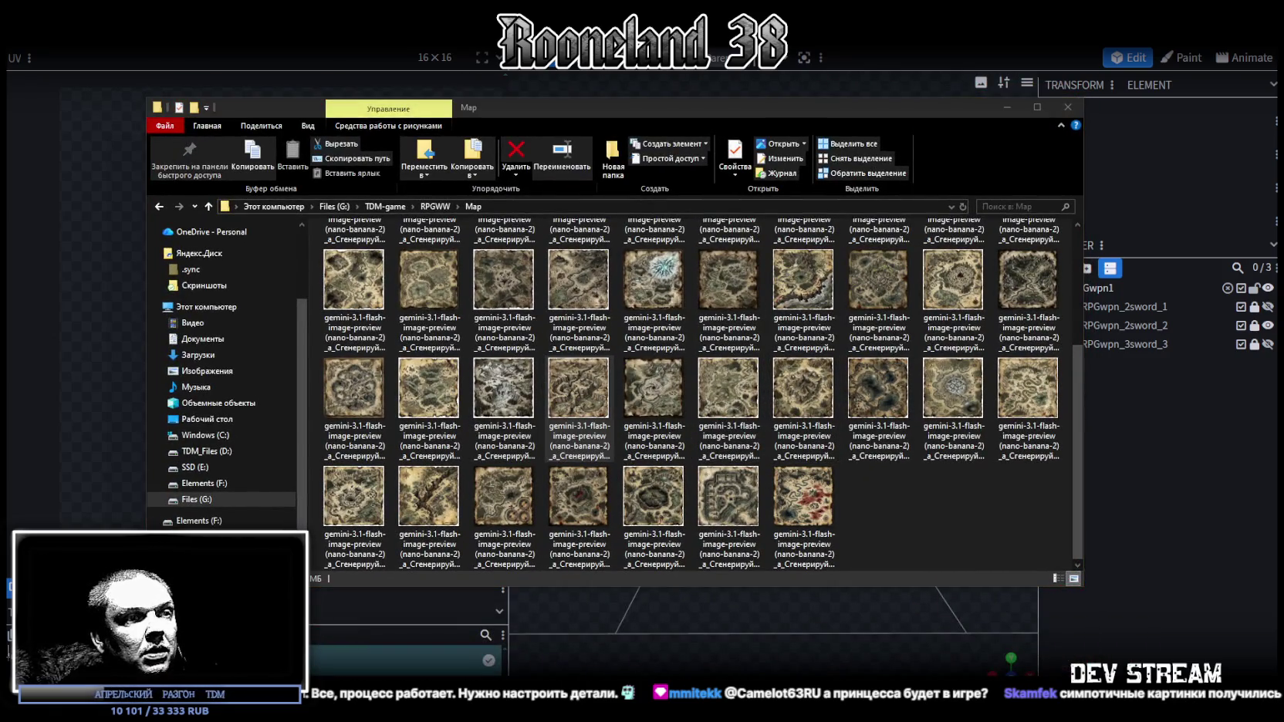
pyautogui.click(726, 107)
pyautogui.hotkey('alt', 'Tab')
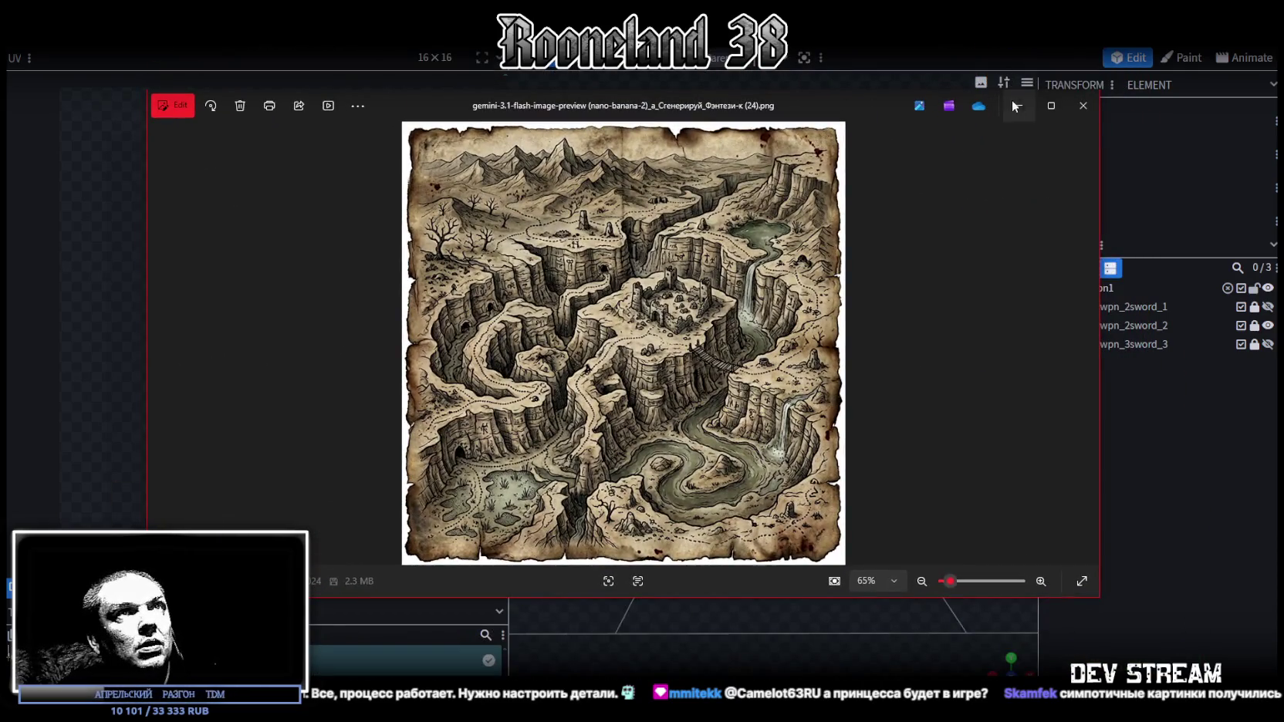
# Show the canyon map full screen and page forward four images to the dark lakes map.
pyautogui.click(1048, 106)
pyautogui.click(1271, 363)
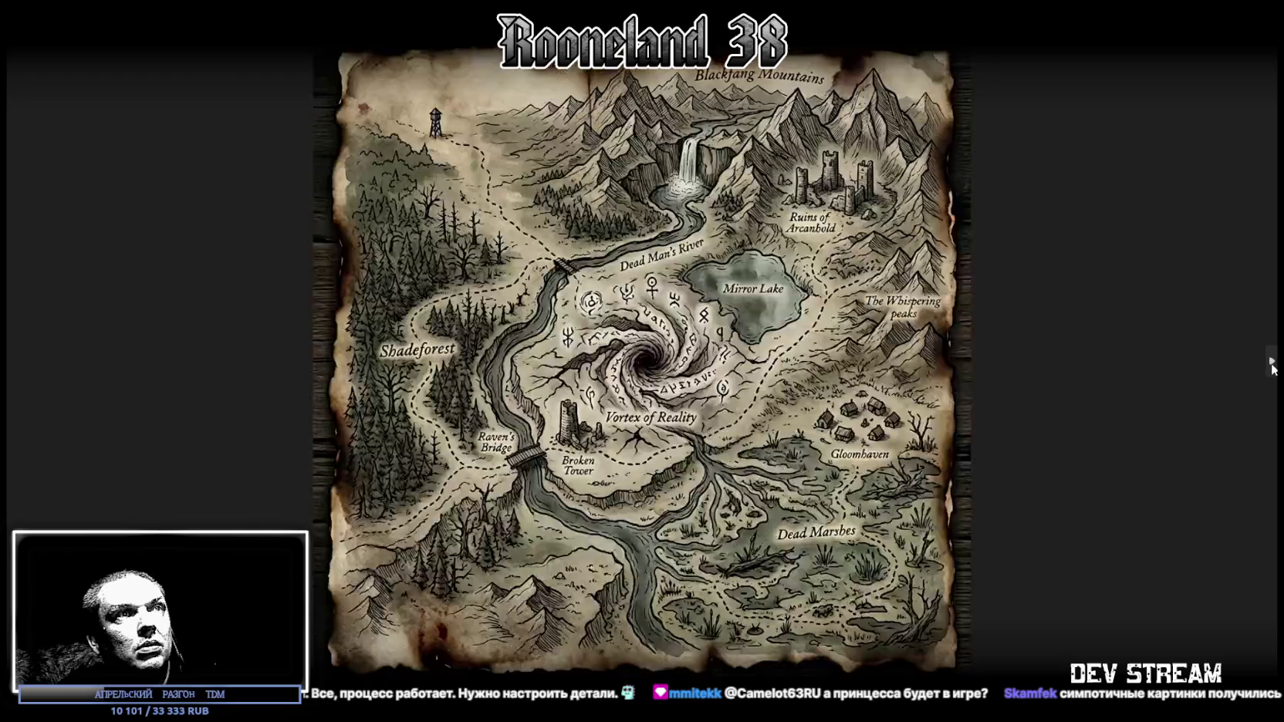
pyautogui.click(1271, 363)
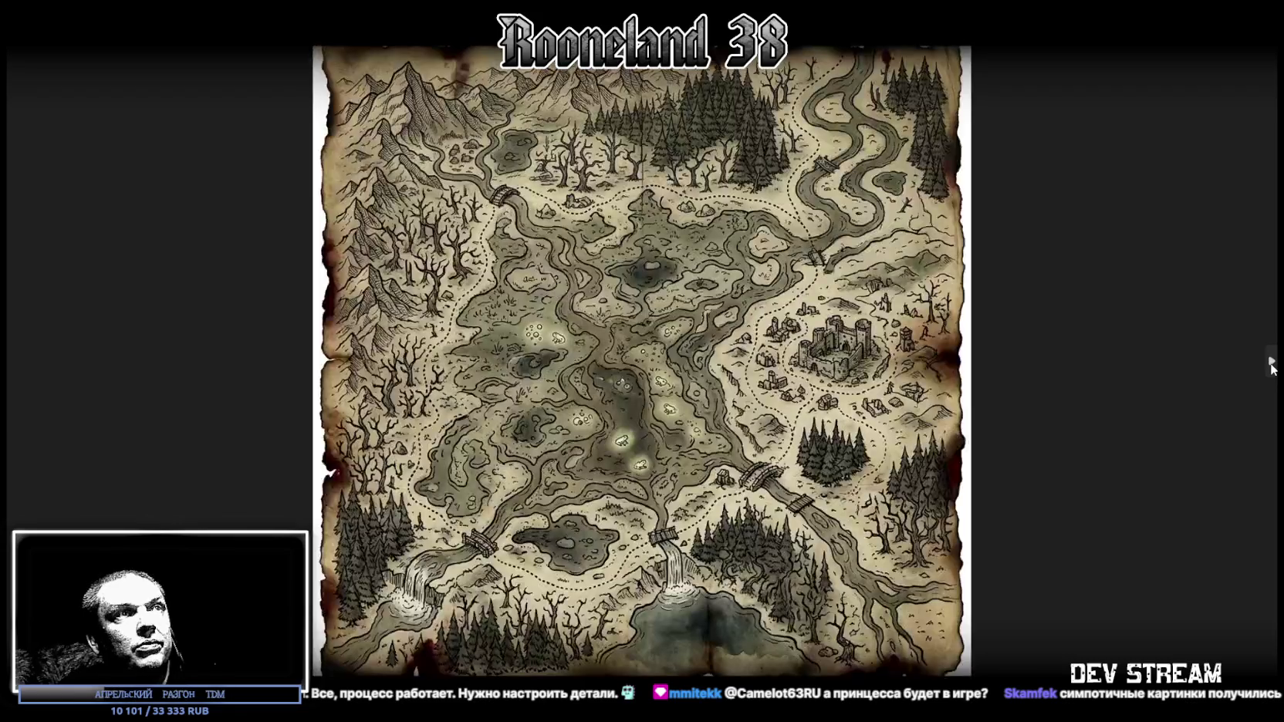
pyautogui.click(1271, 363)
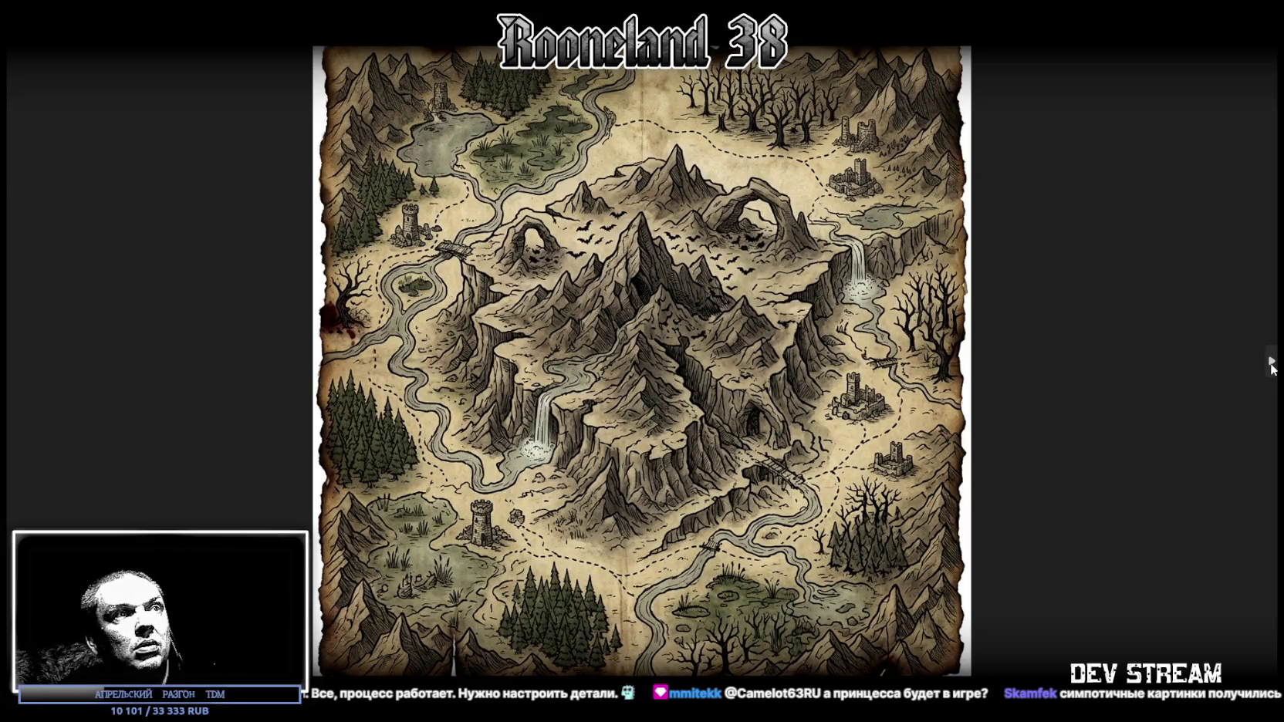
pyautogui.click(1272, 363)
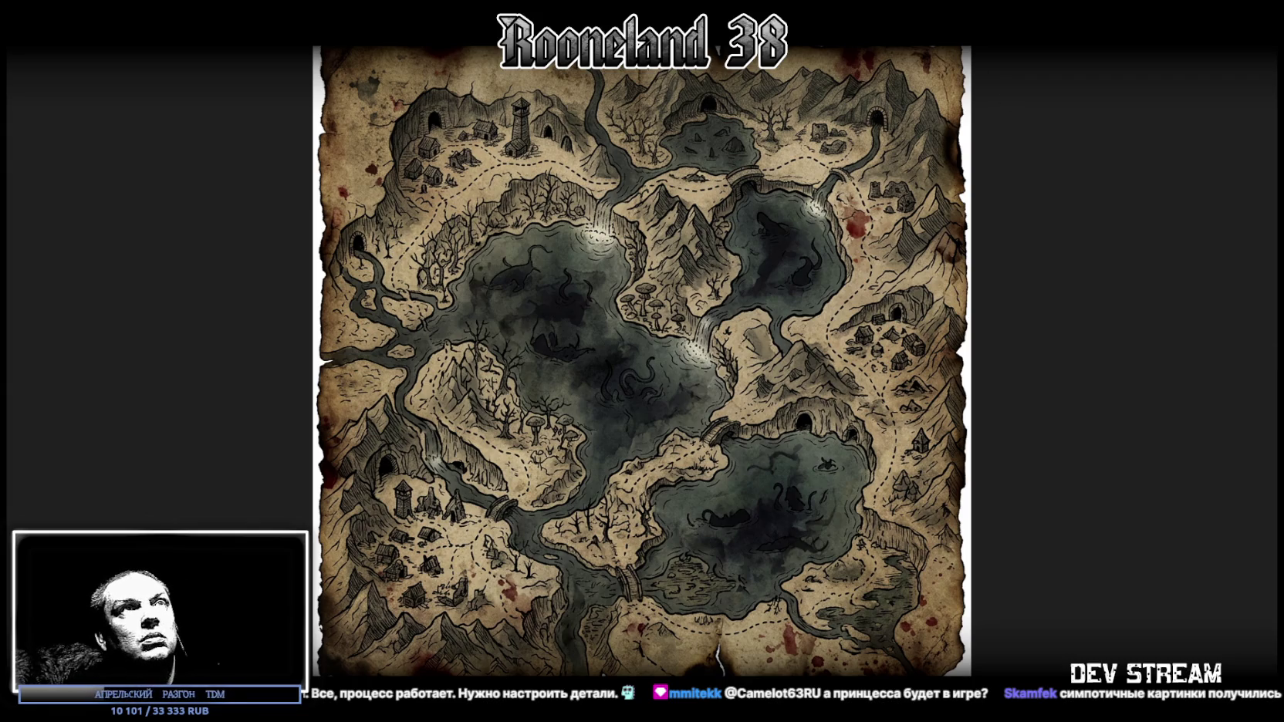
pyautogui.hotkey('alt', 'Tab')
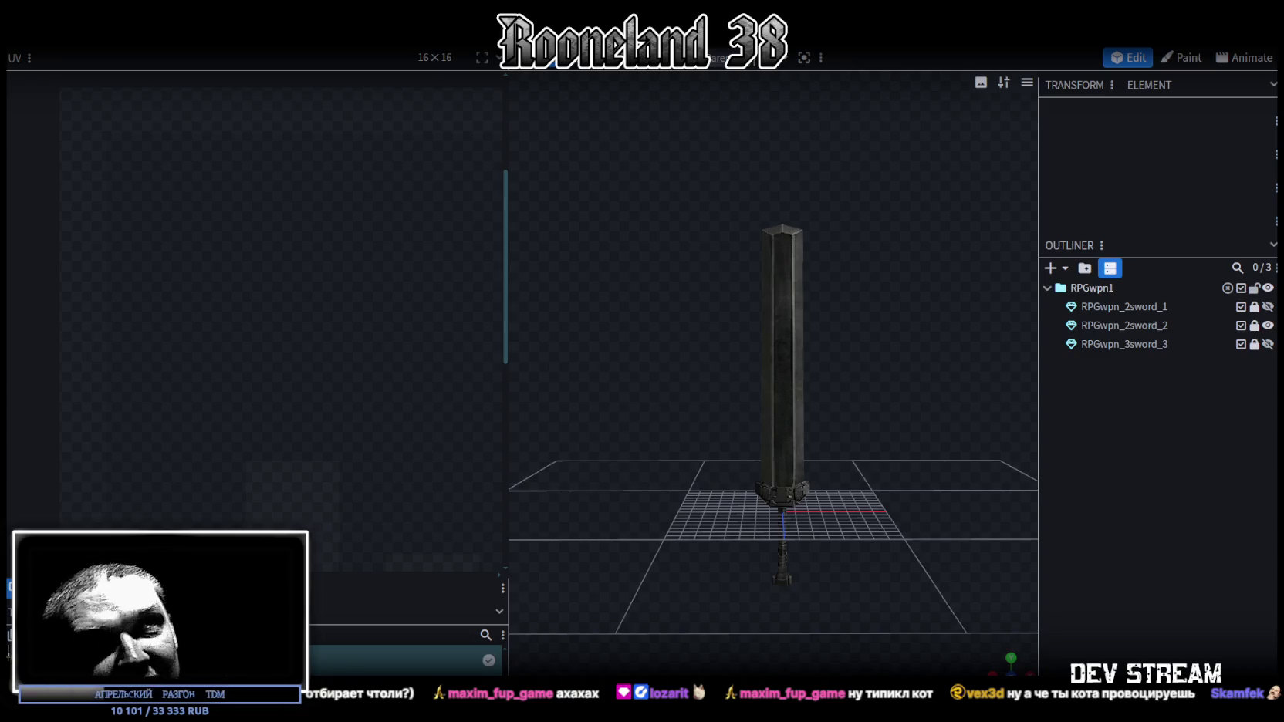
# Hide the dark RPGwpn_2sword_2 sword with its Outliner eye icon, leaving the viewport empty.
pyautogui.click(1267, 326)
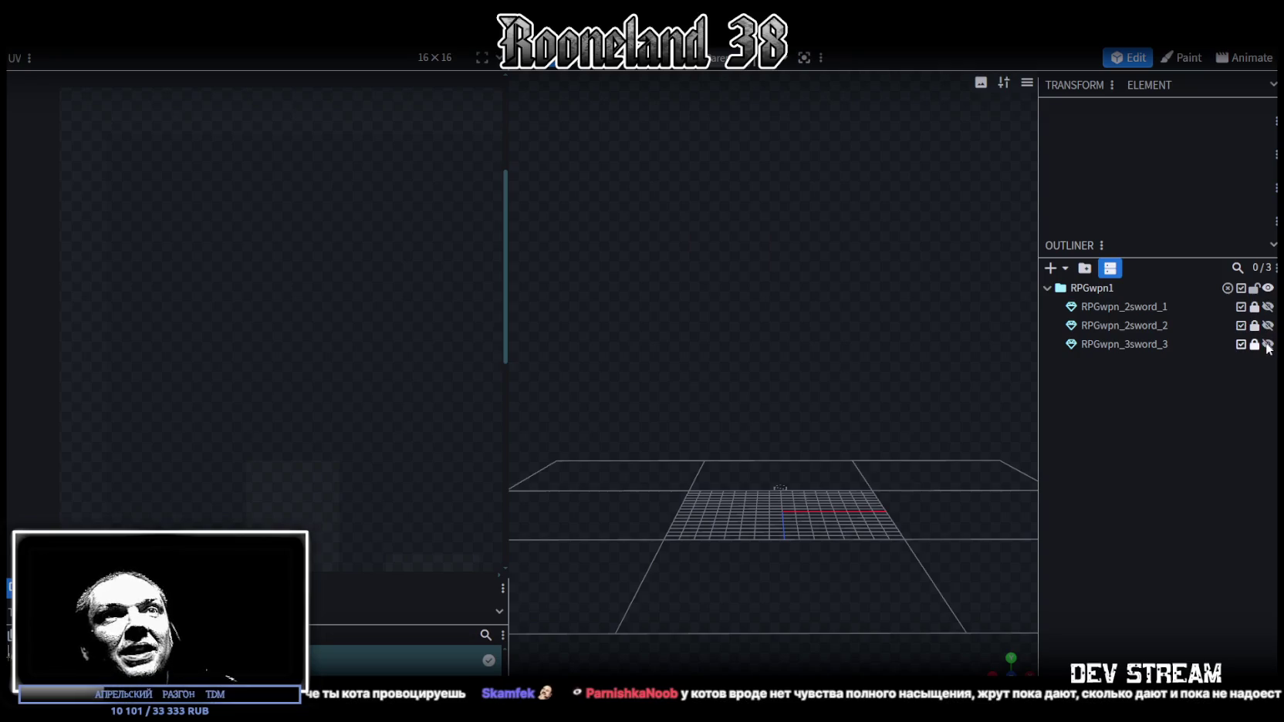
# Show and select the rusty RPGwpn_3sword_3 sword and switch to vertex editing.
pyautogui.click(1267, 344)
pyautogui.click(1214, 344)
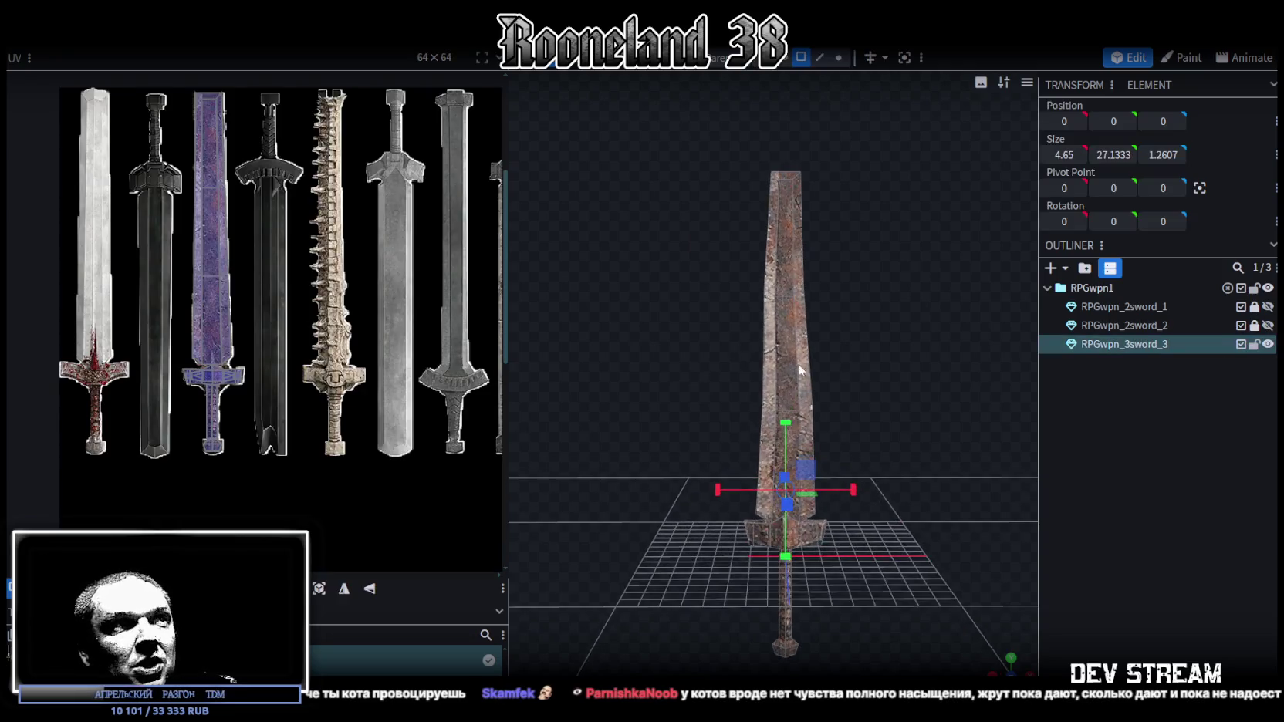
pyautogui.moveTo(800, 364); pyautogui.dragTo(725, 371)
pyautogui.click(839, 58)
pyautogui.moveTo(779, 175)
pyautogui.mouseDown()
pyautogui.moveTo(742, 405)
pyautogui.moveTo(828, 417)
pyautogui.moveTo(680, 352)
pyautogui.mouseUp()
# Box-select the blade's middle, tip and upper-half vertices while orbiting to an edge-on view.
pyautogui.moveTo(659, 262); pyautogui.dragTo(838, 434)
pyautogui.moveTo(672, 136)
pyautogui.mouseDown()
pyautogui.moveTo(825, 184)
pyautogui.moveTo(839, 210)
pyautogui.mouseUp()
pyautogui.moveTo(943, 337)
pyautogui.mouseDown()
pyautogui.moveTo(654, 355)
pyautogui.moveTo(876, 345)
pyautogui.moveTo(862, 336)
pyautogui.moveTo(825, 192)
pyautogui.mouseUp()
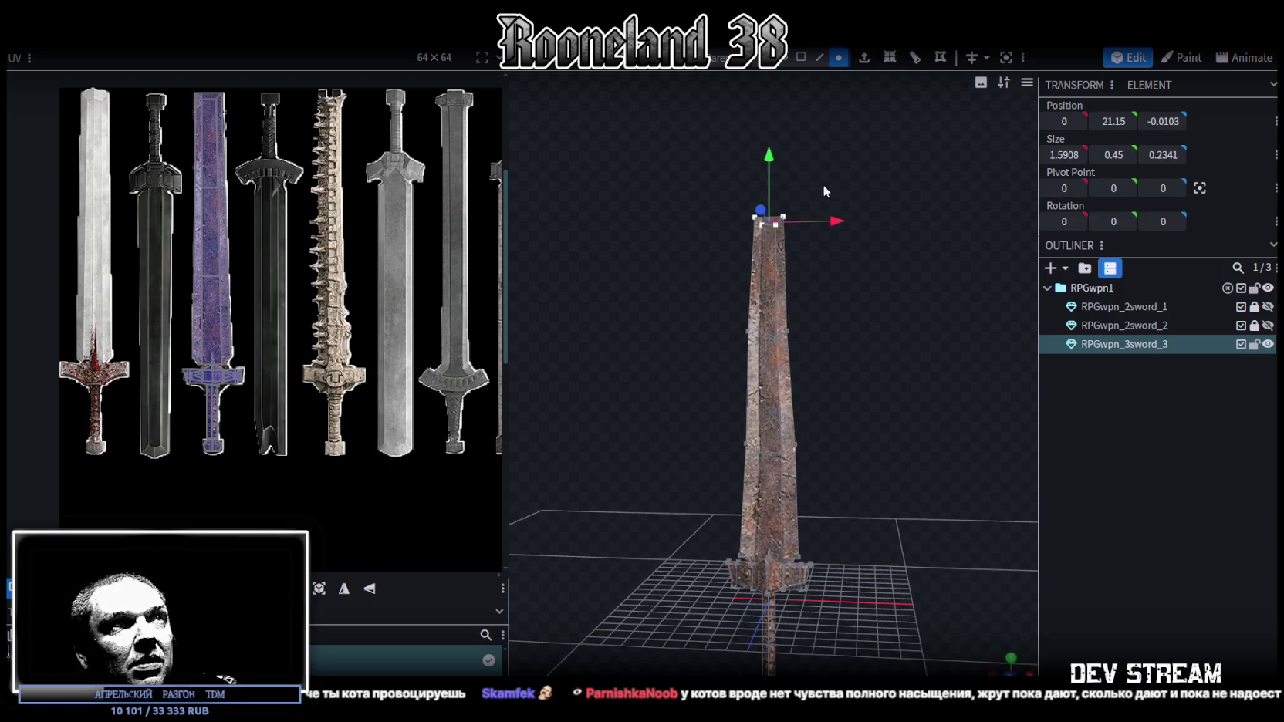
pyautogui.moveTo(676, 166)
pyautogui.mouseDown()
pyautogui.moveTo(845, 437)
pyautogui.moveTo(918, 511)
pyautogui.mouseUp()
pyautogui.moveTo(700, 180); pyautogui.dragTo(861, 338)
pyautogui.moveTo(852, 274)
pyautogui.mouseDown()
pyautogui.moveTo(721, 158)
pyautogui.moveTo(770, 174)
pyautogui.mouseUp()
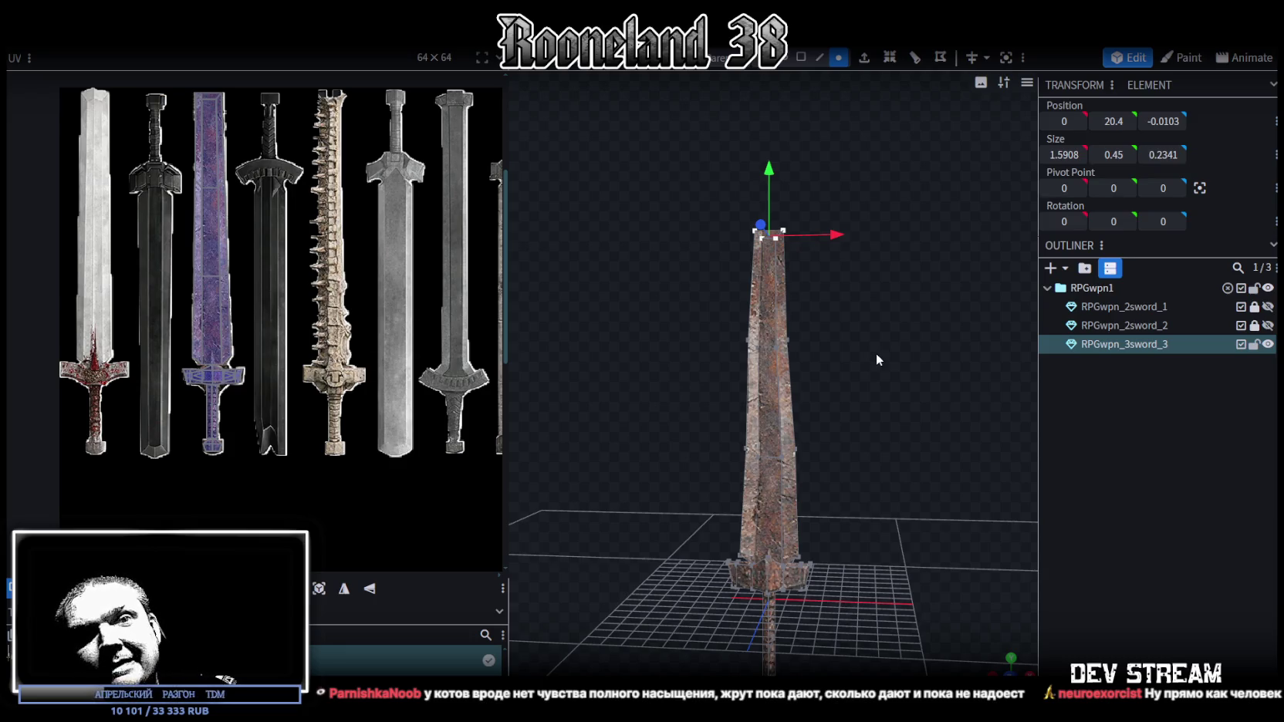
pyautogui.moveTo(864, 457)
pyautogui.mouseDown()
pyautogui.moveTo(899, 492)
pyautogui.moveTo(634, 486)
pyautogui.moveTo(735, 502)
pyautogui.moveTo(750, 490)
pyautogui.moveTo(936, 496)
pyautogui.moveTo(923, 438)
pyautogui.moveTo(898, 424)
pyautogui.moveTo(896, 452)
pyautogui.mouseUp()
pyautogui.moveTo(894, 443)
pyautogui.mouseDown()
pyautogui.moveTo(734, 444)
pyautogui.moveTo(700, 425)
pyautogui.moveTo(920, 437)
pyautogui.moveTo(890, 489)
pyautogui.mouseUp()
pyautogui.scroll(3, 890, 489)
# Widen the blade base from its two corner vertices, save the model, and lock RPGwpn_3sword_3.
pyautogui.click(801, 494)
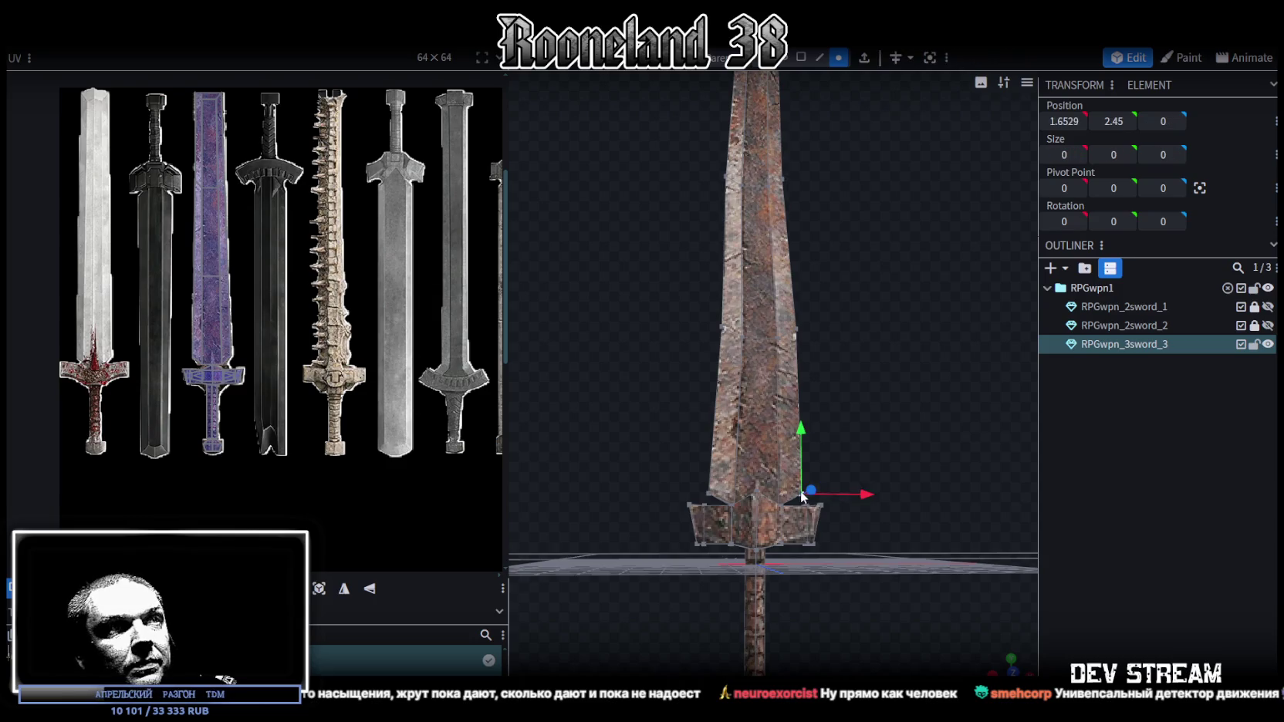
pyautogui.keyDown('shift'); pyautogui.click(710, 494); pyautogui.keyUp('shift')
pyautogui.moveTo(823, 493); pyautogui.dragTo(820, 489)
pyautogui.moveTo(882, 369); pyautogui.dragTo(852, 500)
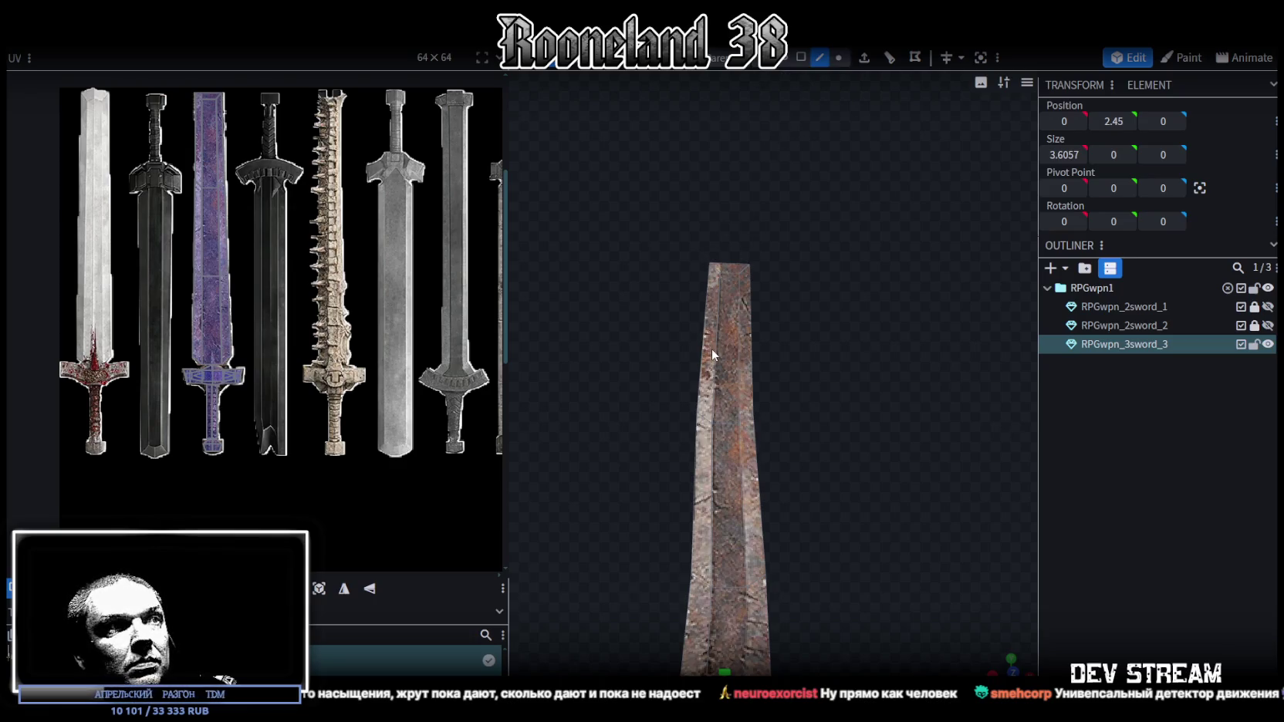
pyautogui.click(839, 57)
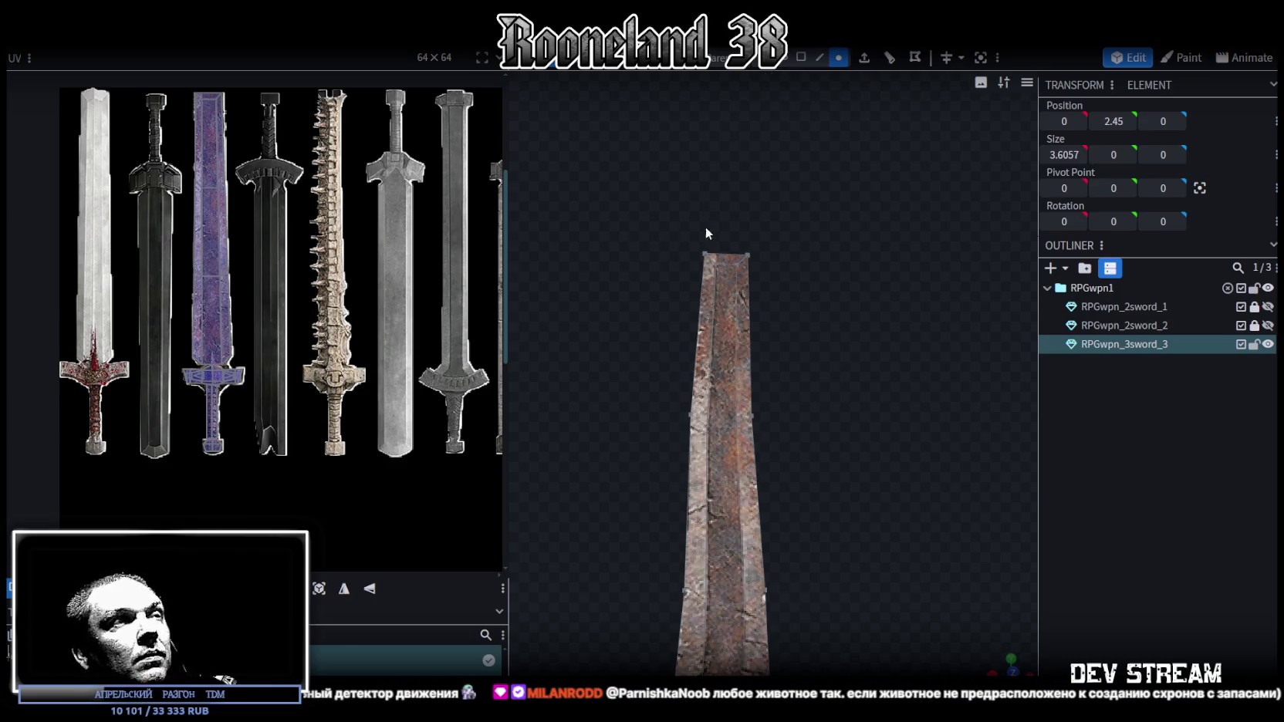
pyautogui.scroll(-2, 796, 429)
pyautogui.hotkey('ctrl', 's')
pyautogui.click(1254, 344)
# Duplicate the dark greatsword as RPGwpn_3sword_4, lock the original, and move the copy to the bottom.
pyautogui.click(1267, 344)
pyautogui.click(1267, 326)
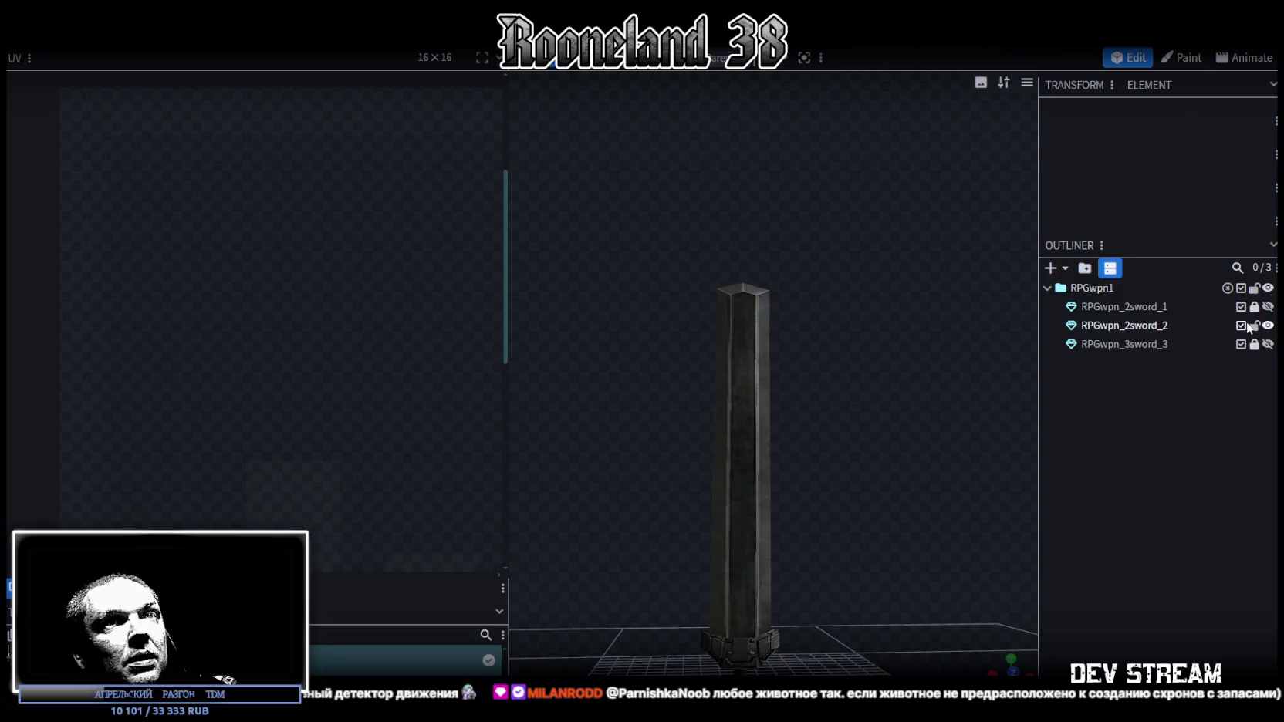
pyautogui.hotkey('ctrl', 'v')
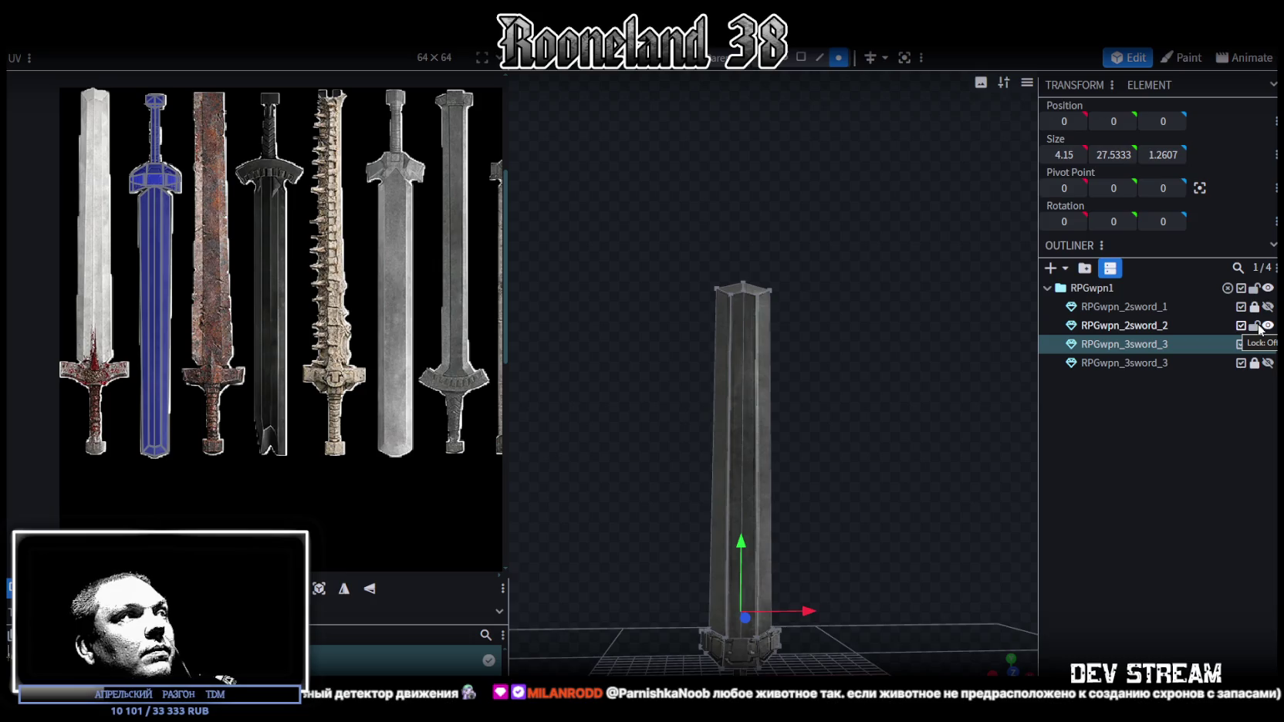
pyautogui.click(1253, 326)
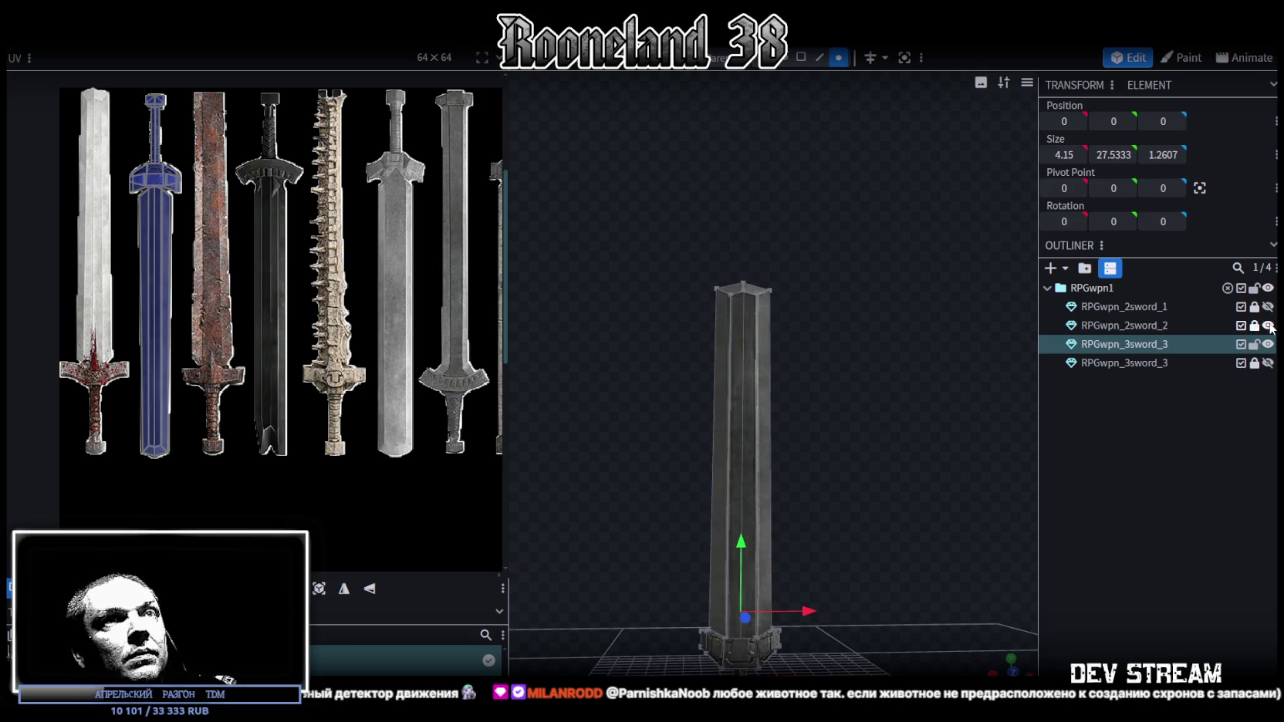
pyautogui.moveTo(1155, 349); pyautogui.dragTo(1165, 374)
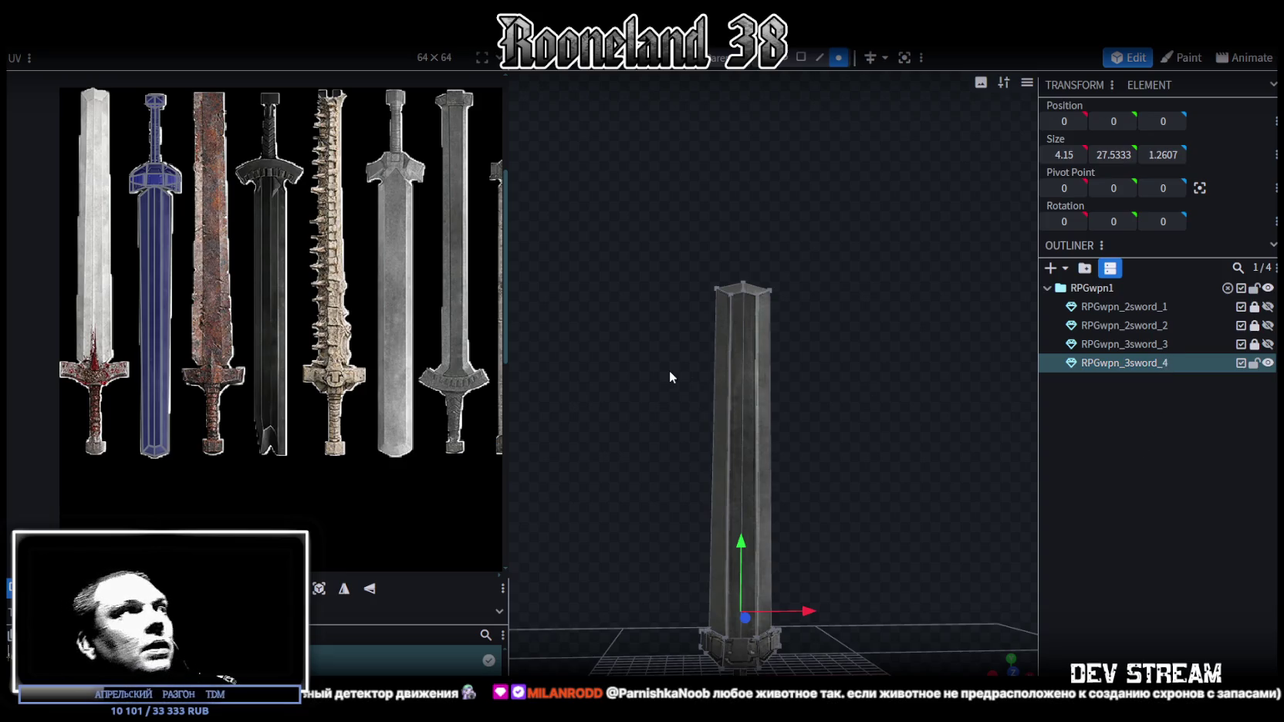
pyautogui.scroll(5, 843, 358)
# Lower the new sword's guard by 0.2 and narrow it to width 3.2.
pyautogui.moveTo(842, 358)
pyautogui.mouseDown()
pyautogui.moveTo(842, 499)
pyautogui.moveTo(885, 440)
pyautogui.moveTo(810, 418)
pyautogui.moveTo(865, 424)
pyautogui.mouseUp()
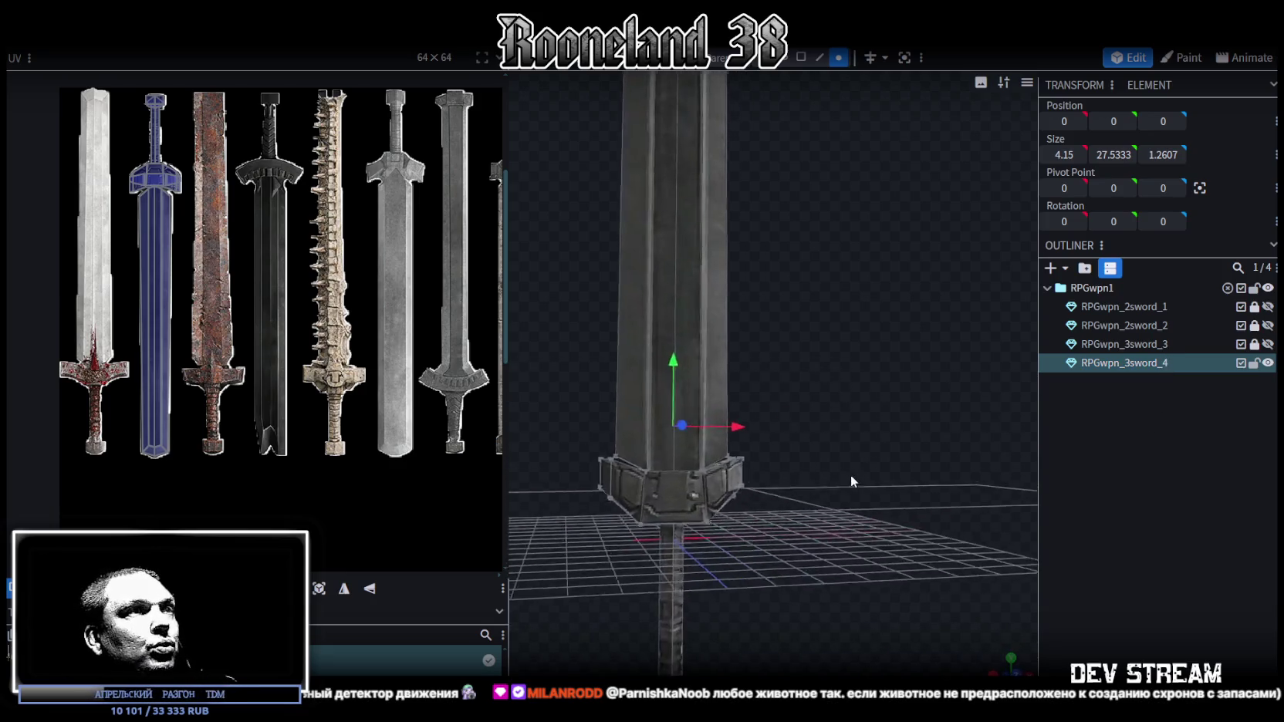
pyautogui.scroll(5, 810, 417)
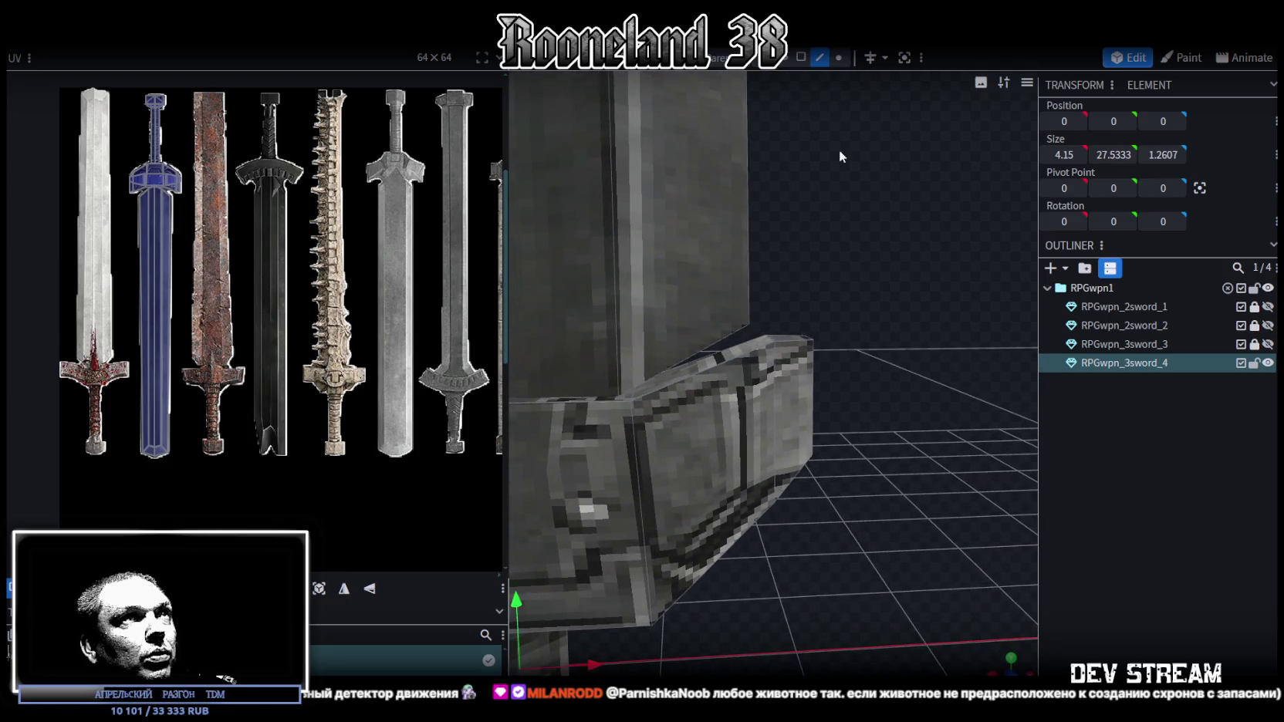
pyautogui.moveTo(838, 143); pyautogui.dragTo(786, 320)
pyautogui.click(787, 376)
pyautogui.moveTo(786, 376)
pyautogui.mouseDown()
pyautogui.moveTo(766, 543)
pyautogui.moveTo(820, 436)
pyautogui.moveTo(692, 451)
pyautogui.moveTo(754, 336)
pyautogui.moveTo(664, 500)
pyautogui.moveTo(836, 455)
pyautogui.moveTo(832, 445)
pyautogui.mouseUp()
pyautogui.click(756, 338)
pyautogui.scroll(2, 832, 445)
pyautogui.moveTo(758, 163); pyautogui.dragTo(752, 183)
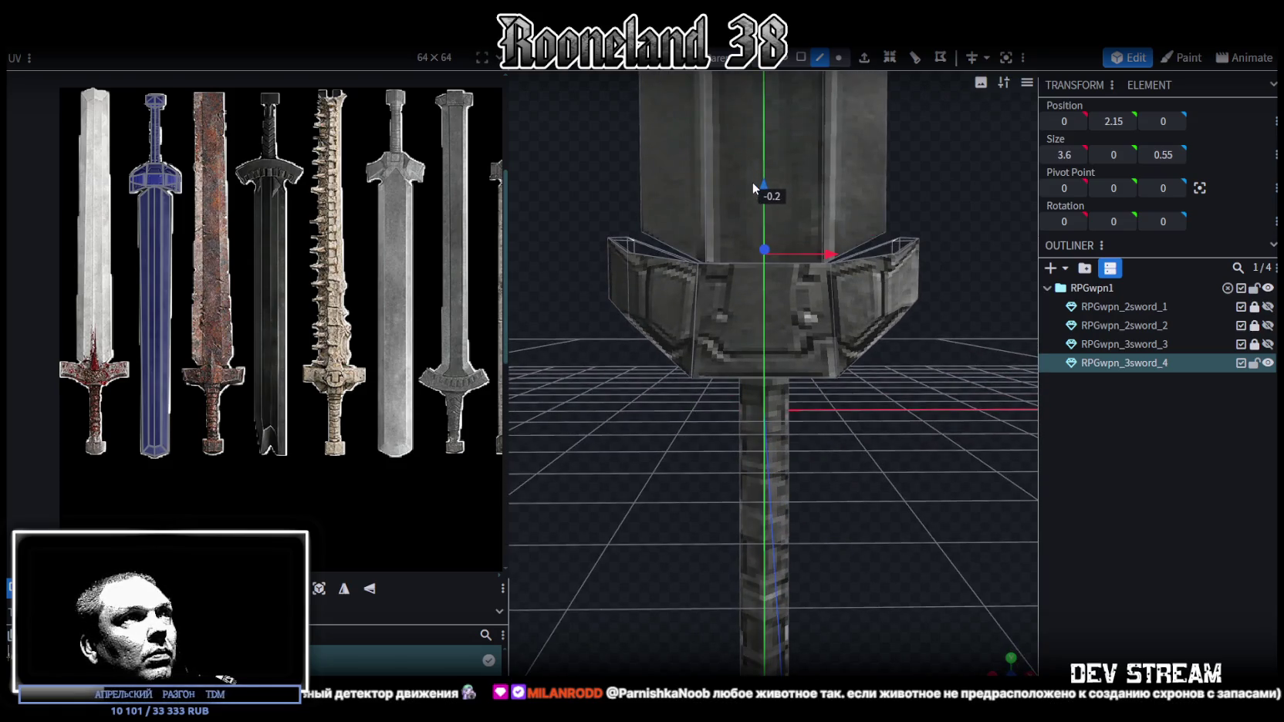
pyautogui.press('s')
pyautogui.moveTo(831, 254); pyautogui.dragTo(820, 260)
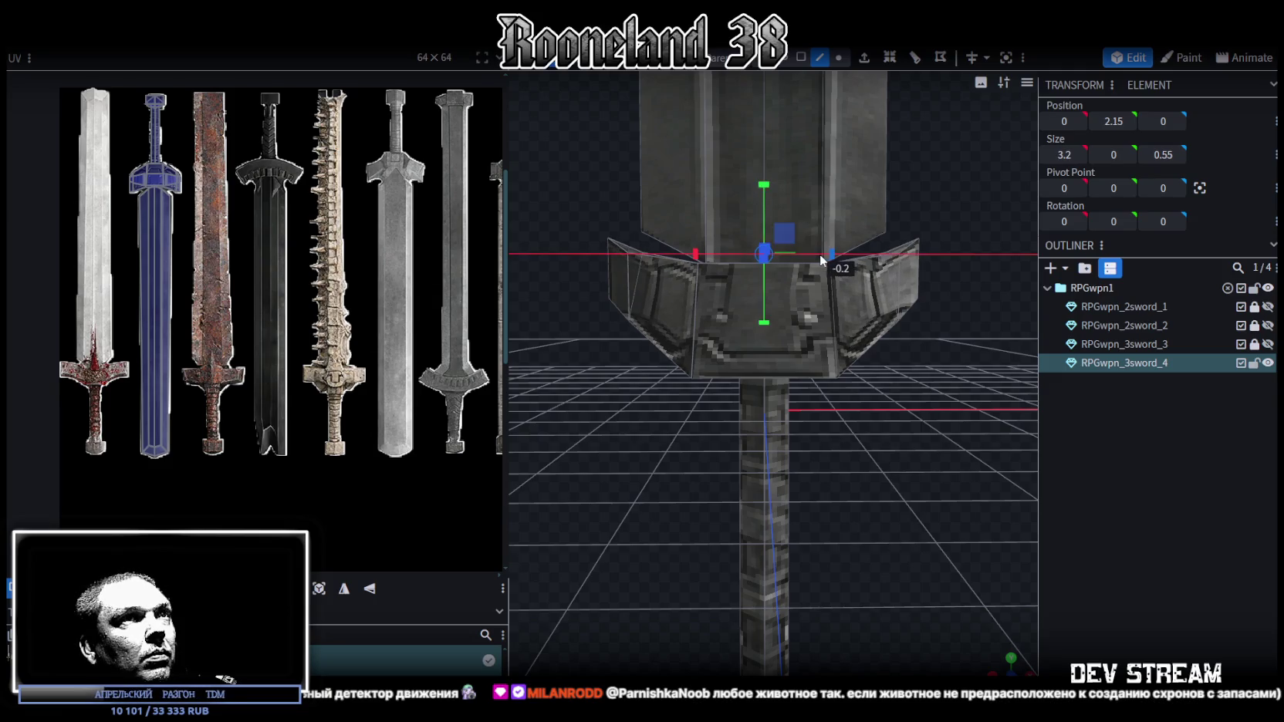
# Widen the centre guard piece to 4.55 and raise it slightly.
pyautogui.click(800, 57)
pyautogui.moveTo(903, 393)
pyautogui.mouseDown()
pyautogui.moveTo(918, 412)
pyautogui.moveTo(921, 400)
pyautogui.moveTo(901, 403)
pyautogui.moveTo(847, 296)
pyautogui.mouseUp()
pyautogui.click(846, 290)
pyautogui.moveTo(927, 392); pyautogui.dragTo(742, 299)
pyautogui.click(742, 298)
pyautogui.moveTo(737, 380); pyautogui.dragTo(700, 366)
pyautogui.moveTo(802, 300); pyautogui.dragTo(815, 298)
pyautogui.press('v')
pyautogui.moveTo(737, 281); pyautogui.dragTo(743, 271)
pyautogui.moveTo(872, 417)
pyautogui.mouseDown()
pyautogui.moveTo(878, 428)
pyautogui.moveTo(875, 386)
pyautogui.mouseUp()
# Narrow the thin lower guard face, shift the guard edges left, and resize them to 3.747.
pyautogui.click(730, 308)
pyautogui.press('s')
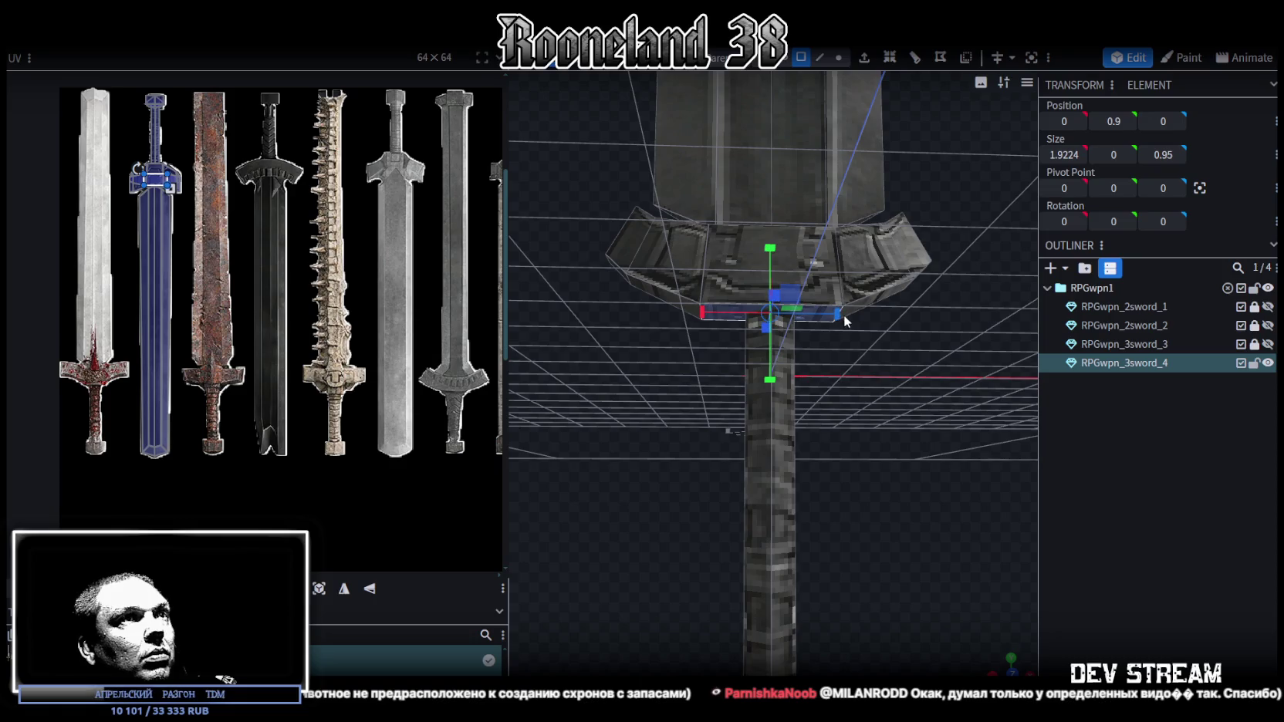
pyautogui.moveTo(829, 311)
pyautogui.mouseDown()
pyautogui.moveTo(880, 370)
pyautogui.moveTo(815, 350)
pyautogui.moveTo(910, 414)
pyautogui.moveTo(903, 384)
pyautogui.moveTo(918, 392)
pyautogui.moveTo(922, 374)
pyautogui.moveTo(903, 331)
pyautogui.mouseUp()
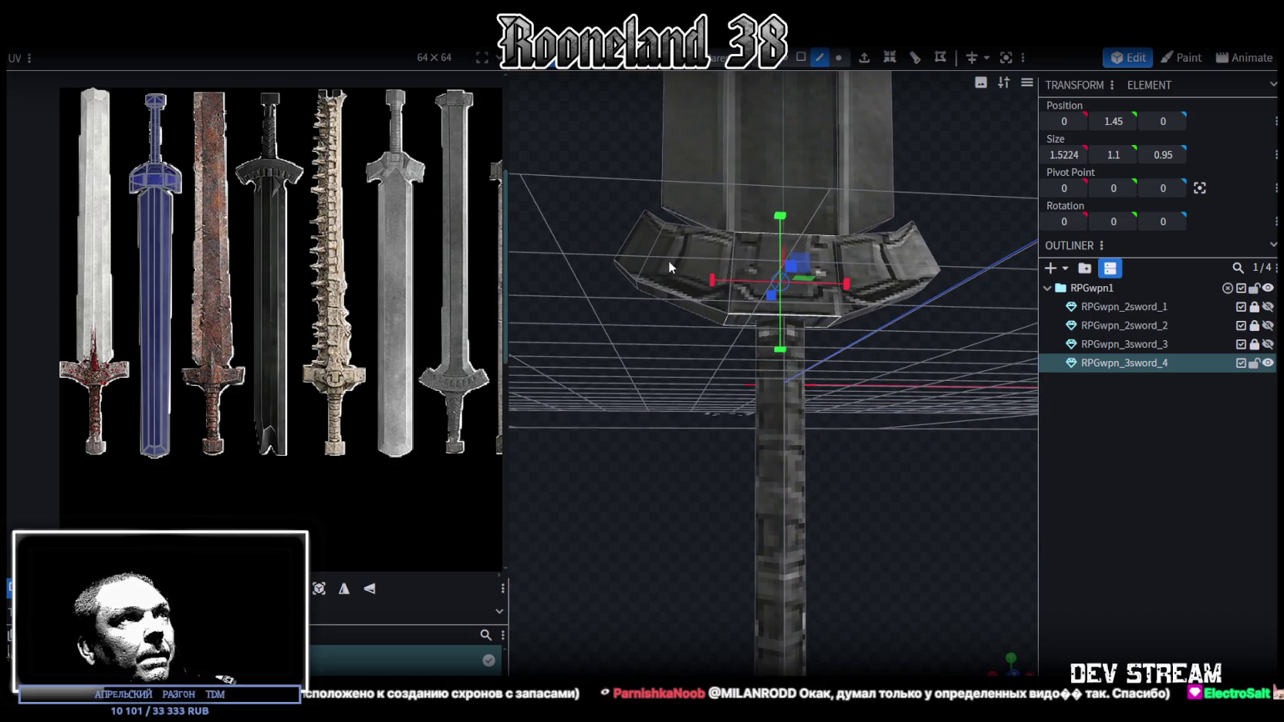
pyautogui.click(638, 287)
pyautogui.moveTo(903, 308); pyautogui.dragTo(920, 334)
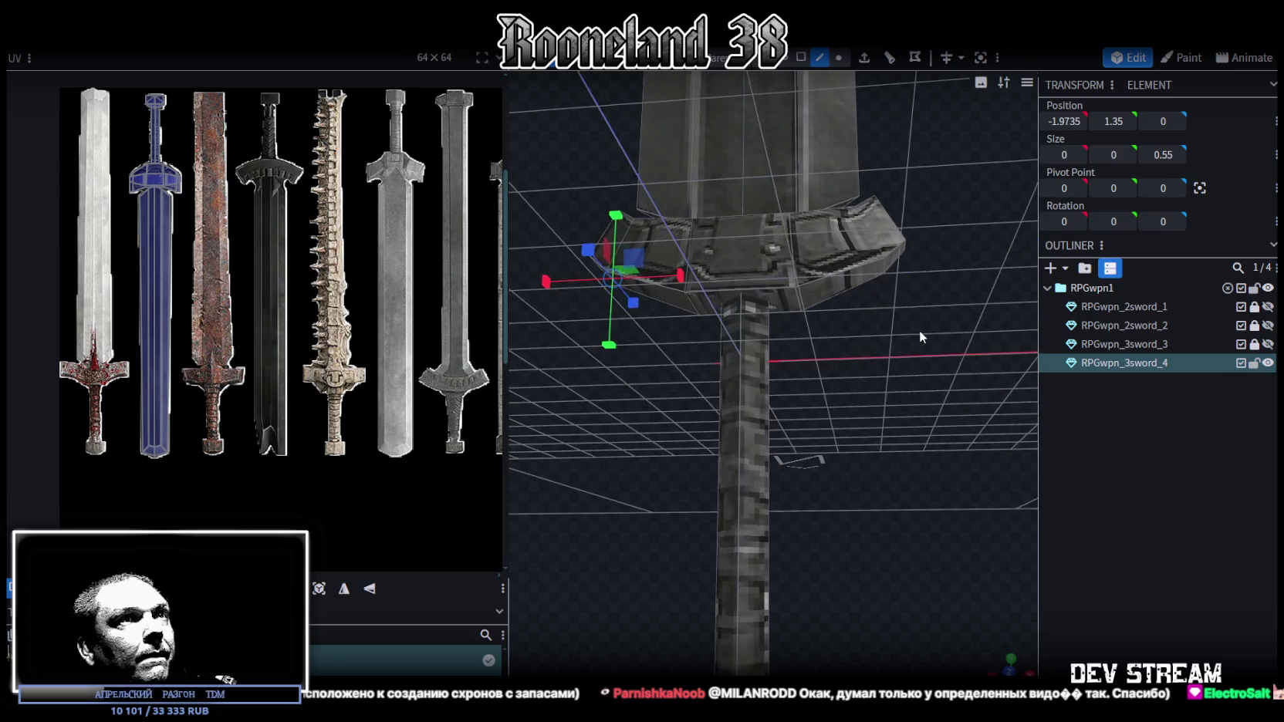
pyautogui.keyDown('shift'); pyautogui.click(883, 279); pyautogui.keyUp('shift')
pyautogui.press('v')
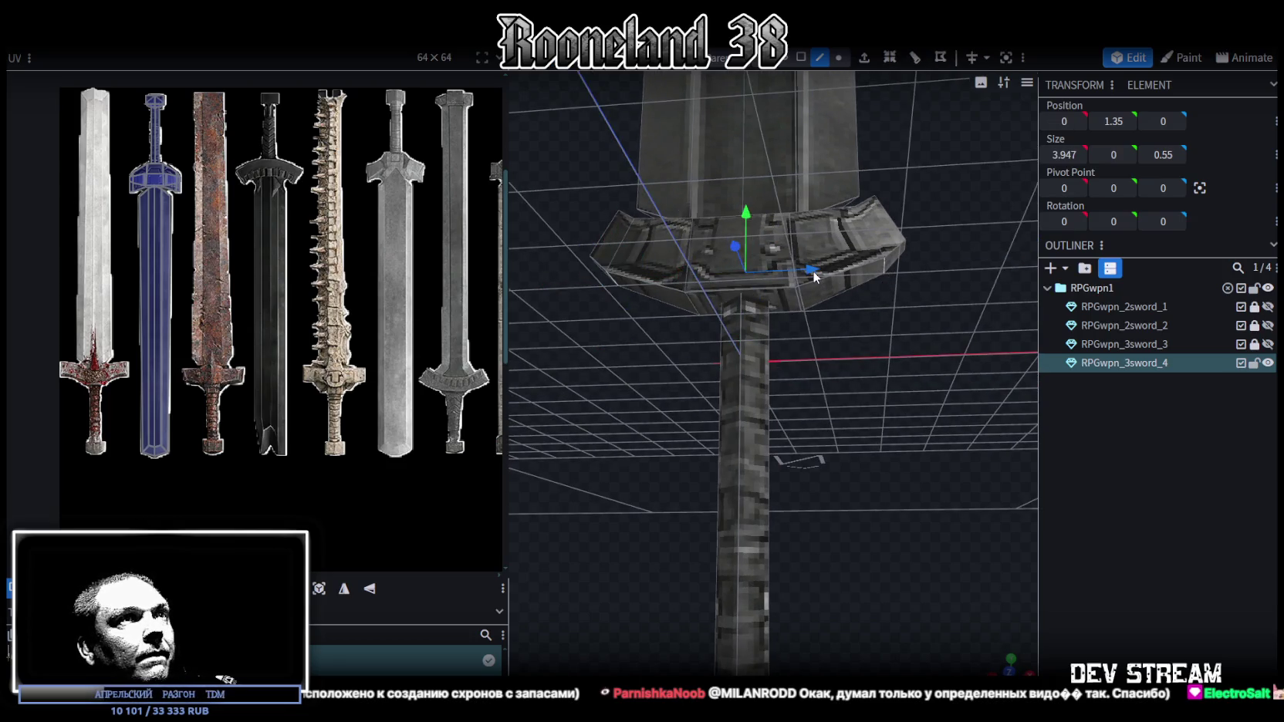
pyautogui.moveTo(810, 273); pyautogui.dragTo(802, 274)
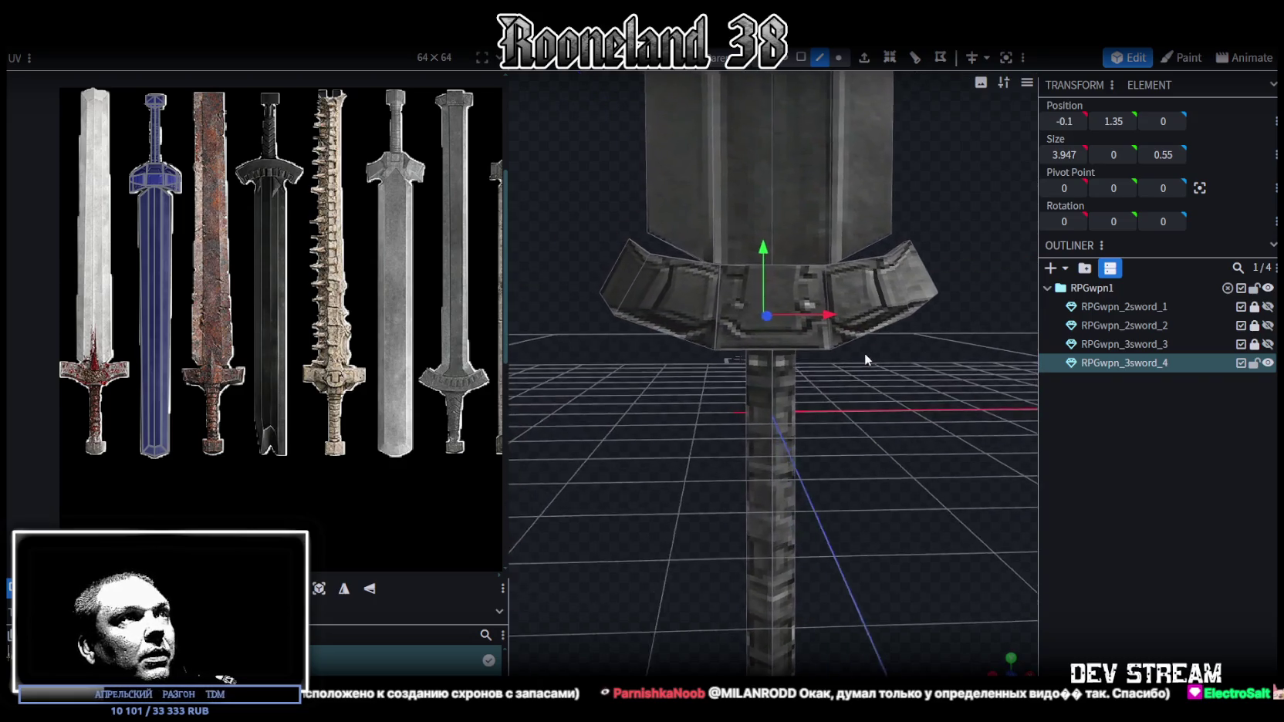
pyautogui.press('s')
pyautogui.moveTo(838, 308); pyautogui.dragTo(831, 311)
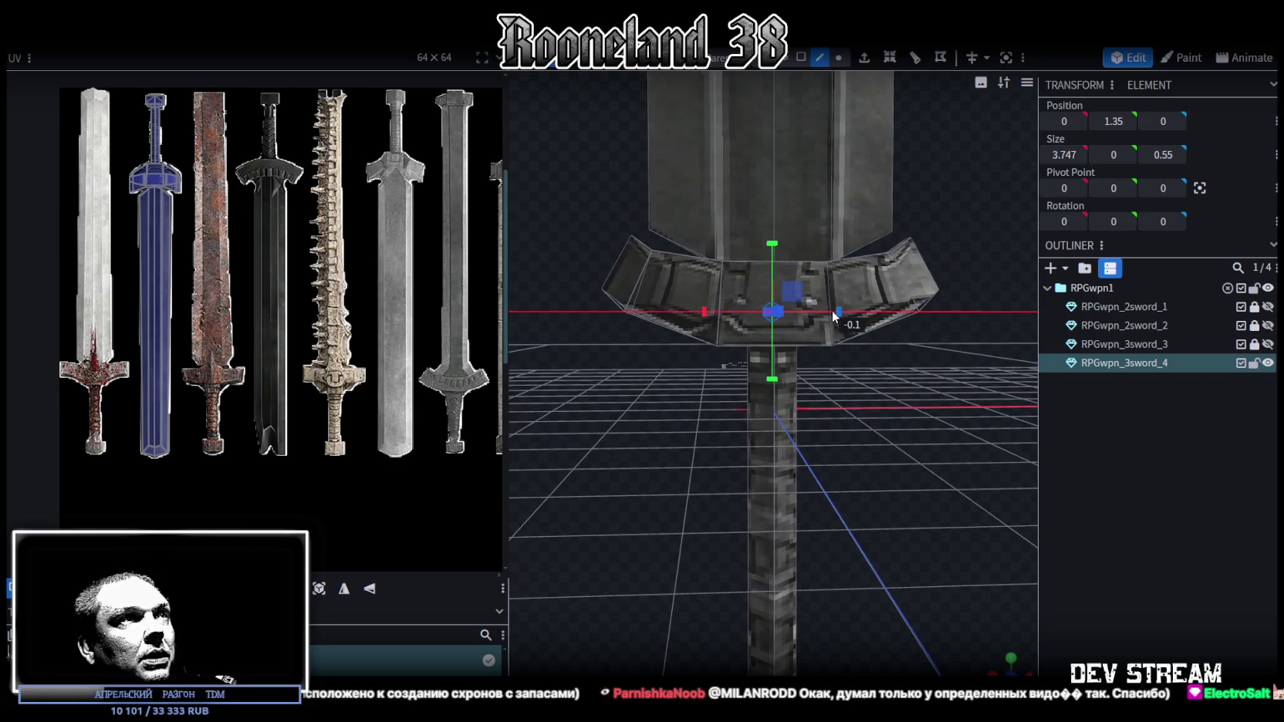
pyautogui.moveTo(871, 362)
pyautogui.mouseDown()
pyautogui.moveTo(880, 399)
pyautogui.moveTo(746, 448)
pyautogui.moveTo(839, 447)
pyautogui.moveTo(822, 373)
pyautogui.moveTo(906, 381)
pyautogui.moveTo(758, 263)
pyautogui.moveTo(843, 309)
pyautogui.moveTo(947, 307)
pyautogui.mouseUp()
pyautogui.click(758, 264)
# Select the opposite blade faces and thin the blade depth from 0.55 to 0.35.
pyautogui.click(801, 58)
pyautogui.click(752, 269)
pyautogui.keyDown('shift'); pyautogui.click(773, 279); pyautogui.keyUp('shift')
pyautogui.moveTo(773, 279); pyautogui.dragTo(764, 270)
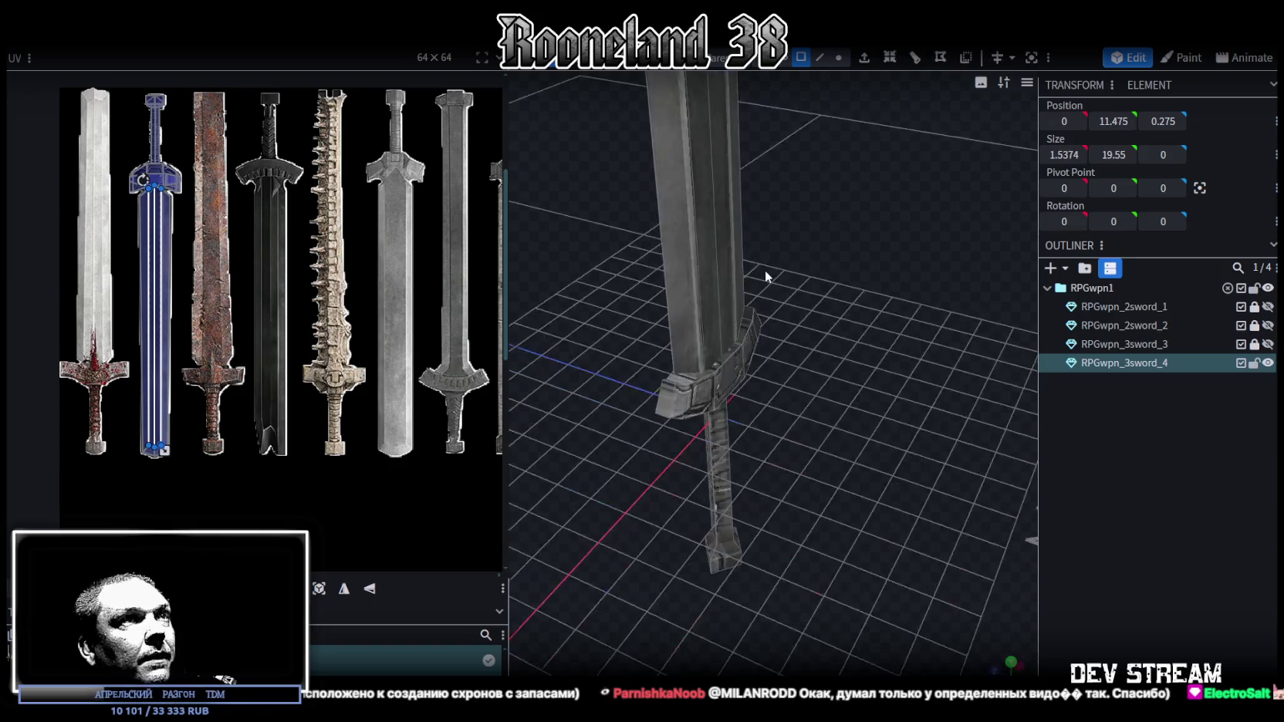
pyautogui.keyDown('shift'); pyautogui.click(707, 283); pyautogui.keyUp('shift')
pyautogui.scroll(-3, 789, 232)
pyautogui.moveTo(777, 332)
pyautogui.mouseDown()
pyautogui.moveTo(830, 296)
pyautogui.moveTo(892, 285)
pyautogui.moveTo(883, 303)
pyautogui.mouseUp()
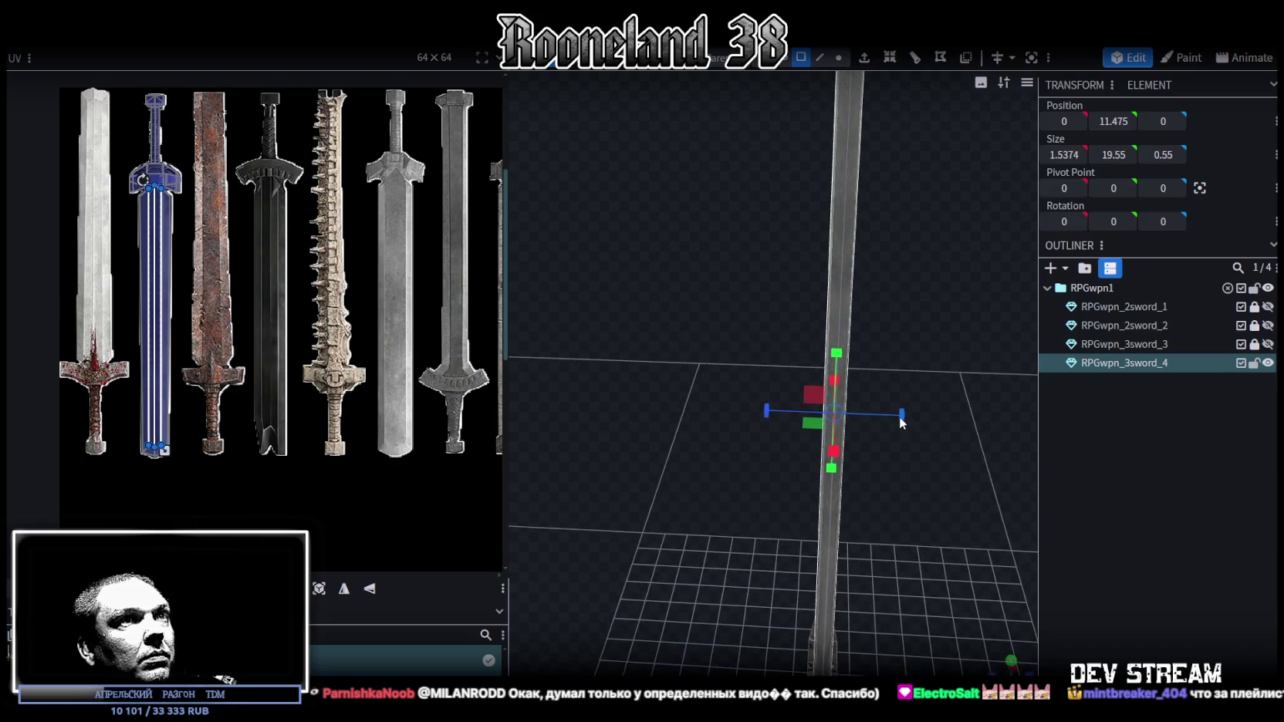
pyautogui.moveTo(901, 417)
pyautogui.mouseDown()
pyautogui.moveTo(850, 257)
pyautogui.moveTo(940, 364)
pyautogui.moveTo(890, 345)
pyautogui.moveTo(887, 364)
pyautogui.mouseUp()
# Select the guard pieces one by one and inspect them from several angles.
pyautogui.scroll(3, 940, 354)
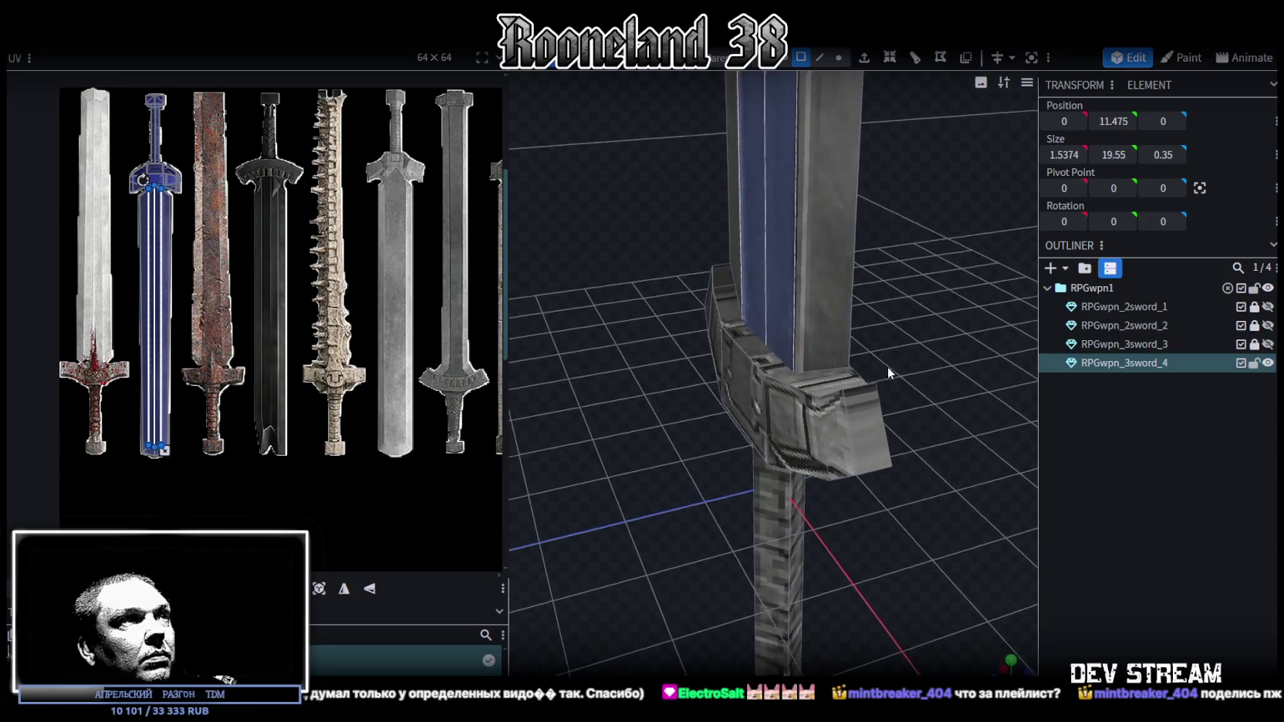
pyautogui.scroll(2, 887, 365)
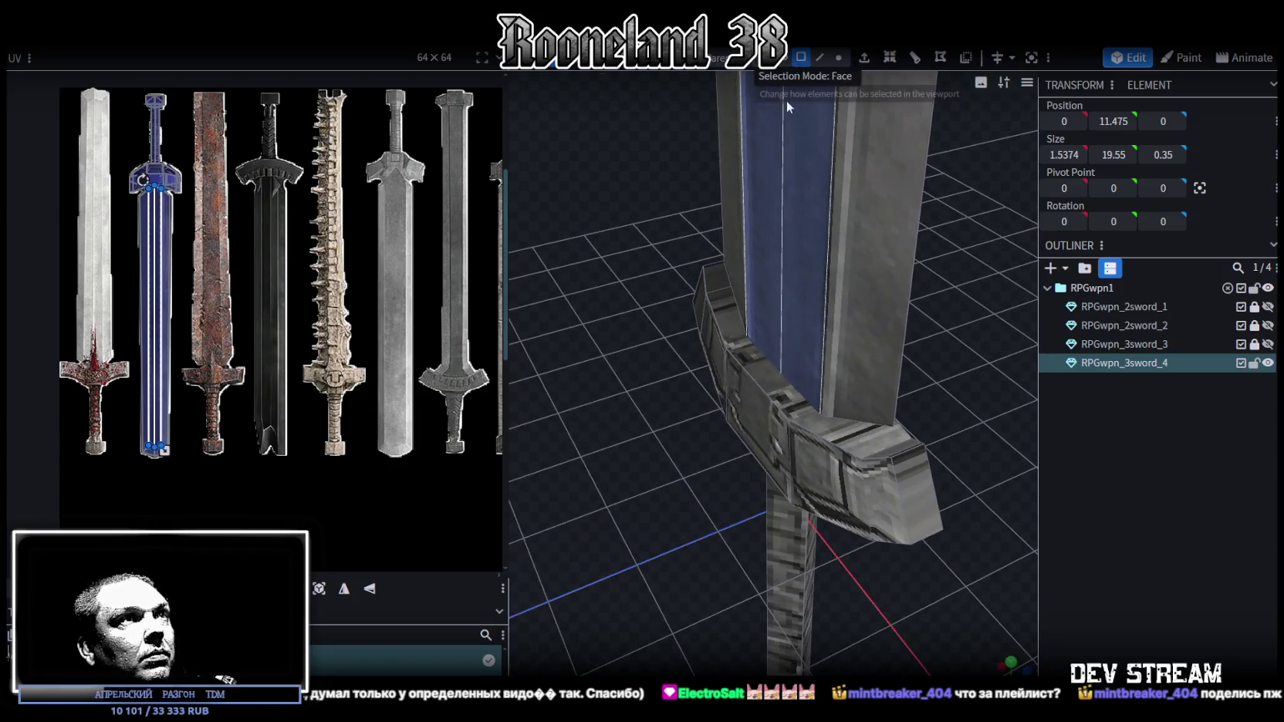
pyautogui.click(717, 287)
pyautogui.click(746, 347)
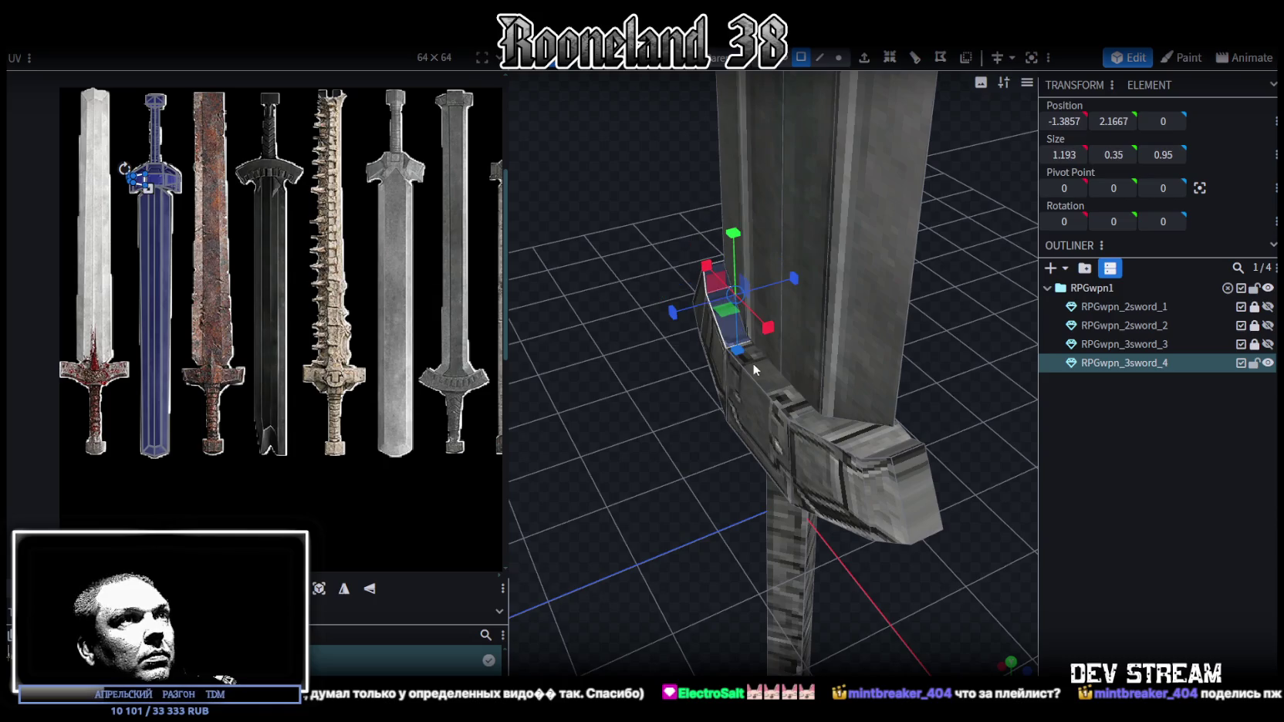
pyautogui.click(771, 386)
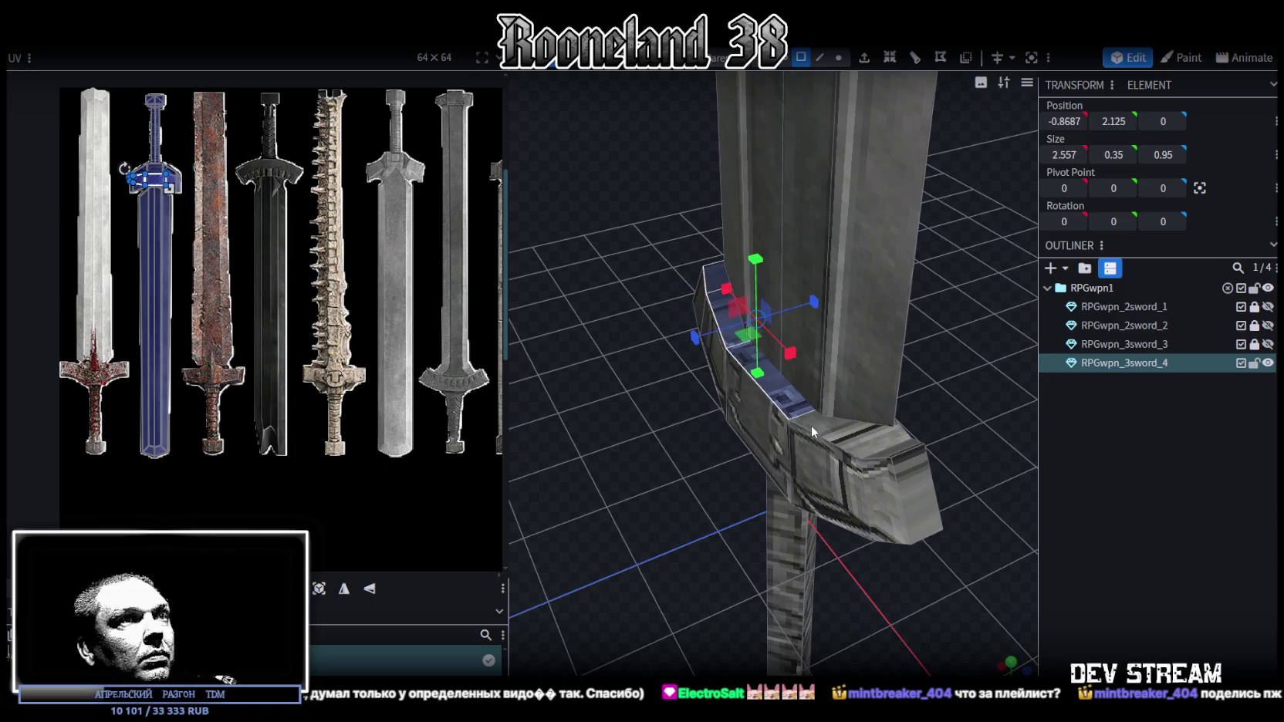
pyautogui.click(895, 455)
pyautogui.moveTo(948, 414); pyautogui.dragTo(810, 351)
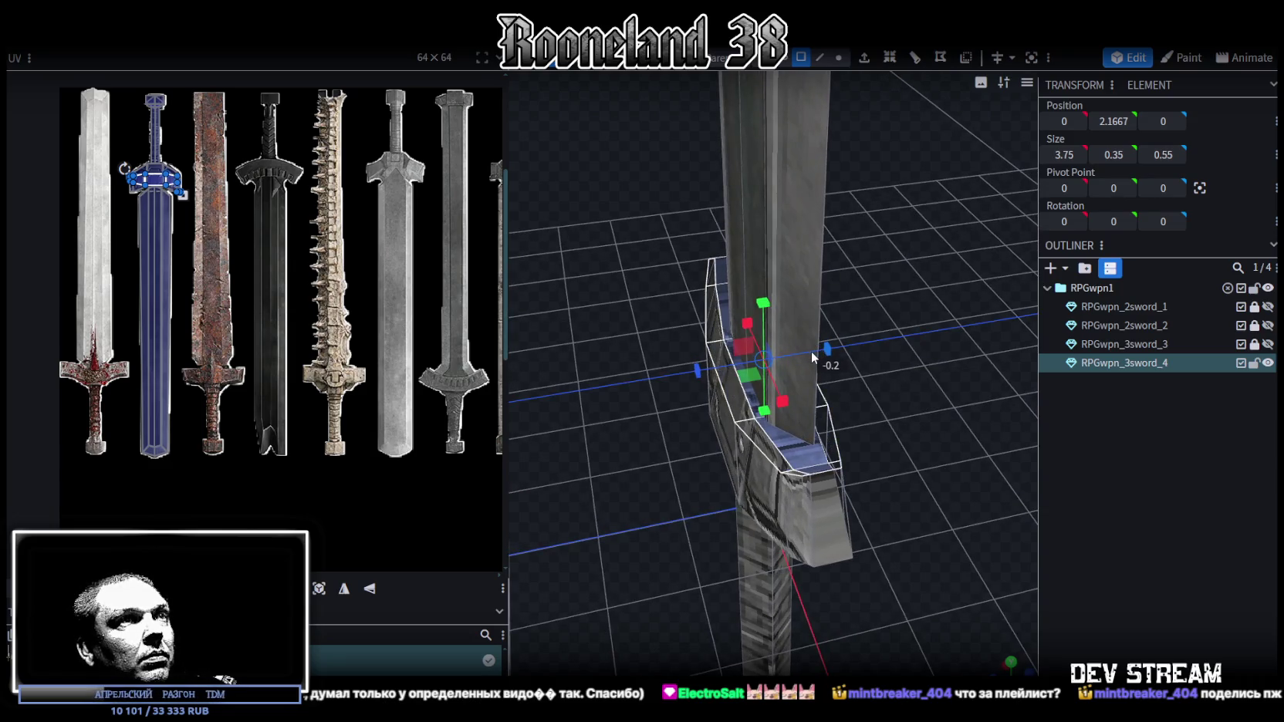
pyautogui.moveTo(913, 391)
pyautogui.mouseDown()
pyautogui.moveTo(878, 380)
pyautogui.moveTo(856, 332)
pyautogui.moveTo(715, 314)
pyautogui.moveTo(686, 216)
pyautogui.moveTo(760, 321)
pyautogui.moveTo(830, 348)
pyautogui.moveTo(942, 330)
pyautogui.moveTo(893, 419)
pyautogui.moveTo(842, 355)
pyautogui.moveTo(942, 365)
pyautogui.moveTo(890, 376)
pyautogui.moveTo(703, 513)
pyautogui.moveTo(814, 441)
pyautogui.moveTo(884, 331)
pyautogui.mouseUp()
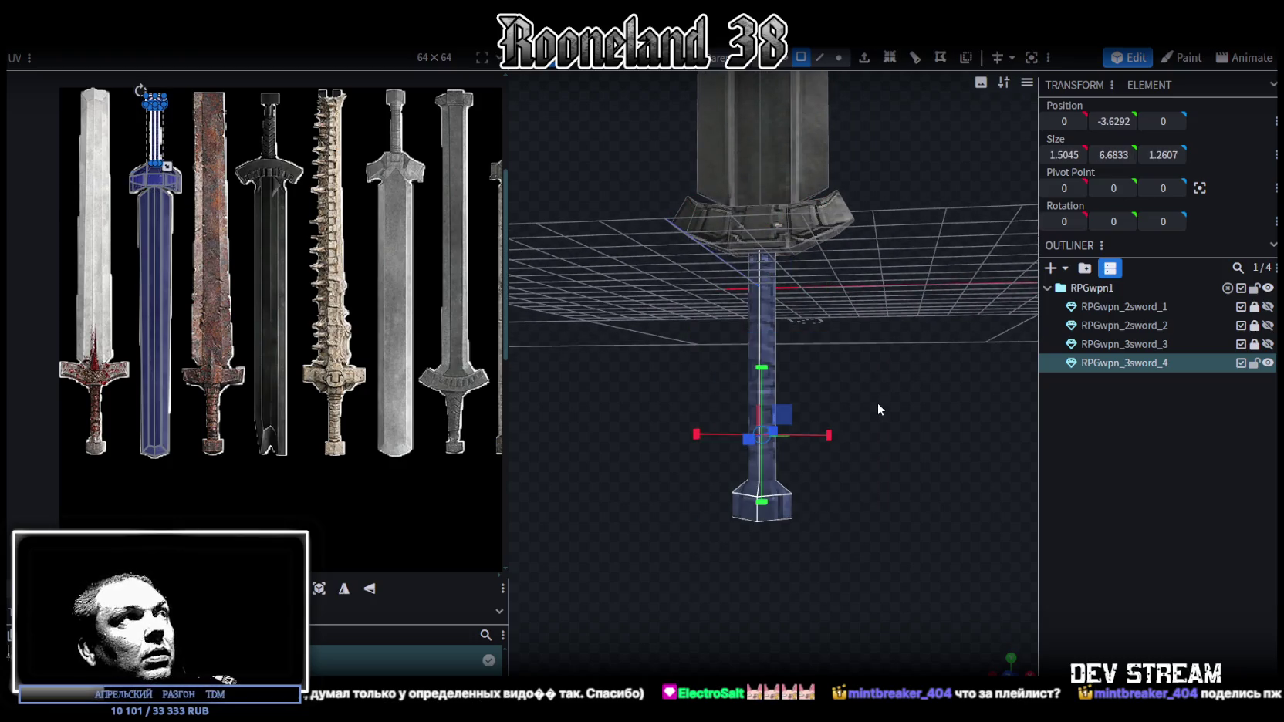
# Select the pommel vertices and raise the pommel by 0.2.
pyautogui.scroll(5, 879, 399)
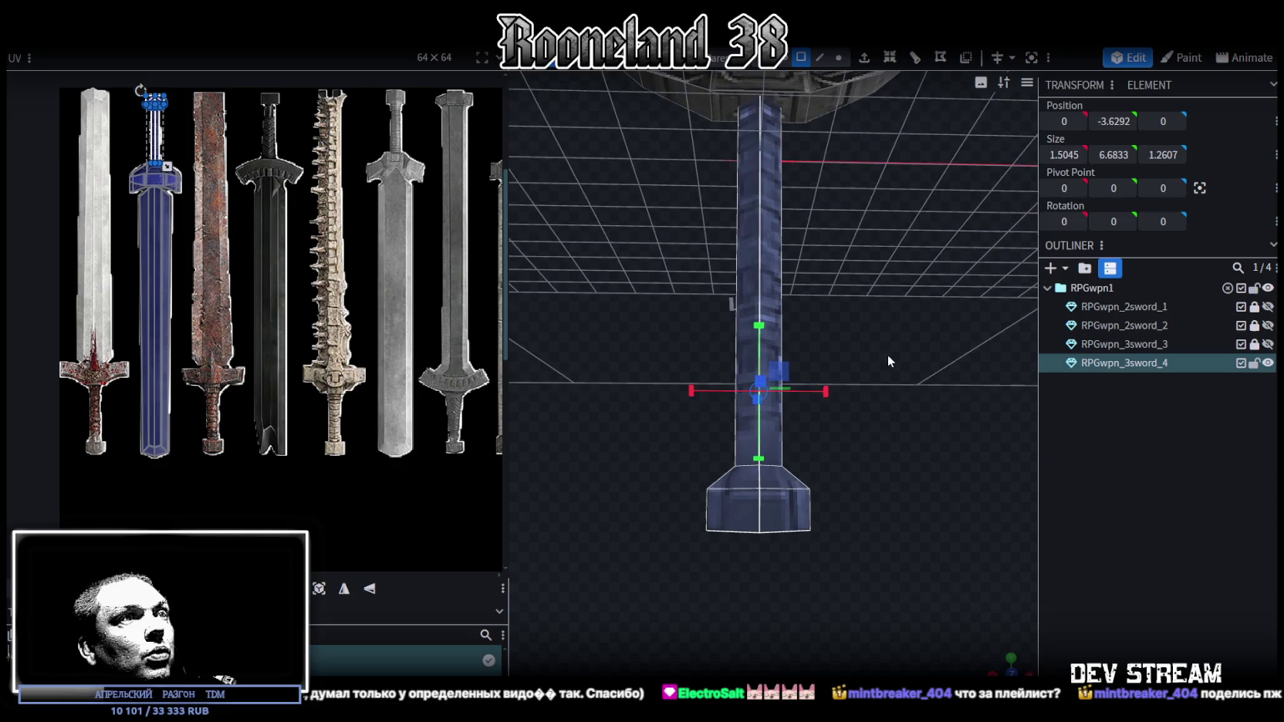
pyautogui.click(839, 57)
pyautogui.scroll(2, 667, 539)
pyautogui.moveTo(666, 540); pyautogui.dragTo(881, 509)
pyautogui.moveTo(858, 444)
pyautogui.mouseDown()
pyautogui.moveTo(941, 498)
pyautogui.moveTo(1015, 482)
pyautogui.moveTo(836, 449)
pyautogui.mouseUp()
pyautogui.moveTo(742, 459)
pyautogui.mouseDown()
pyautogui.moveTo(739, 441)
pyautogui.moveTo(838, 387)
pyautogui.moveTo(857, 179)
pyautogui.mouseUp()
# Reproject the grip faces' UVs from a front view onto the black sword's hilt texture.
pyautogui.click(800, 58)
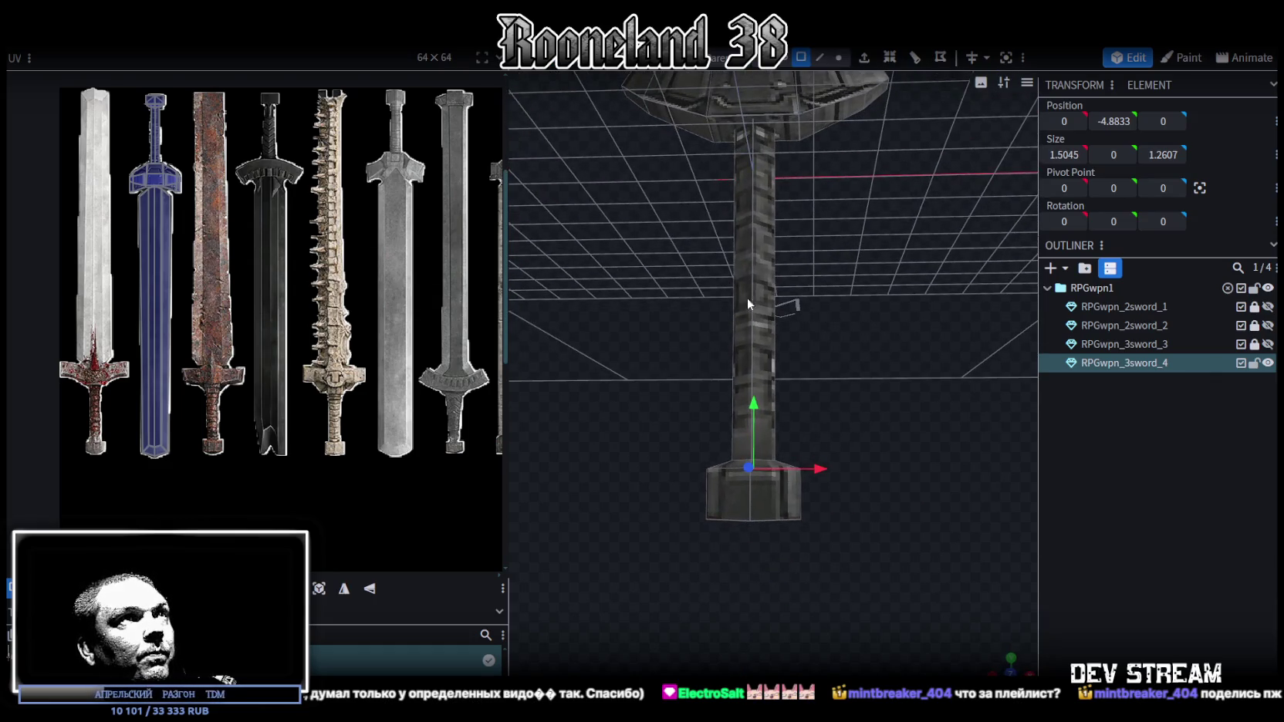
pyautogui.moveTo(650, 523); pyautogui.dragTo(848, 405)
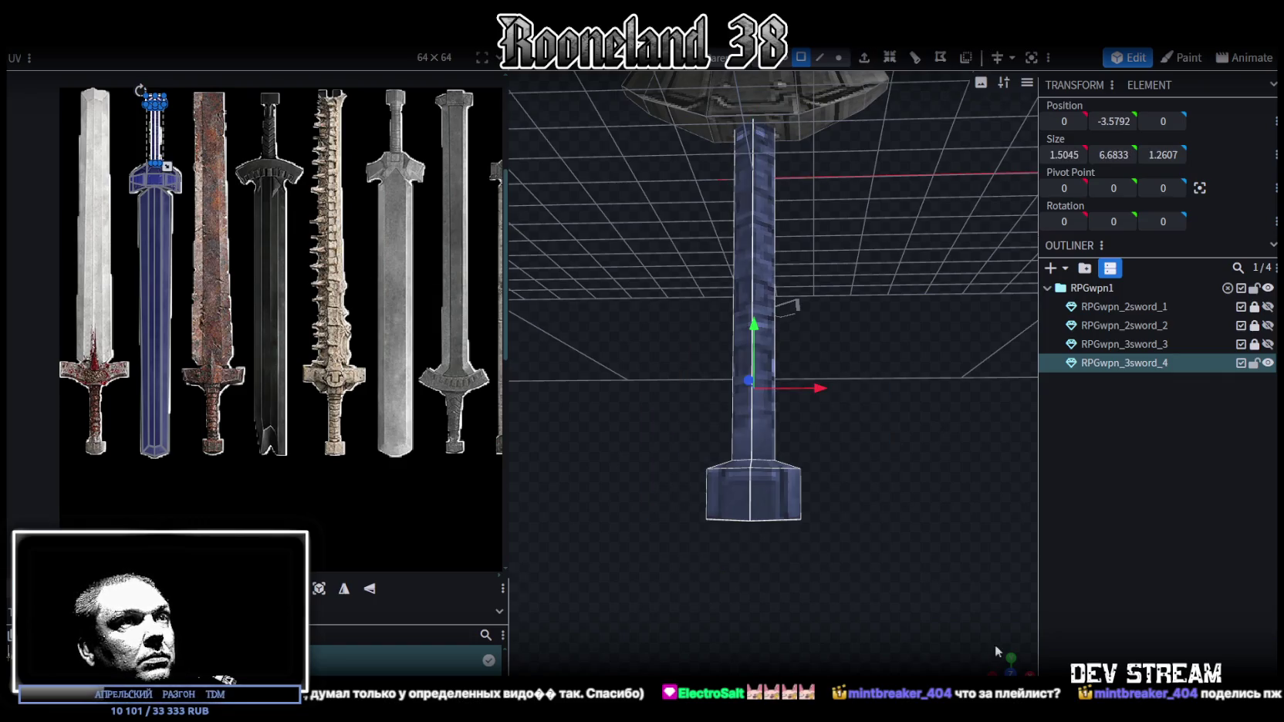
pyautogui.press('KP_1')
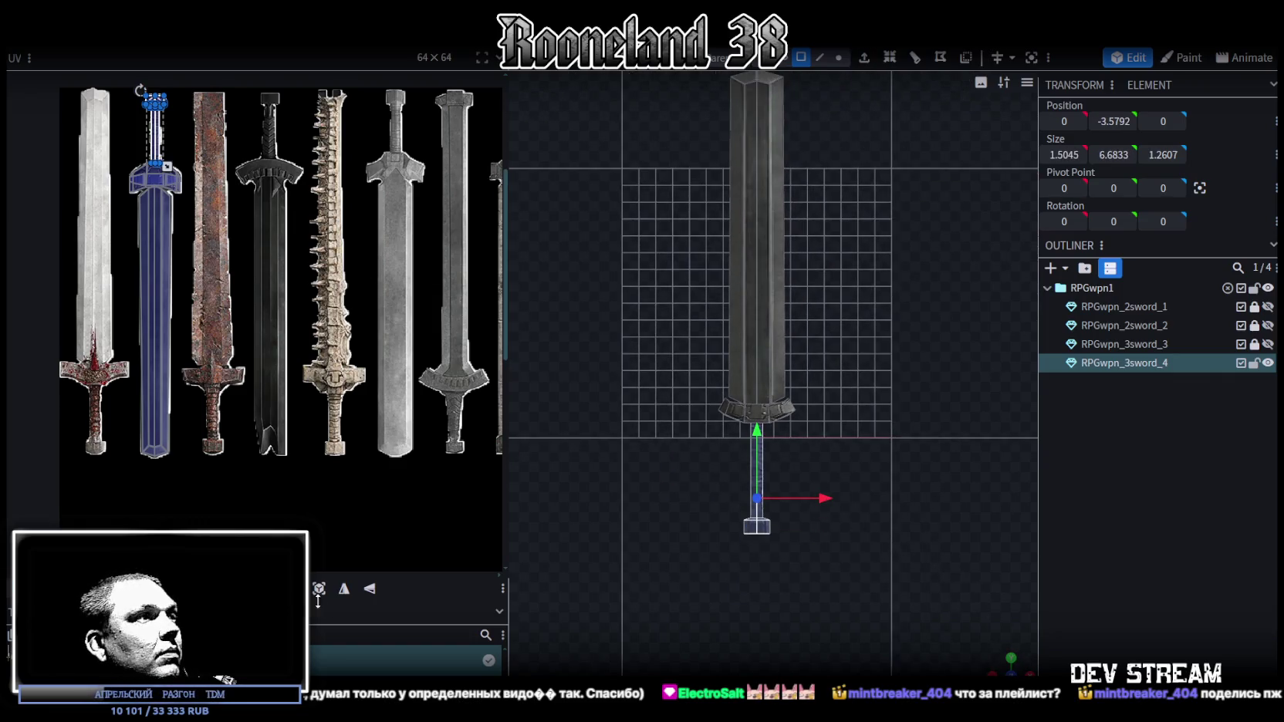
pyautogui.click(319, 589)
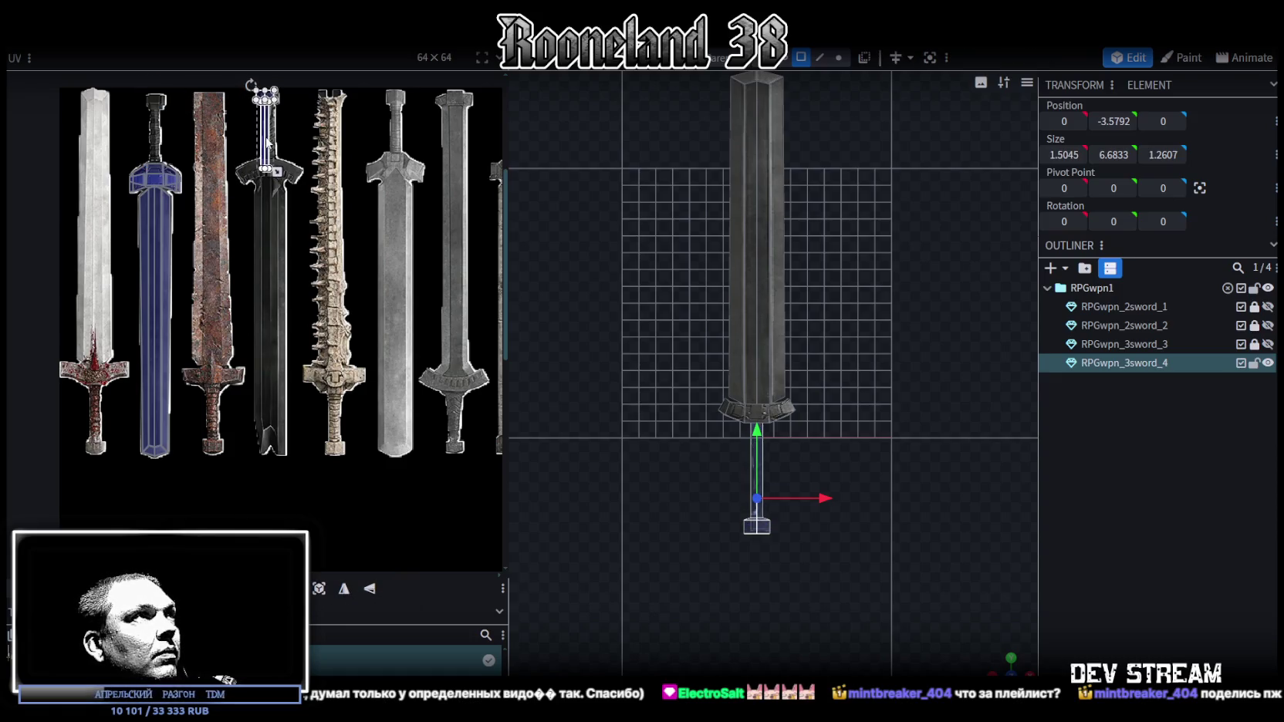
pyautogui.scroll(3, 274, 92)
pyautogui.scroll(4, 273, 92)
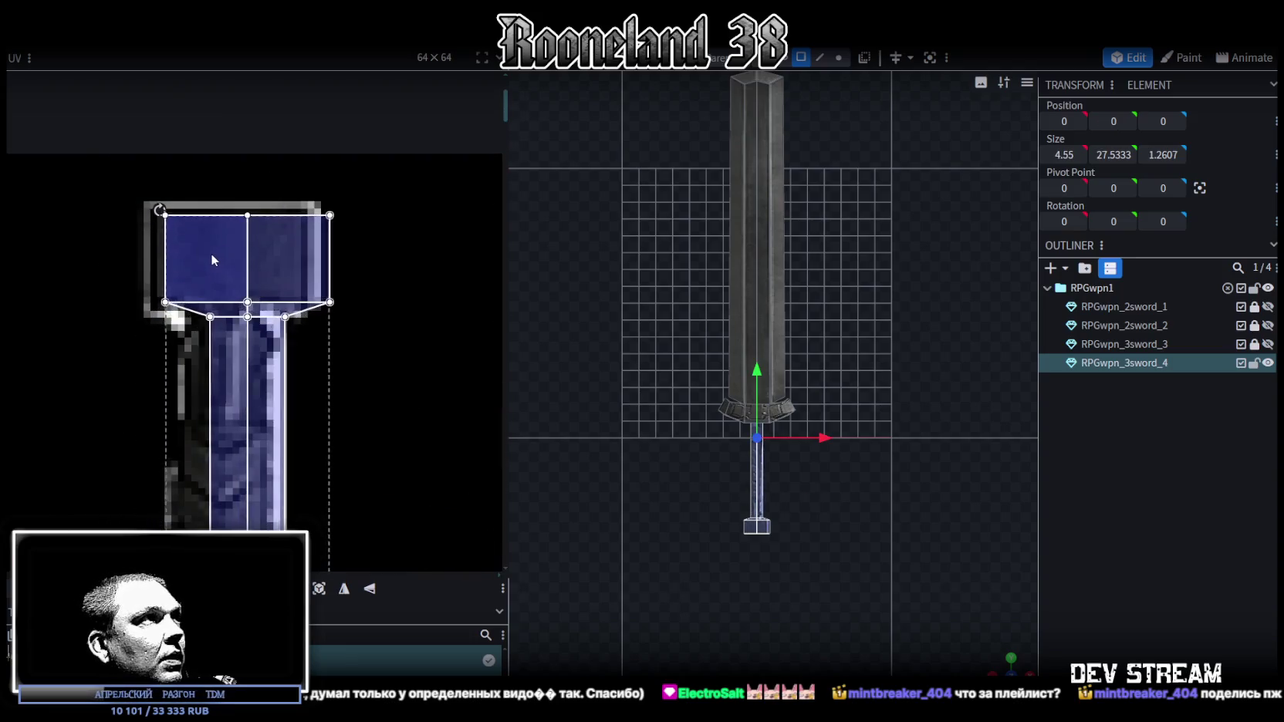
# Shrink the pommel's top UV face to fit the pommel texture.
pyautogui.scroll(-2, 203, 250)
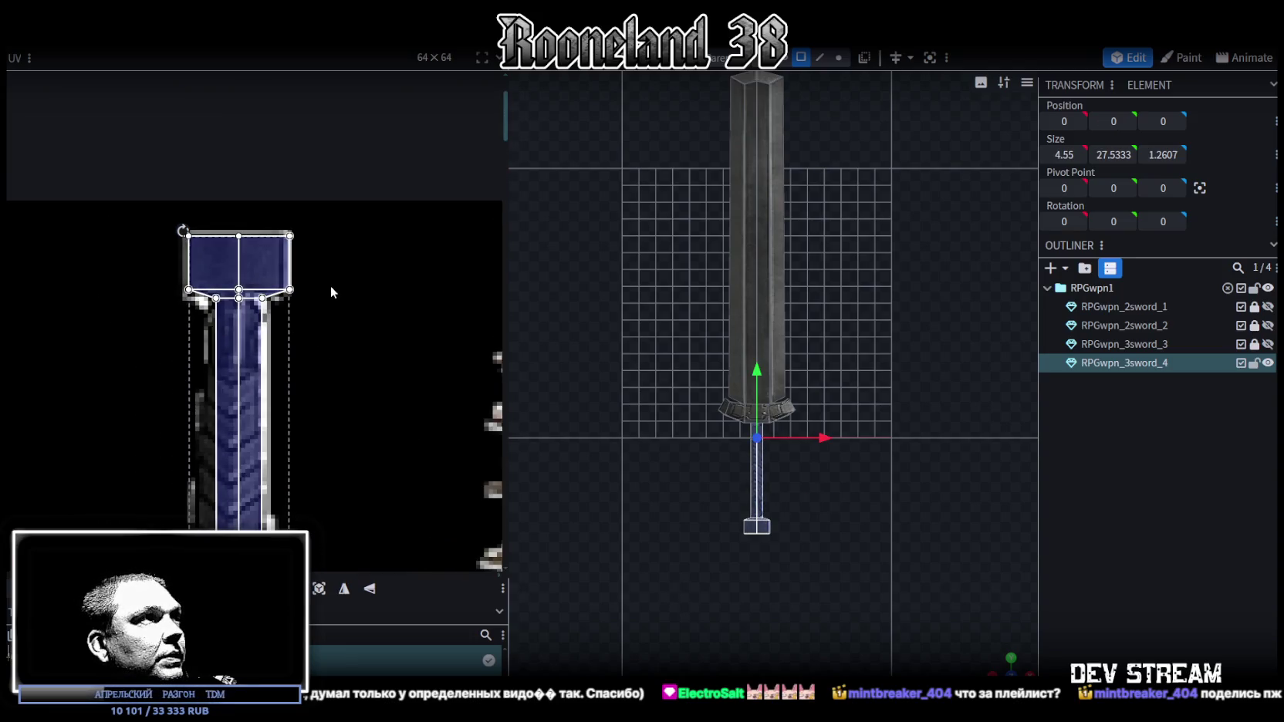
pyautogui.scroll(-2, 355, 189)
pyautogui.click(266, 257)
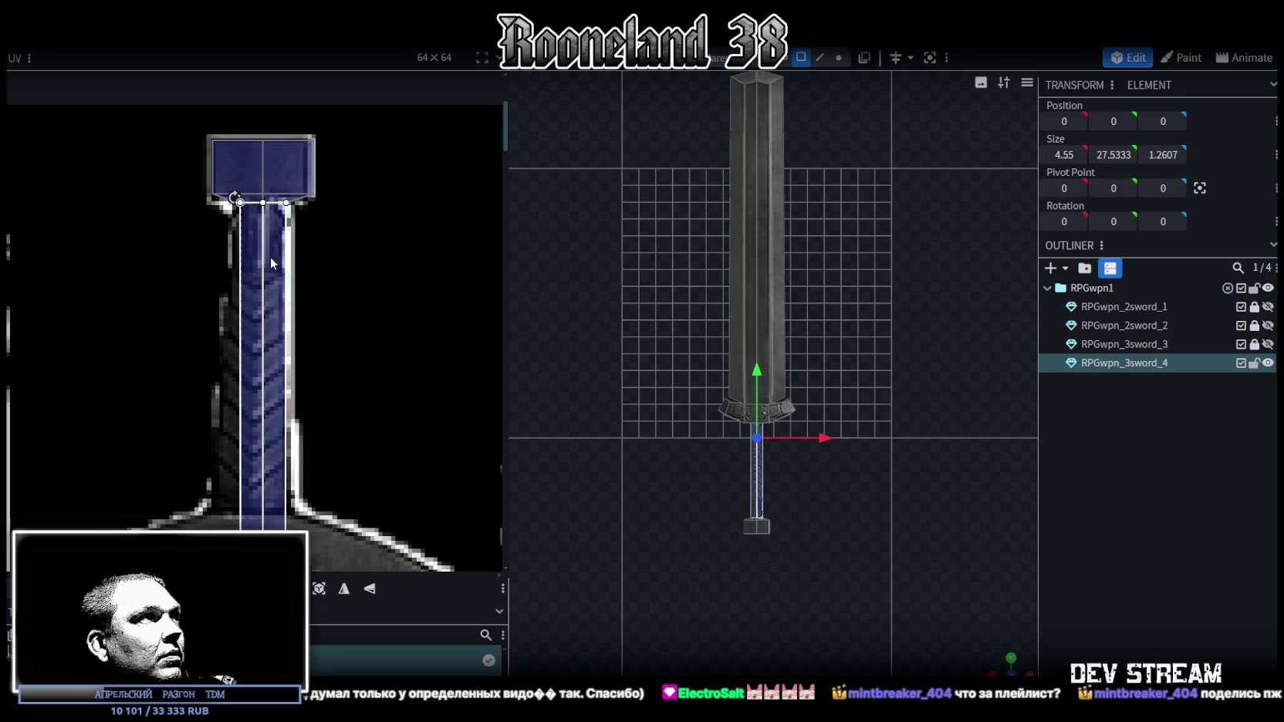
pyautogui.scroll(3, 330, 249)
pyautogui.moveTo(394, 409)
pyautogui.mouseDown()
pyautogui.moveTo(142, 265)
pyautogui.moveTo(97, 205)
pyautogui.mouseUp()
pyautogui.scroll(2, 324, 357)
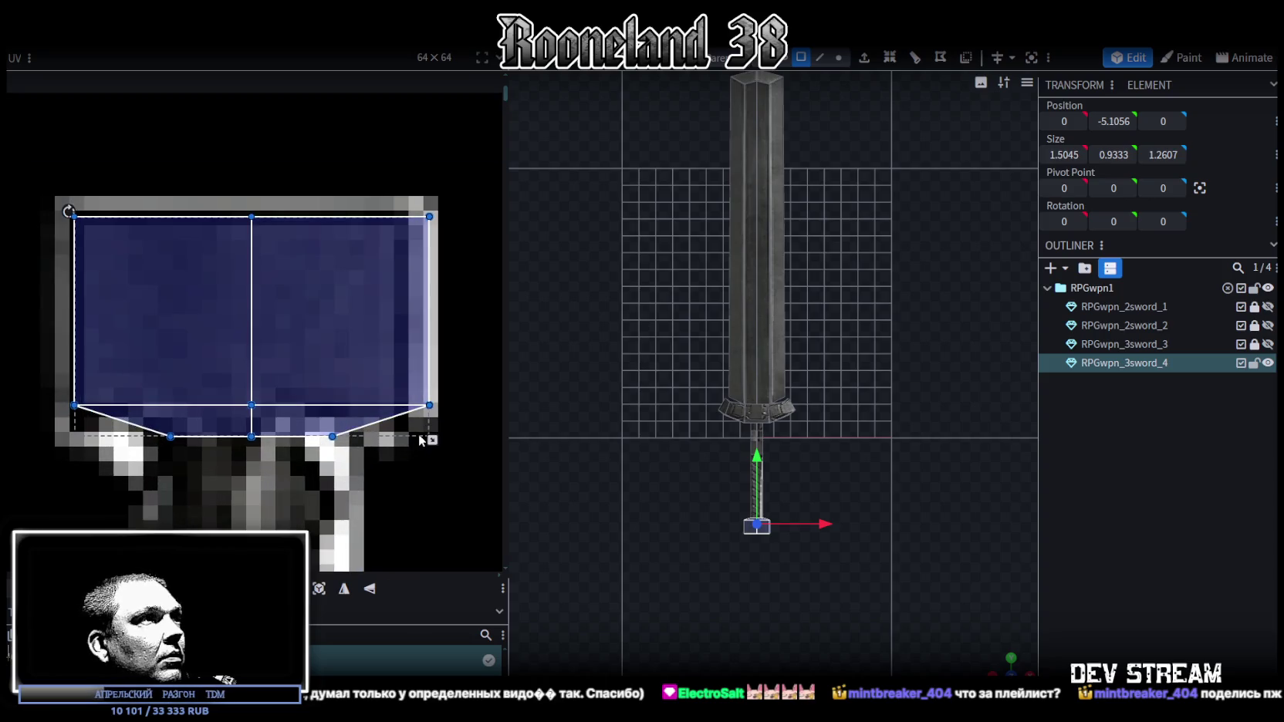
pyautogui.moveTo(433, 441); pyautogui.dragTo(408, 416)
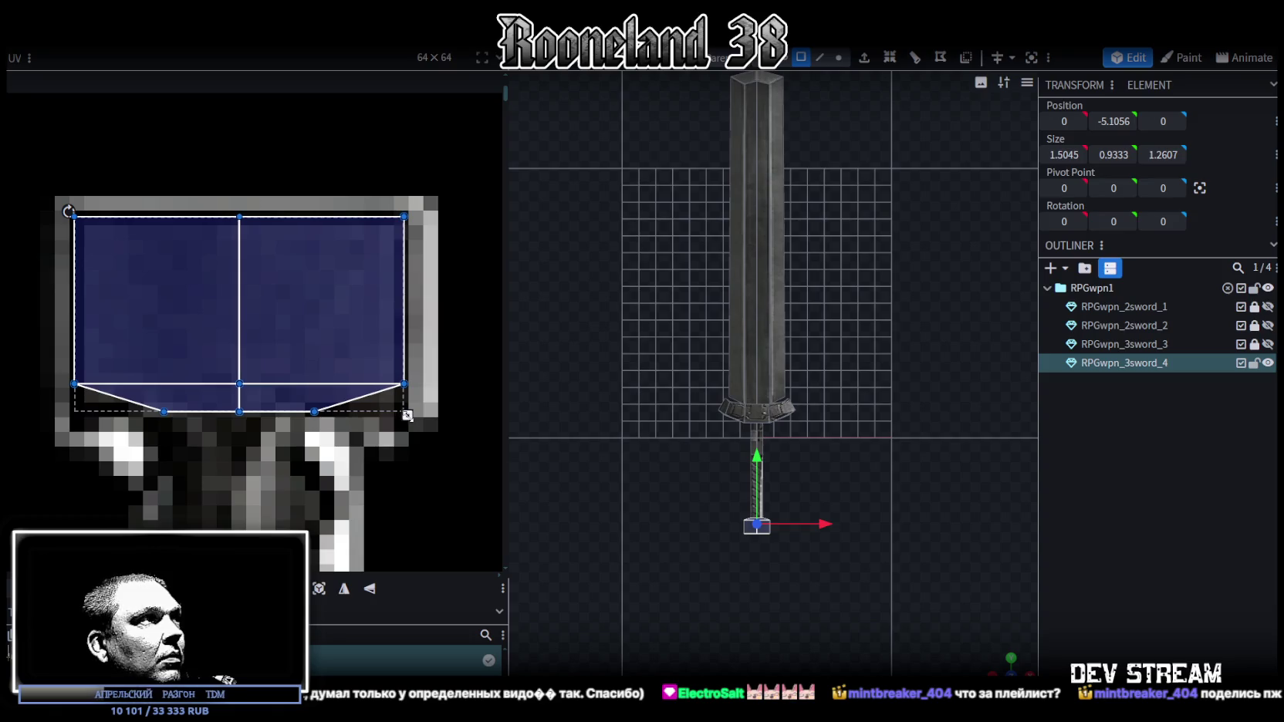
# Move the tall grip UV face onto the dark grip, shortening and narrowing it.
pyautogui.scroll(-5, 219, 339)
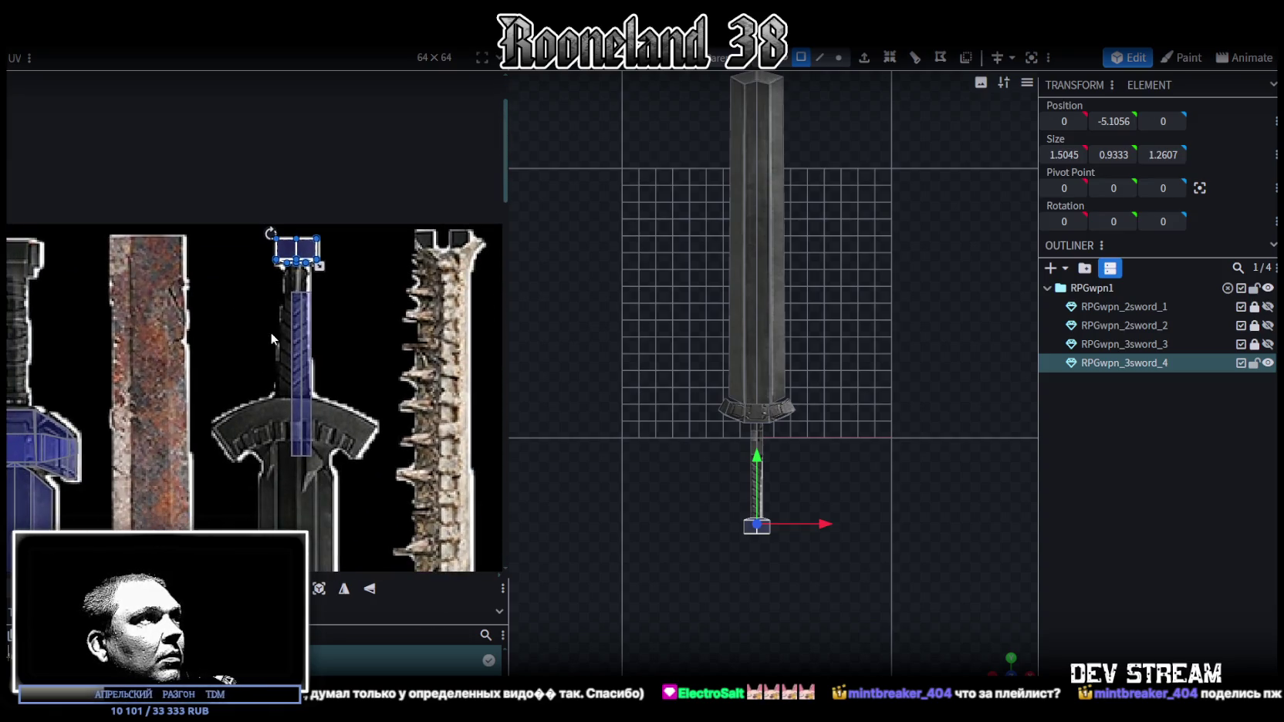
pyautogui.click(301, 339)
pyautogui.scroll(5, 297, 354)
pyautogui.moveTo(280, 289); pyautogui.dragTo(273, 270)
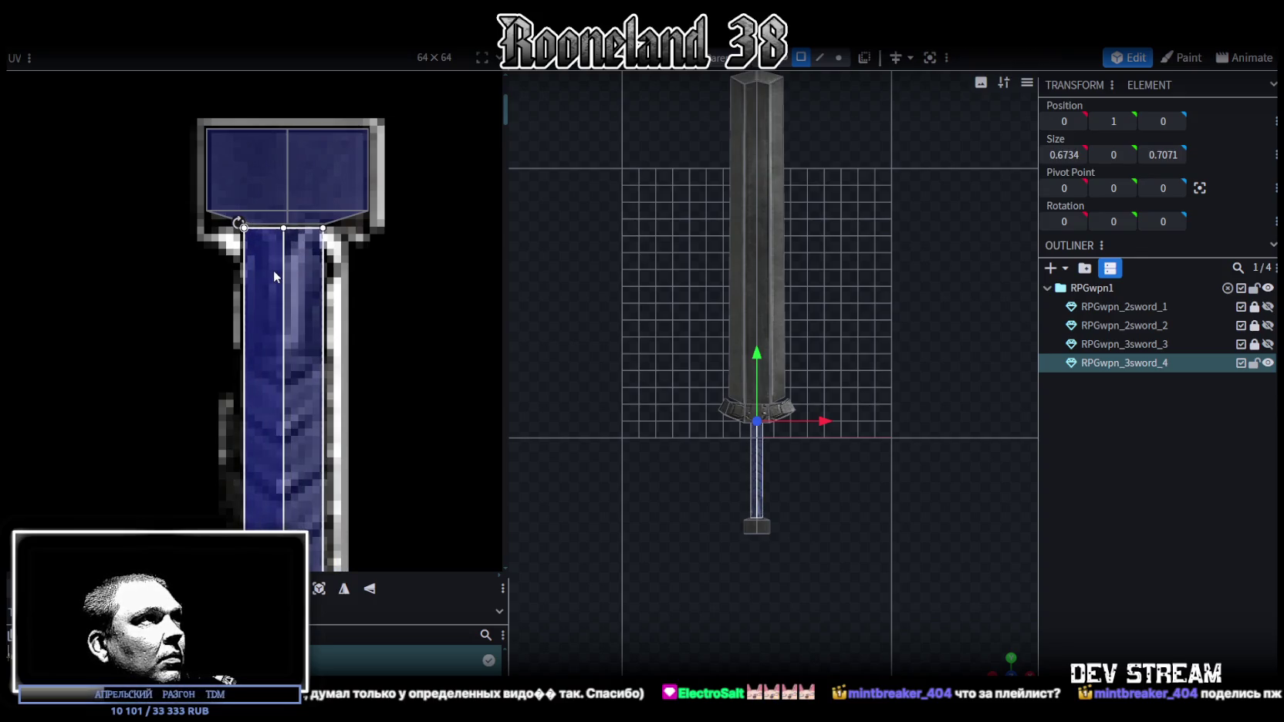
pyautogui.scroll(-3, 316, 340)
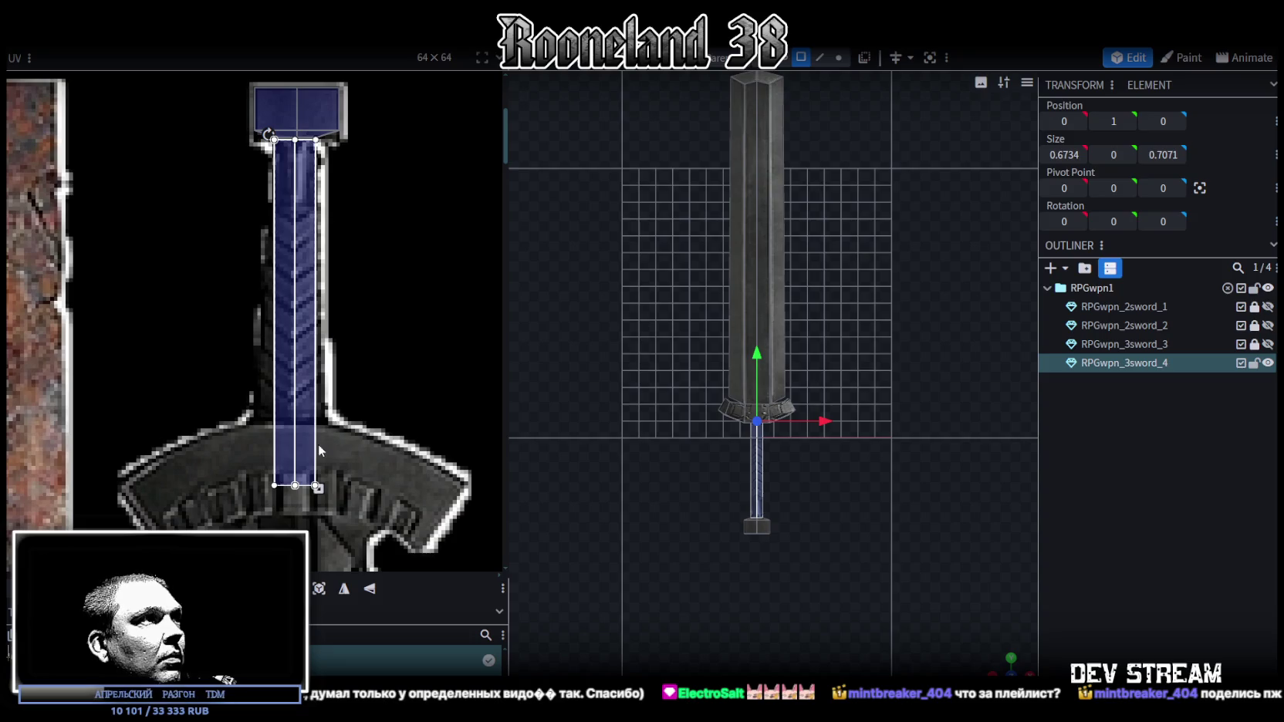
pyautogui.moveTo(318, 488)
pyautogui.mouseDown()
pyautogui.moveTo(314, 423)
pyautogui.moveTo(276, 443)
pyautogui.mouseUp()
pyautogui.scroll(3, 255, 434)
# Taper the grip UV face by pulling its bottom corner vertices outward.
pyautogui.click(317, 437)
pyautogui.click(346, 446)
pyautogui.moveTo(327, 430); pyautogui.dragTo(350, 430)
pyautogui.scroll(-3, 352, 411)
pyautogui.scroll(4, 334, 295)
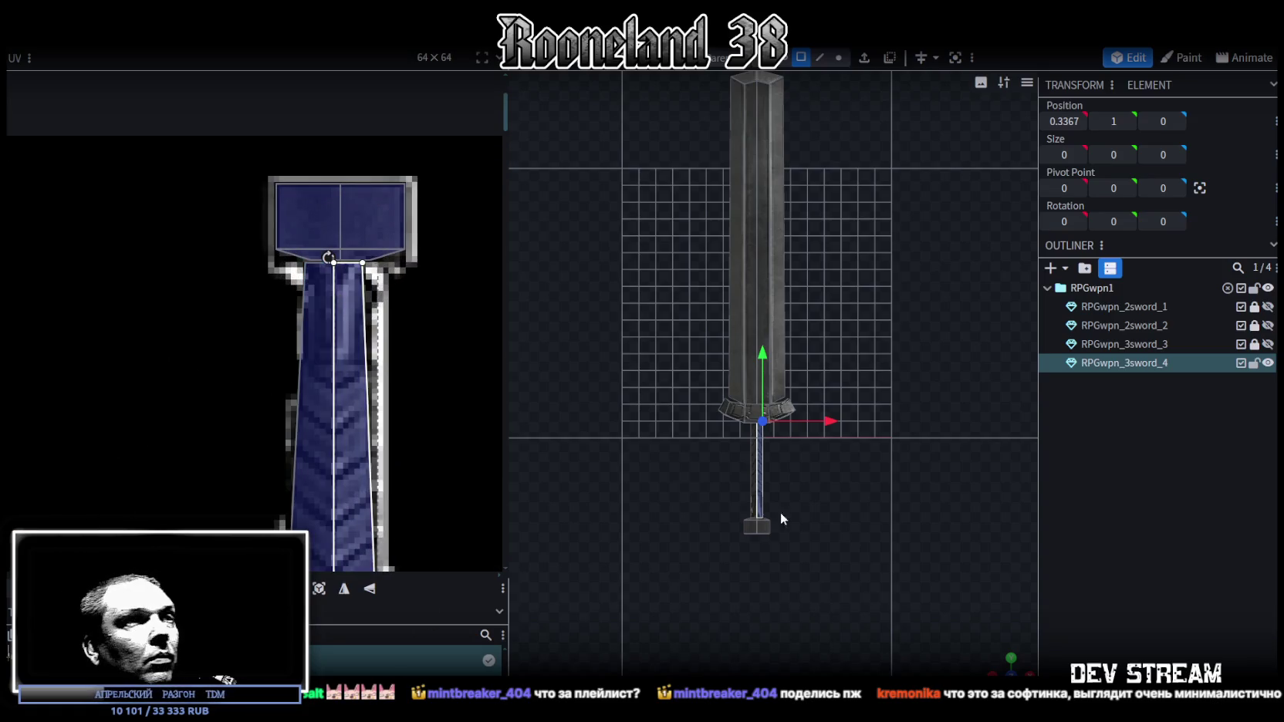
pyautogui.scroll(5, 866, 569)
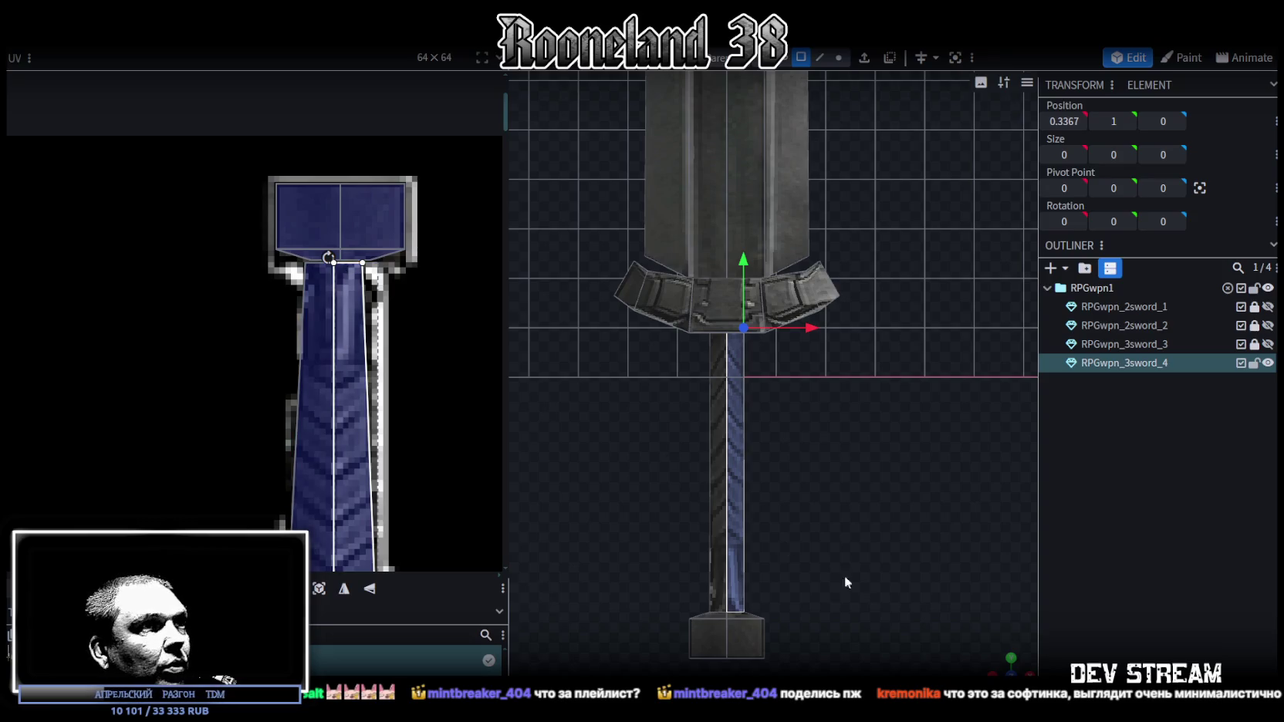
# Select the handle and shift the grip UV face's top-left corner right.
pyautogui.click(1043, 577)
pyautogui.moveTo(771, 540)
pyautogui.mouseDown()
pyautogui.moveTo(664, 540)
pyautogui.moveTo(771, 588)
pyautogui.mouseUp()
pyautogui.click(726, 575)
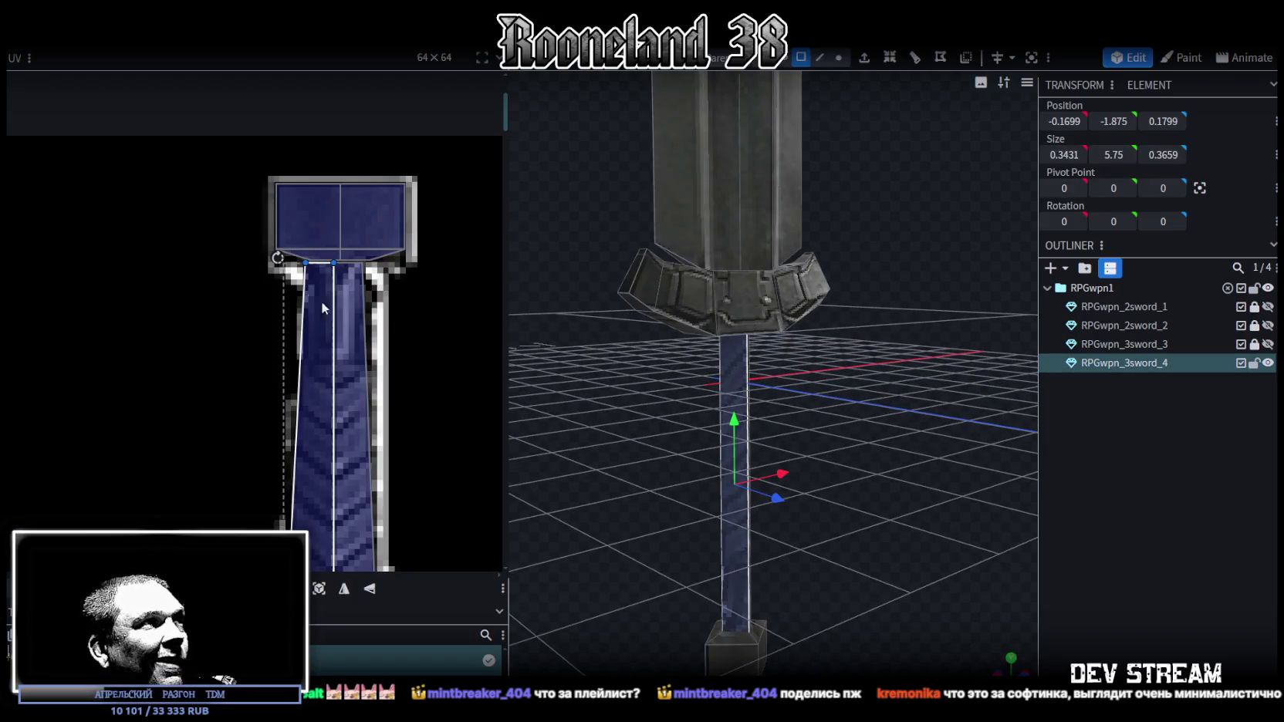
pyautogui.scroll(3, 301, 287)
pyautogui.click(306, 253)
pyautogui.click(308, 247)
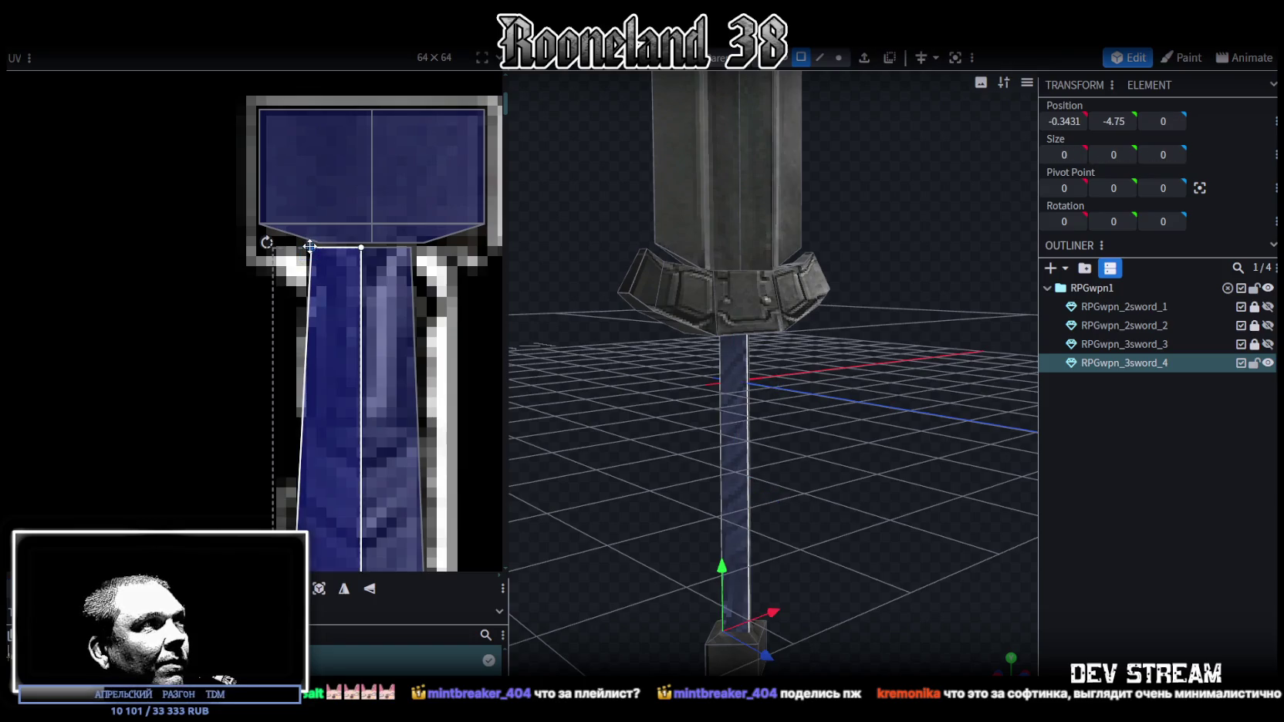
pyautogui.moveTo(312, 246); pyautogui.dragTo(317, 246)
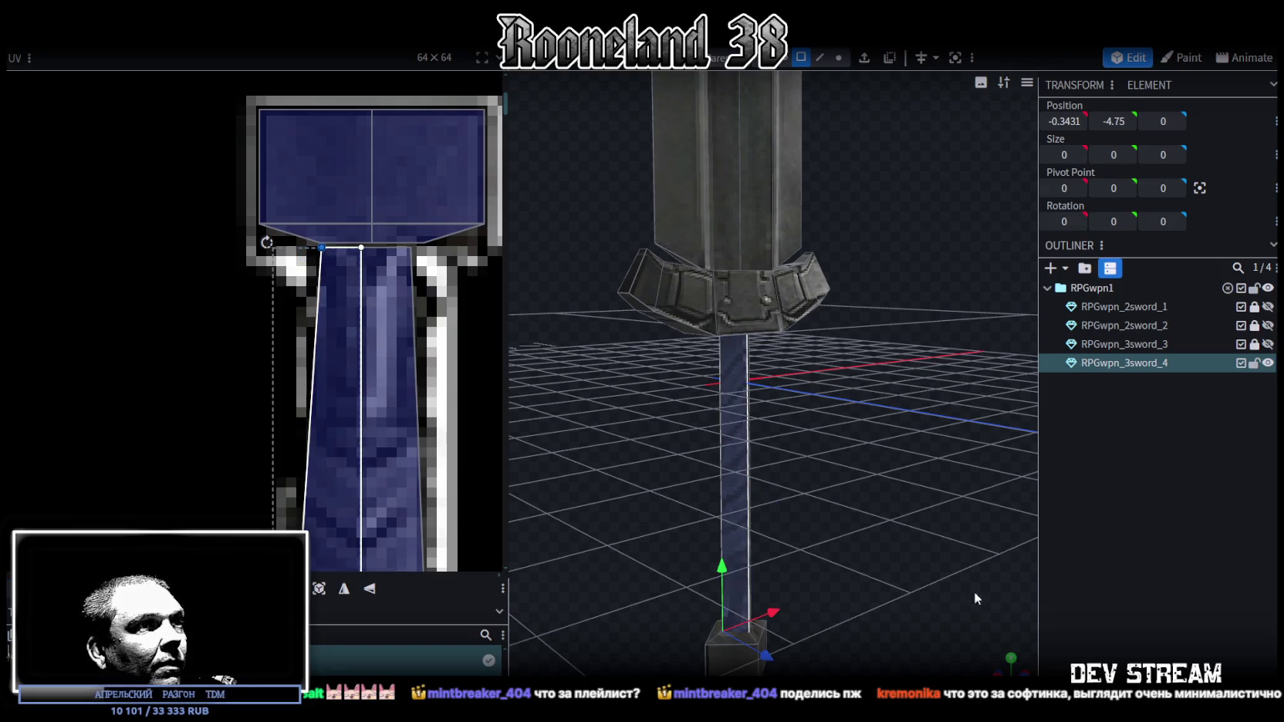
# Lower the handle by one unit and select its top vertices in vertex mode.
pyautogui.click(954, 590)
pyautogui.moveTo(983, 549)
pyautogui.mouseDown()
pyautogui.moveTo(765, 517)
pyautogui.moveTo(785, 483)
pyautogui.moveTo(779, 518)
pyautogui.moveTo(754, 356)
pyautogui.moveTo(793, 448)
pyautogui.moveTo(710, 610)
pyautogui.mouseUp()
pyautogui.click(746, 415)
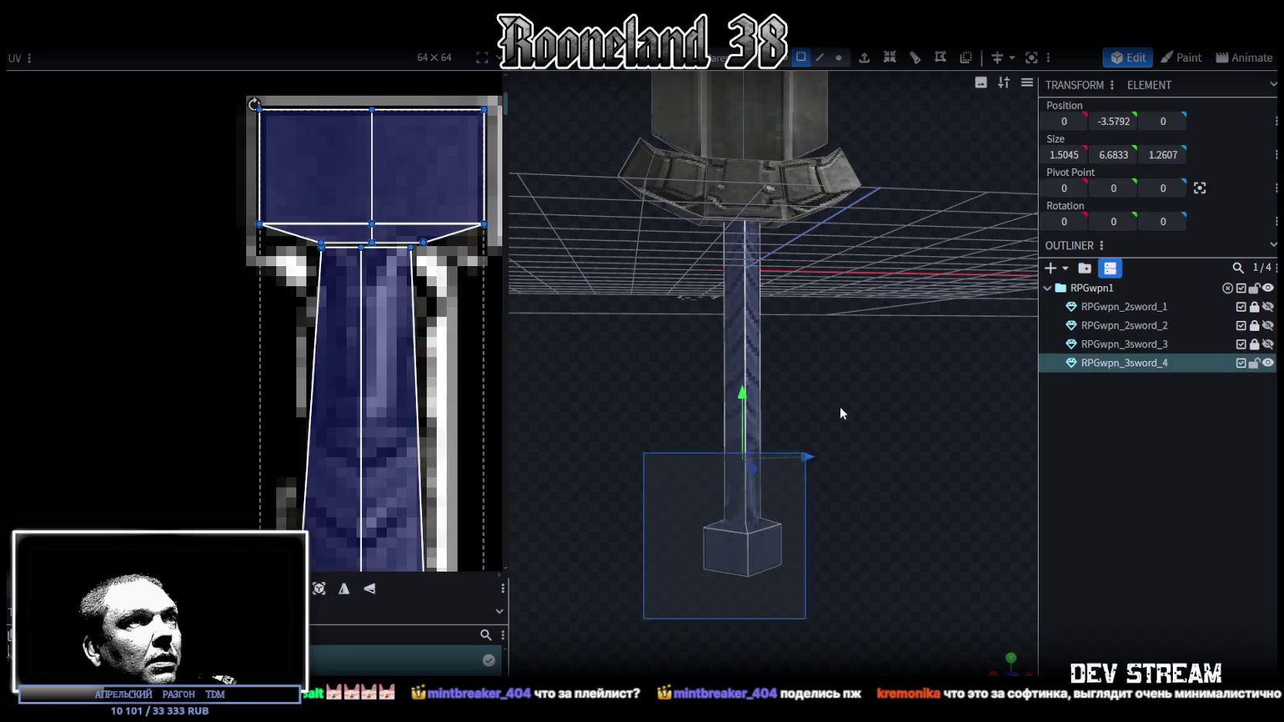
pyautogui.moveTo(744, 391); pyautogui.dragTo(748, 440)
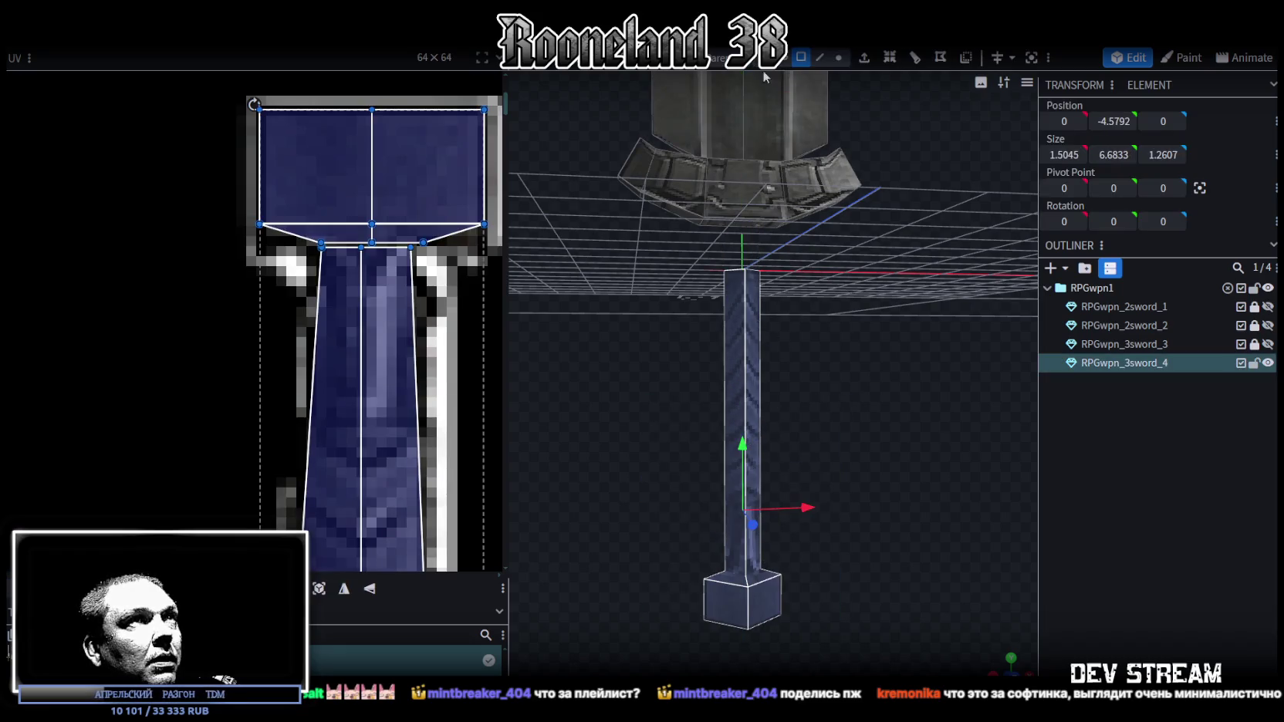
pyautogui.click(835, 62)
pyautogui.moveTo(702, 243)
pyautogui.mouseDown()
pyautogui.moveTo(834, 316)
pyautogui.moveTo(804, 363)
pyautogui.moveTo(812, 294)
pyautogui.mouseUp()
pyautogui.moveTo(825, 278)
pyautogui.mouseDown()
pyautogui.moveTo(838, 403)
pyautogui.moveTo(726, 555)
pyautogui.mouseUp()
# Move the sword element back up one unit and select the blade.
pyautogui.click(801, 57)
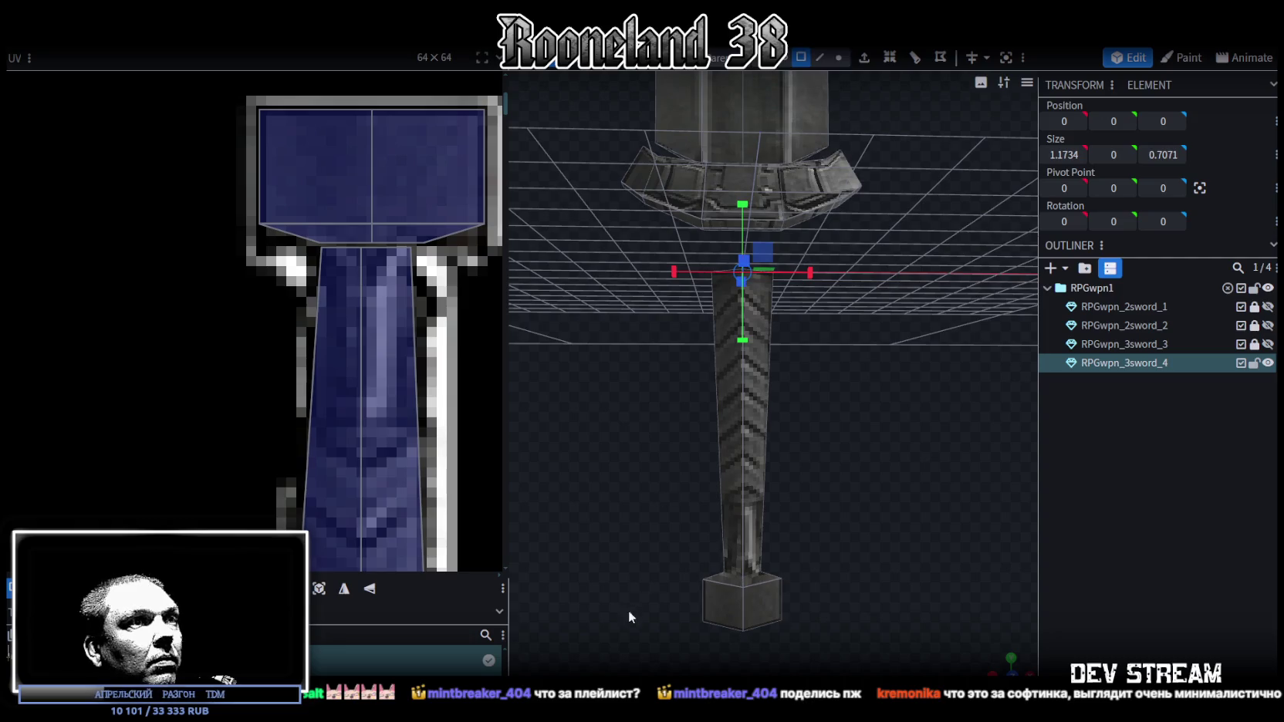
pyautogui.click(760, 429)
pyautogui.press('v')
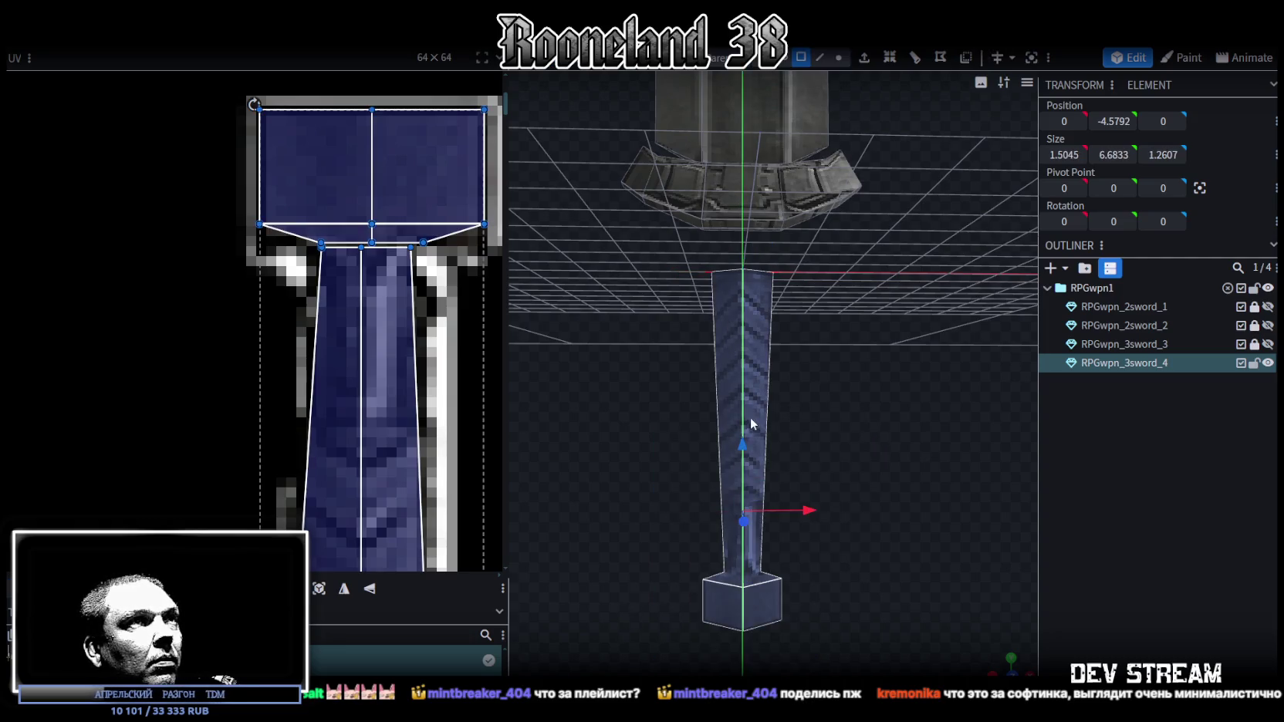
pyautogui.moveTo(754, 425); pyautogui.dragTo(752, 393)
pyautogui.click(1129, 511)
pyautogui.moveTo(1026, 456)
pyautogui.mouseDown()
pyautogui.moveTo(906, 405)
pyautogui.moveTo(865, 438)
pyautogui.moveTo(622, 404)
pyautogui.moveTo(993, 398)
pyautogui.moveTo(887, 448)
pyautogui.moveTo(818, 446)
pyautogui.mouseUp()
pyautogui.click(764, 446)
pyautogui.hotkey('alt', 'Tab')
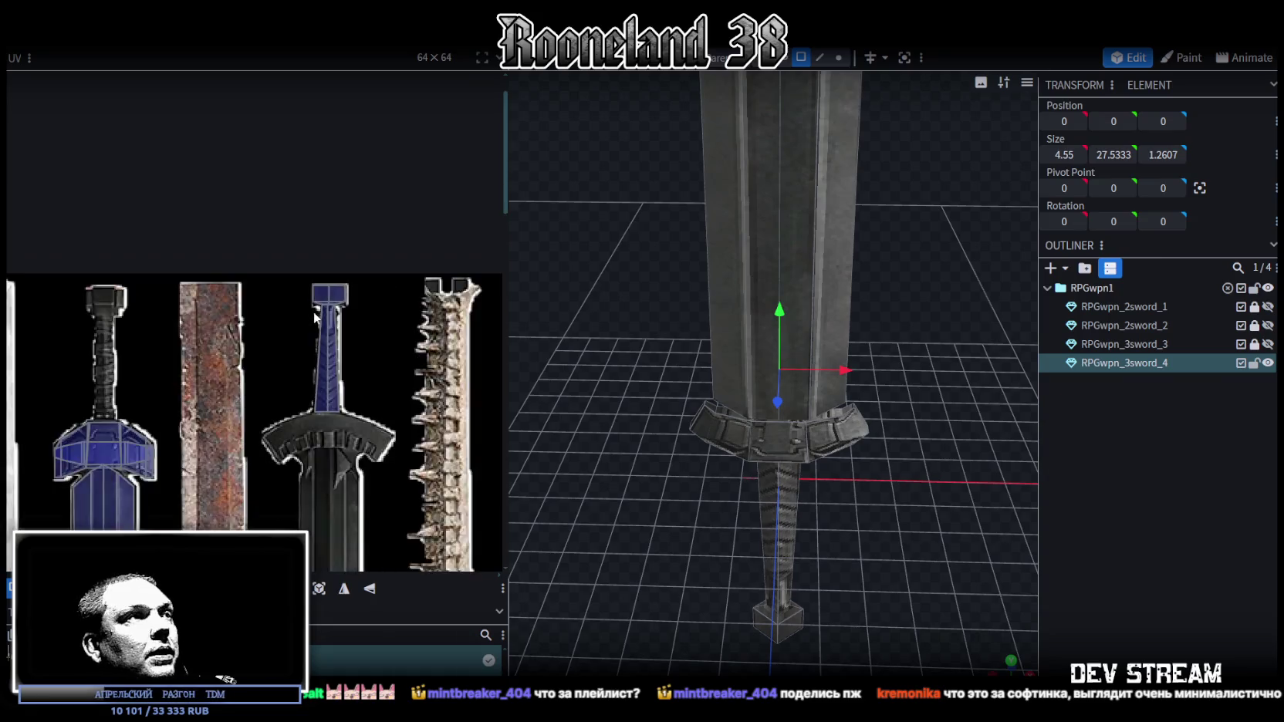
# Select the crossguard's UV faces and move them onto the sword texture.
pyautogui.scroll(-3, 313, 311)
pyautogui.scroll(4, 321, 307)
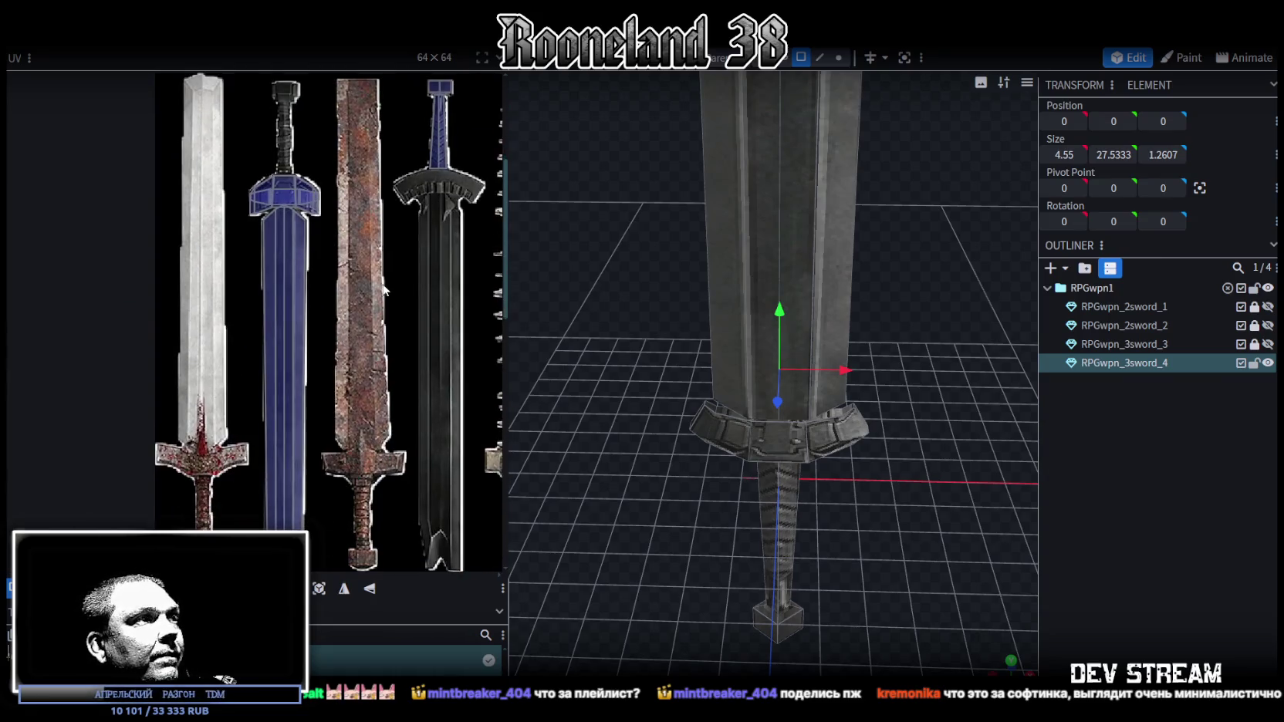
pyautogui.scroll(2, 405, 293)
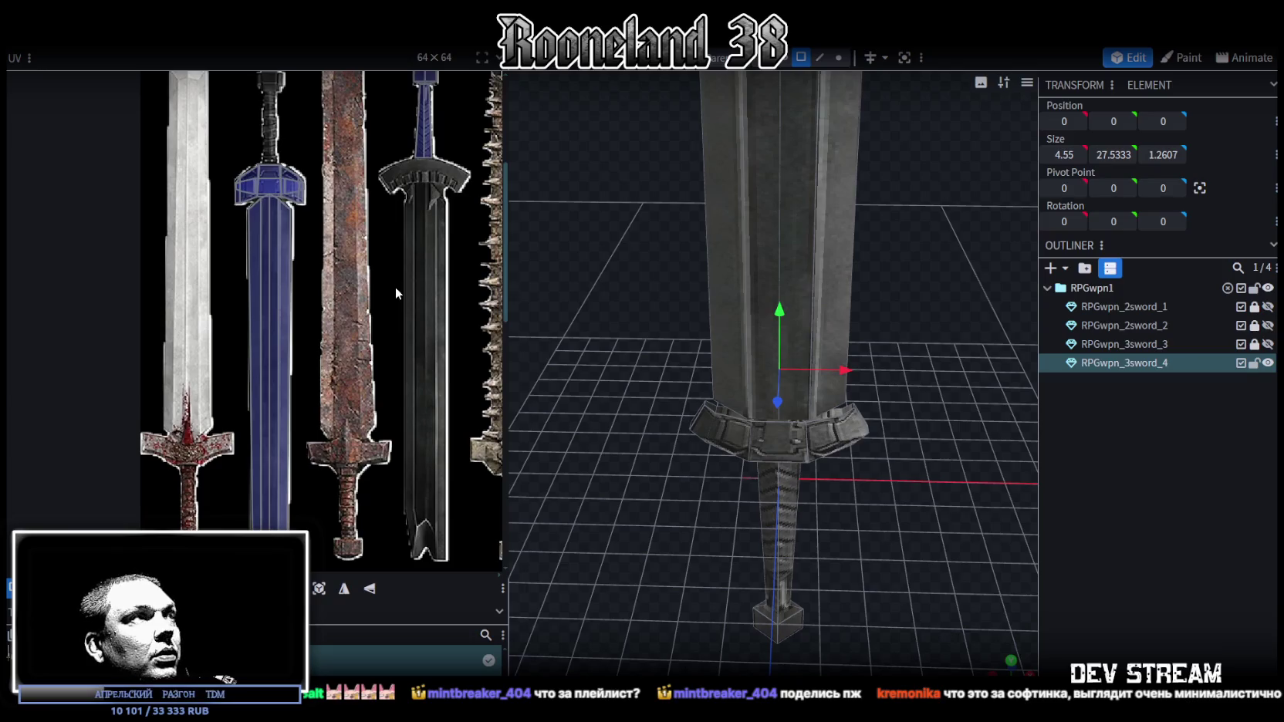
pyautogui.scroll(2, 265, 128)
pyautogui.moveTo(162, 153); pyautogui.dragTo(328, 232)
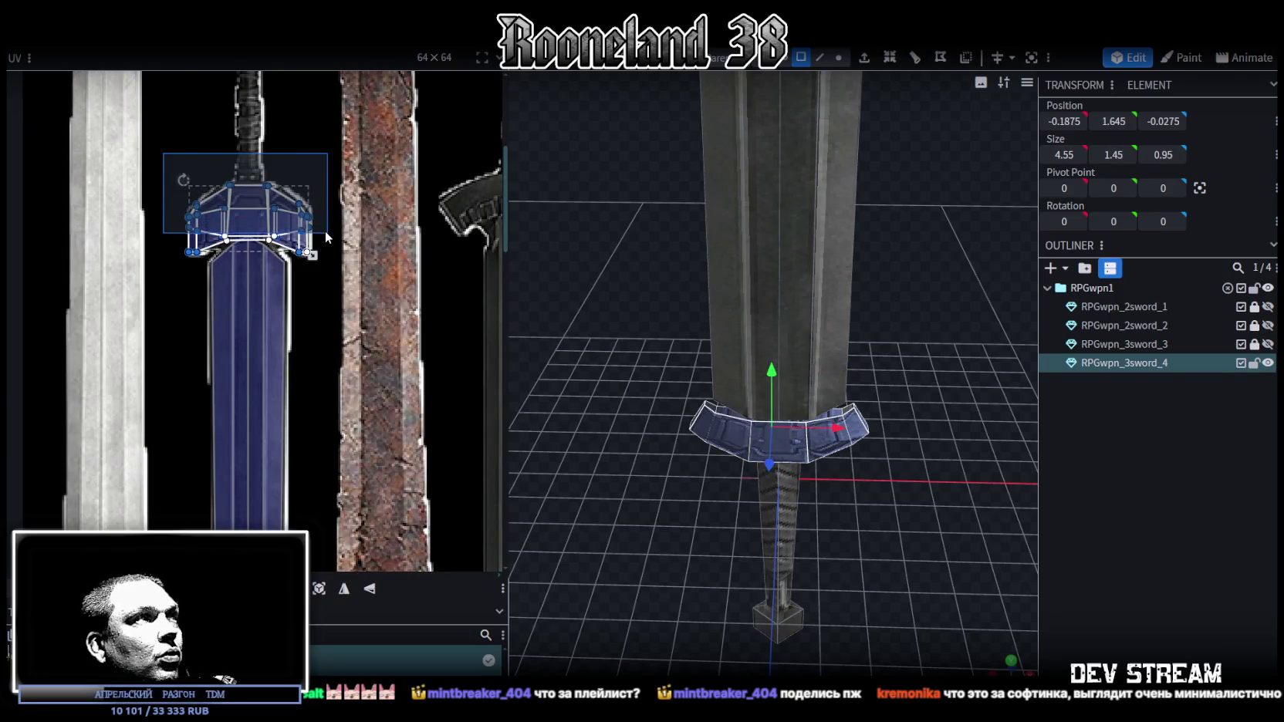
pyautogui.moveTo(305, 231); pyautogui.dragTo(433, 308)
pyautogui.hscroll(5, 347, 370)
pyautogui.scroll(2, 347, 370)
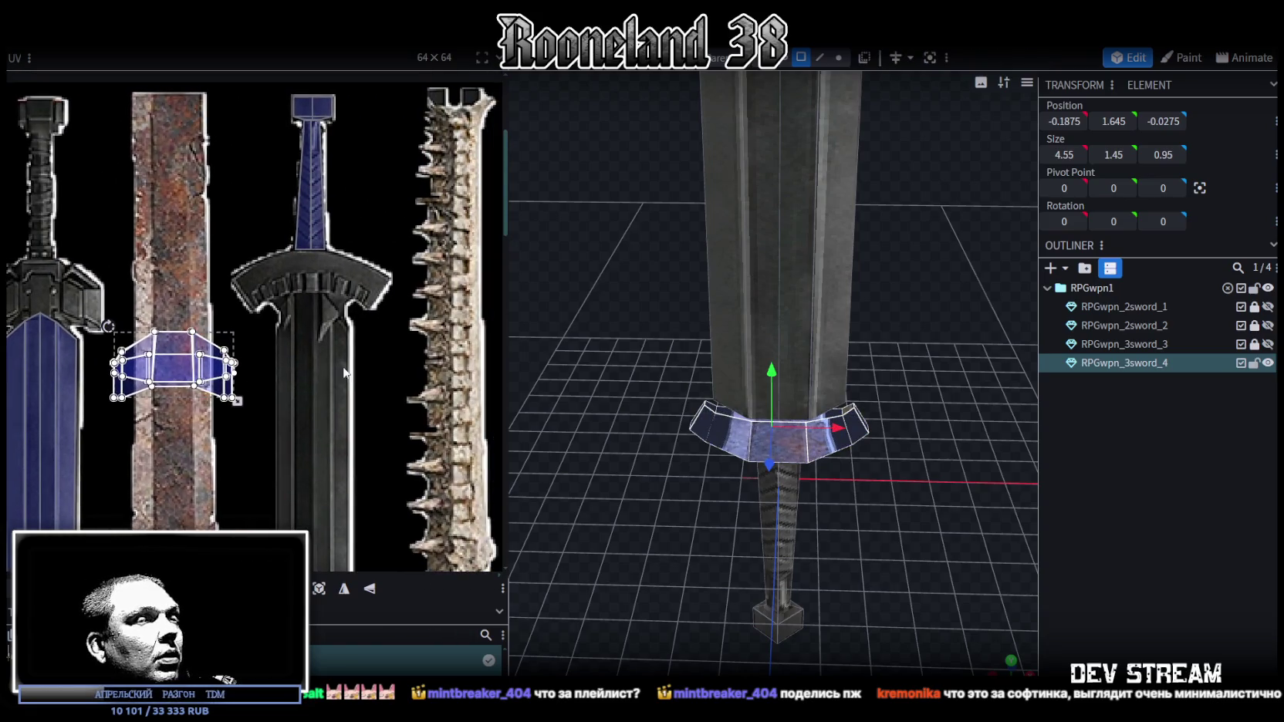
# Reproject the guard UVs from the front view, place them on the dark crossguard, and mirror them.
pyautogui.moveTo(913, 560)
pyautogui.mouseDown()
pyautogui.moveTo(846, 436)
pyautogui.moveTo(805, 496)
pyautogui.moveTo(906, 466)
pyautogui.mouseUp()
pyautogui.scroll(3, 905, 467)
pyautogui.press('KP_1')
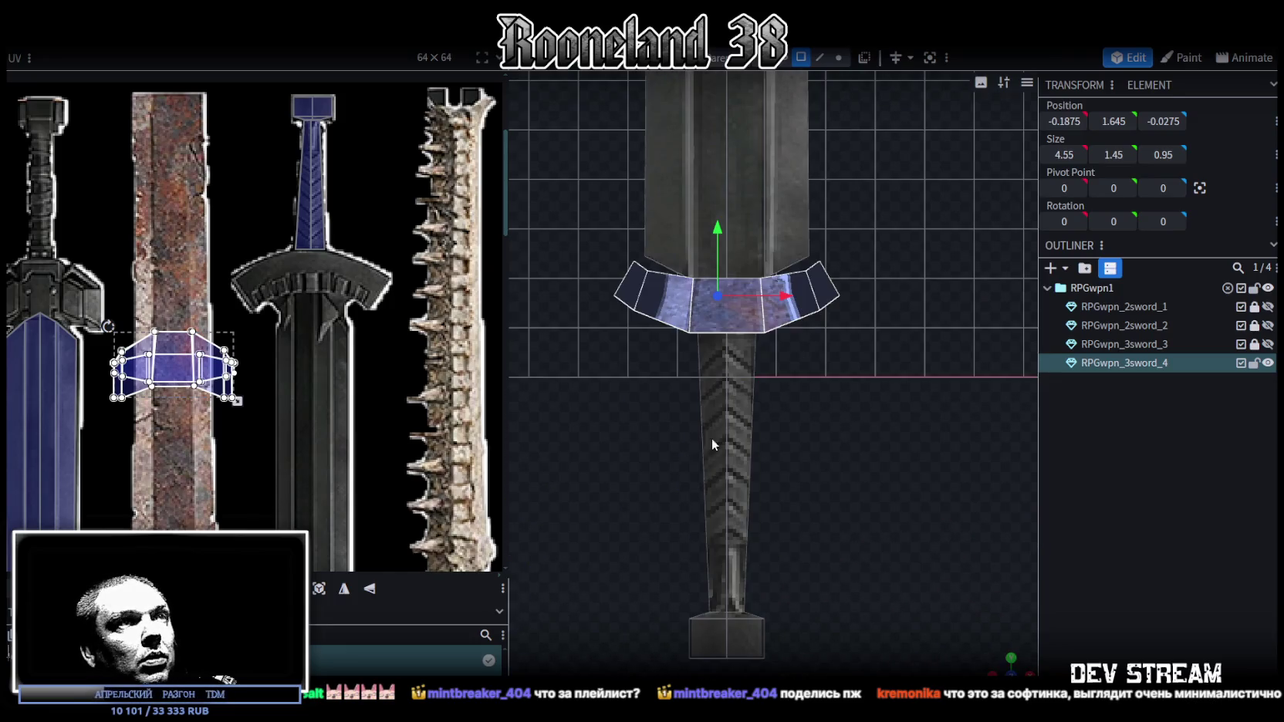
pyautogui.click(319, 589)
pyautogui.moveTo(87, 353); pyautogui.dragTo(316, 287)
pyautogui.click(369, 588)
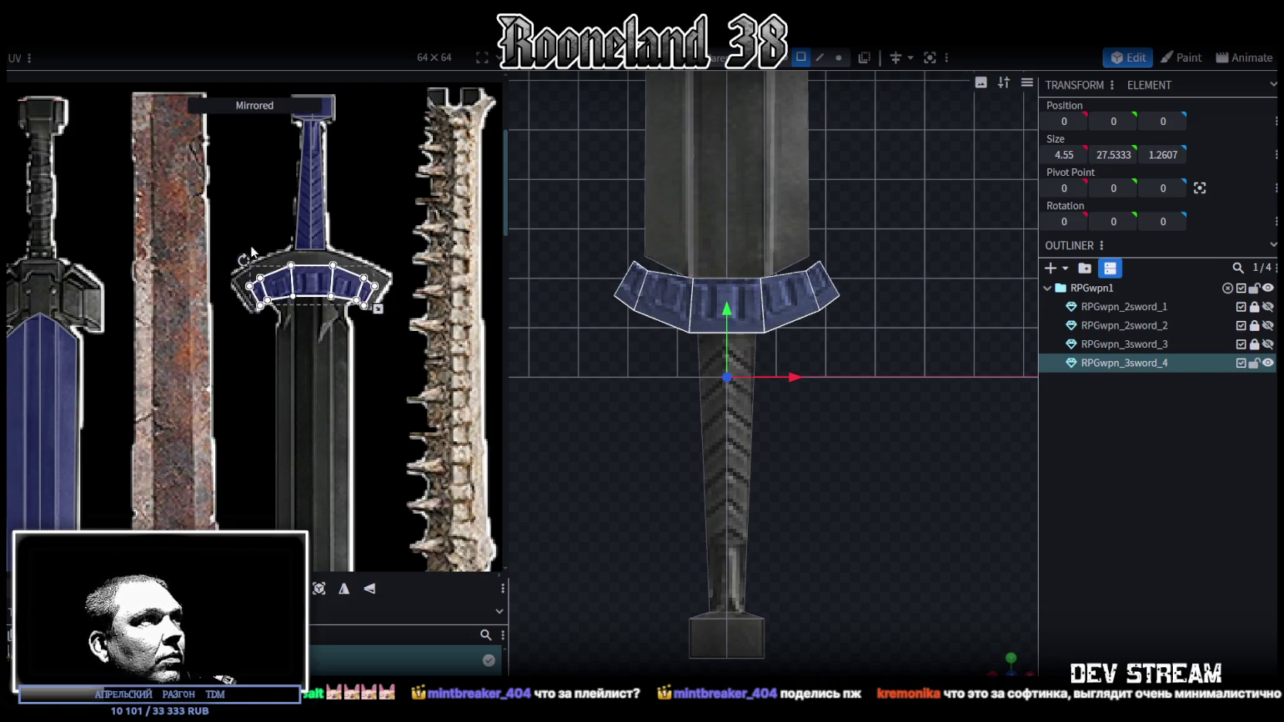
# Reposition and enlarge the guard UVs to cover the dark crossguard.
pyautogui.scroll(5, 252, 252)
pyautogui.moveTo(290, 342); pyautogui.dragTo(260, 329)
pyautogui.moveTo(374, 378)
pyautogui.mouseDown()
pyautogui.moveTo(280, 363)
pyautogui.moveTo(133, 369)
pyautogui.mouseUp()
pyautogui.moveTo(330, 376); pyautogui.dragTo(399, 398)
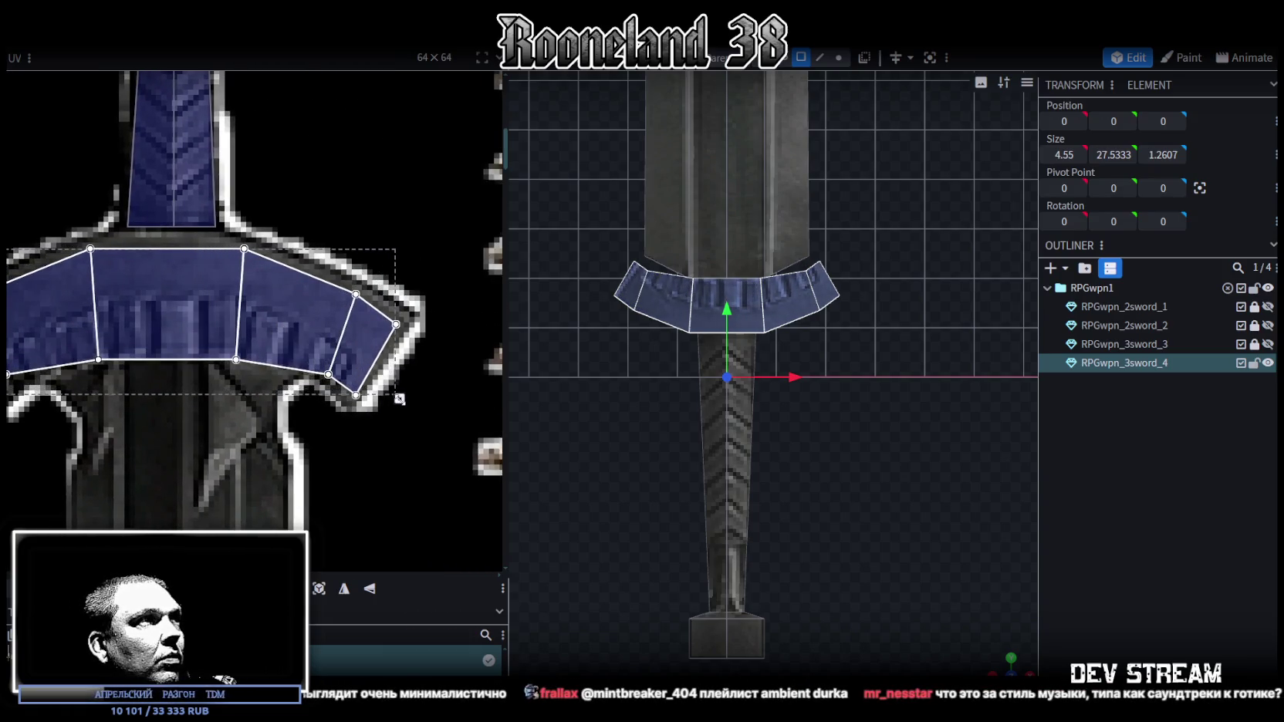
pyautogui.scroll(-2, 347, 386)
pyautogui.scroll(2, 147, 333)
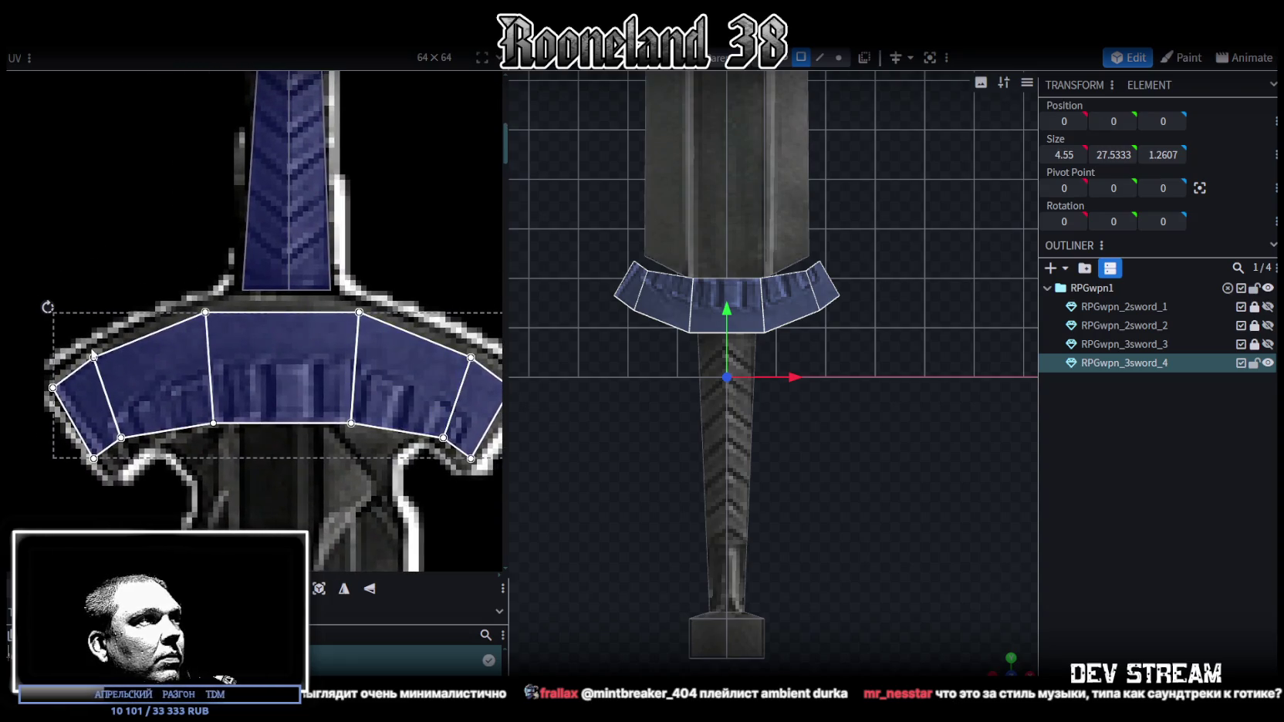
pyautogui.moveTo(294, 398); pyautogui.dragTo(265, 376)
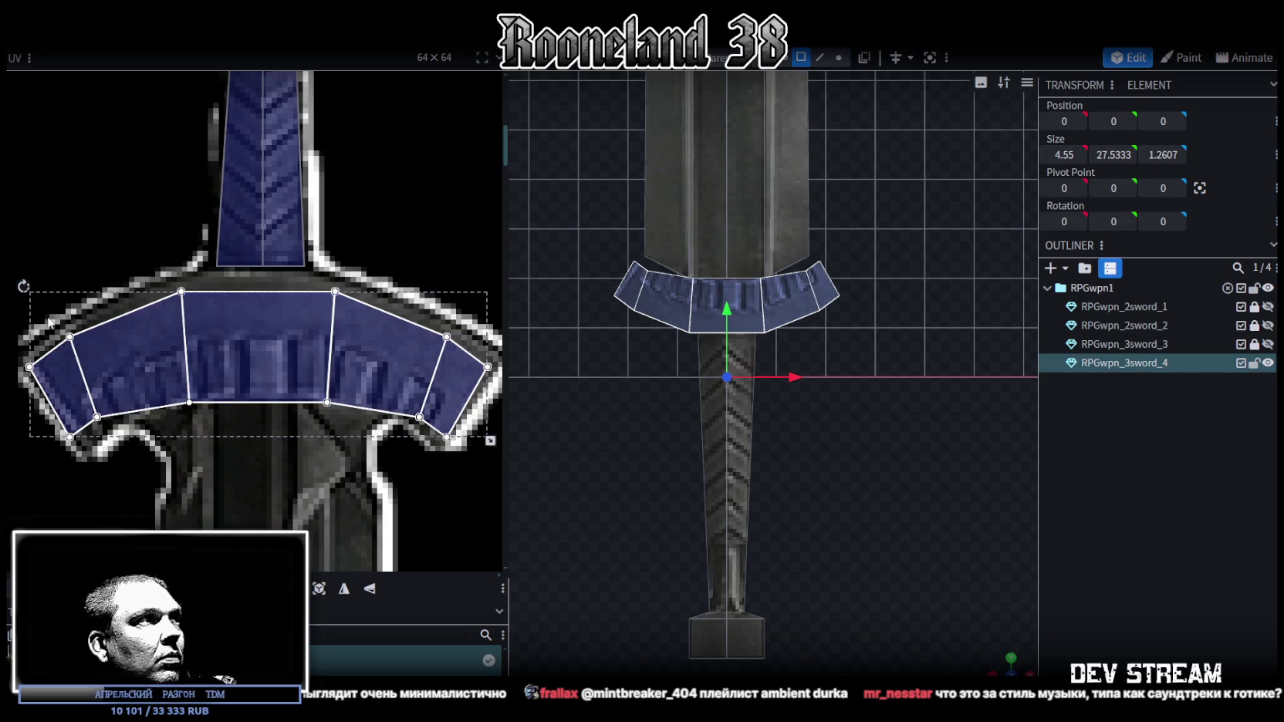
pyautogui.hscroll(-4, 185, 330)
pyautogui.moveTo(101, 311); pyautogui.dragTo(224, 388)
# Raise the left and middle guard UV points to follow the crossguard's curve.
pyautogui.moveTo(189, 339); pyautogui.dragTo(181, 325)
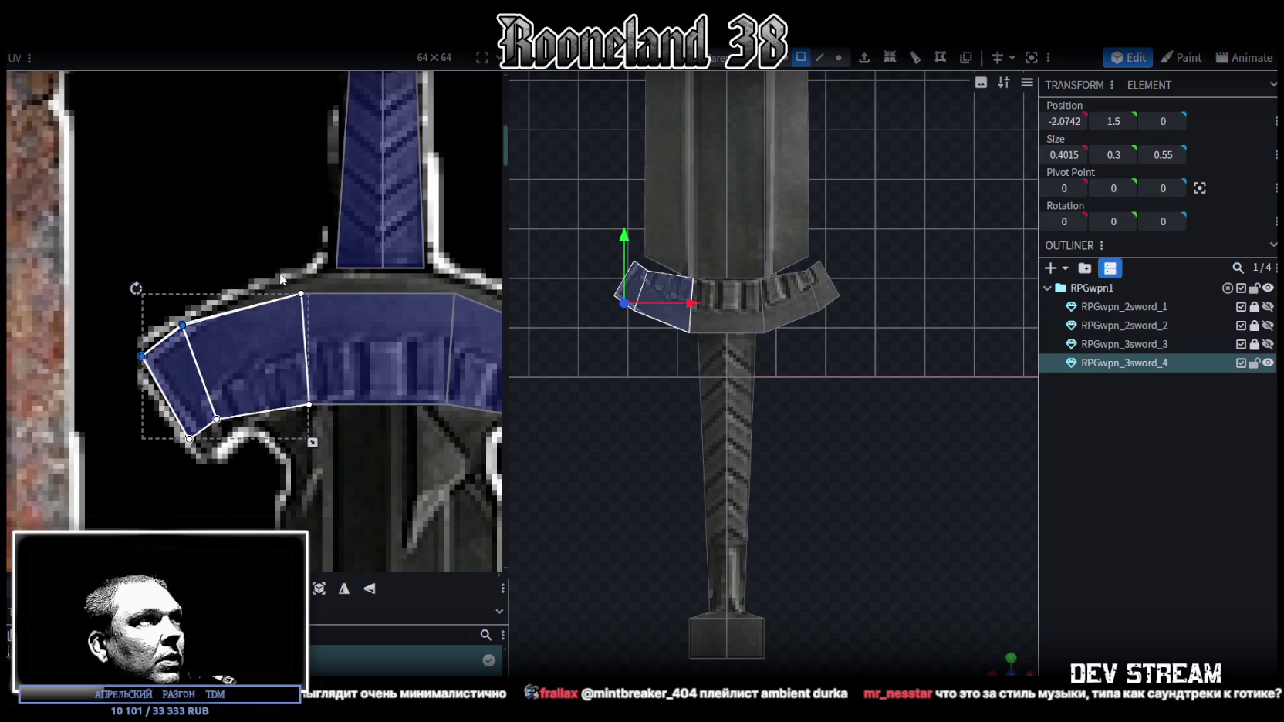
pyautogui.click(468, 301)
pyautogui.moveTo(468, 302); pyautogui.dragTo(454, 284)
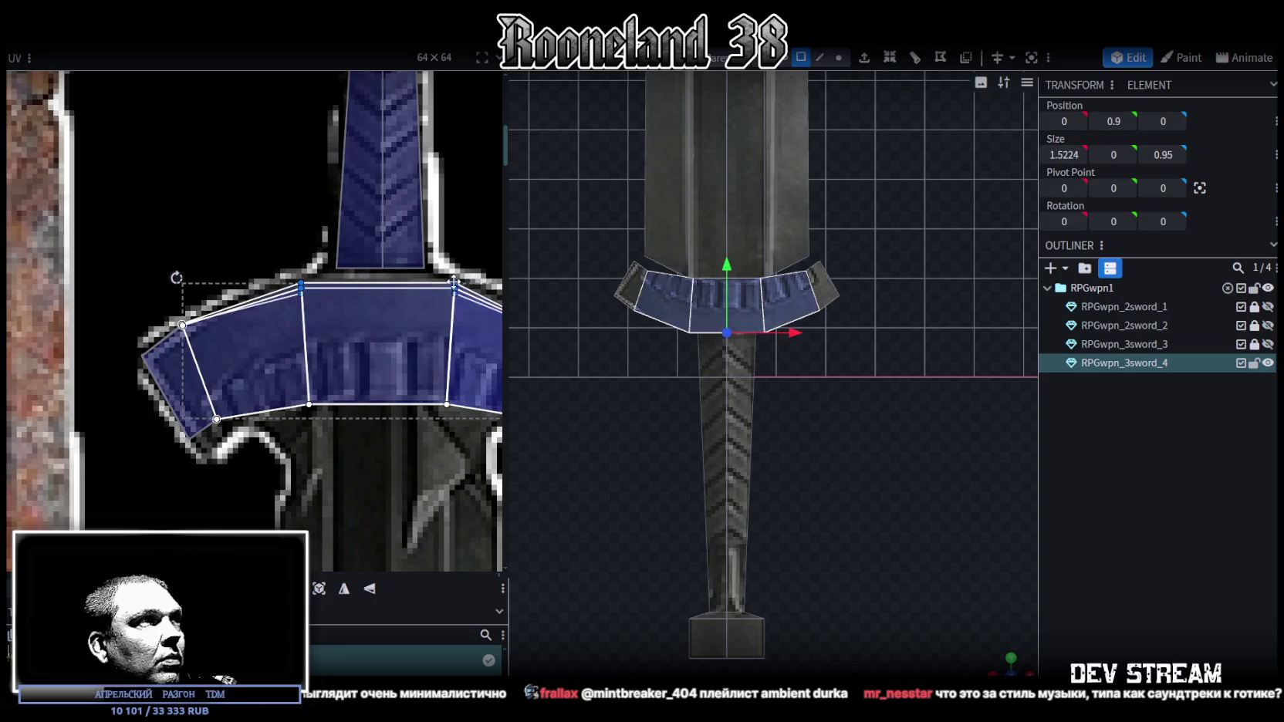
pyautogui.hscroll(9, 354, 347)
pyautogui.moveTo(293, 305)
pyautogui.mouseDown()
pyautogui.moveTo(354, 359)
pyautogui.moveTo(348, 337)
pyautogui.mouseUp()
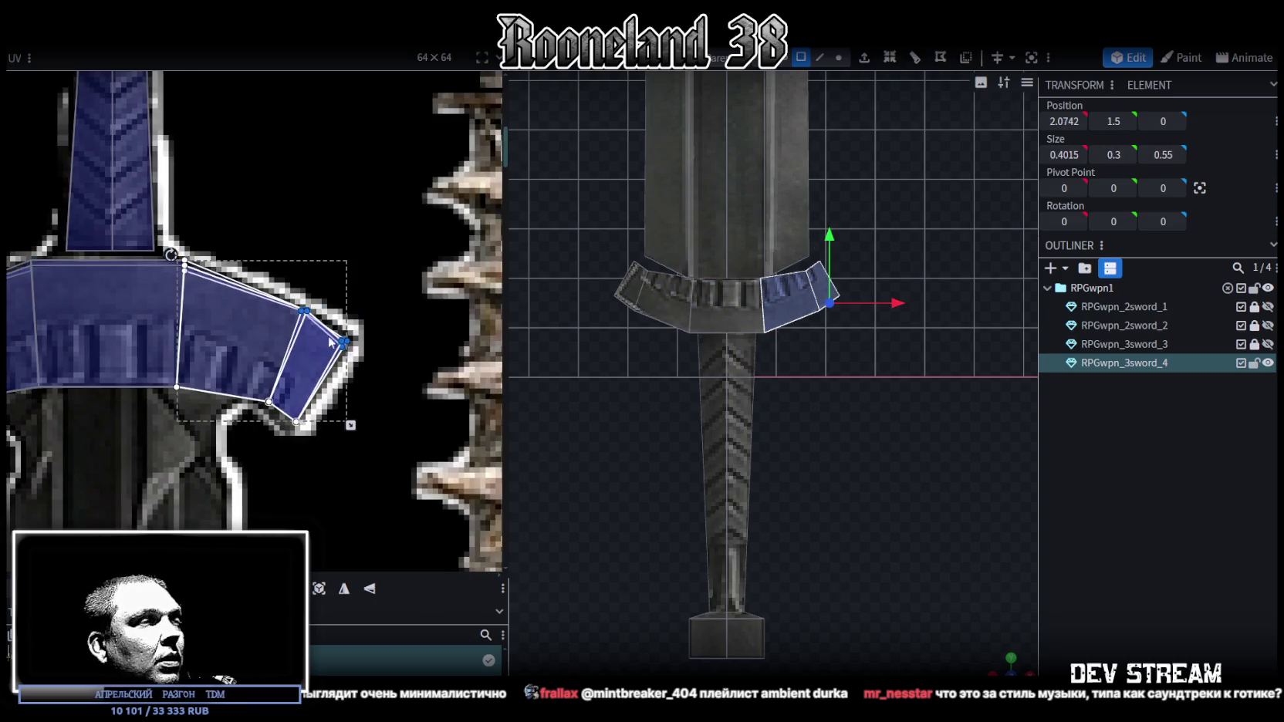
# Fix the guard end faces' UVs, shifting the right end face onto the guard.
pyautogui.scroll(-3, 282, 351)
pyautogui.scroll(3, 145, 366)
pyautogui.moveTo(145, 366); pyautogui.dragTo(194, 336)
pyautogui.hotkey('ctrl', 'z')
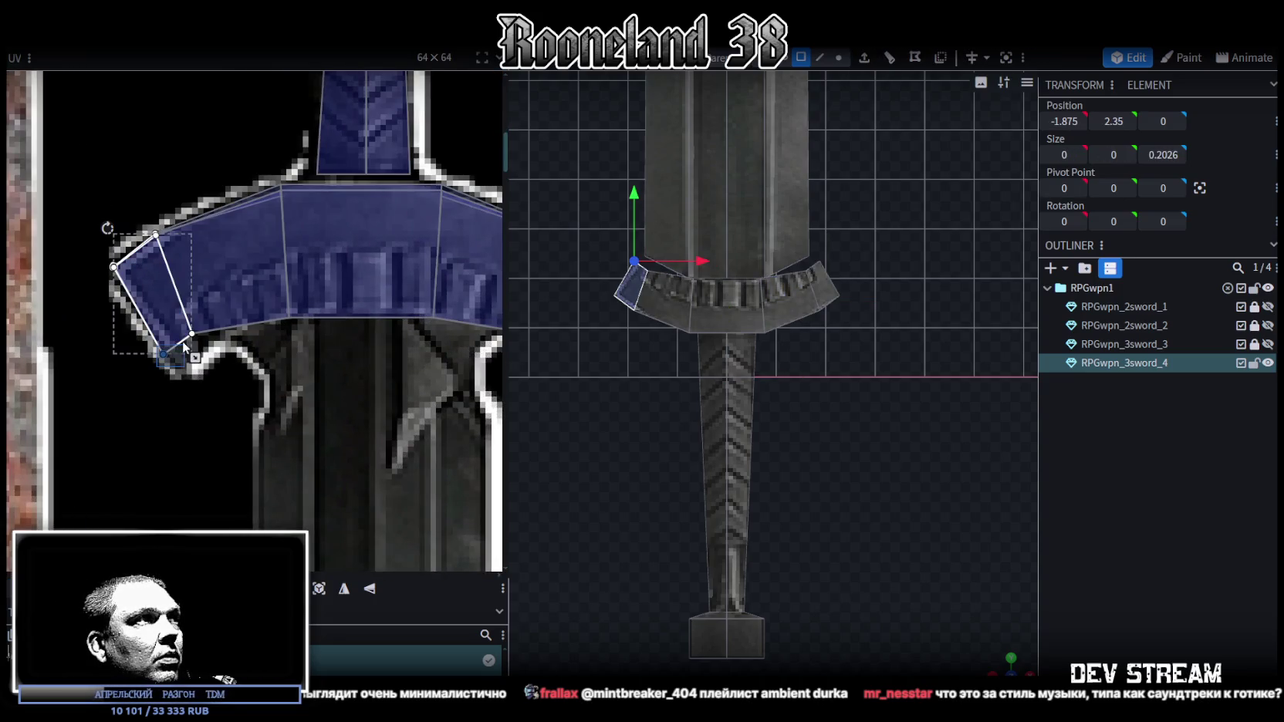
pyautogui.hotkey('ctrl', 'y')
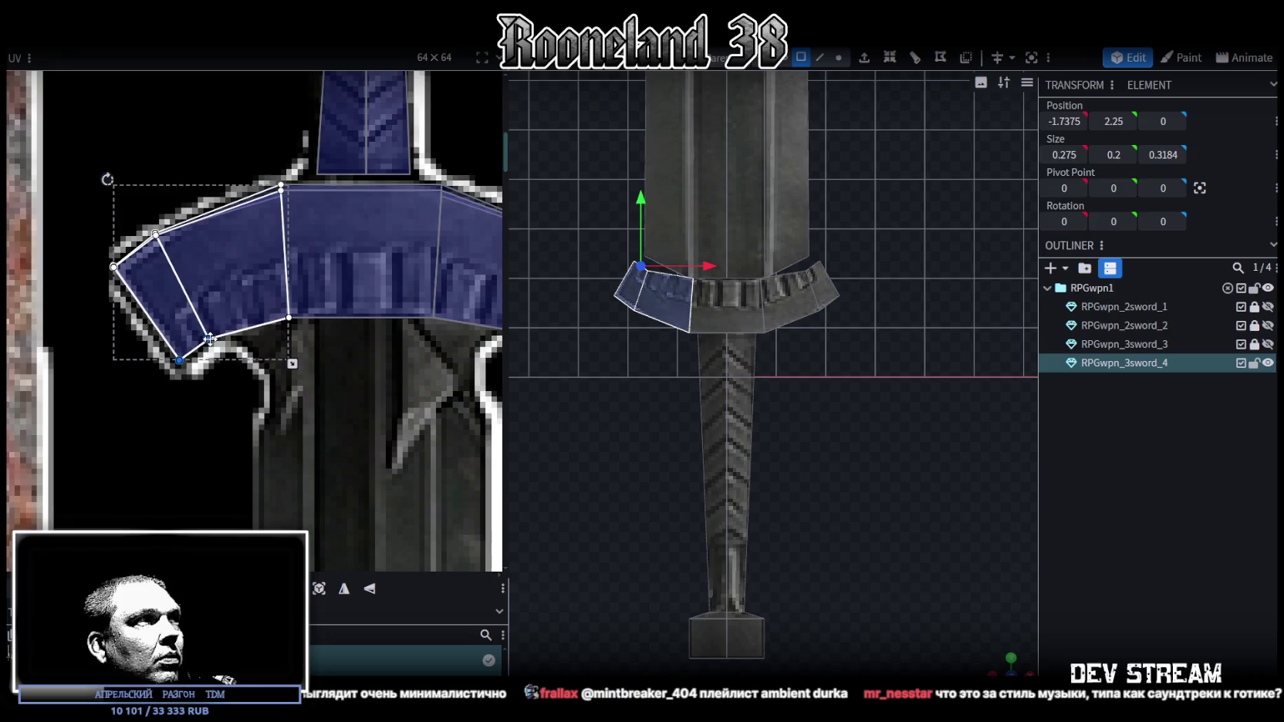
pyautogui.scroll(-2, 305, 352)
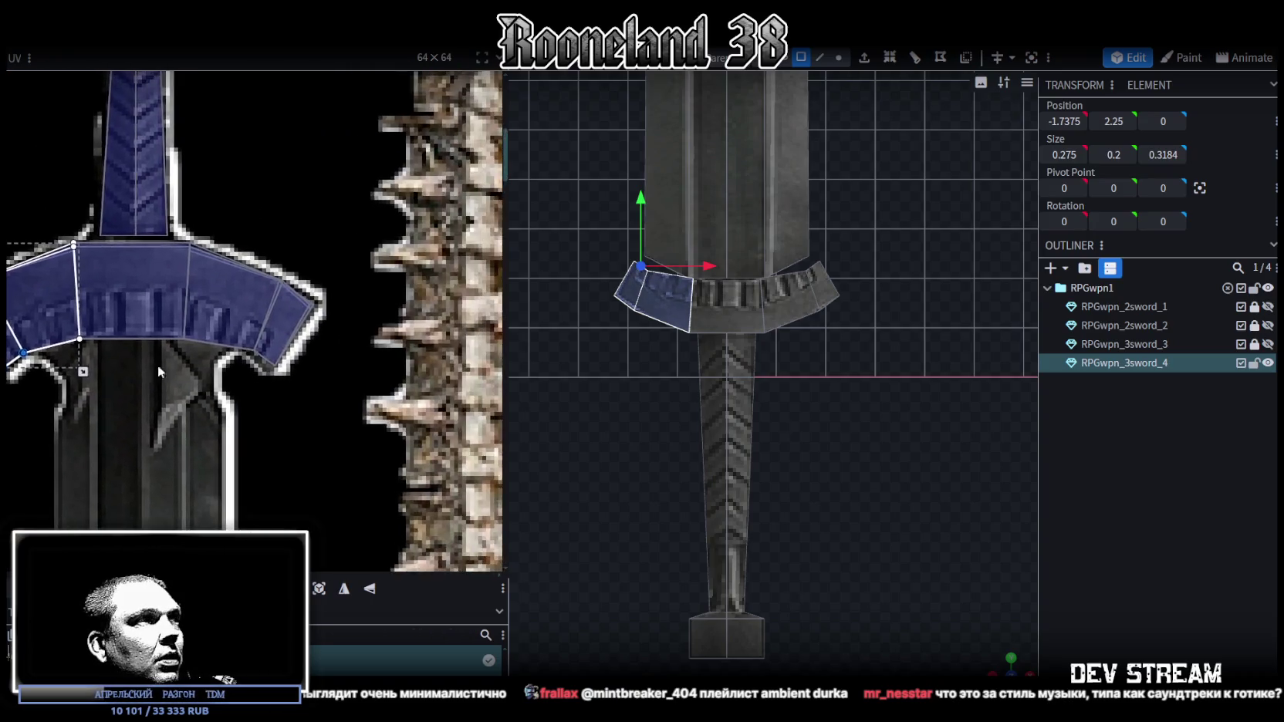
pyautogui.scroll(2, 253, 385)
pyautogui.hotkey('ctrl', 'z')
pyautogui.moveTo(318, 362); pyautogui.dragTo(296, 357)
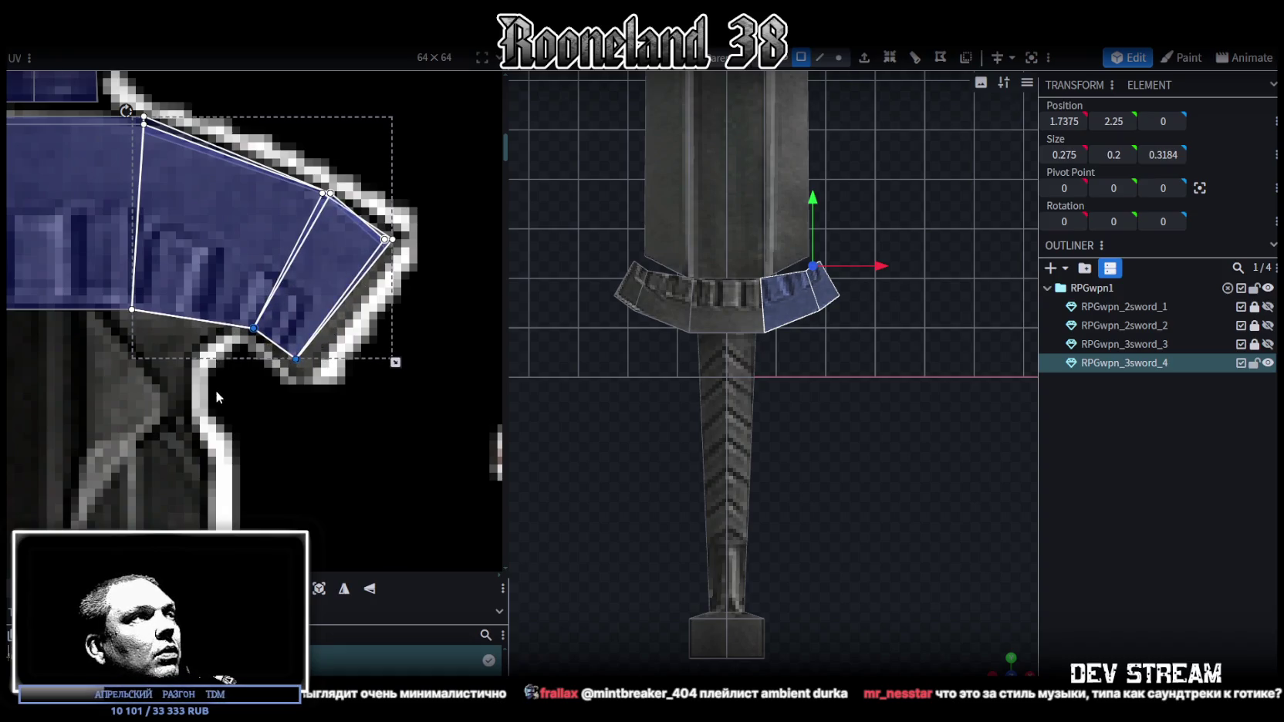
pyautogui.scroll(-4, 216, 390)
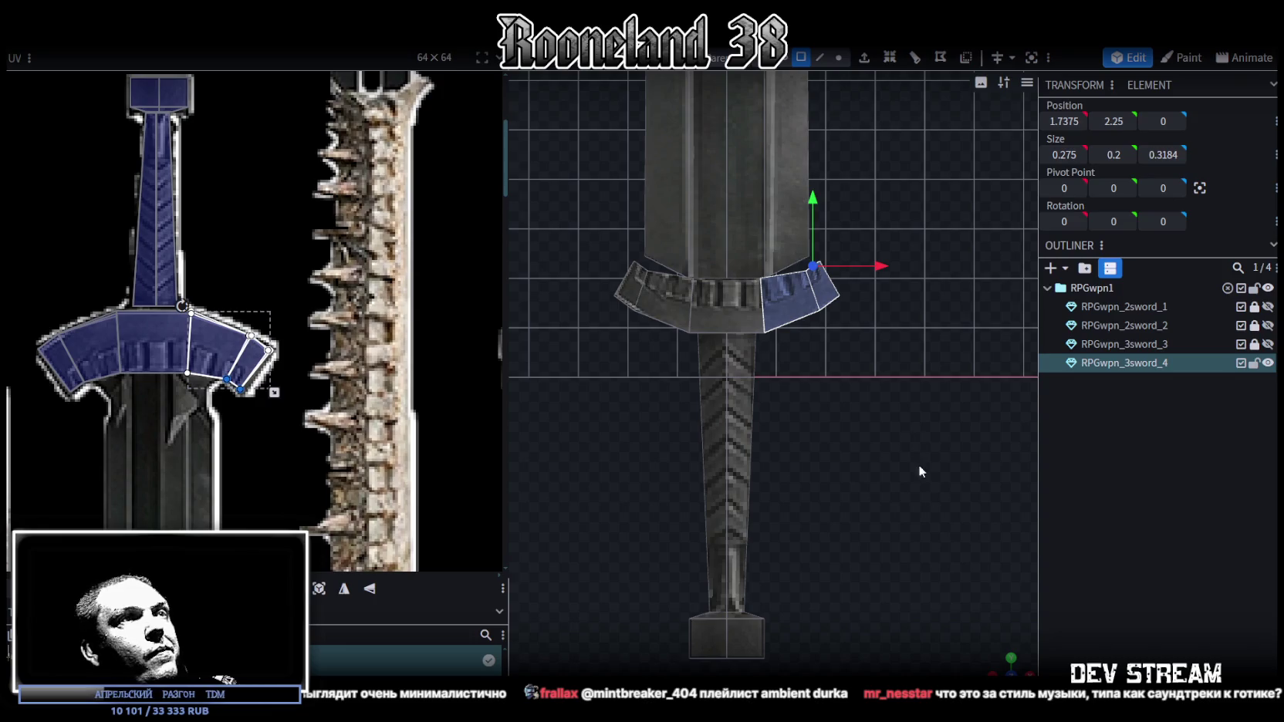
# Select the guard's left end face and all its top faces in the viewport.
pyautogui.moveTo(1007, 659); pyautogui.dragTo(930, 529)
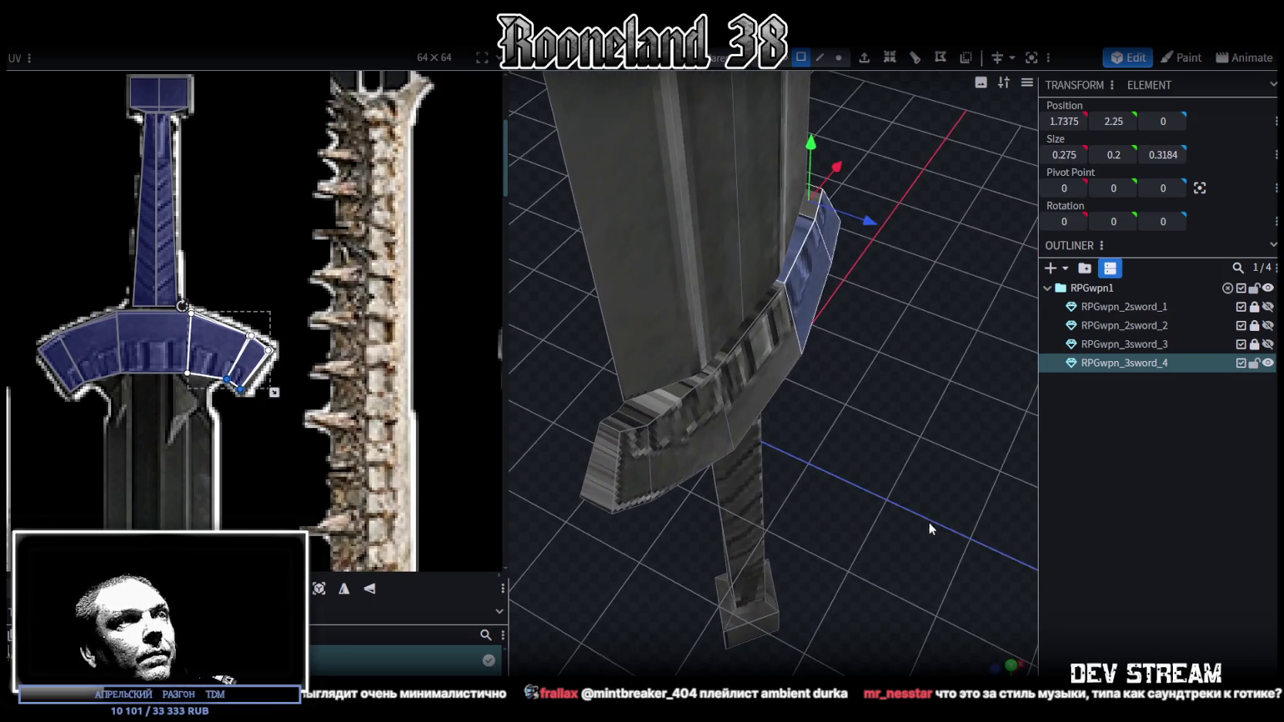
pyautogui.click(609, 464)
pyautogui.keyDown('shift'); pyautogui.click(617, 424); pyautogui.keyUp('shift')
pyautogui.keyDown('shift'); pyautogui.click(670, 392); pyautogui.keyUp('shift')
pyautogui.keyDown('shift'); pyautogui.click(726, 343); pyautogui.keyUp('shift')
pyautogui.moveTo(975, 375); pyautogui.dragTo(791, 325)
pyautogui.keyDown('shift'); pyautogui.click(826, 288); pyautogui.keyUp('shift')
pyautogui.keyDown('shift'); pyautogui.click(870, 285); pyautogui.keyUp('shift')
pyautogui.keyDown('shift'); pyautogui.click(879, 308); pyautogui.keyUp('shift')
pyautogui.moveTo(880, 528); pyautogui.dragTo(844, 358)
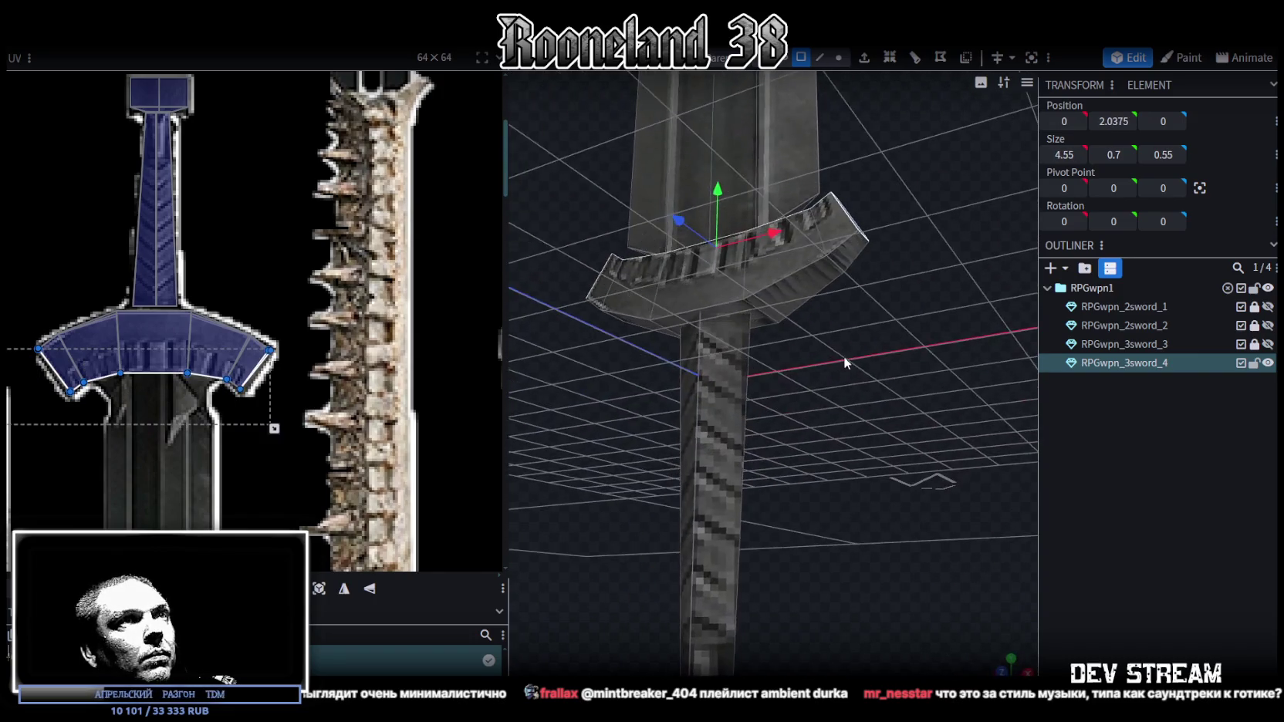
pyautogui.keyDown('shift'); pyautogui.click(849, 259); pyautogui.keyUp('shift')
pyautogui.keyDown('shift'); pyautogui.click(730, 305); pyautogui.keyUp('shift')
pyautogui.moveTo(729, 305)
pyautogui.mouseDown()
pyautogui.moveTo(972, 417)
pyautogui.moveTo(665, 236)
pyautogui.moveTo(637, 196)
pyautogui.moveTo(817, 520)
pyautogui.mouseUp()
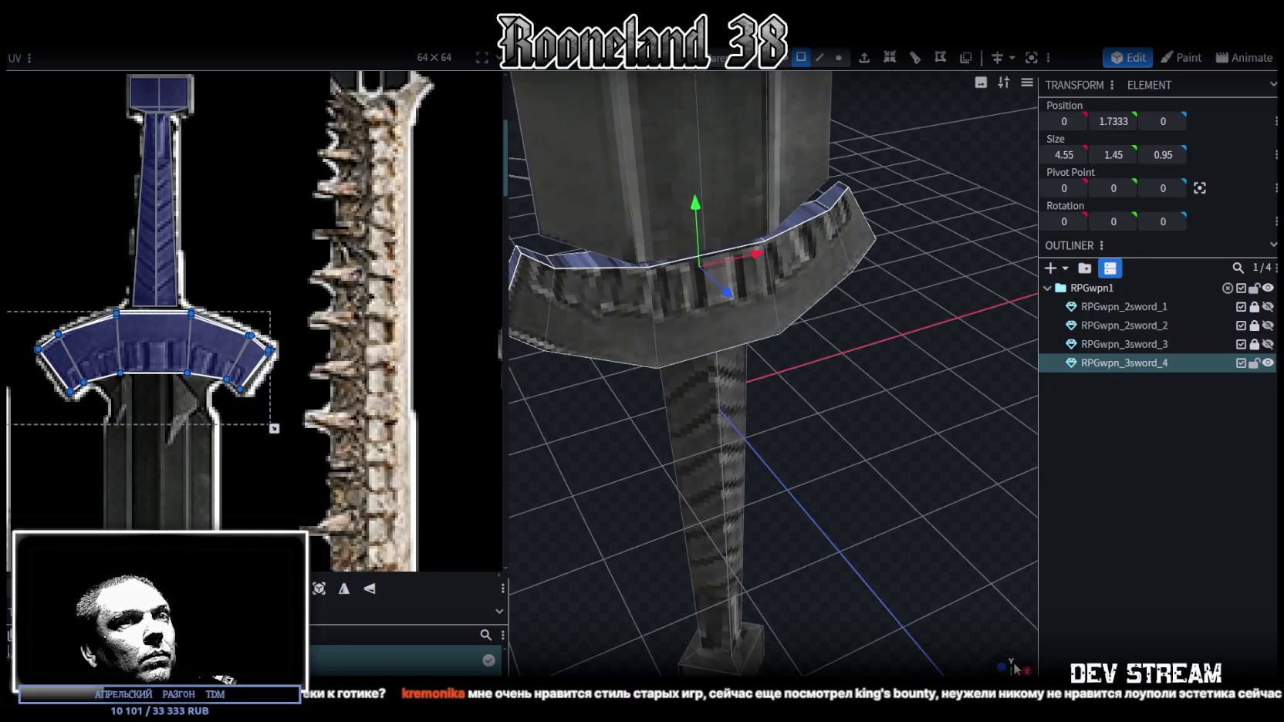
# From a top-down view, move the guard's top-face UVs onto the crossguard texture.
pyautogui.press('KP_7')
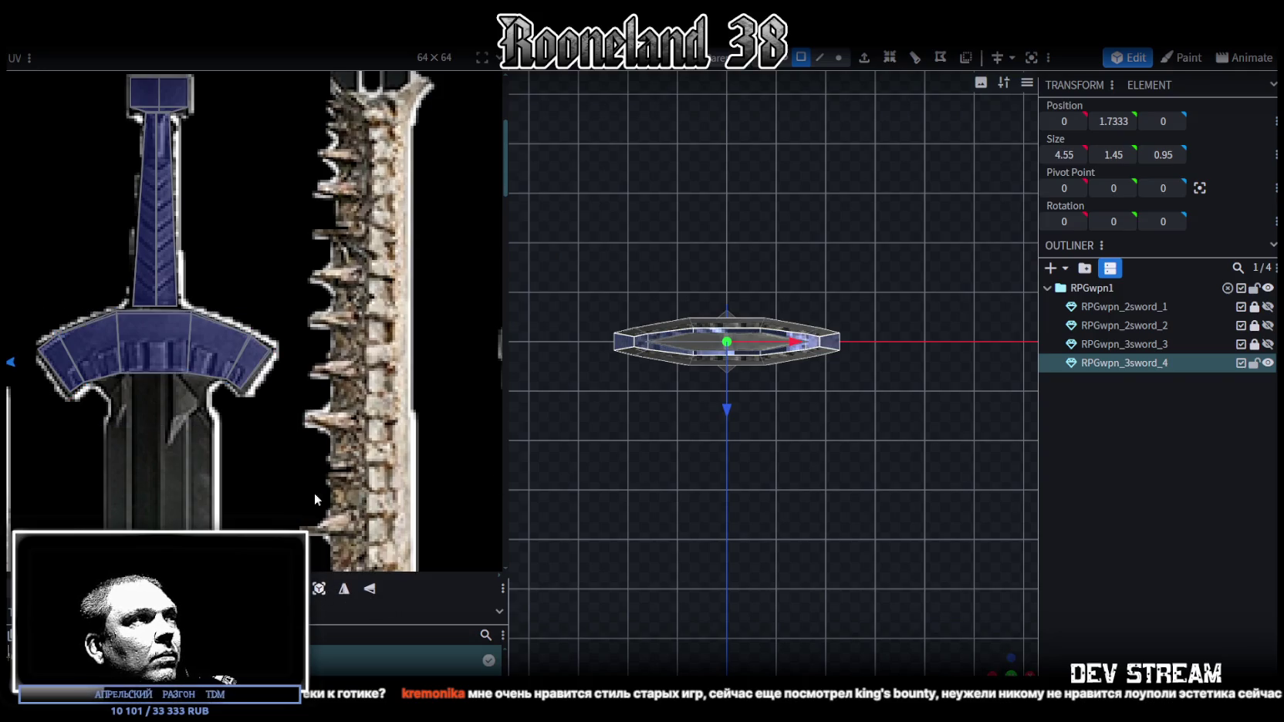
pyautogui.scroll(-3, 309, 463)
pyautogui.scroll(3, 161, 367)
pyautogui.moveTo(150, 368); pyautogui.dragTo(378, 364)
pyautogui.scroll(2, 353, 397)
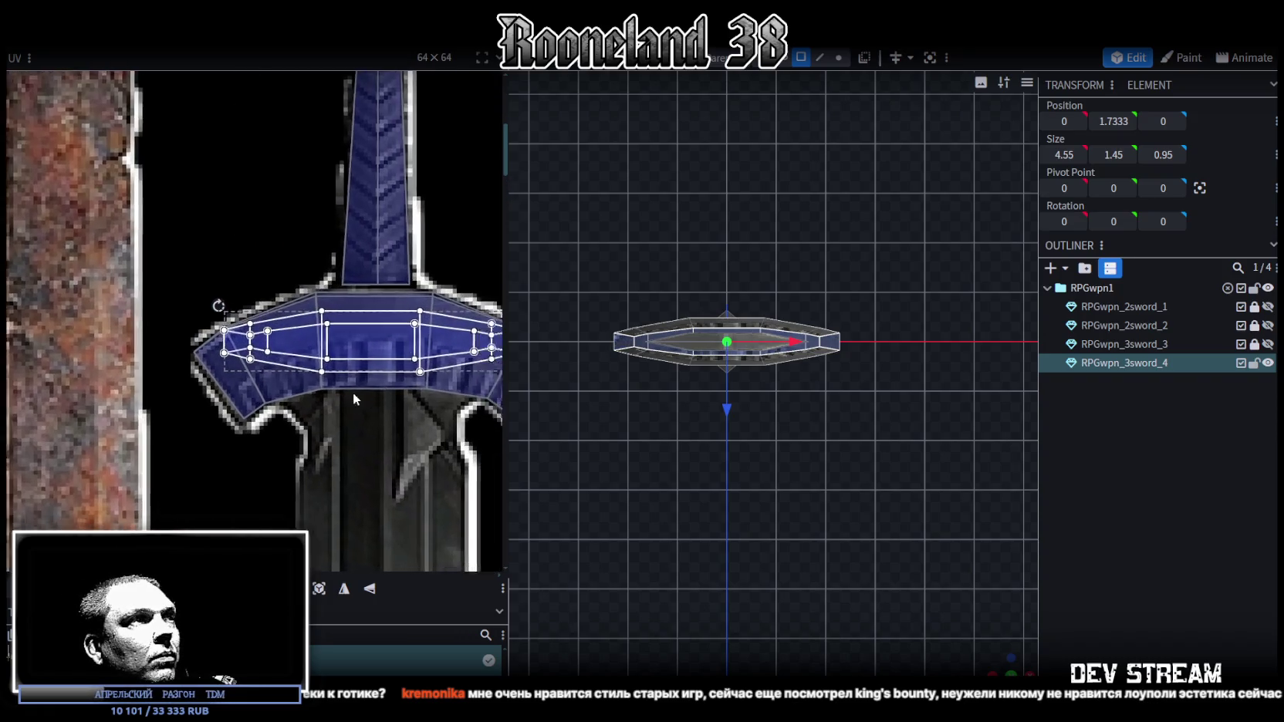
pyautogui.moveTo(302, 317); pyautogui.dragTo(313, 336)
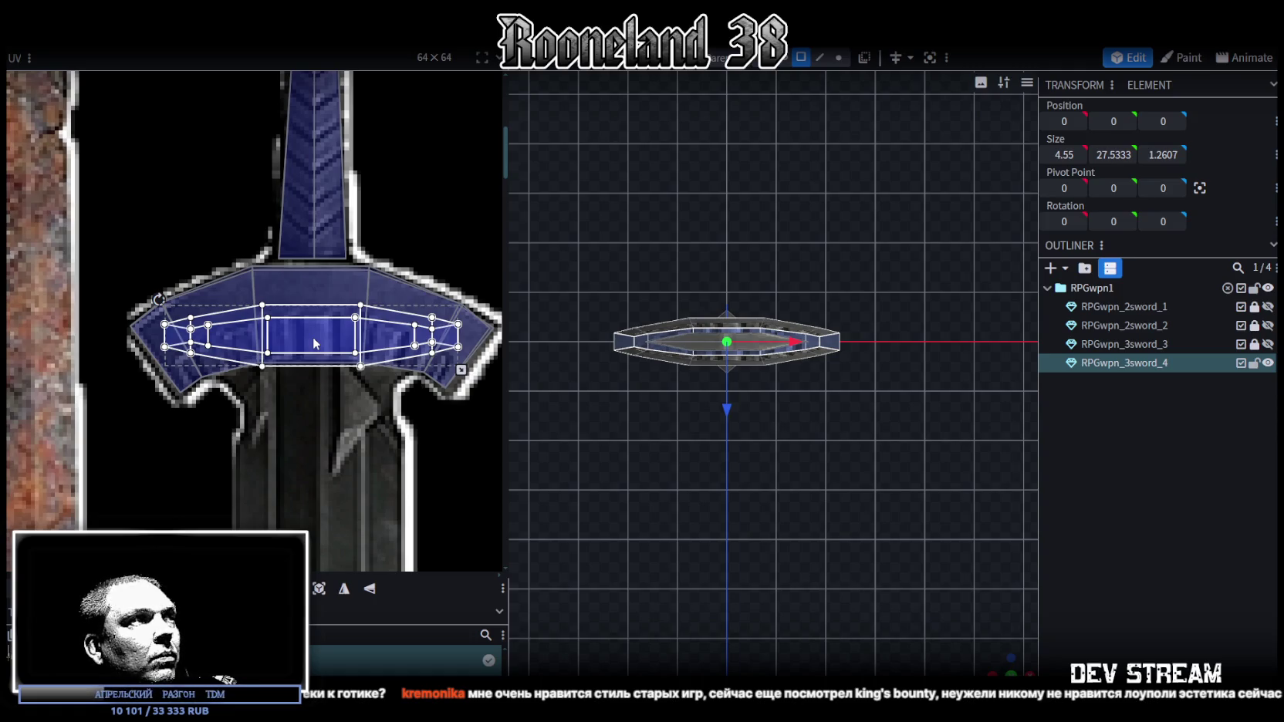
pyautogui.scroll(2, 858, 545)
pyautogui.moveTo(887, 571); pyautogui.dragTo(942, 614)
pyautogui.click(1083, 542)
pyautogui.moveTo(844, 464)
pyautogui.mouseDown()
pyautogui.moveTo(994, 445)
pyautogui.moveTo(922, 435)
pyautogui.mouseUp()
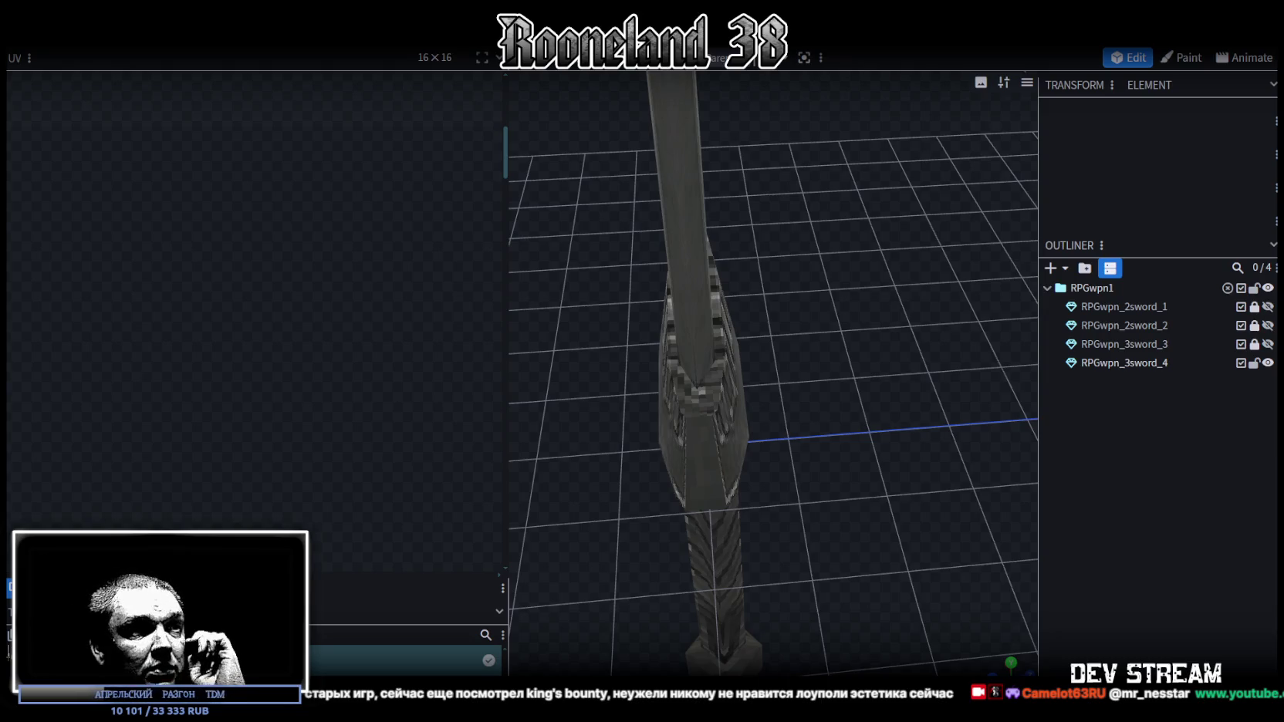
pyautogui.hotkey('alt', 'Tab')
pyautogui.scroll(-5, 822, 316)
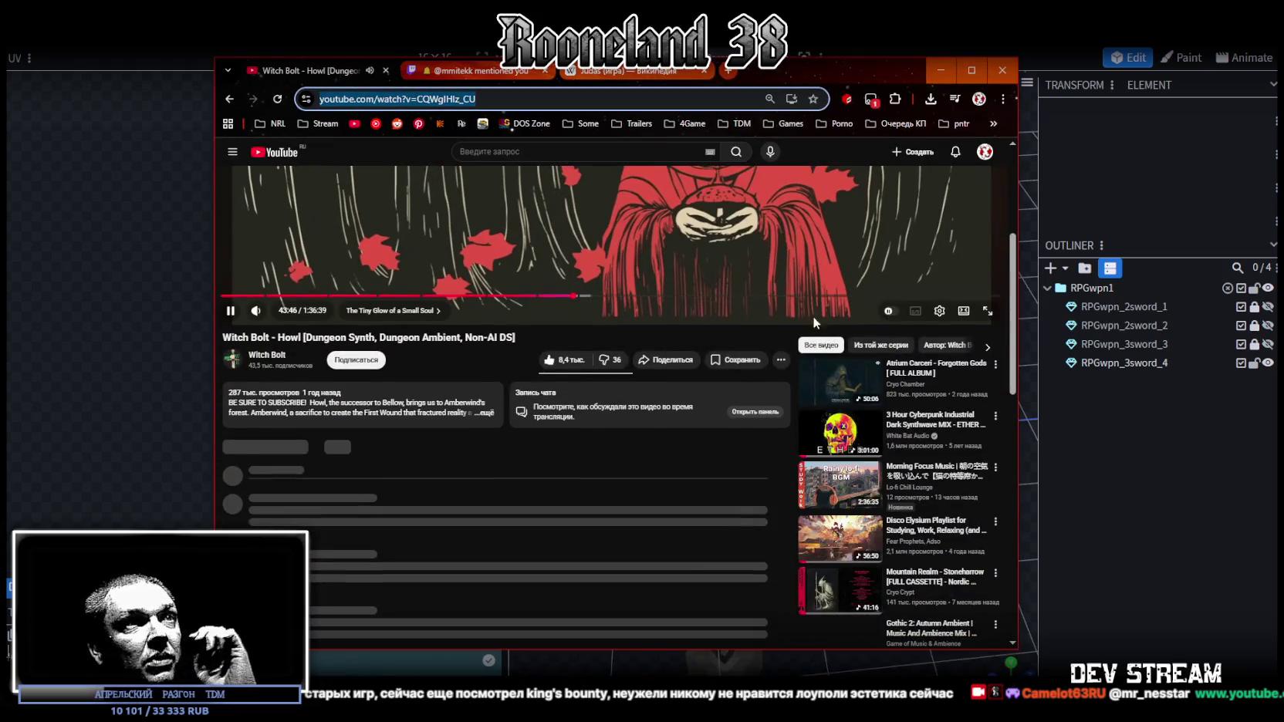
pyautogui.scroll(-2, 822, 332)
pyautogui.scroll(-2, 826, 378)
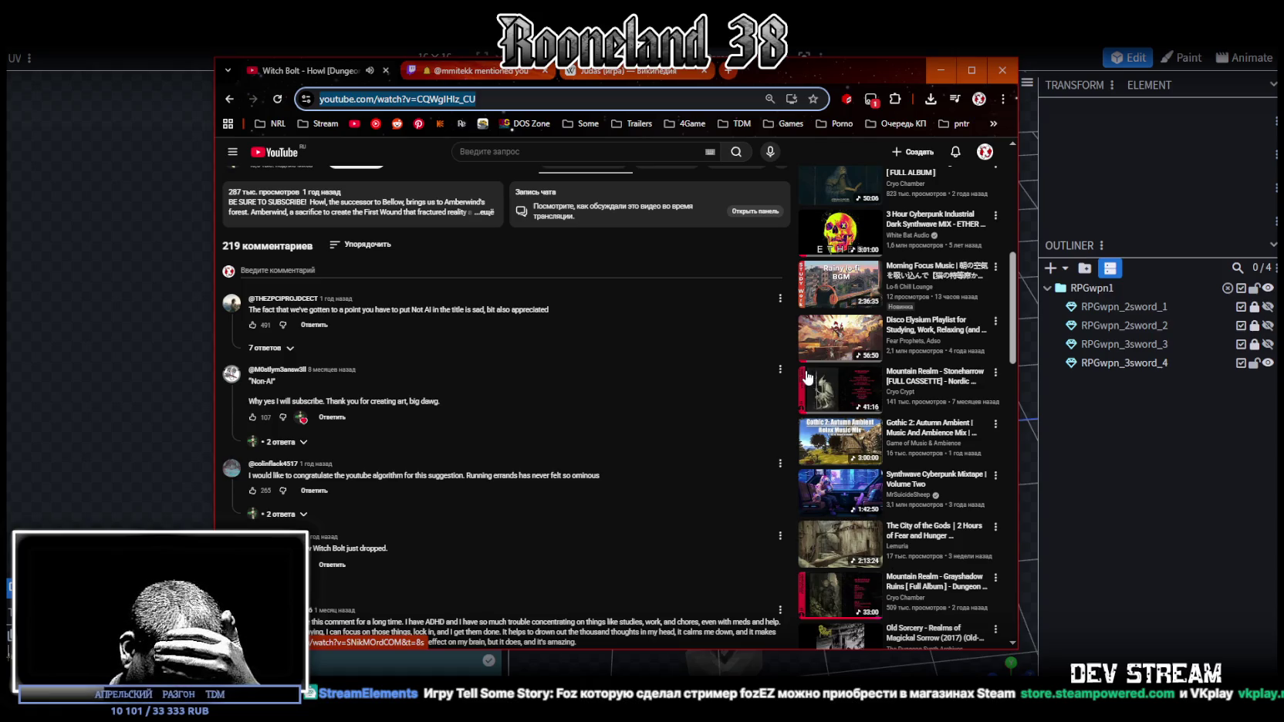
pyautogui.hotkey('alt', 'Tab')
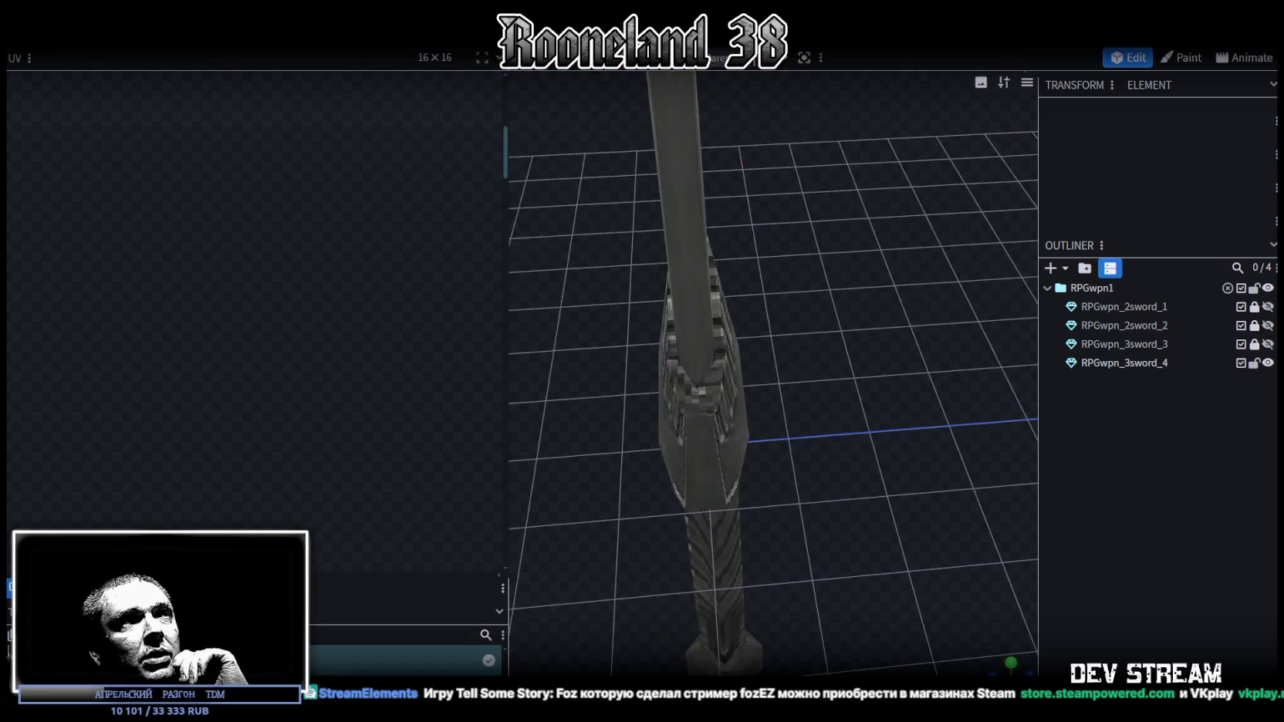
# Open the RPGchars project and make the PRG_player group and MeshBody visible.
pyautogui.hotkey('ctrl', 'w')
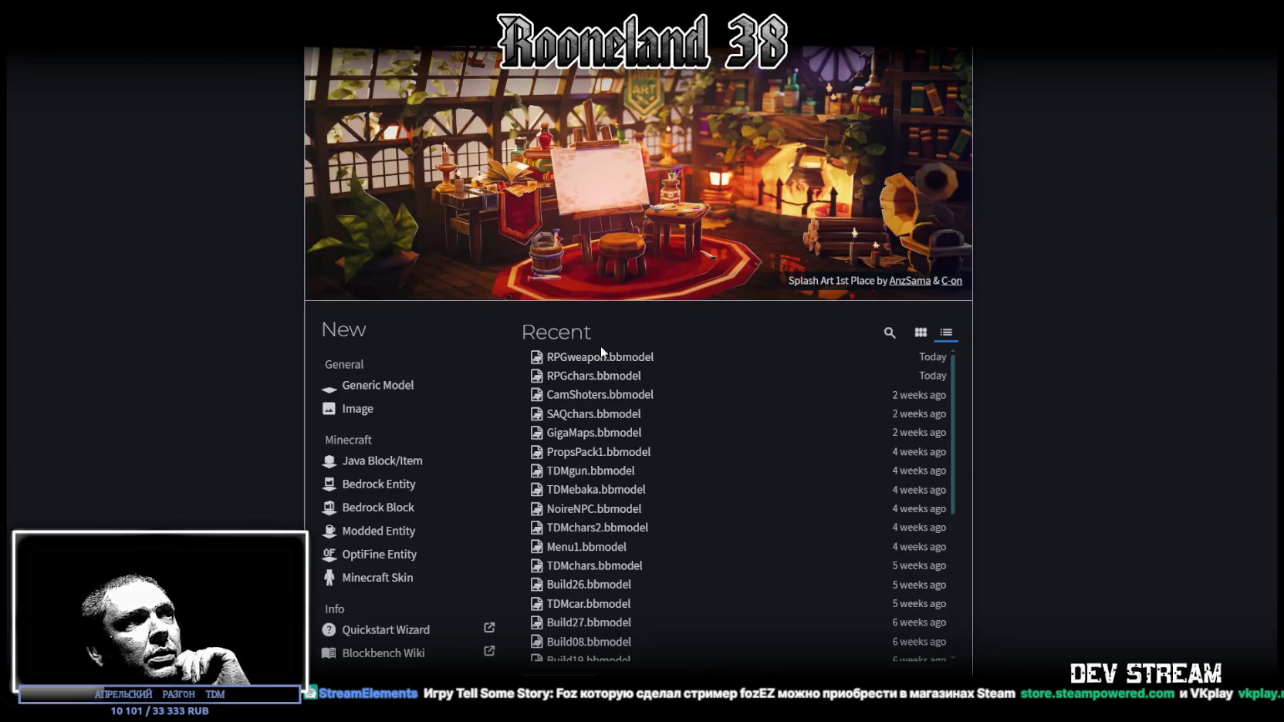
pyautogui.click(617, 383)
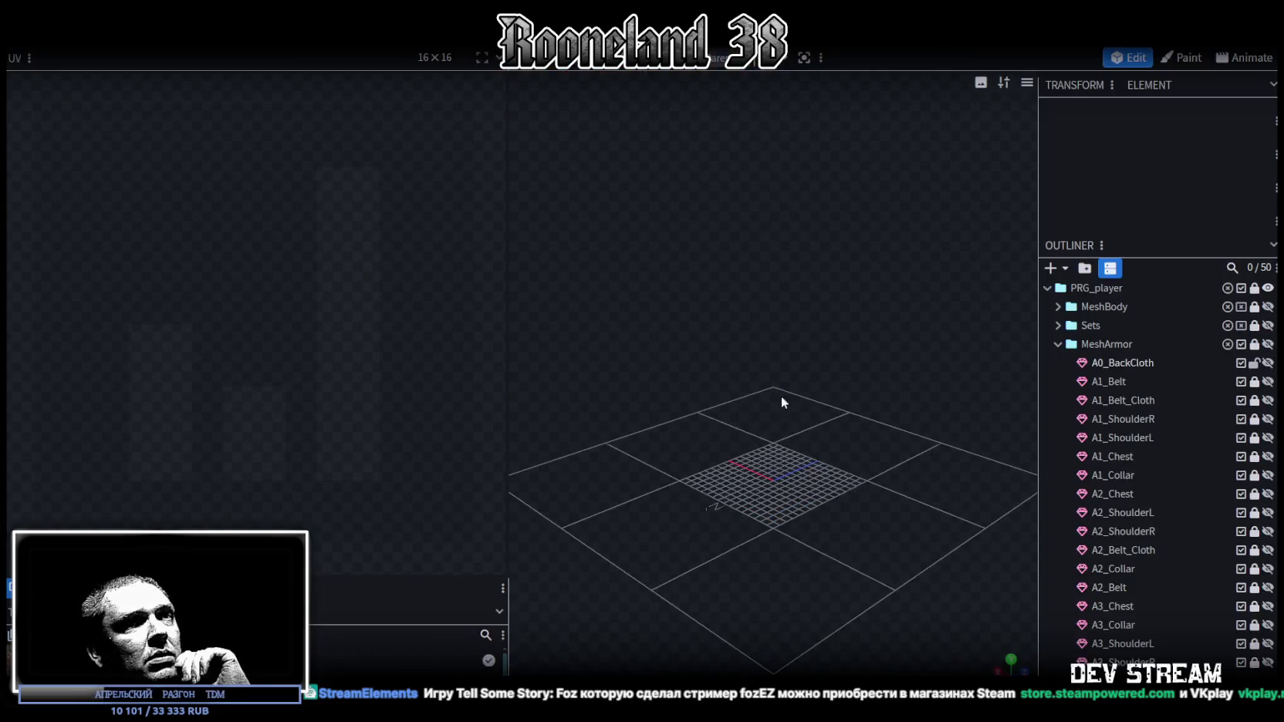
pyautogui.click(1266, 288)
pyautogui.click(1266, 306)
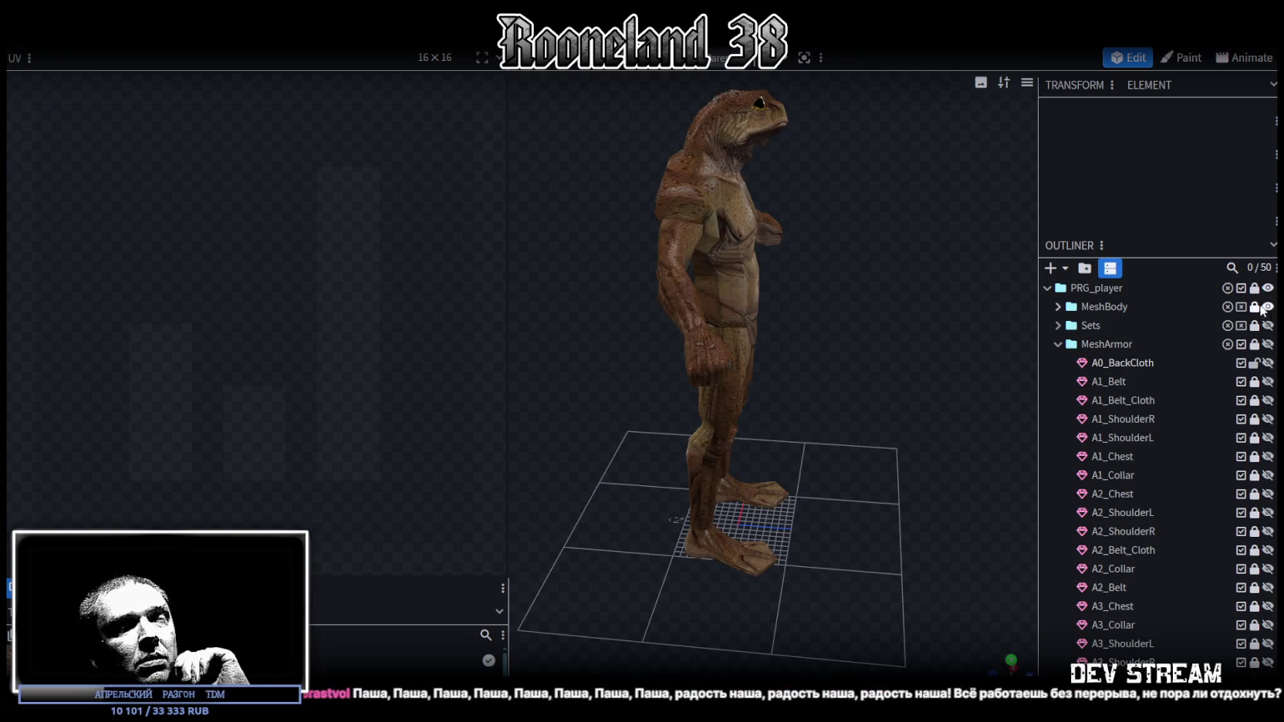
pyautogui.scroll(4, 706, 315)
pyautogui.scroll(-5, 886, 423)
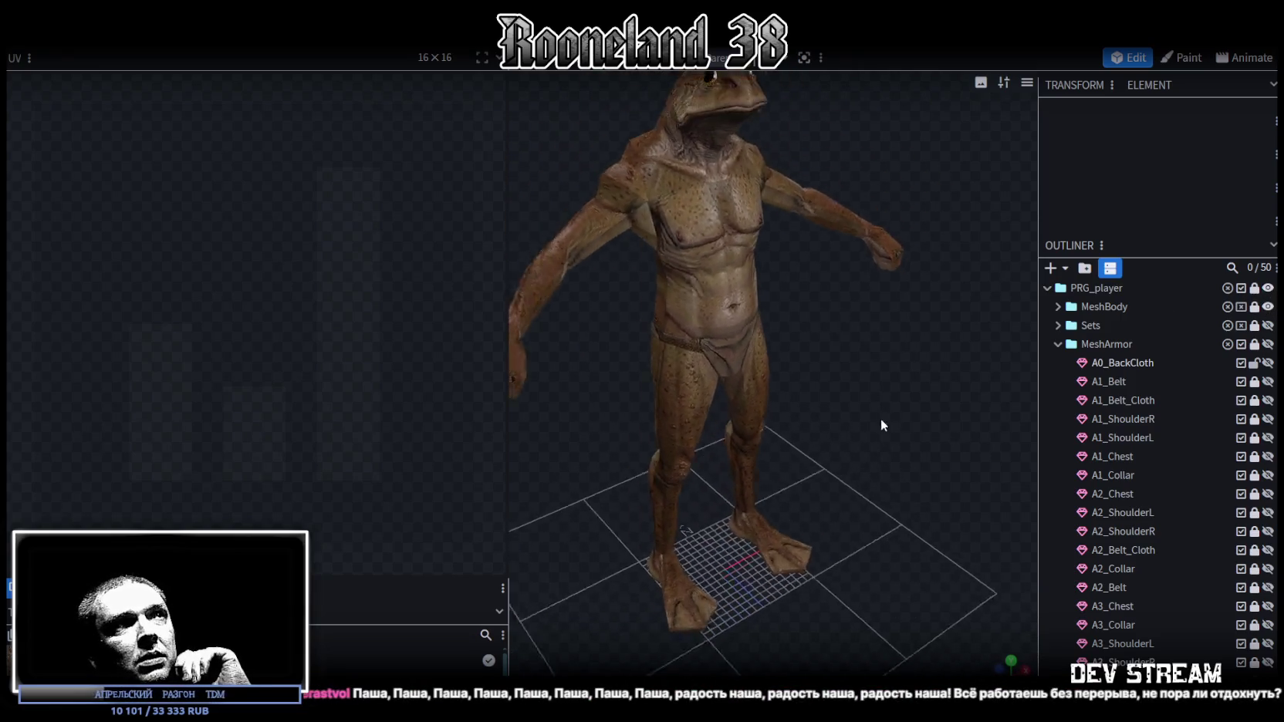
pyautogui.click(1267, 325)
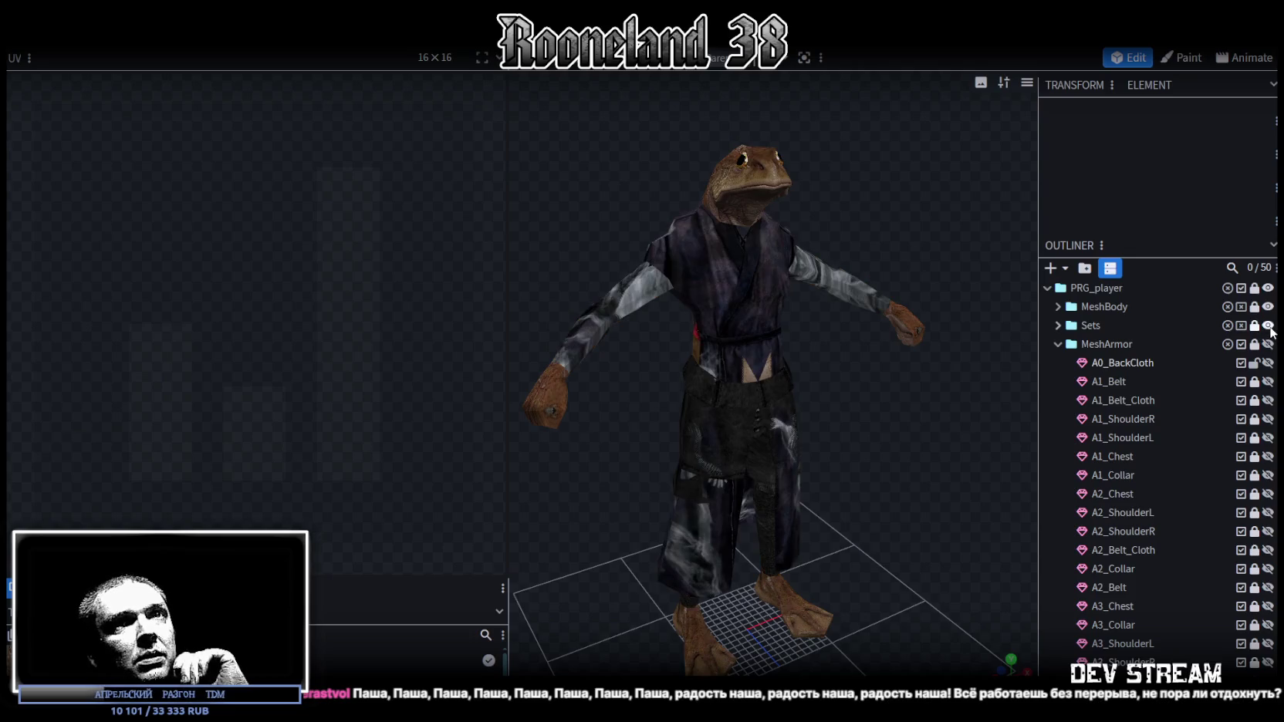
pyautogui.click(1268, 325)
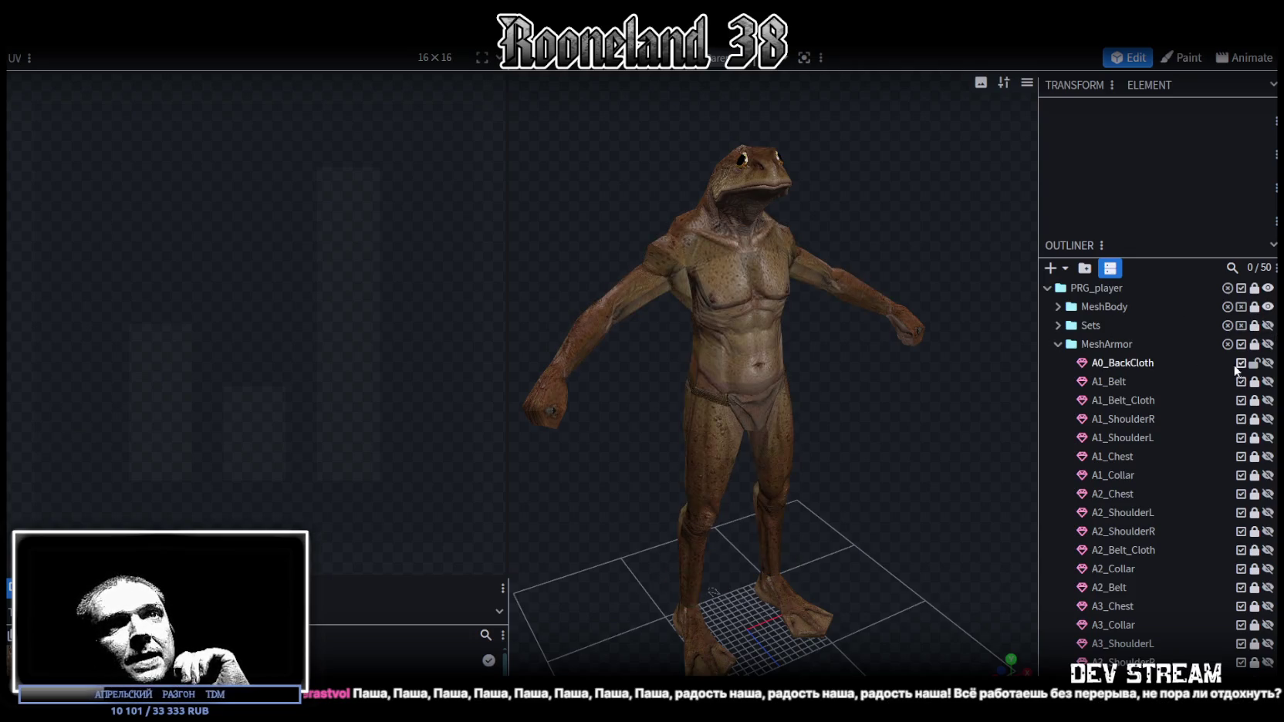
# Show armor pieces A0_BackCloth through A2_Chest, then collapse the MeshArmor group.
pyautogui.click(1268, 363)
pyautogui.click(1268, 382)
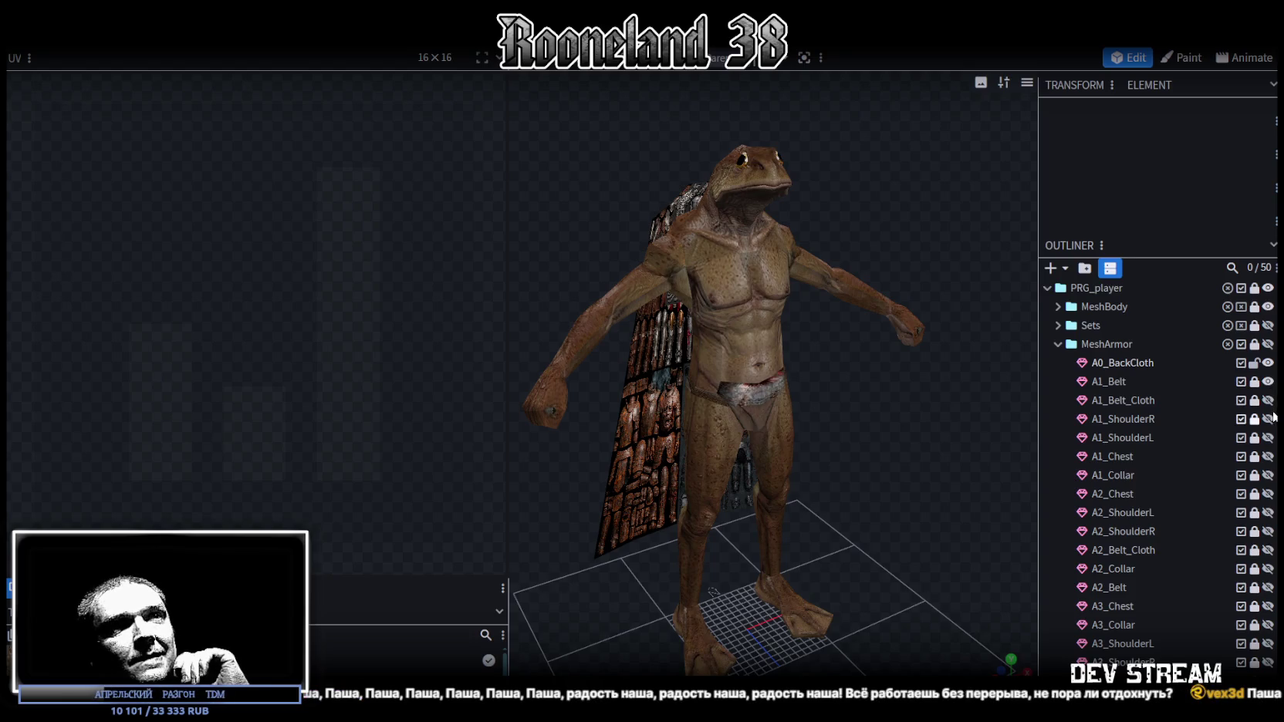
pyautogui.click(1267, 419)
pyautogui.click(1268, 400)
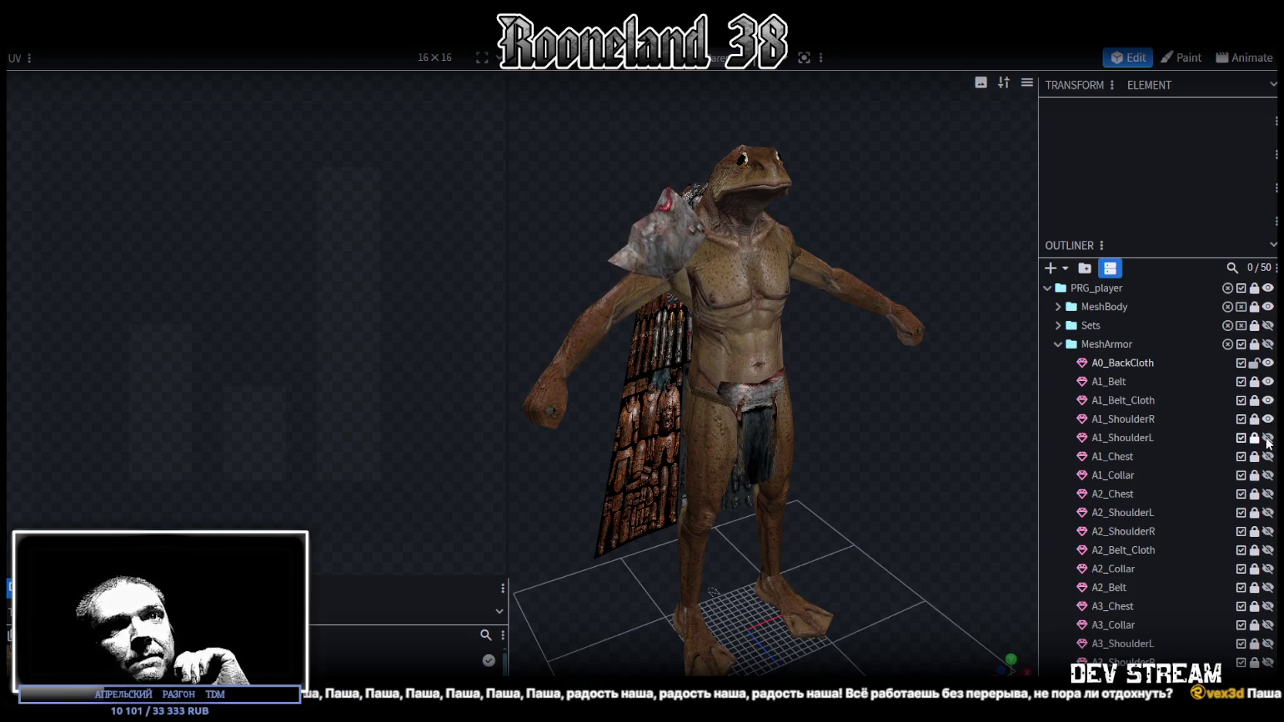
pyautogui.click(1267, 438)
pyautogui.click(1268, 456)
pyautogui.click(1267, 475)
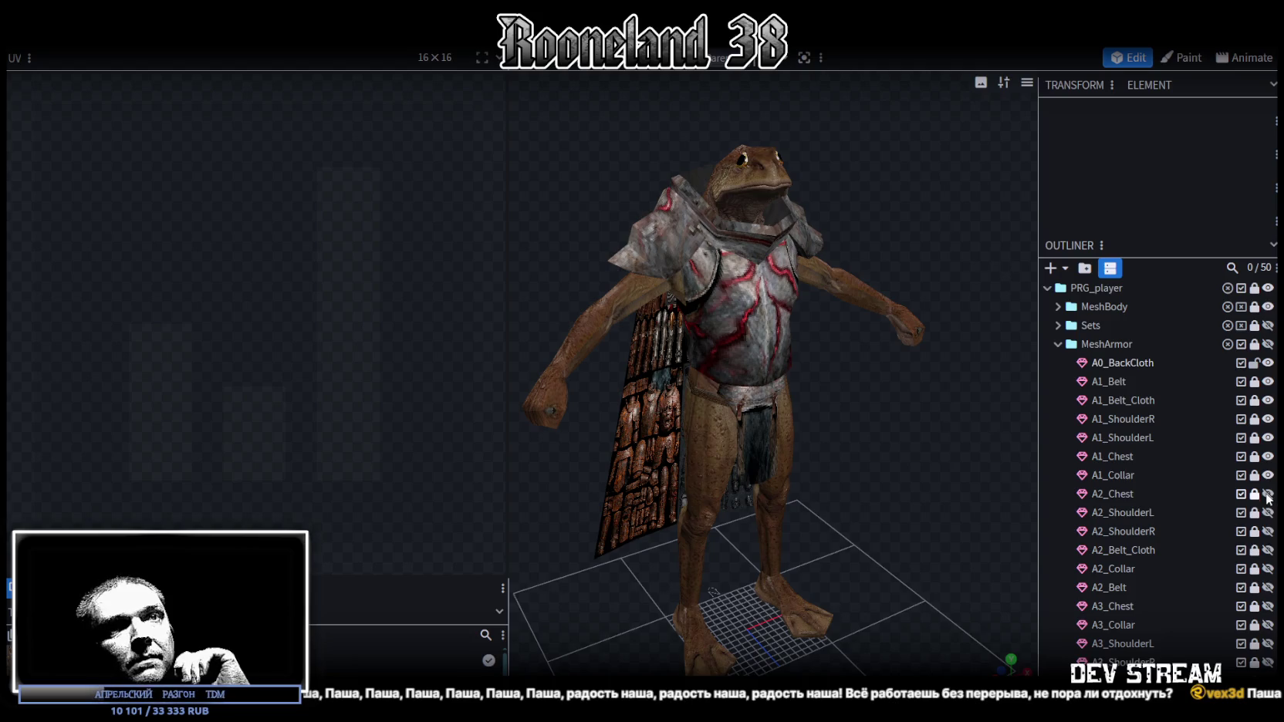
pyautogui.click(1267, 493)
pyautogui.moveTo(859, 408)
pyautogui.mouseDown()
pyautogui.moveTo(629, 404)
pyautogui.moveTo(896, 422)
pyautogui.mouseUp()
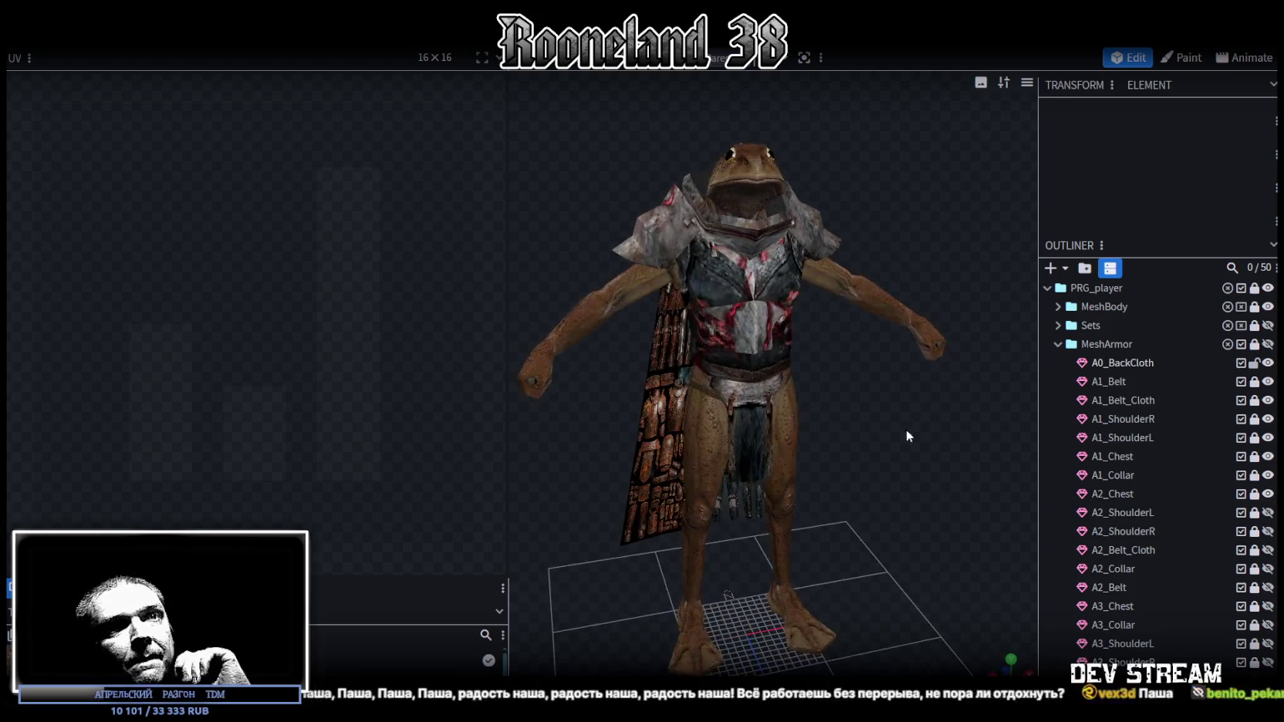
pyautogui.click(1058, 345)
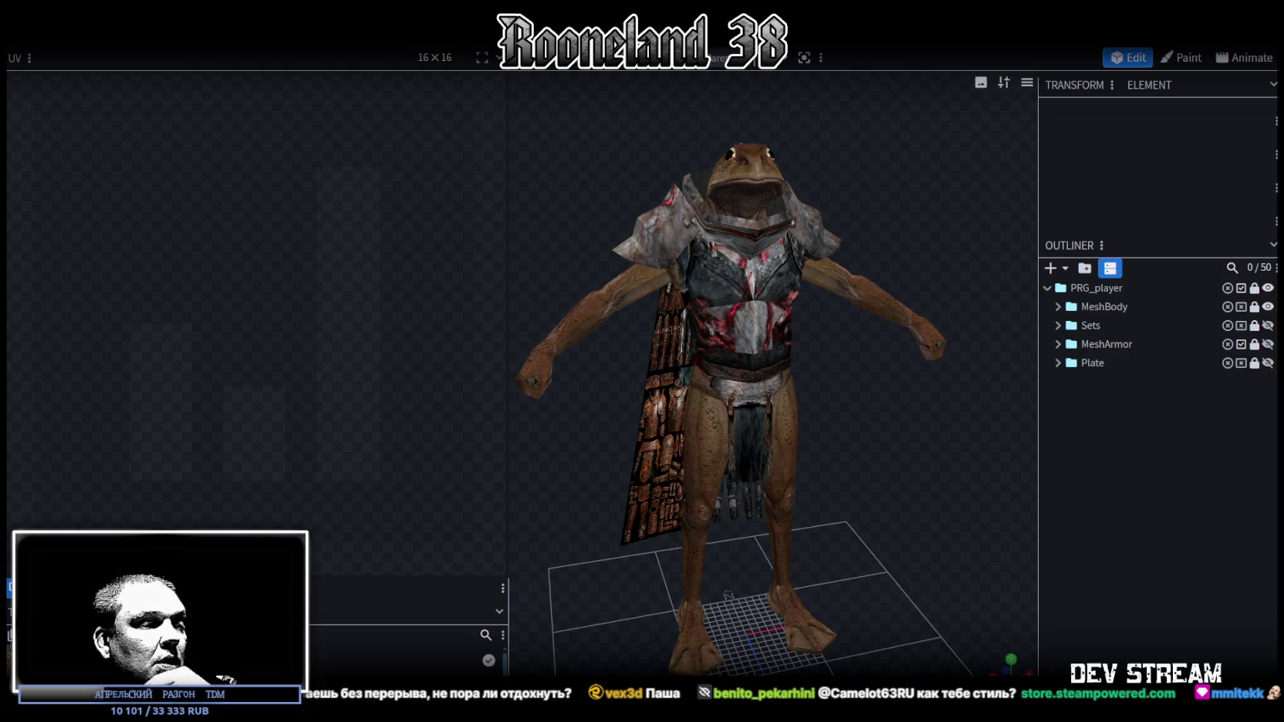
pyautogui.scroll(-2, 719, 550)
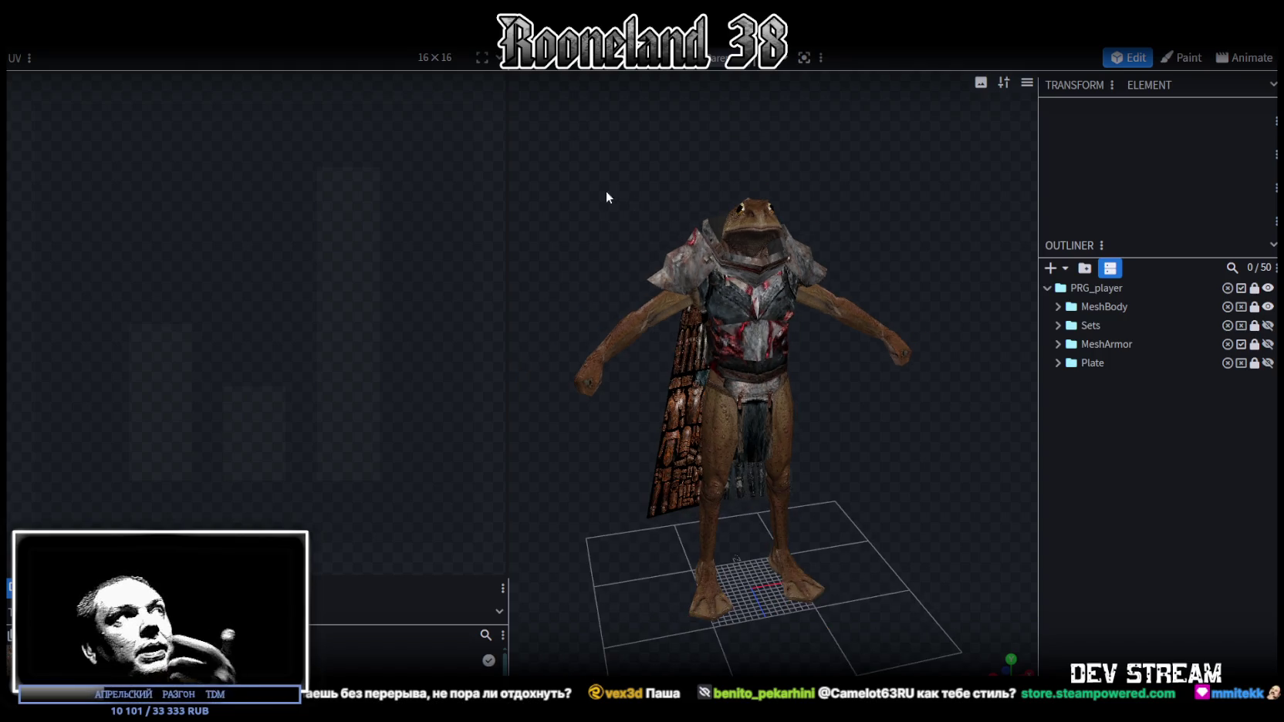
# Save the frog character to RPGchars.bbmodel and switch to the RPGwpn1 greatsword project.
pyautogui.moveTo(640, 263)
pyautogui.mouseDown()
pyautogui.moveTo(896, 271)
pyautogui.moveTo(653, 306)
pyautogui.mouseUp()
pyautogui.hotkey('ctrl', 's')
pyautogui.moveTo(907, 199)
pyautogui.mouseDown()
pyautogui.moveTo(941, 308)
pyautogui.moveTo(834, 339)
pyautogui.moveTo(904, 419)
pyautogui.moveTo(603, 386)
pyautogui.moveTo(639, 352)
pyautogui.moveTo(620, 324)
pyautogui.moveTo(742, 293)
pyautogui.moveTo(879, 299)
pyautogui.moveTo(876, 365)
pyautogui.mouseUp()
pyautogui.scroll(3, 833, 339)
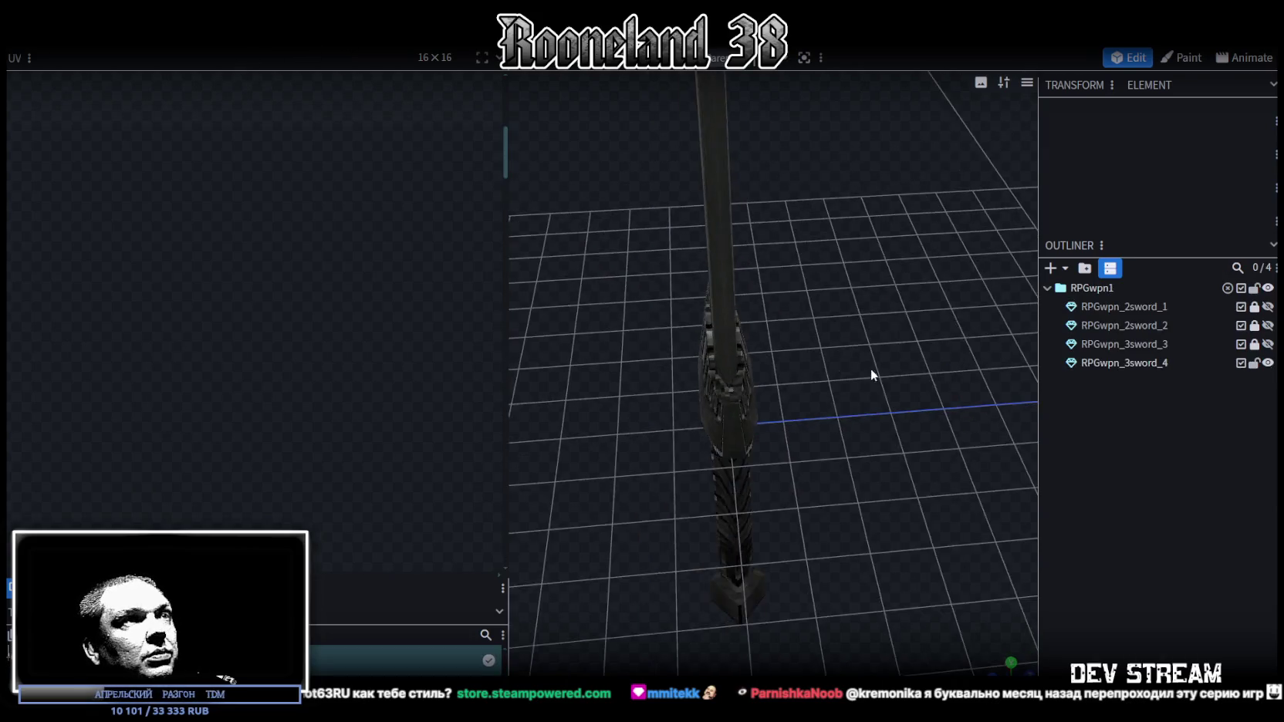
pyautogui.moveTo(871, 368)
pyautogui.mouseDown()
pyautogui.moveTo(699, 315)
pyautogui.moveTo(762, 305)
pyautogui.moveTo(783, 279)
pyautogui.mouseUp()
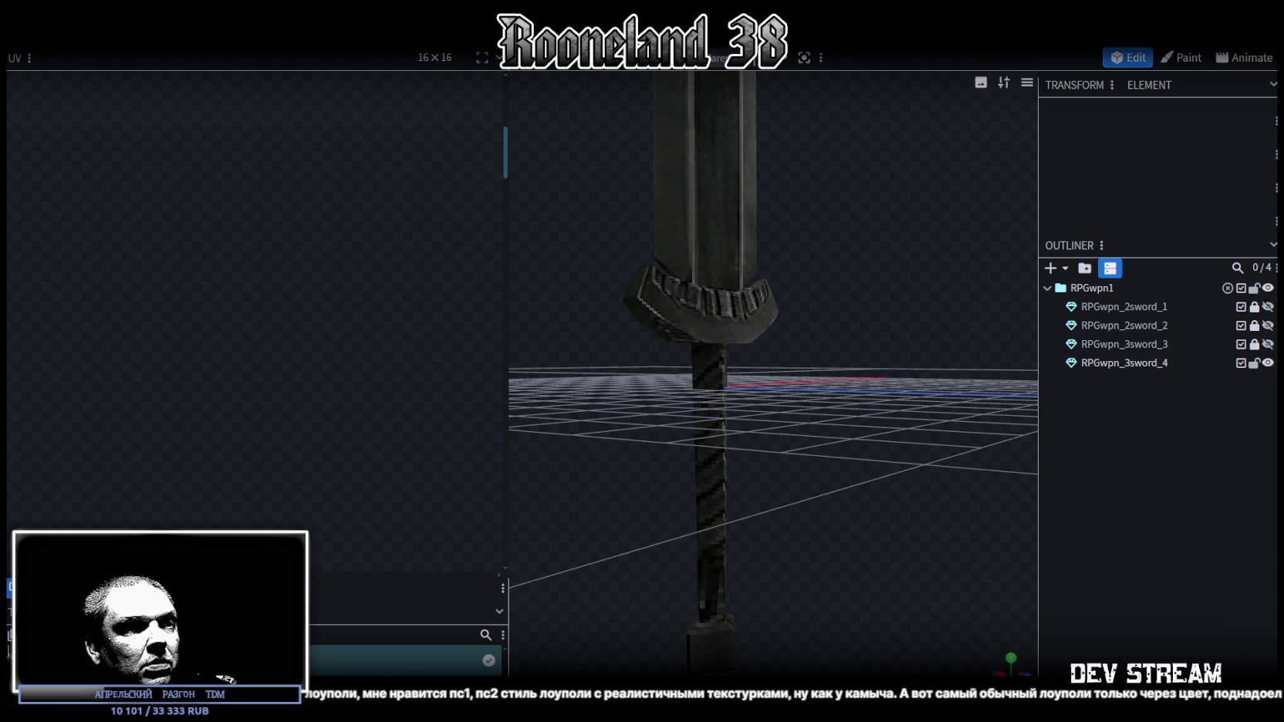
pyautogui.hotkey('alt', 'Tab')
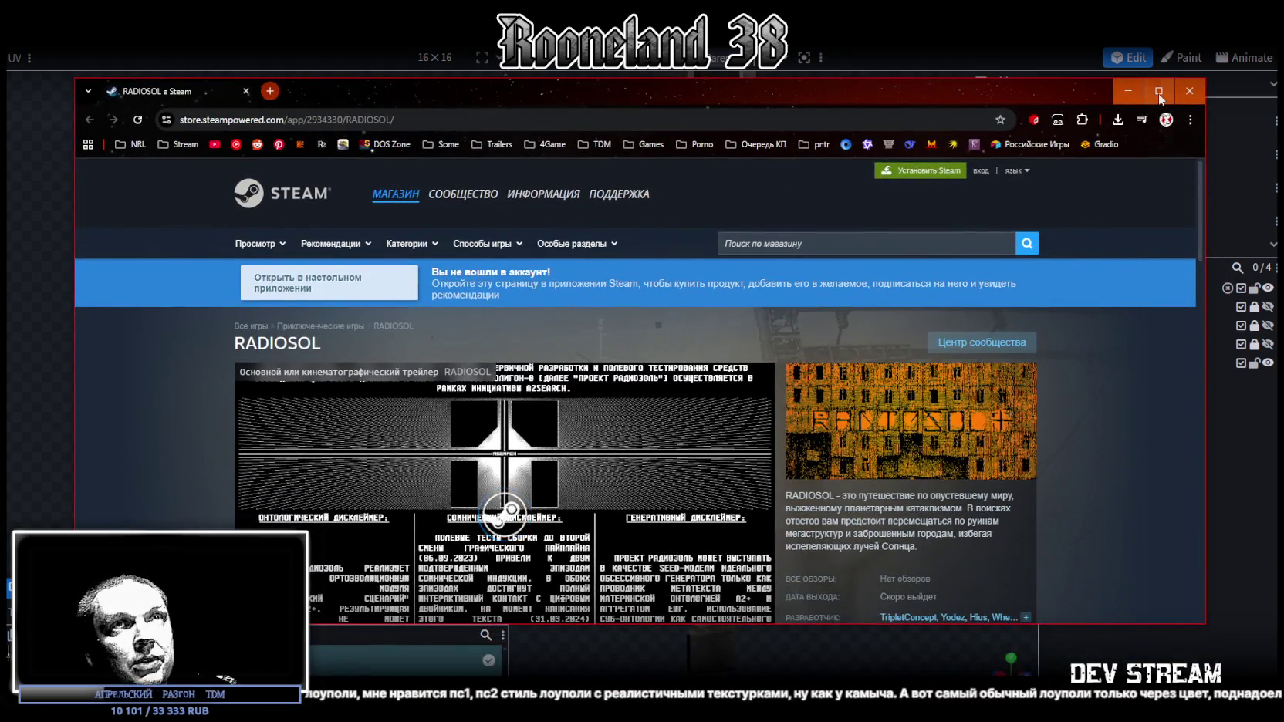
# Maximize the RADIOSOL store page, play its trailer fullscreen, then return to the page.
pyautogui.click(1157, 90)
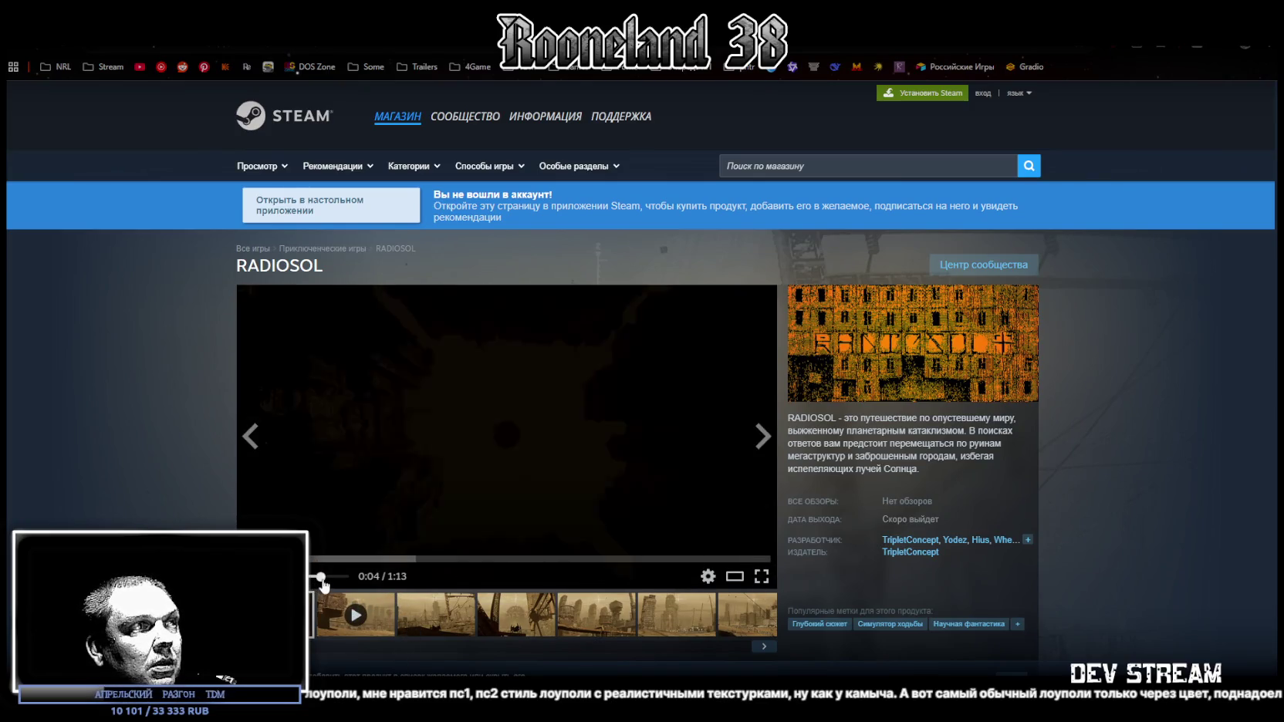
pyautogui.click(761, 576)
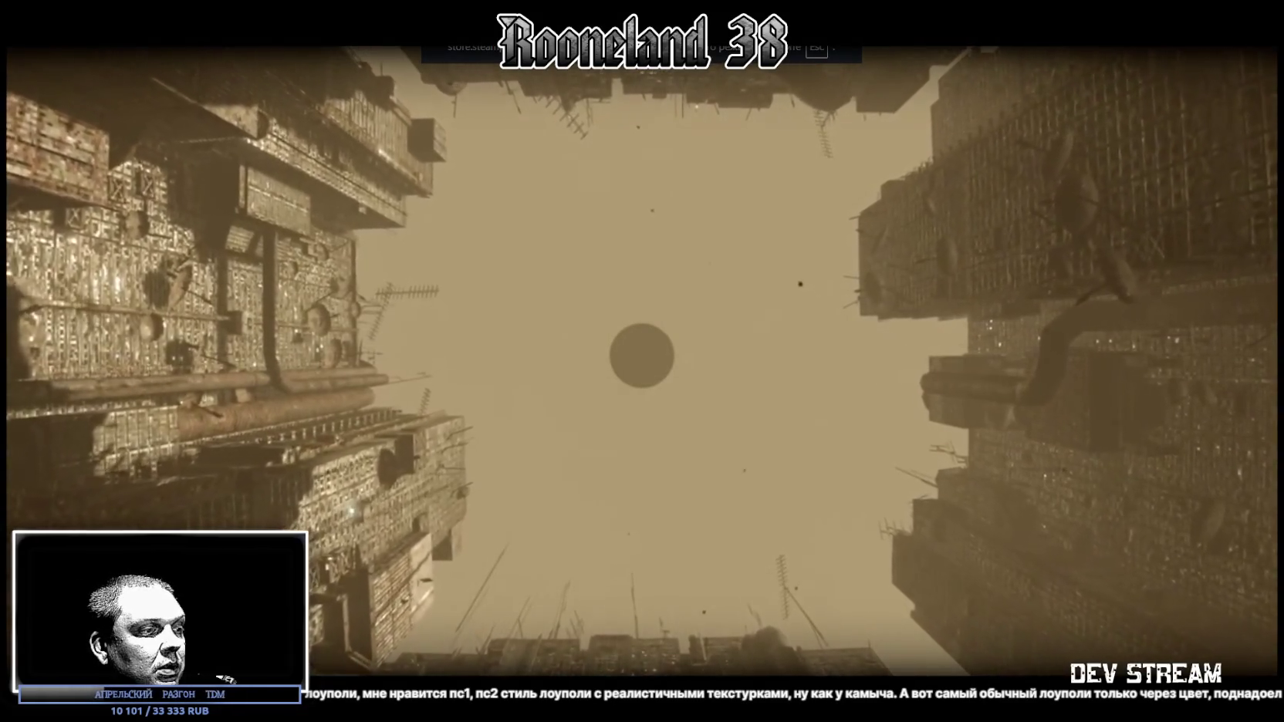
pyautogui.hotkey('alt', 'F4')
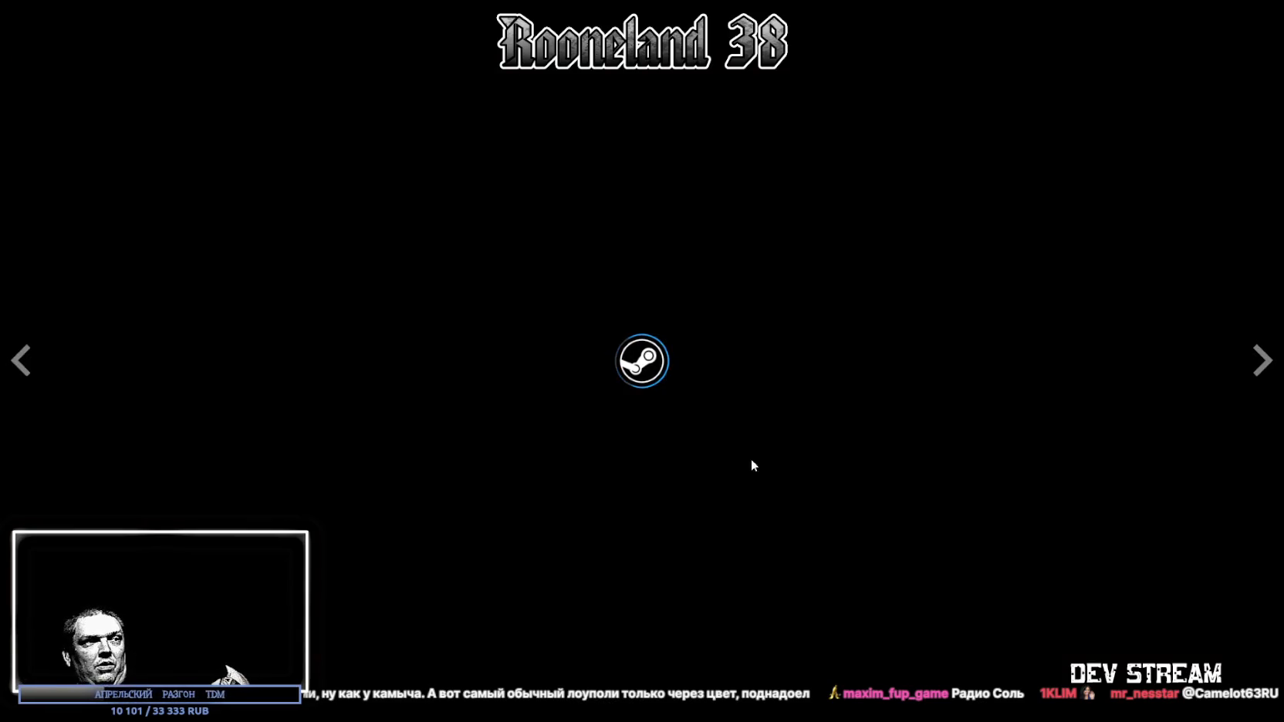
pyautogui.press('Escape')
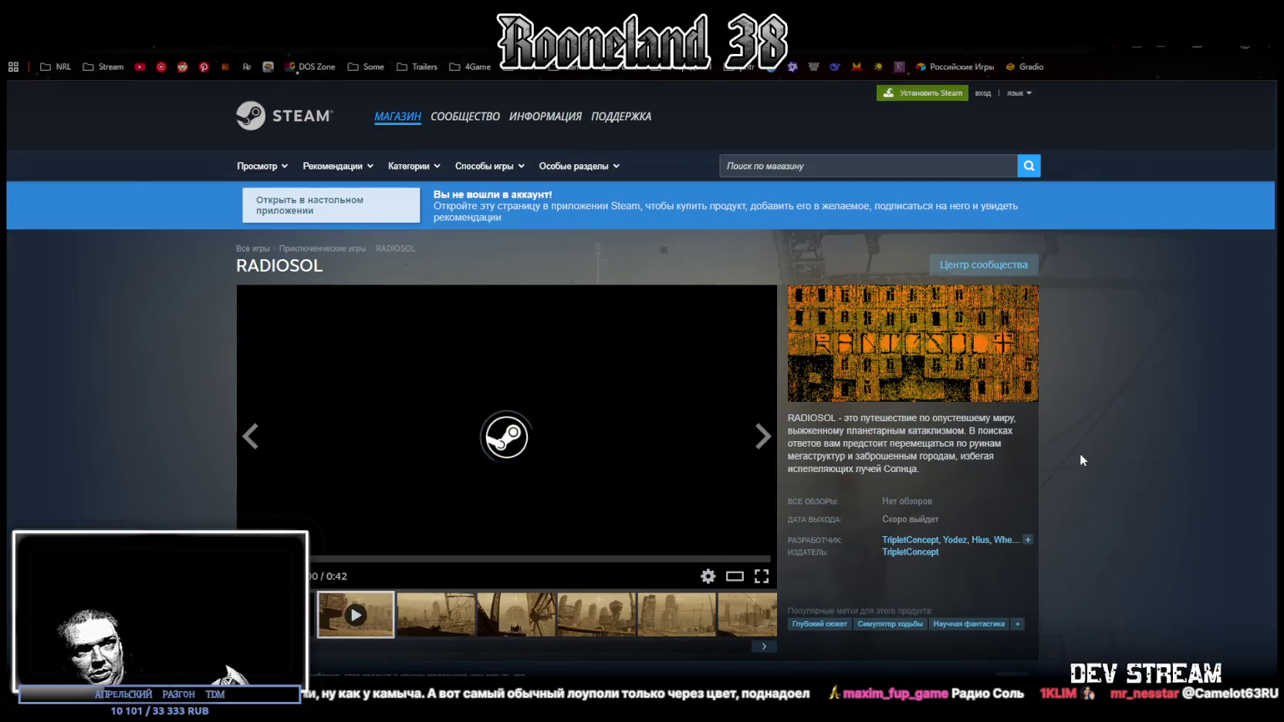
# Play RADIOSOL's second trailer fullscreen, then exit back to the store page.
pyautogui.scroll(-2, 811, 634)
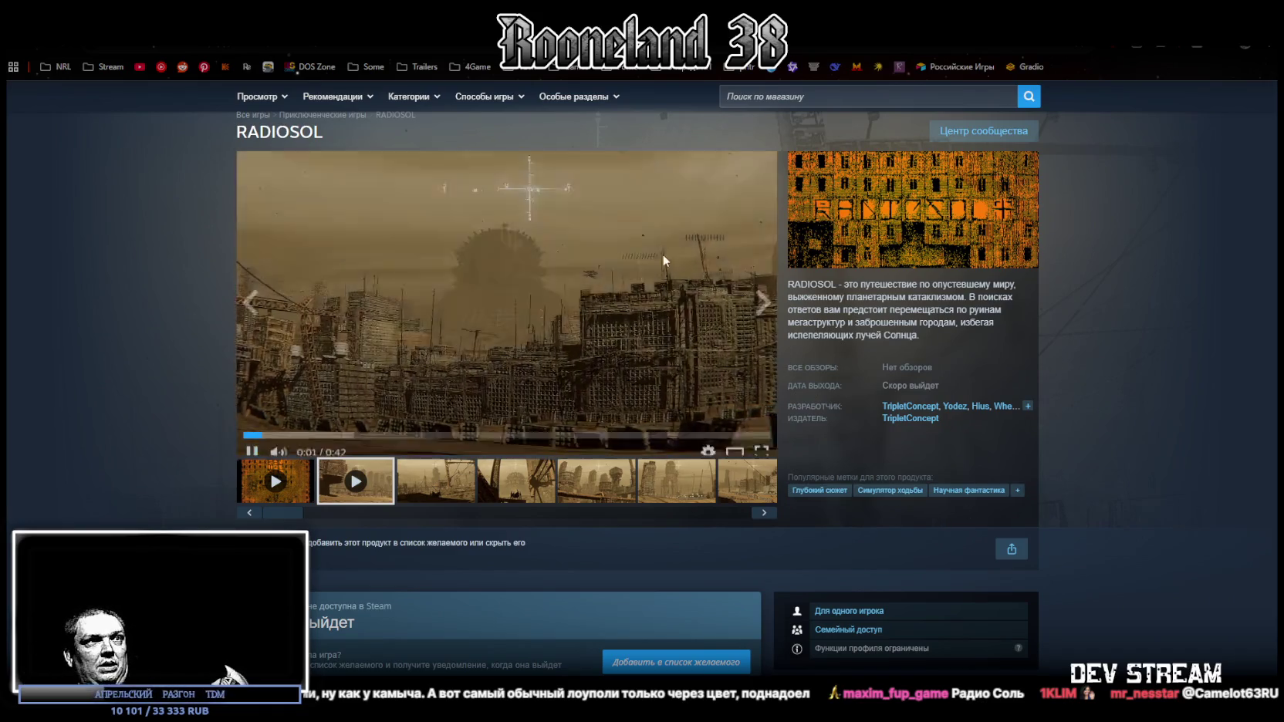
pyautogui.click(762, 443)
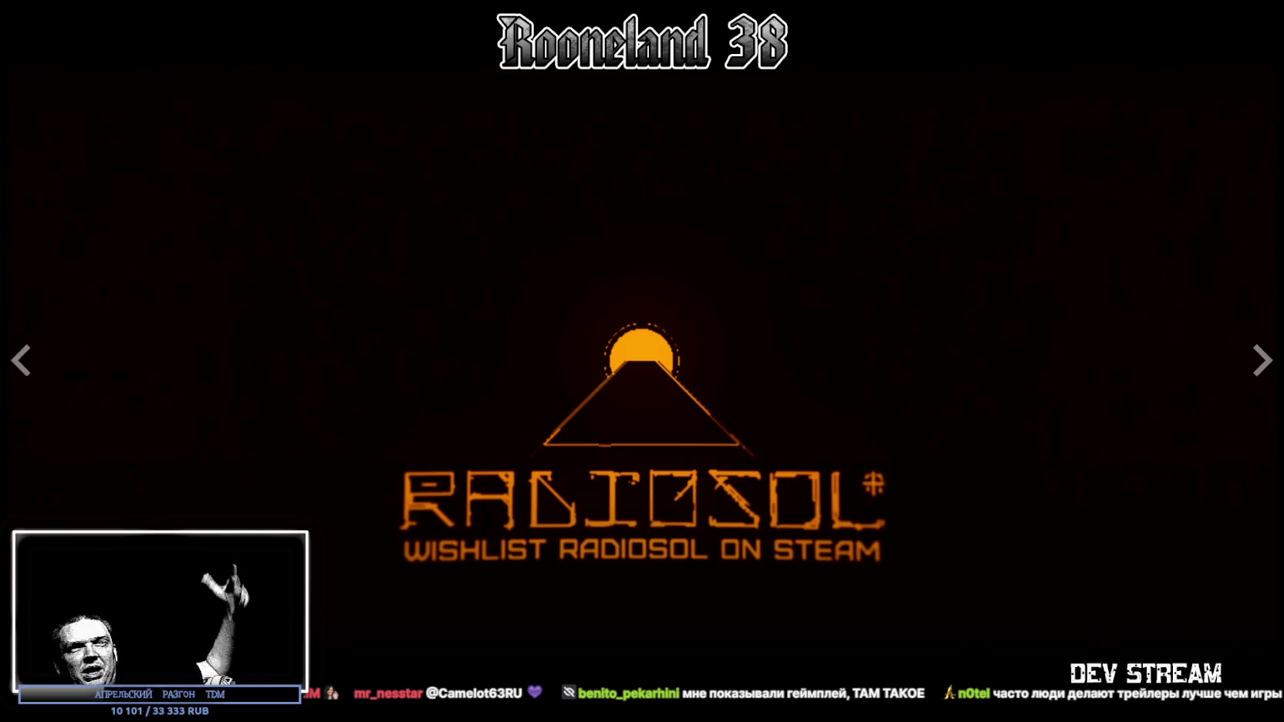
pyautogui.press('Escape')
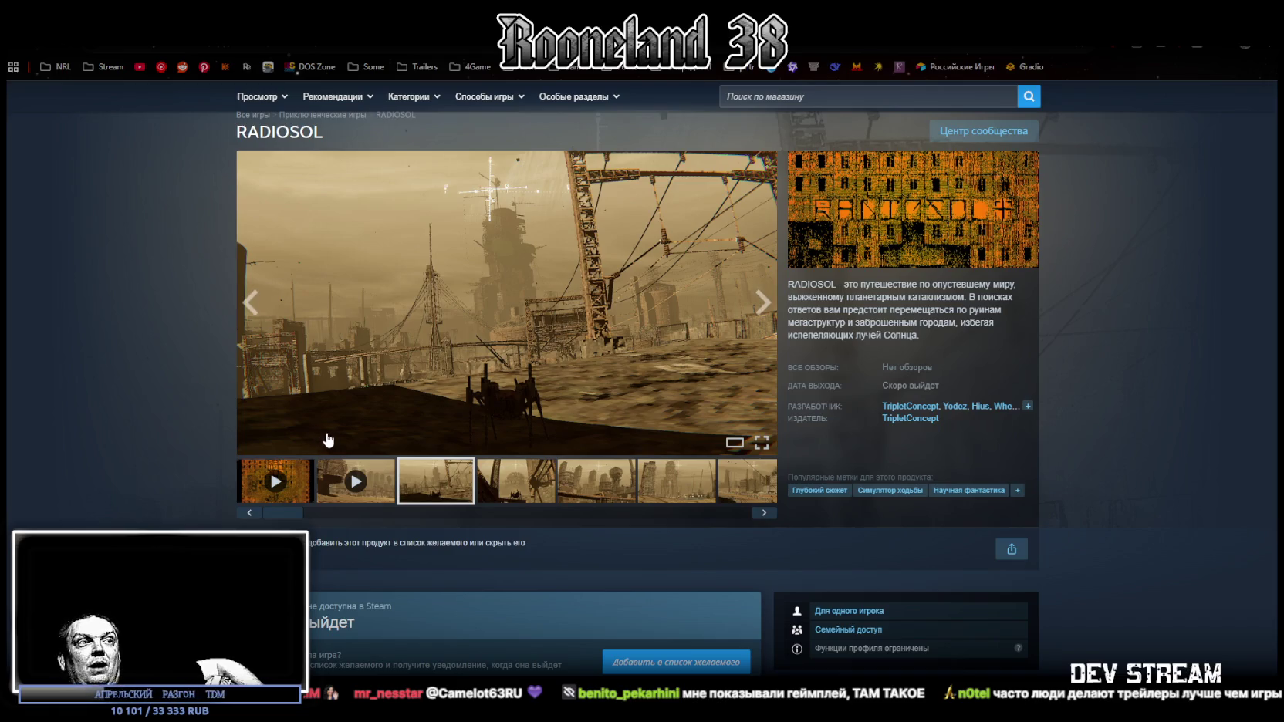
# Browse the RADIOSOL screenshots, ending back on the green grid screenshot.
pyautogui.click(526, 490)
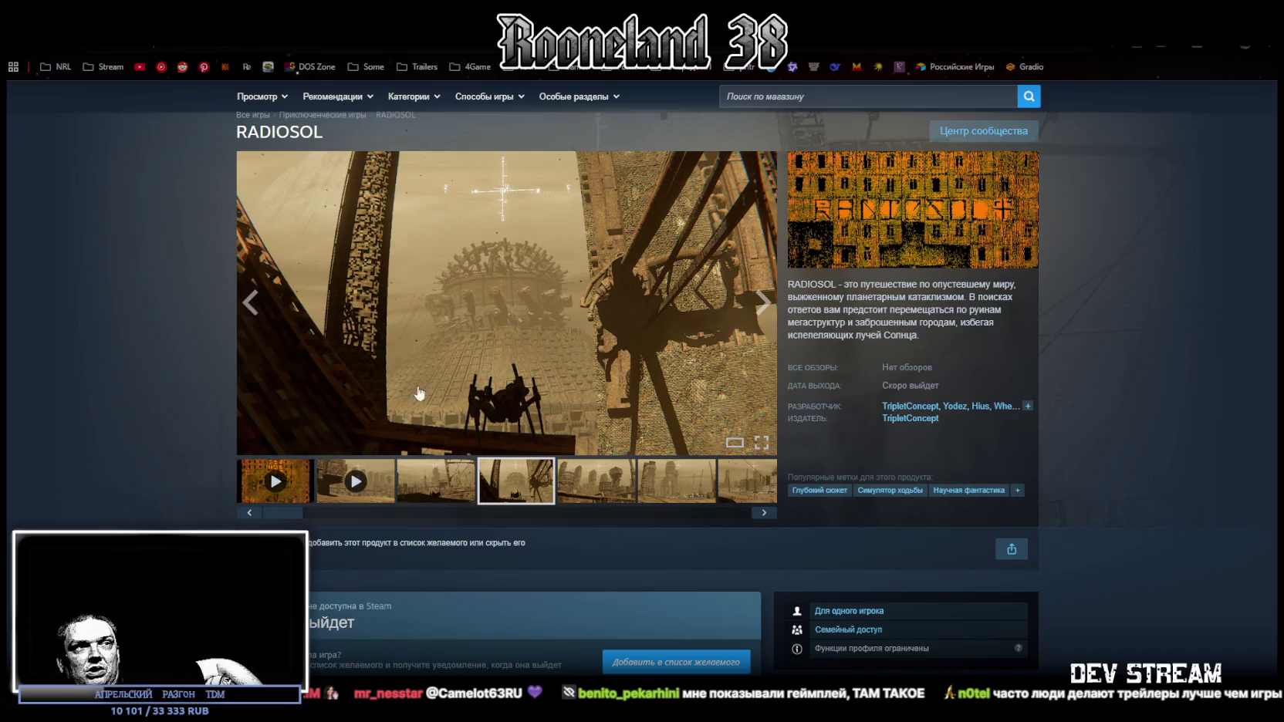
pyautogui.click(602, 482)
pyautogui.click(677, 482)
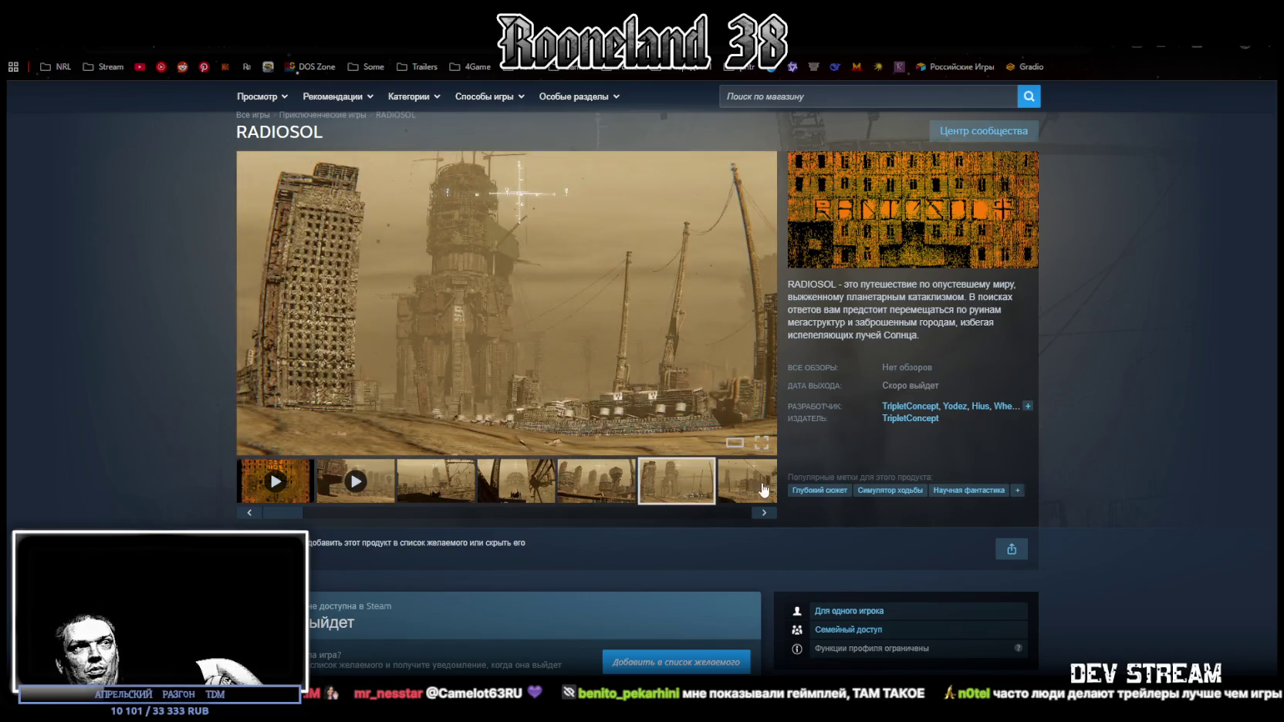
pyautogui.click(754, 483)
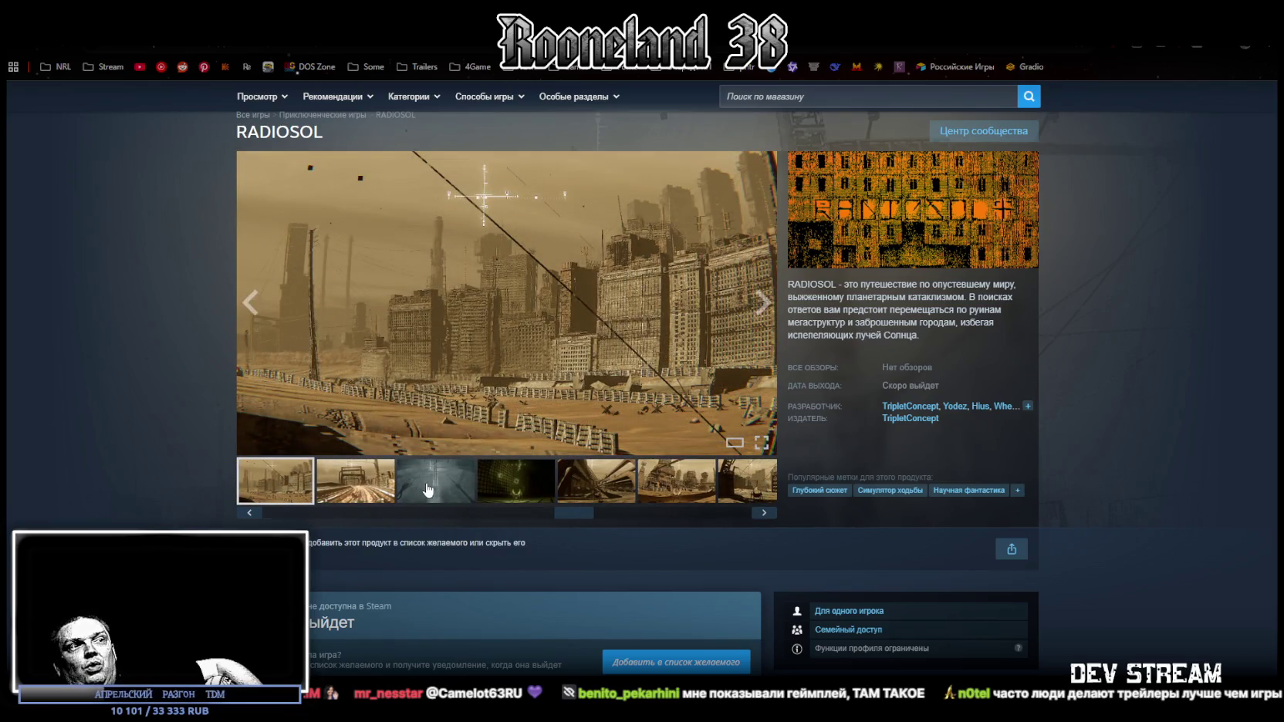
pyautogui.click(428, 490)
pyautogui.click(513, 487)
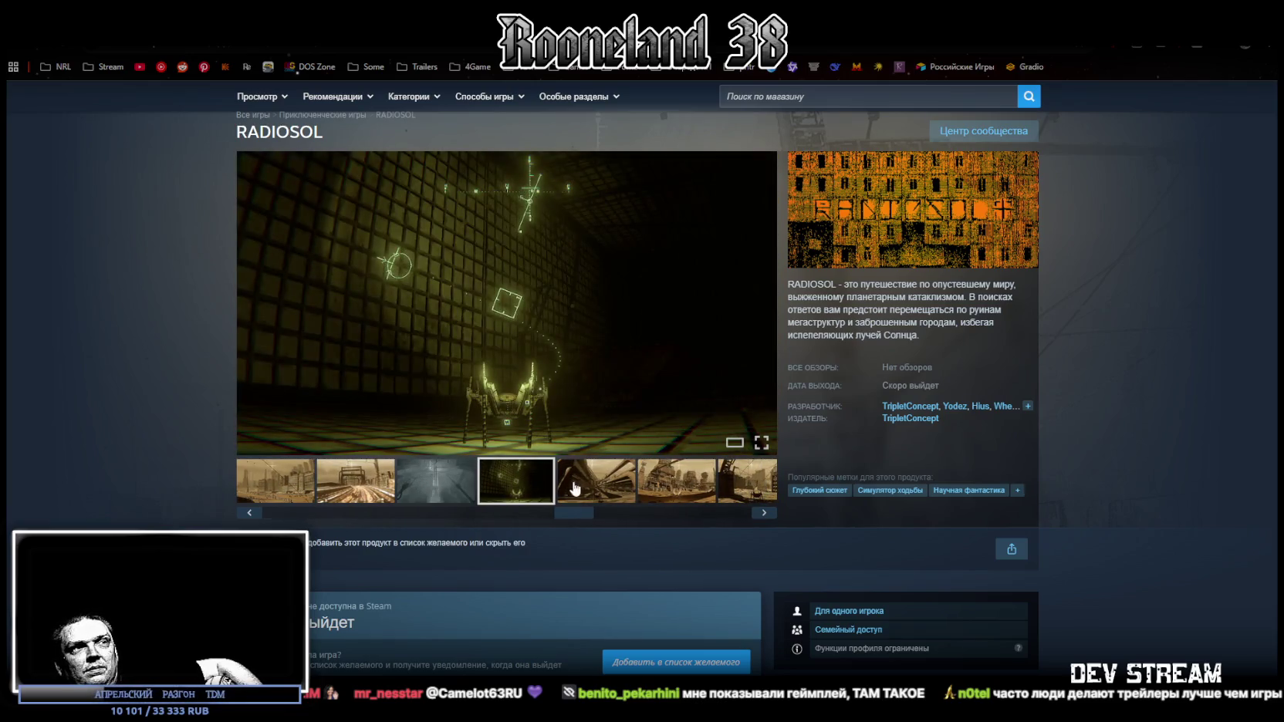
pyautogui.click(577, 487)
pyautogui.click(513, 492)
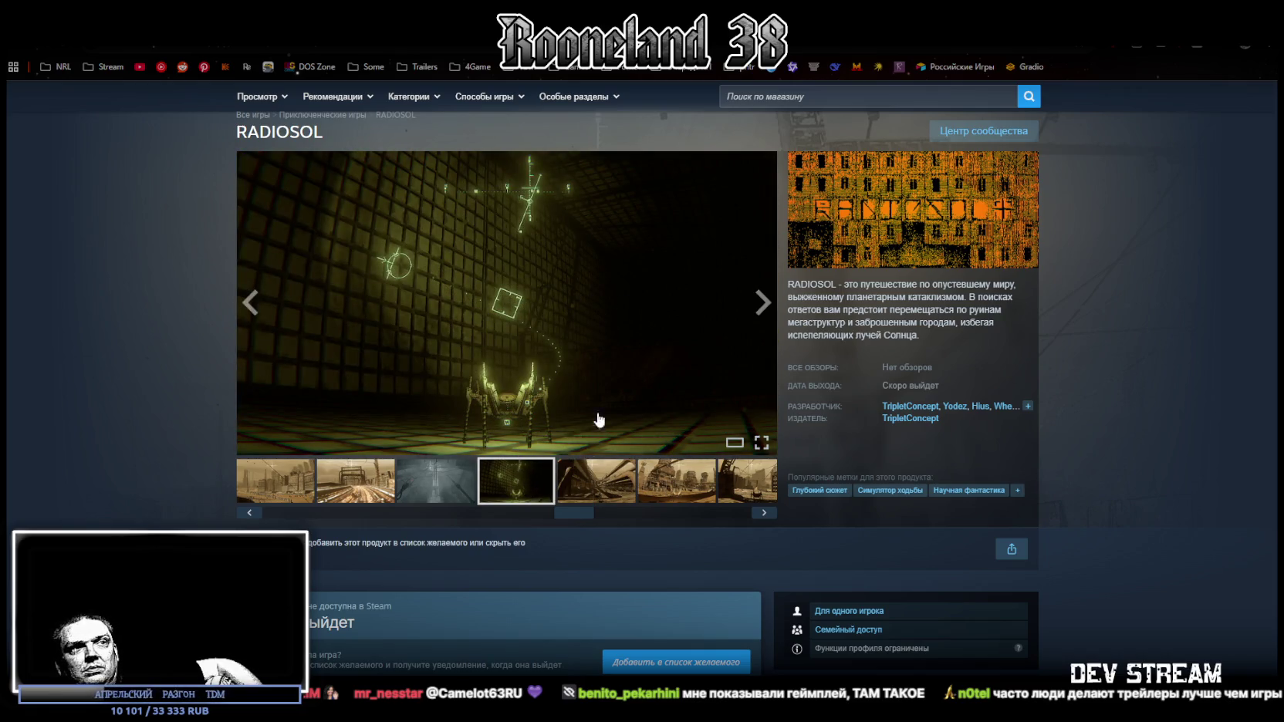
# Move on to the eighth screenshot, then play the A2search disclaimer trailer fullscreen.
pyautogui.click(641, 498)
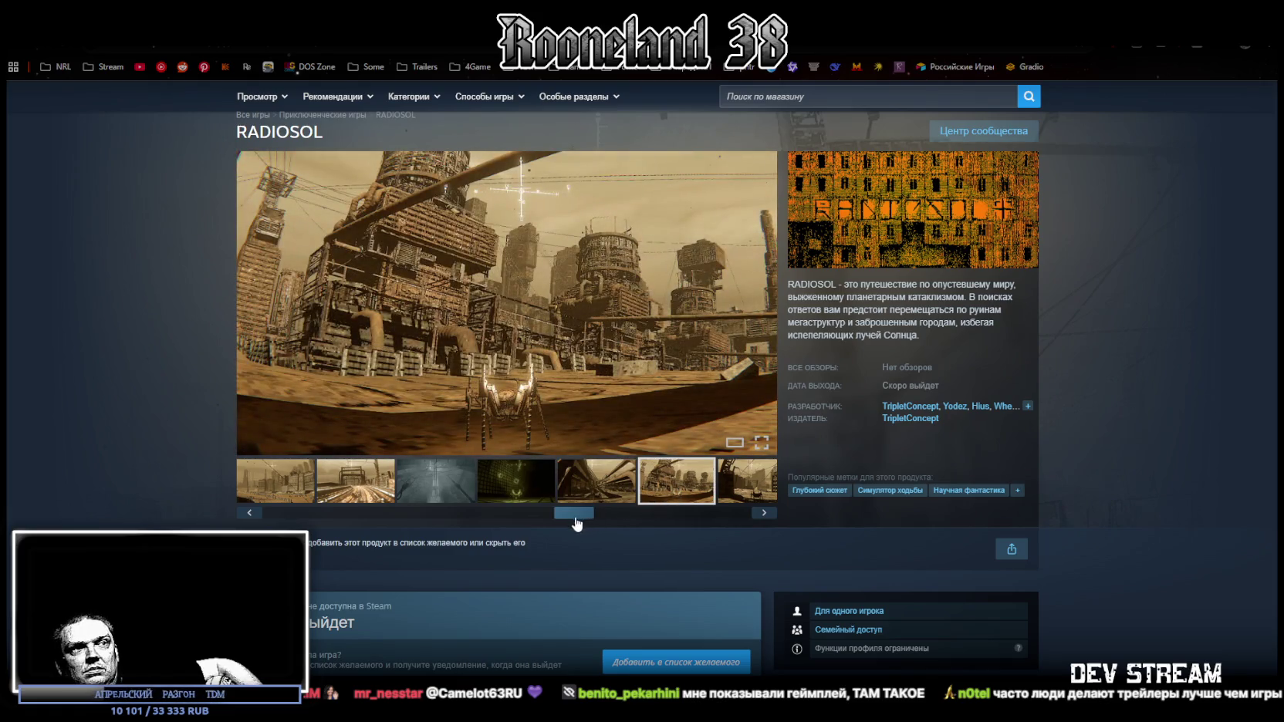
pyautogui.moveTo(575, 518); pyautogui.dragTo(674, 515)
pyautogui.click(633, 491)
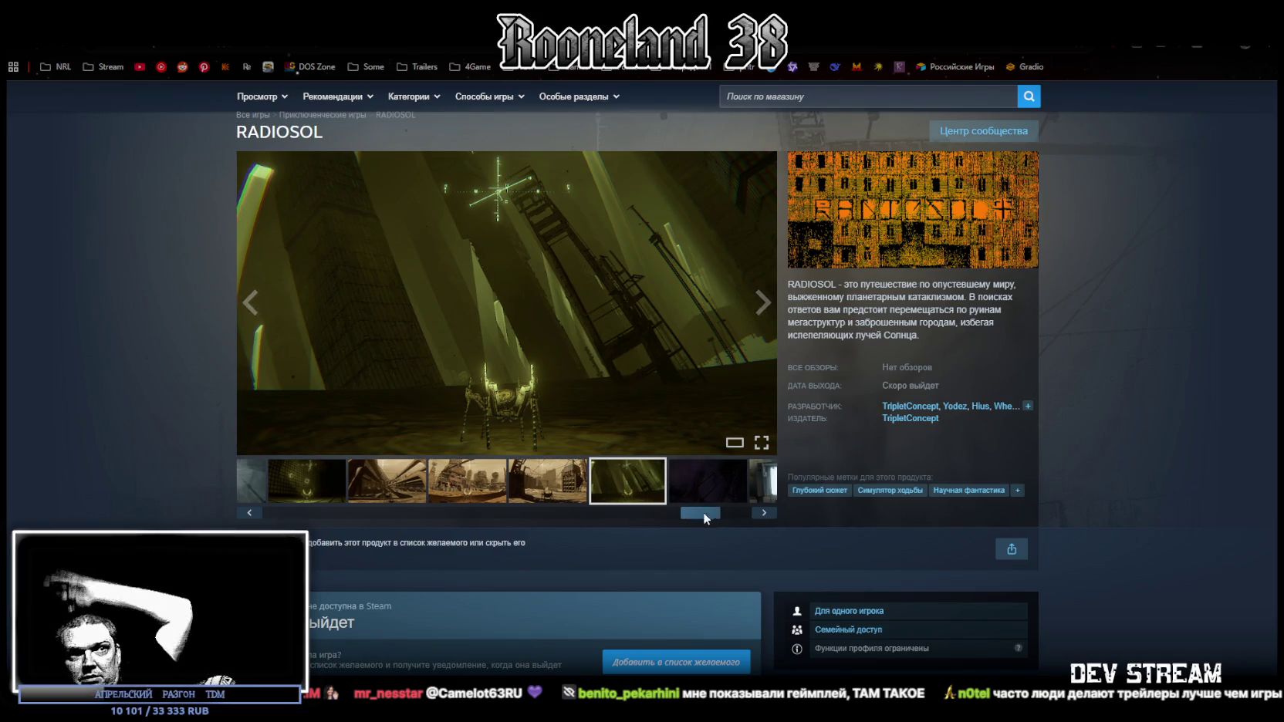
pyautogui.moveTo(703, 517); pyautogui.dragTo(717, 514)
pyautogui.click(679, 491)
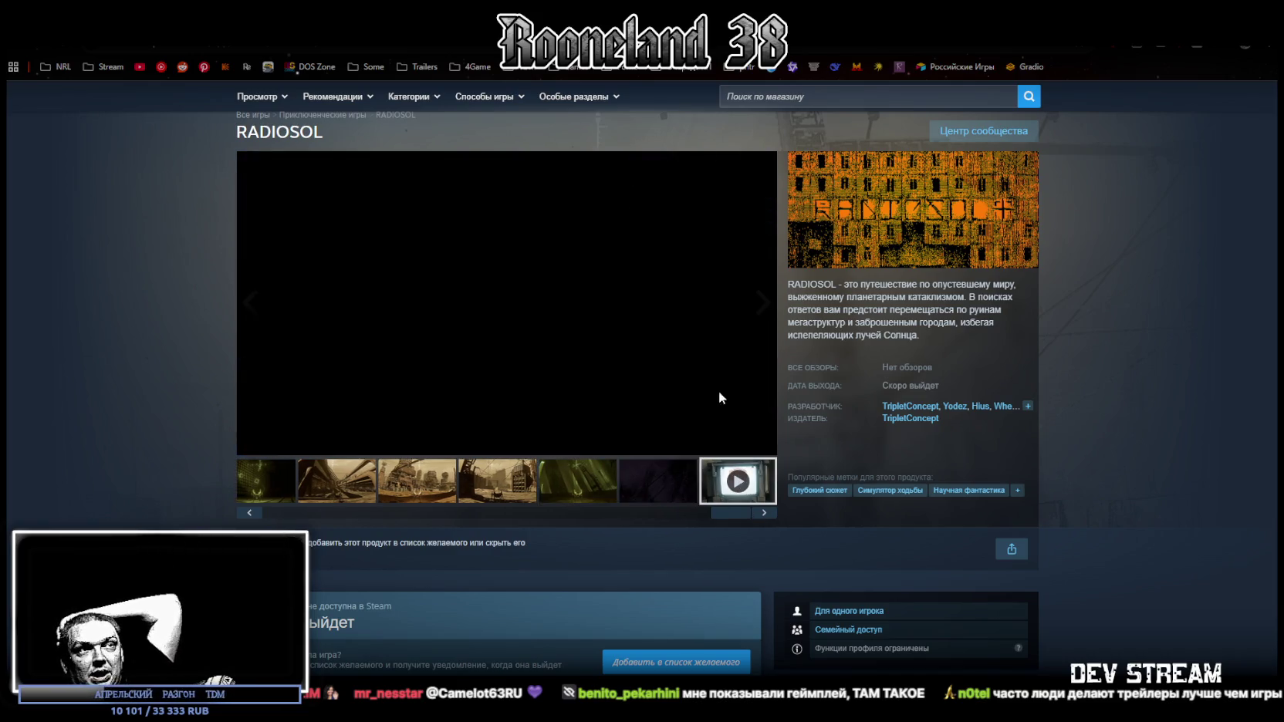
pyautogui.click(762, 446)
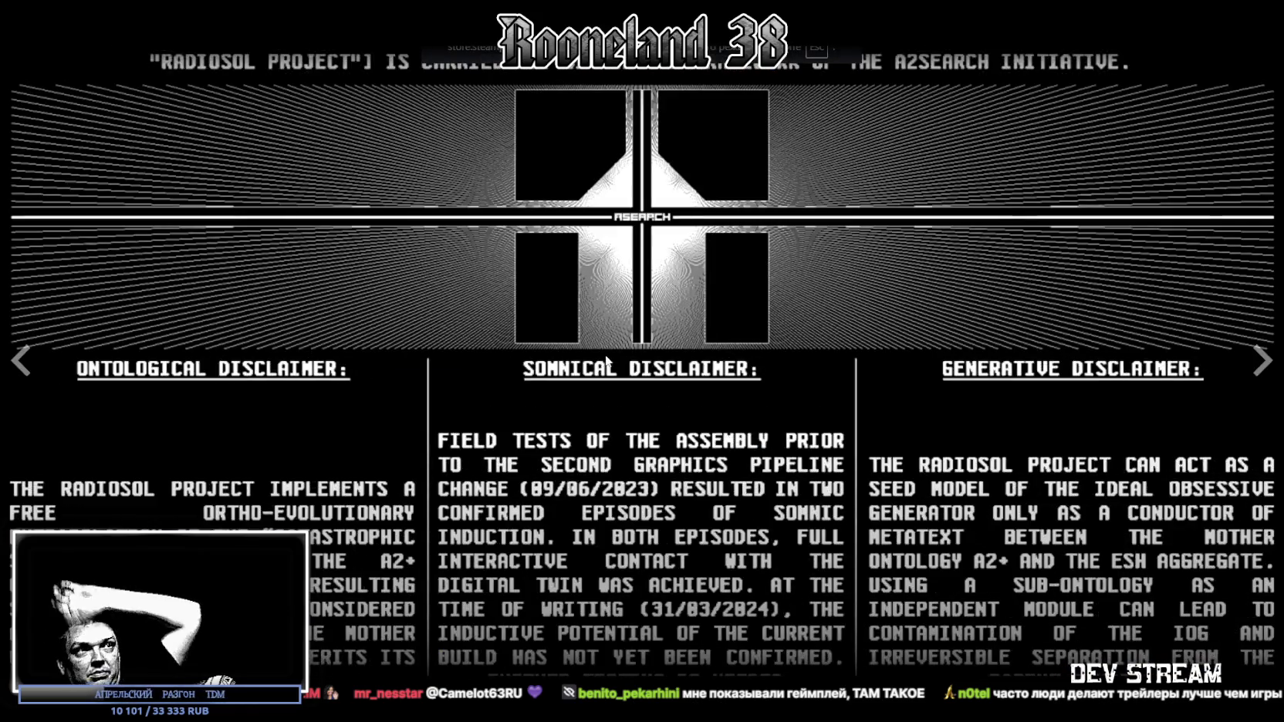
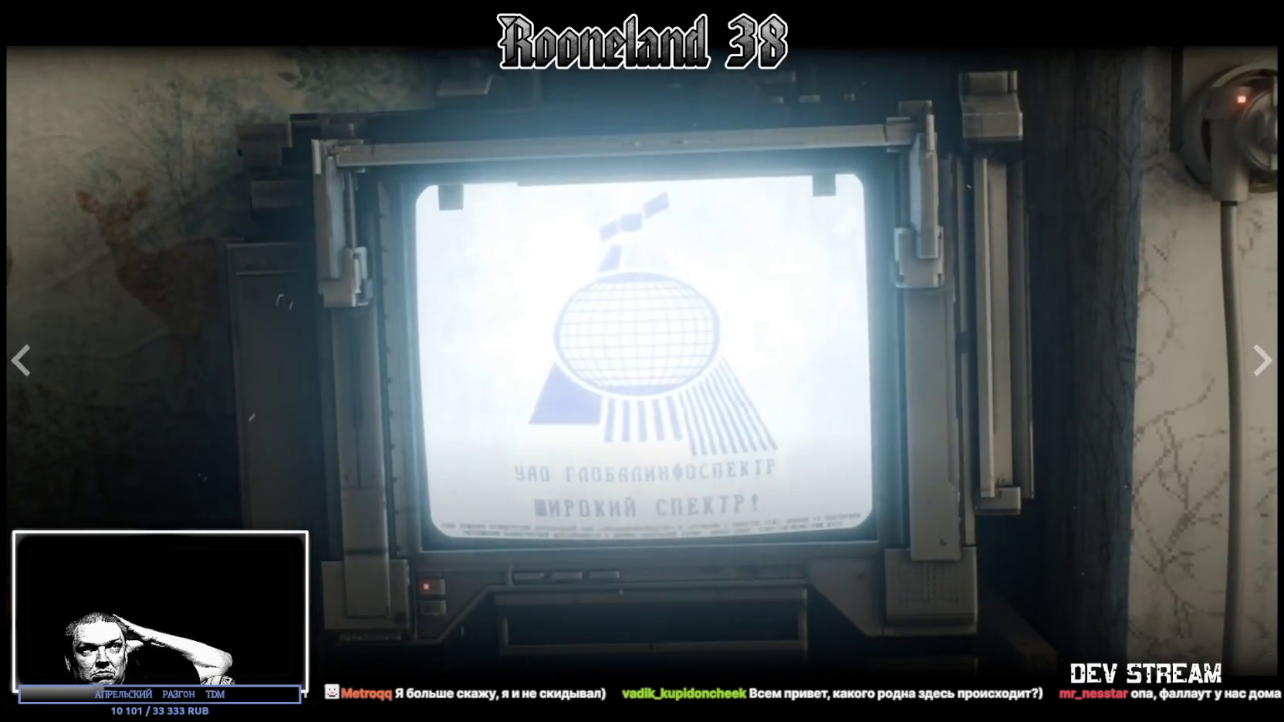
# Exit the RADIOSOL trailer, browse the store page, select its title, then switch to Blockbench.
pyautogui.press('Escape')
pyautogui.scroll(2, 422, 268)
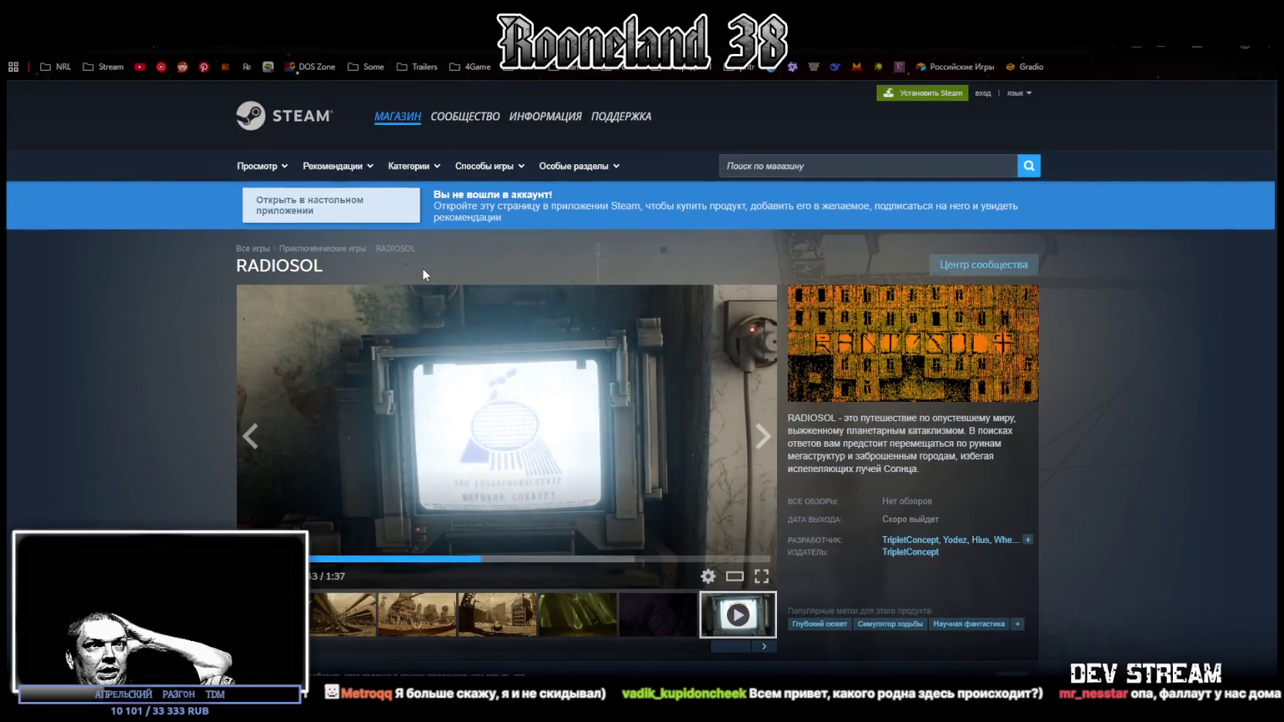
pyautogui.scroll(-2, 422, 270)
pyautogui.scroll(-2, 423, 270)
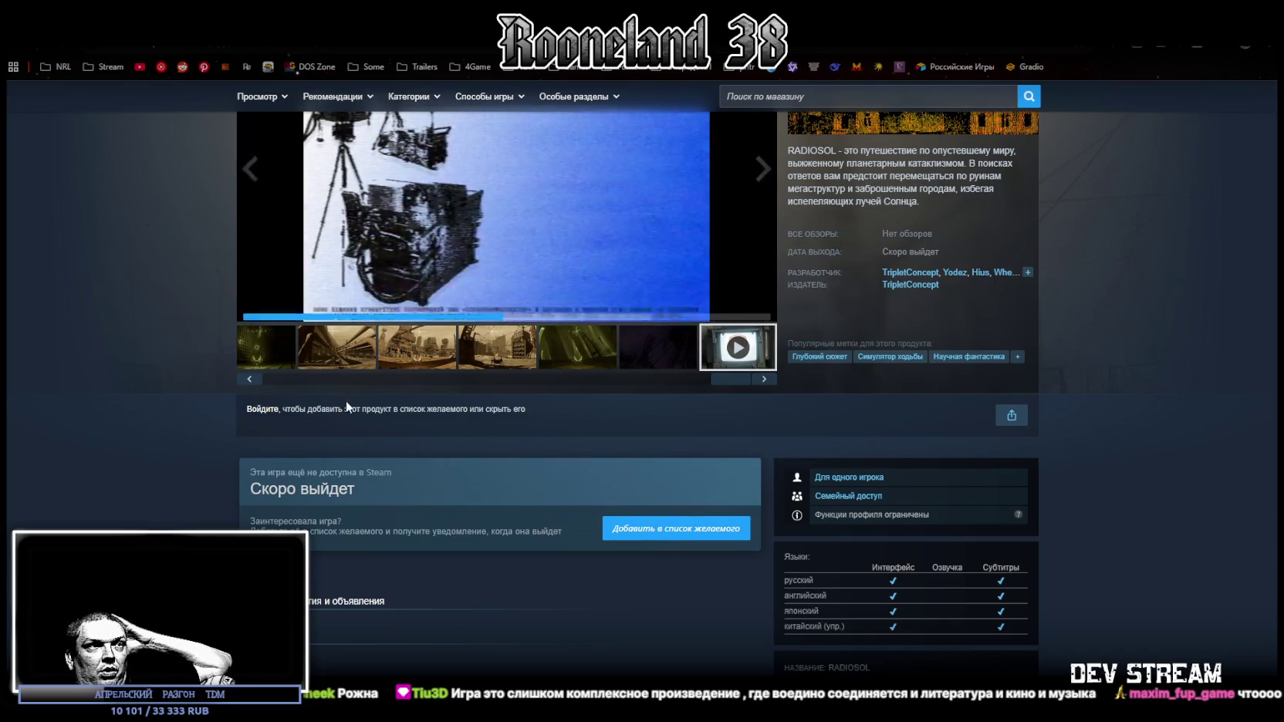
pyautogui.scroll(-5, 446, 447)
pyautogui.scroll(10, 355, 151)
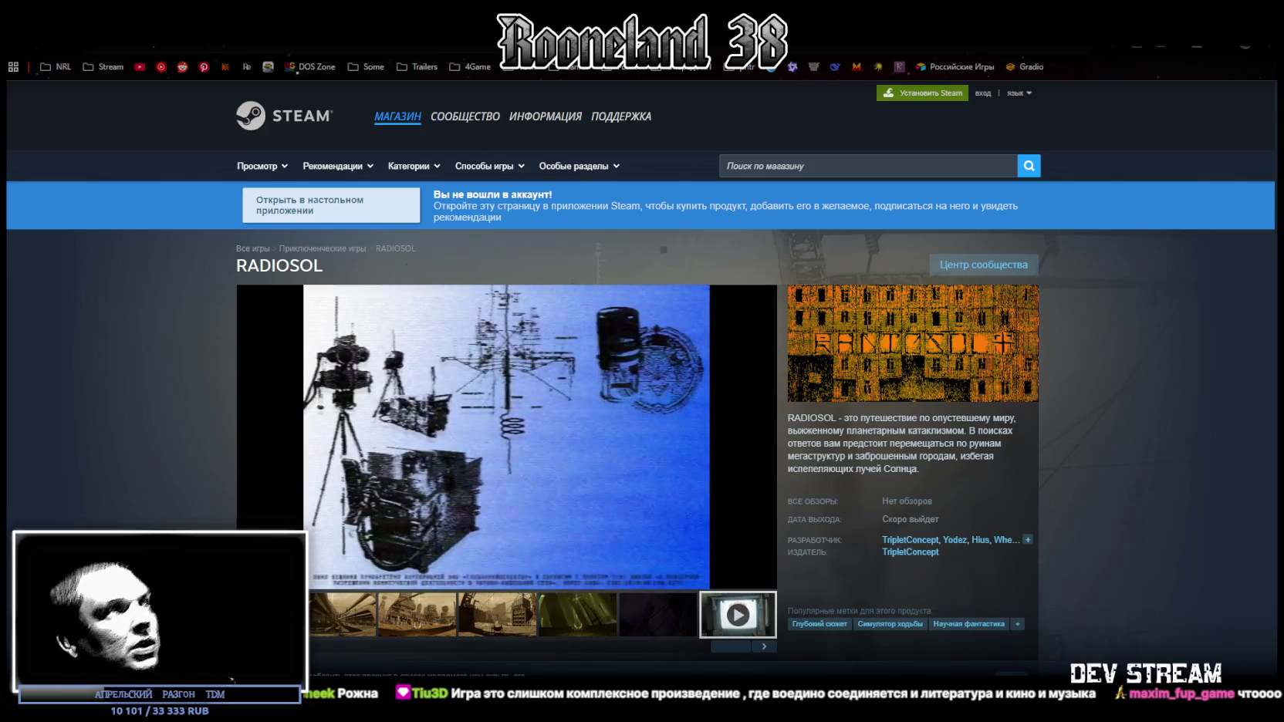
pyautogui.doubleClick(275, 266)
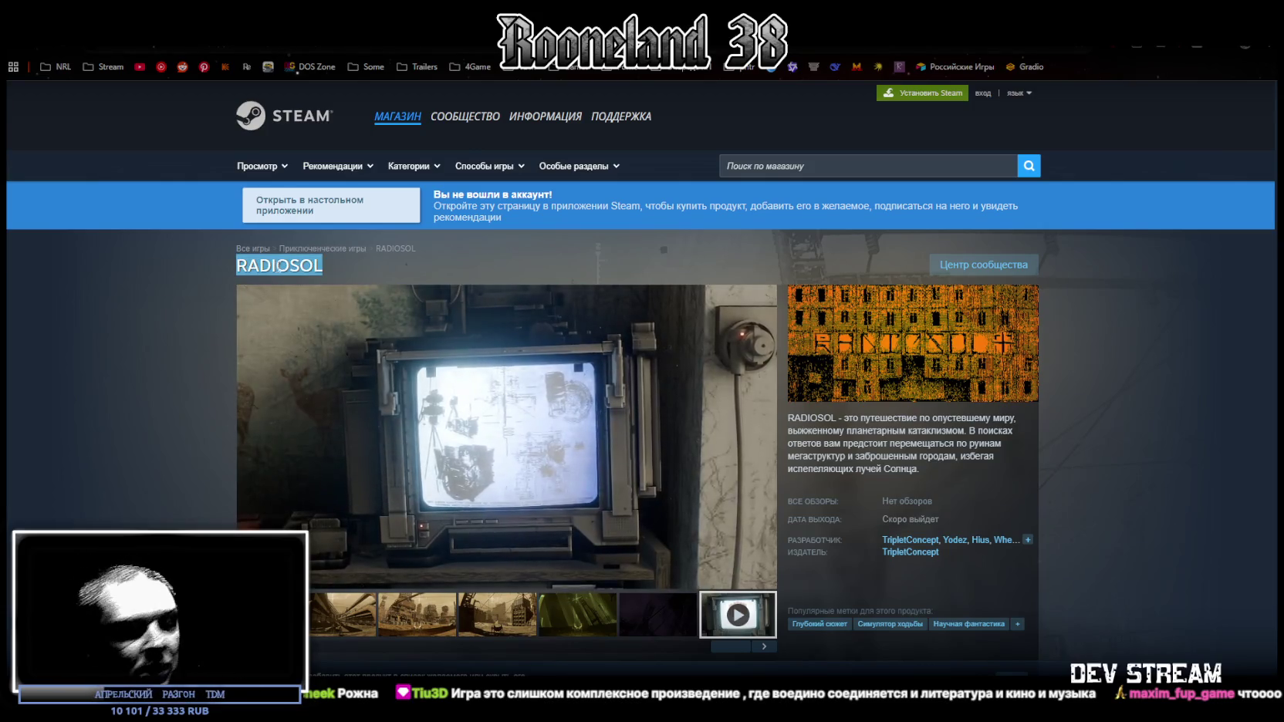
pyautogui.hotkey('alt', 'Tab')
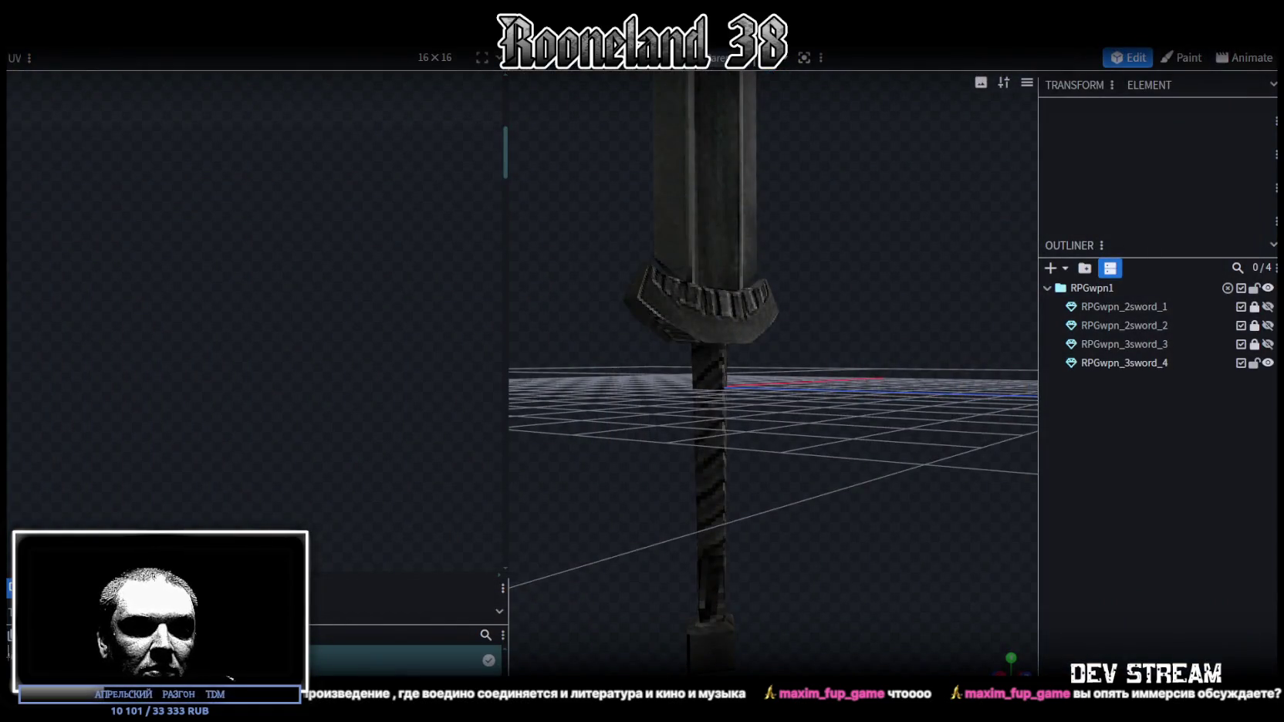
# Flip briefly to Steam and back, then bring the Steam library home page forward.
pyautogui.hotkey('alt', 'Tab')
pyautogui.hotkey('alt', 'Tab')
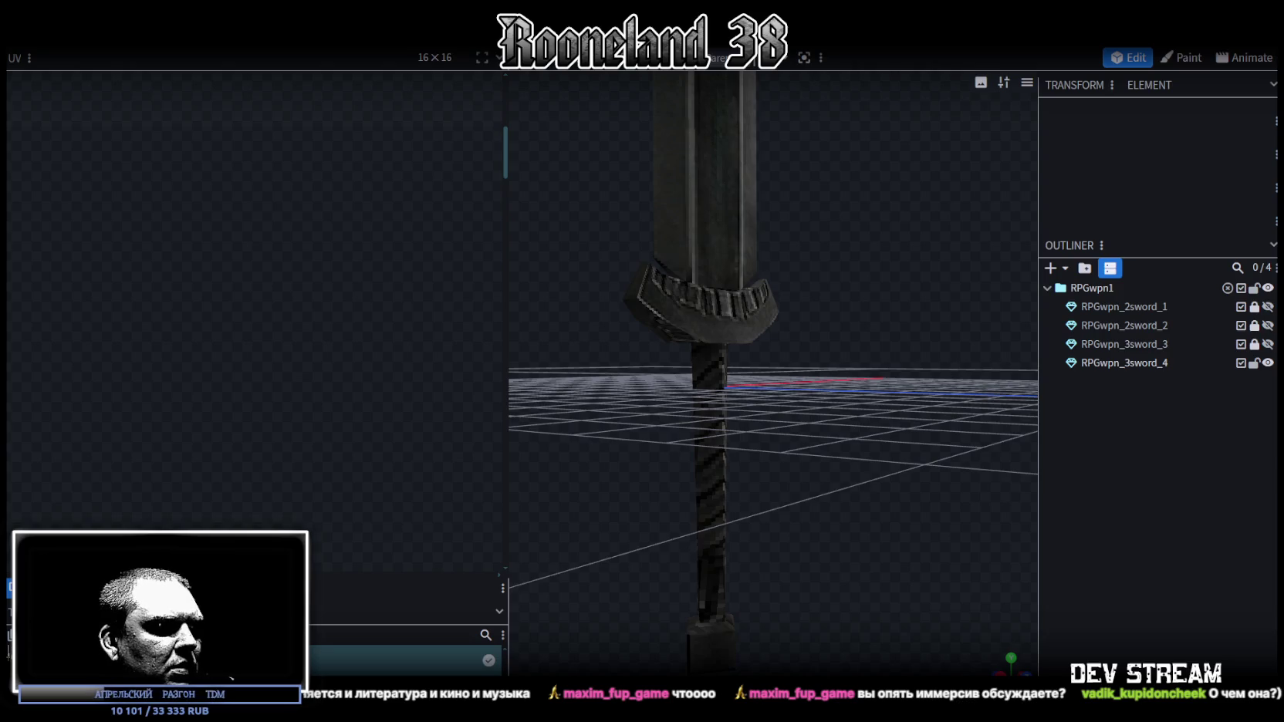
pyautogui.hotkey('alt', 'Tab')
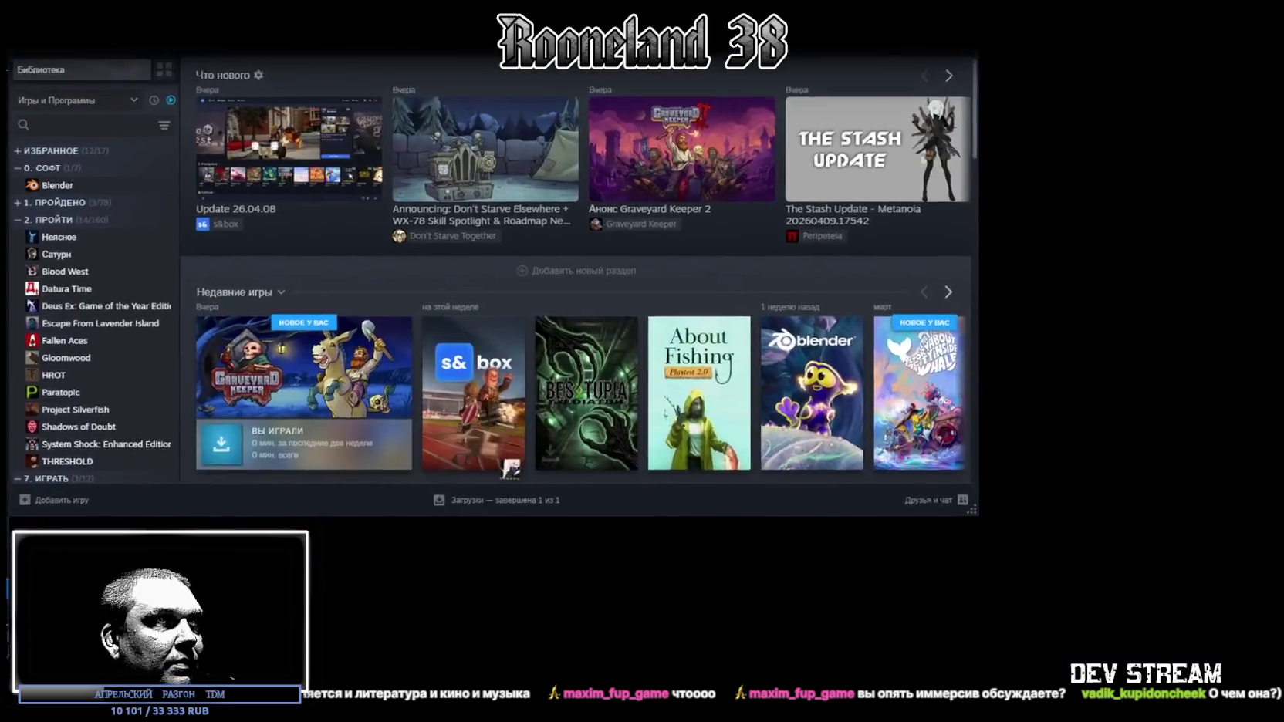
# Go to the Steam community profile and its full list of games.
pyautogui.scroll(-3, 564, 351)
pyautogui.scroll(3, 563, 350)
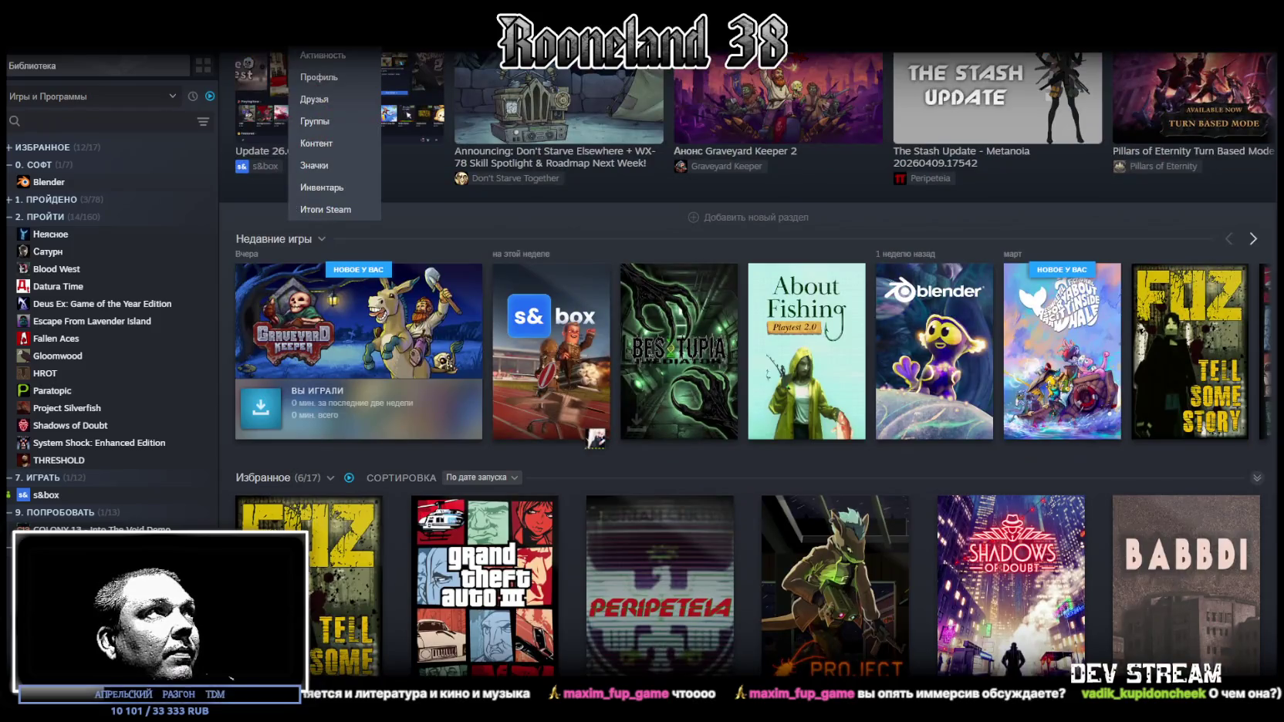
pyautogui.click(344, 76)
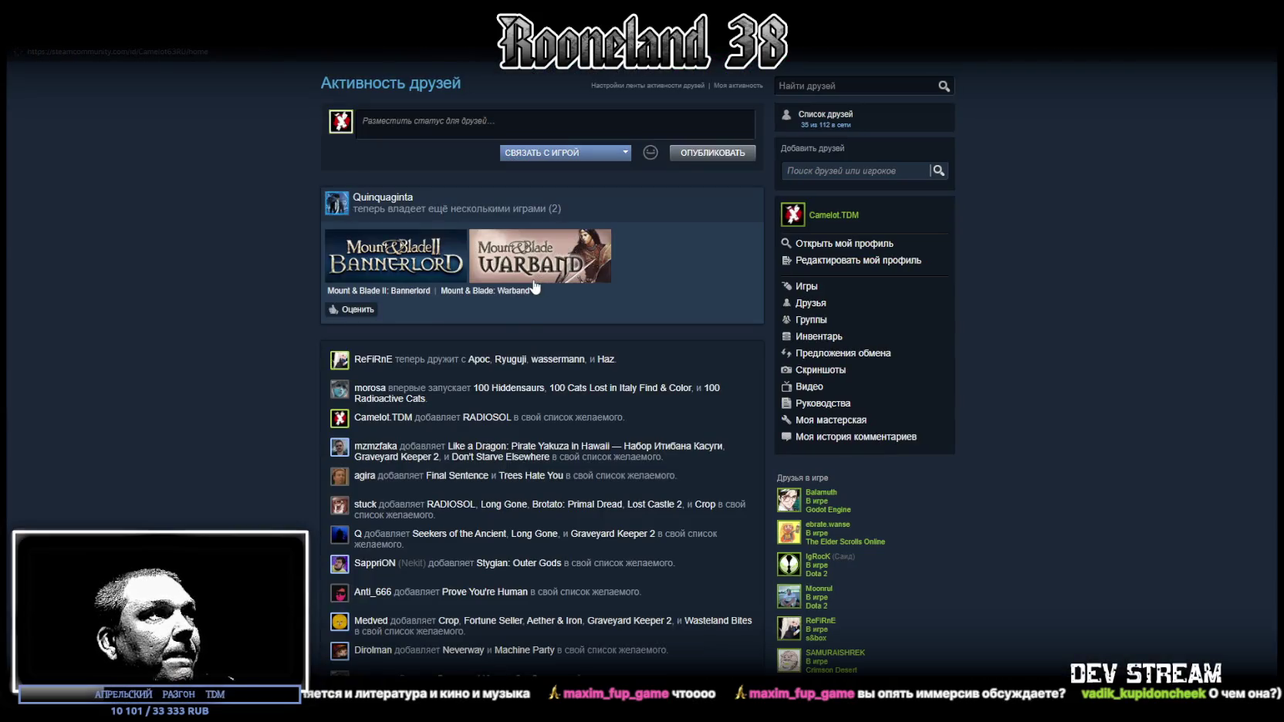
pyautogui.moveTo(328, 35)
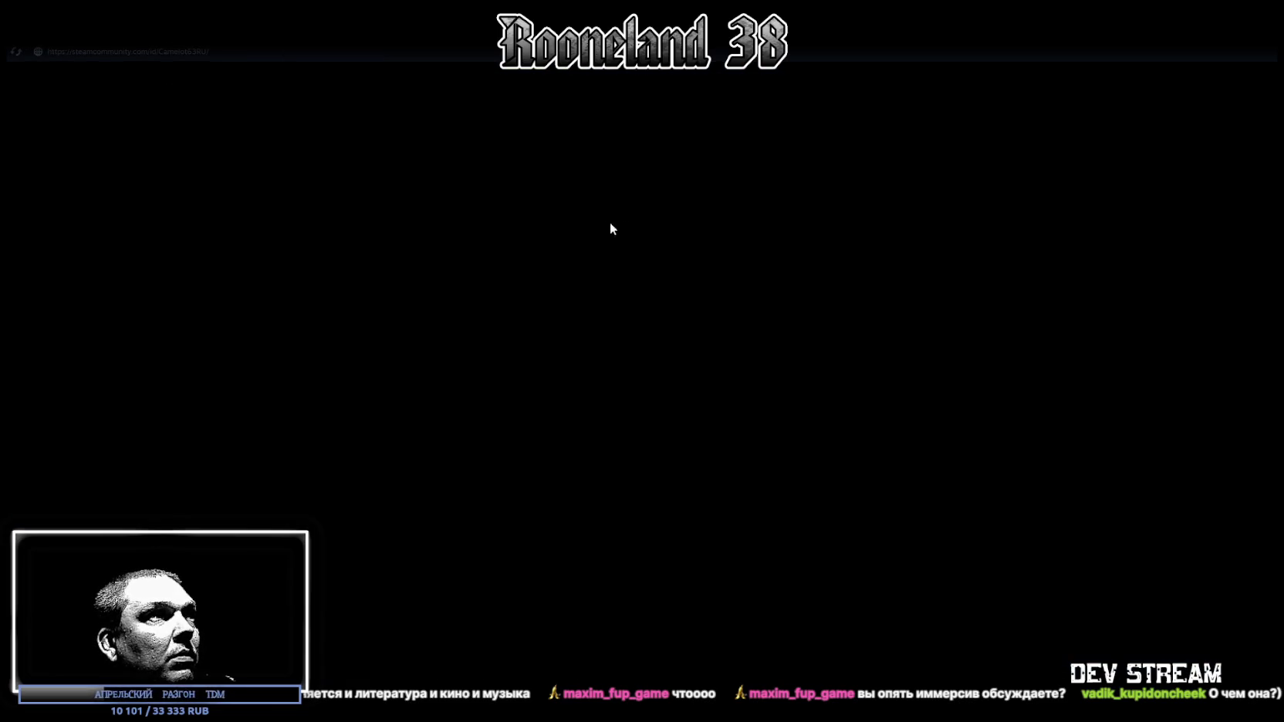
pyautogui.scroll(-15, 479, 294)
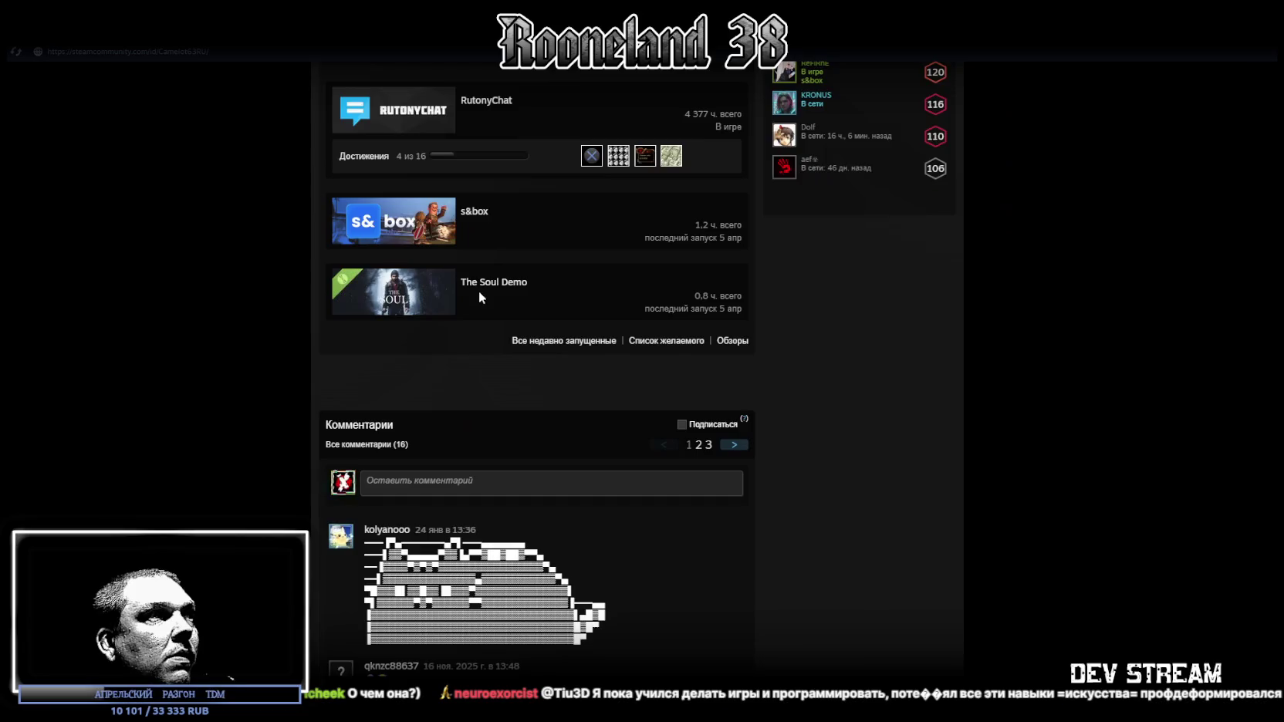
pyautogui.scroll(15, 480, 290)
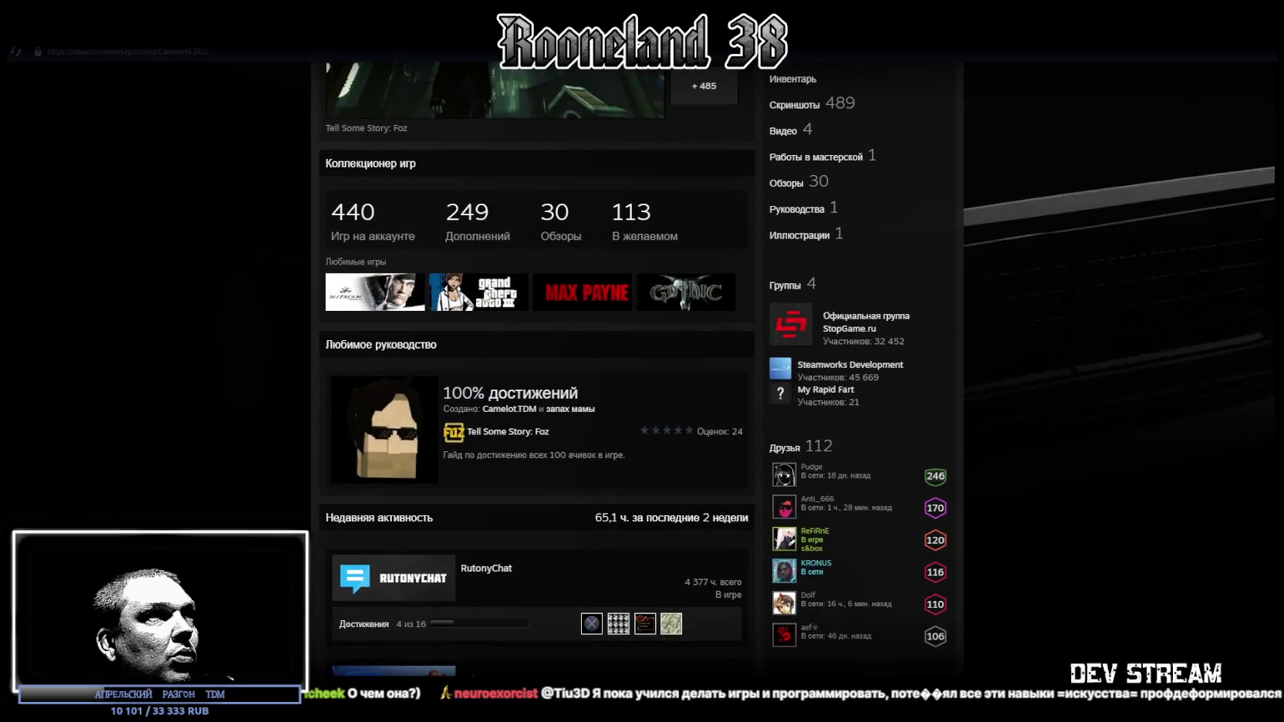
pyautogui.click(786, 193)
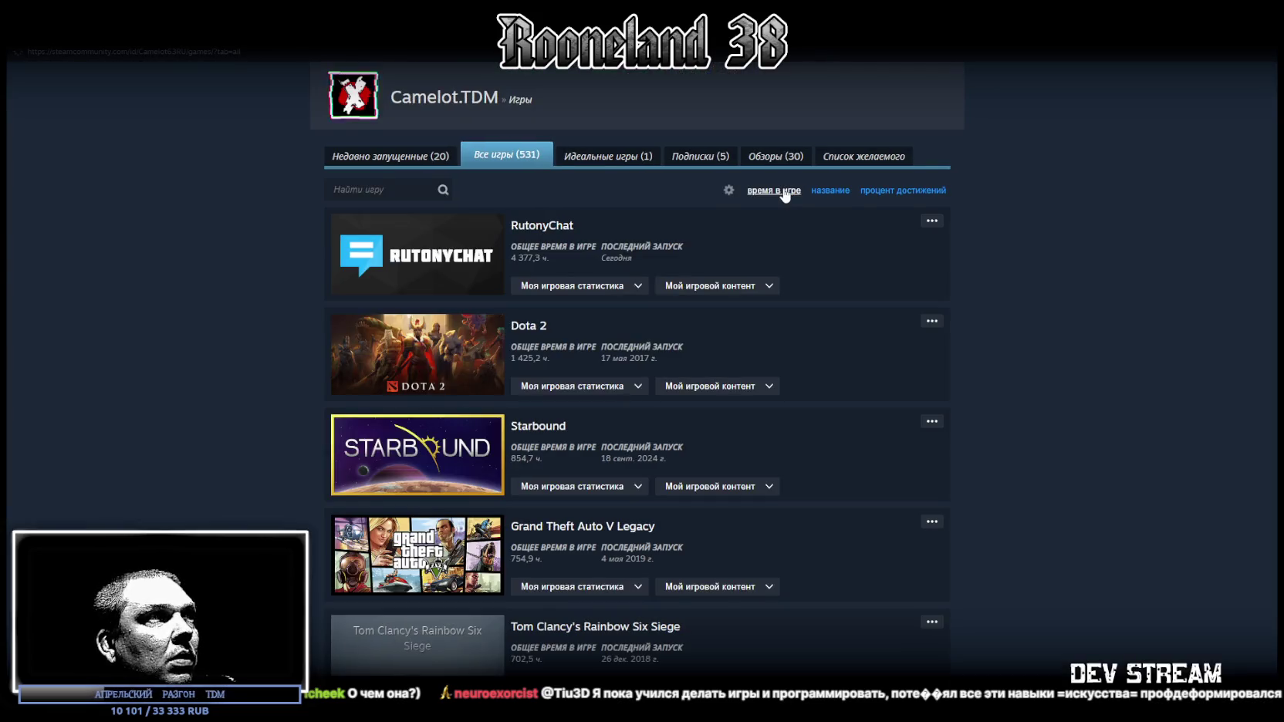
pyautogui.scroll(-3, 774, 202)
pyautogui.scroll(3, 730, 364)
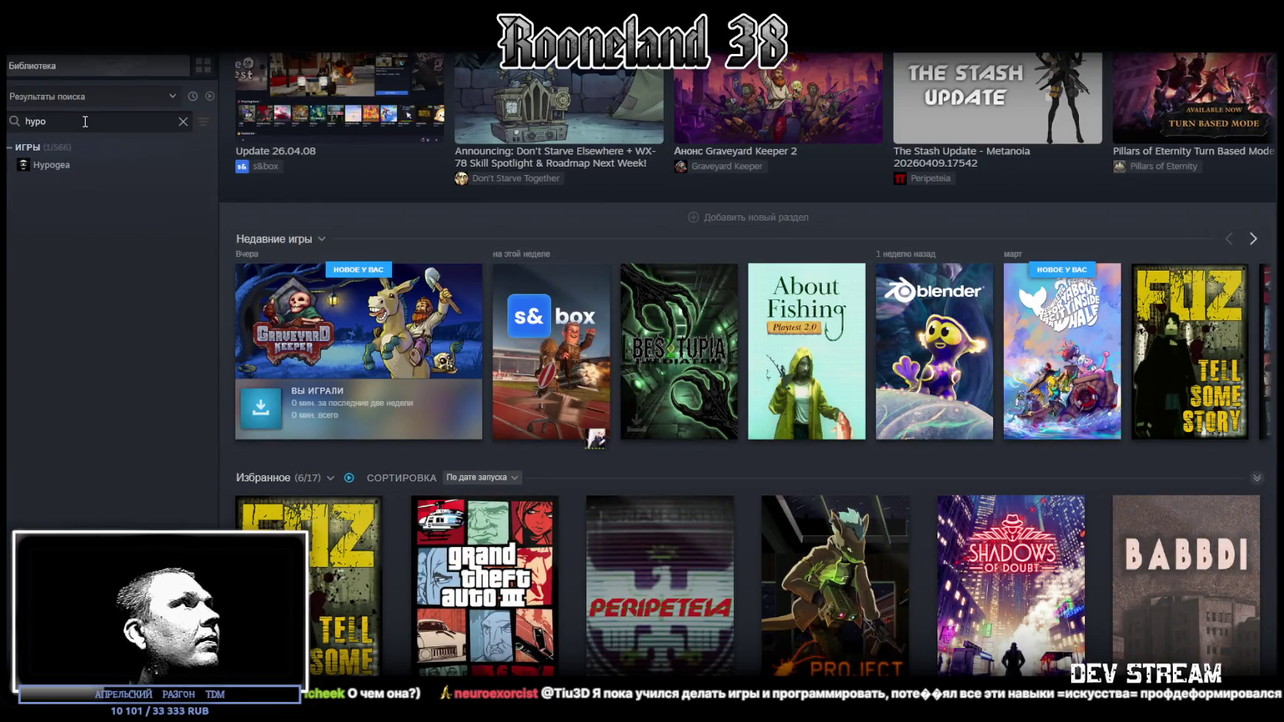
# Open Hypogea's store page and watch its trailer full screen.
pyautogui.click(81, 169)
pyautogui.click(357, 330)
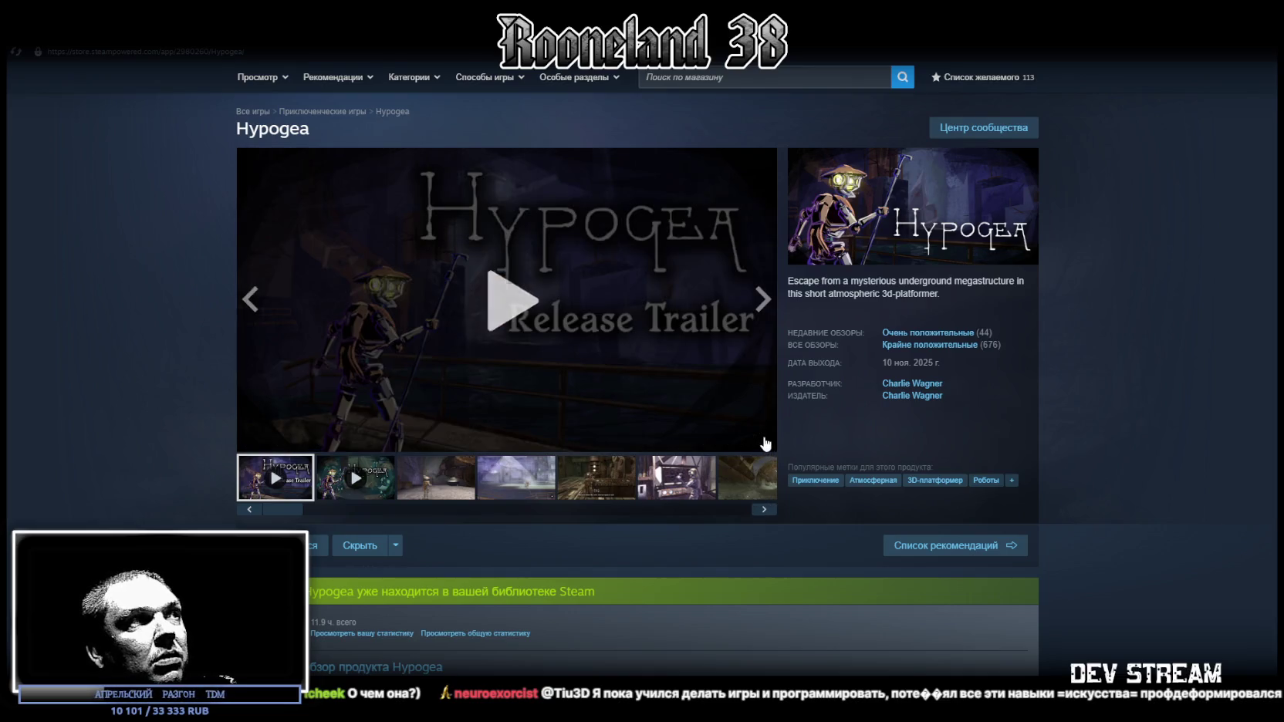
pyautogui.click(764, 442)
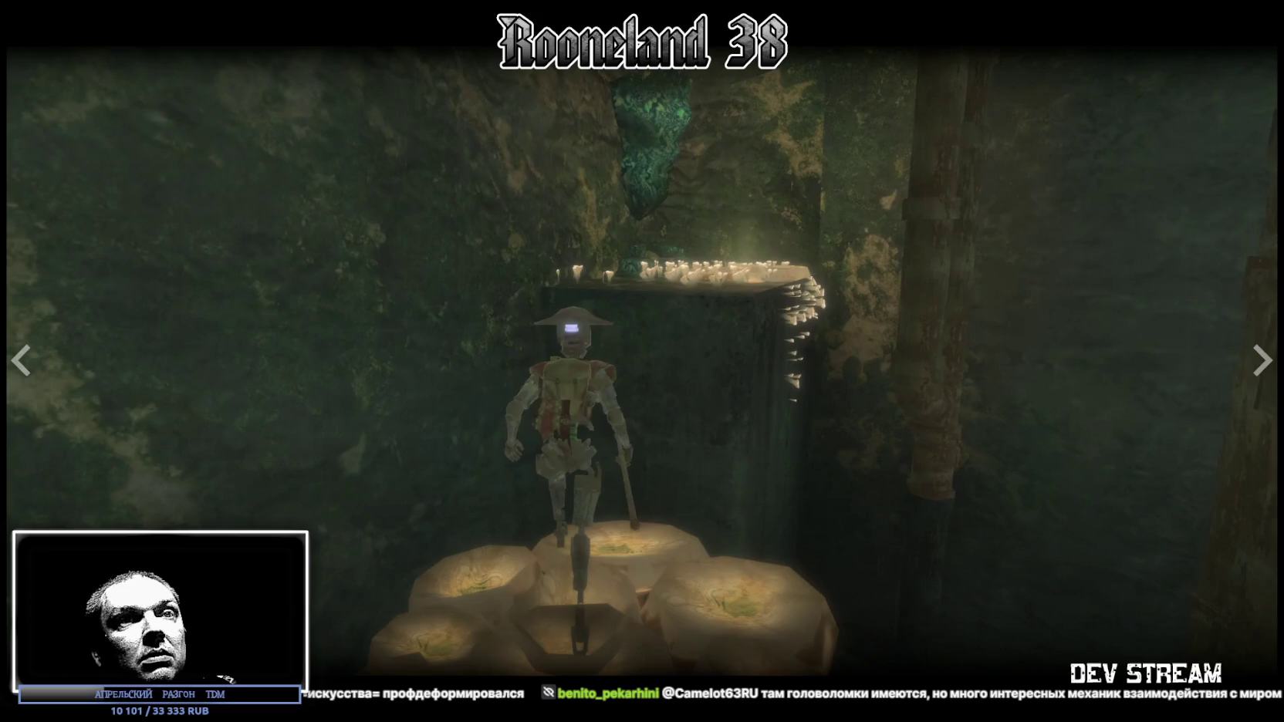
pyautogui.press('Escape')
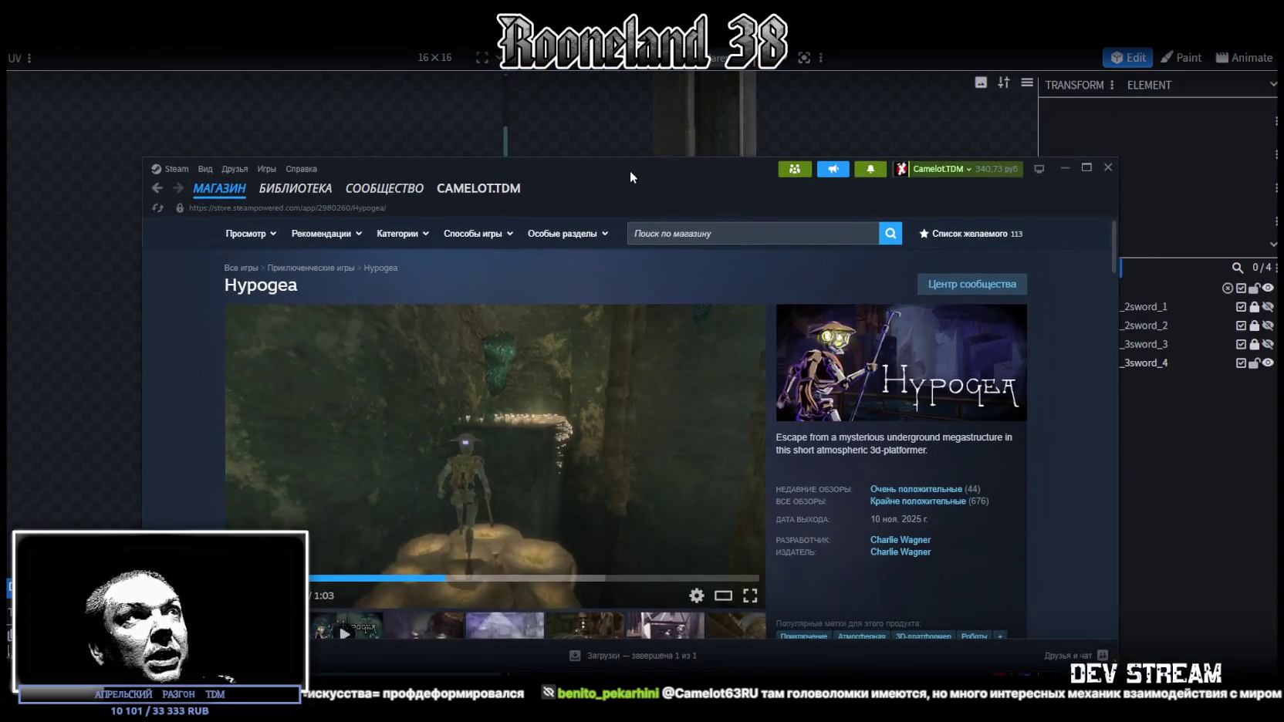
# View the Blockbench sword from above, then switch to the Unity editor with the game running.
pyautogui.hotkey('alt', 'Tab')
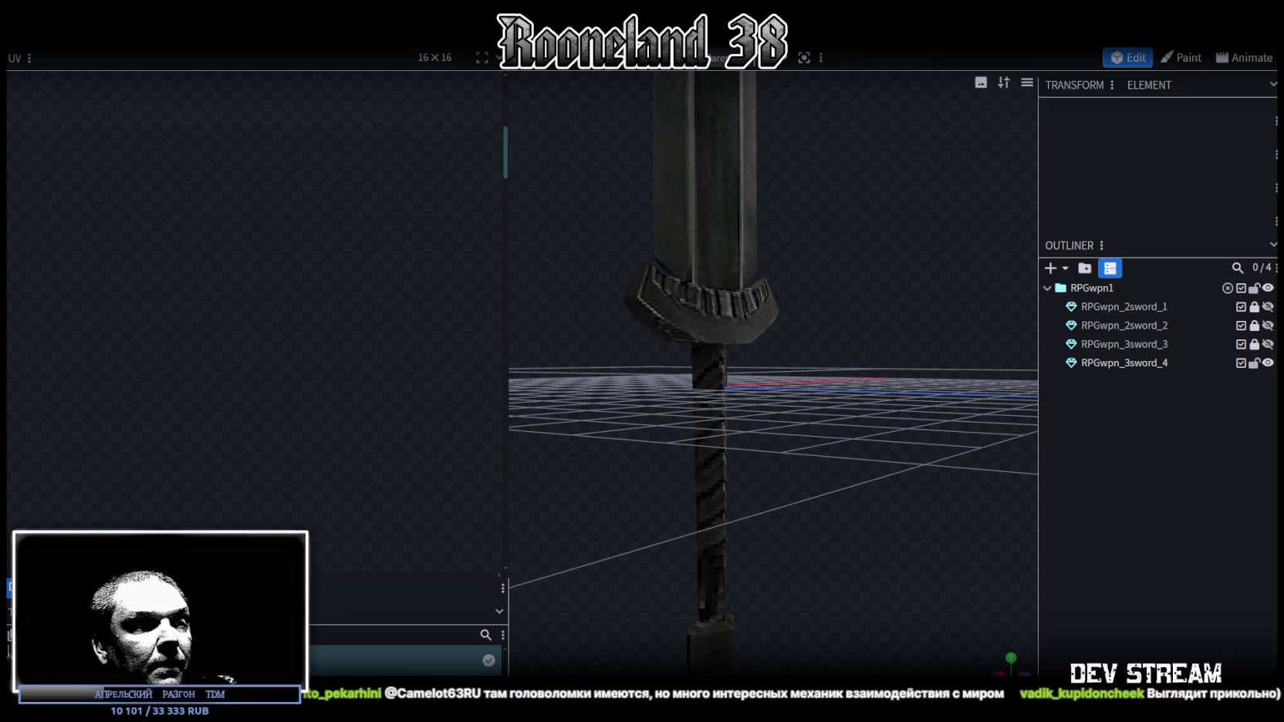
pyautogui.scroll(-3, 633, 514)
pyautogui.moveTo(699, 455)
pyautogui.mouseDown()
pyautogui.moveTo(605, 573)
pyautogui.moveTo(594, 610)
pyautogui.mouseUp()
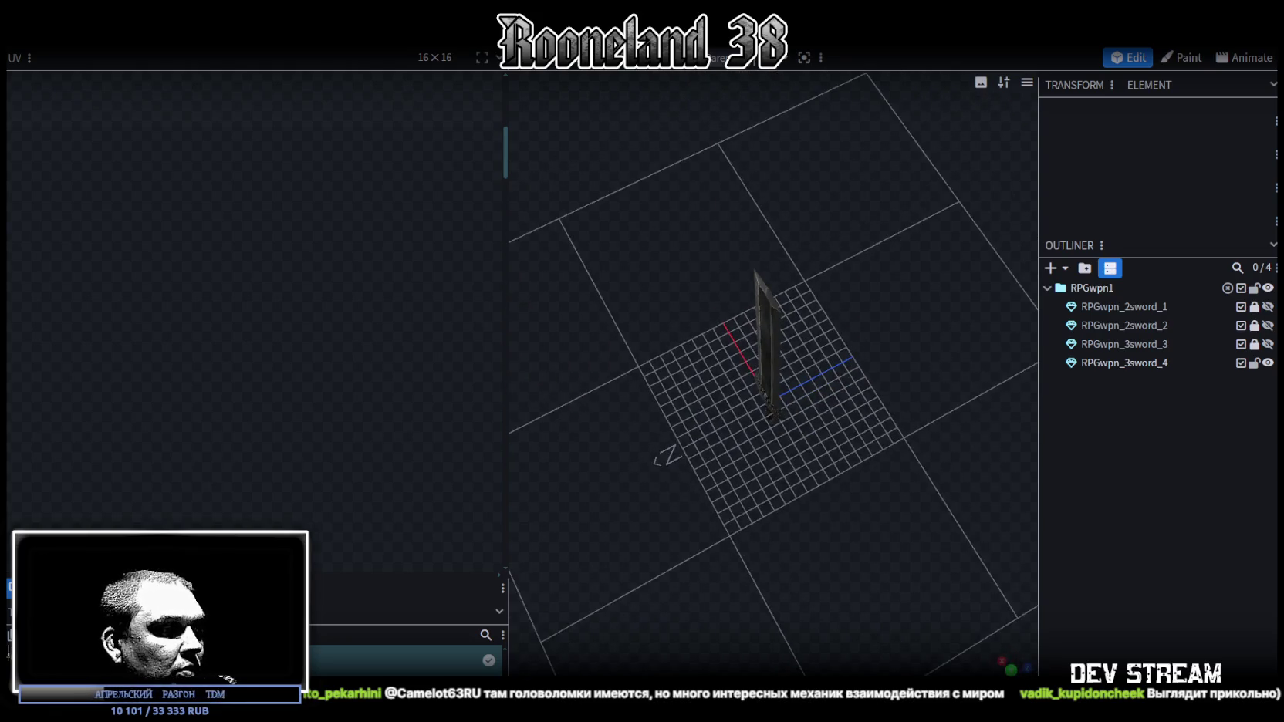
pyautogui.hotkey('alt', 'Tab')
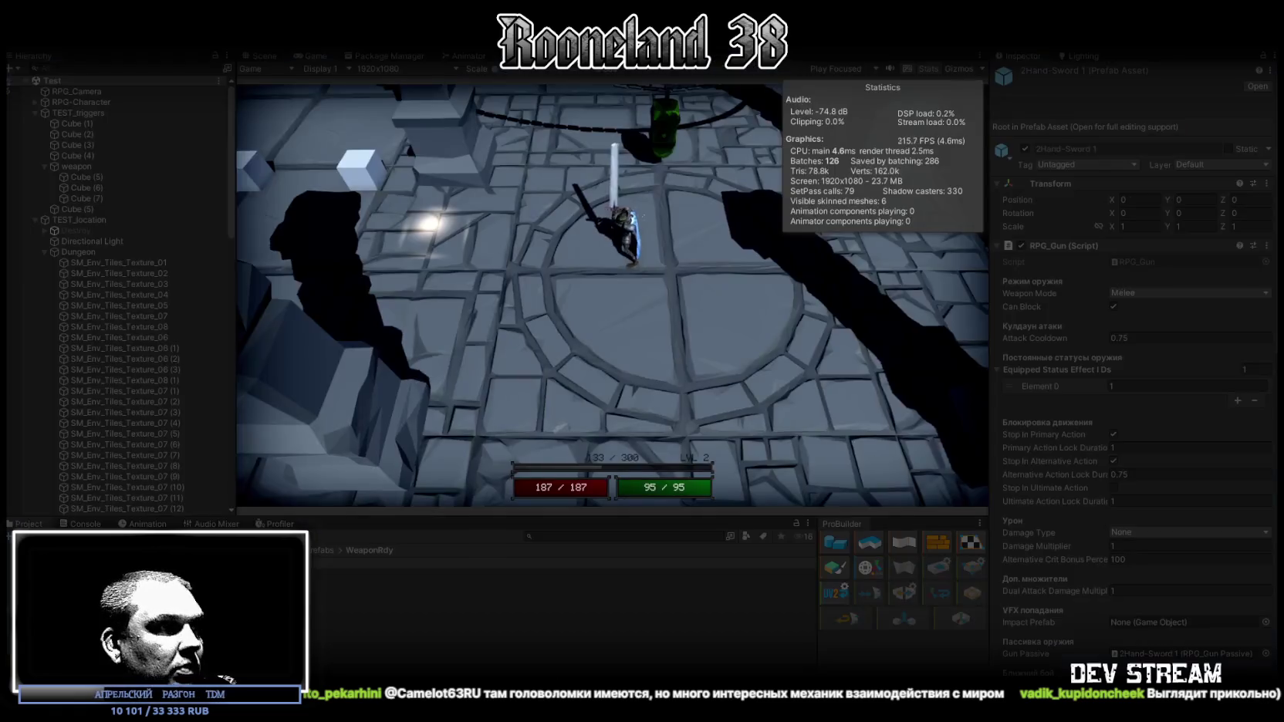
# Maximize the Game view and walk the swordsman north, then south and west across the floor.
pyautogui.doubleClick(311, 52)
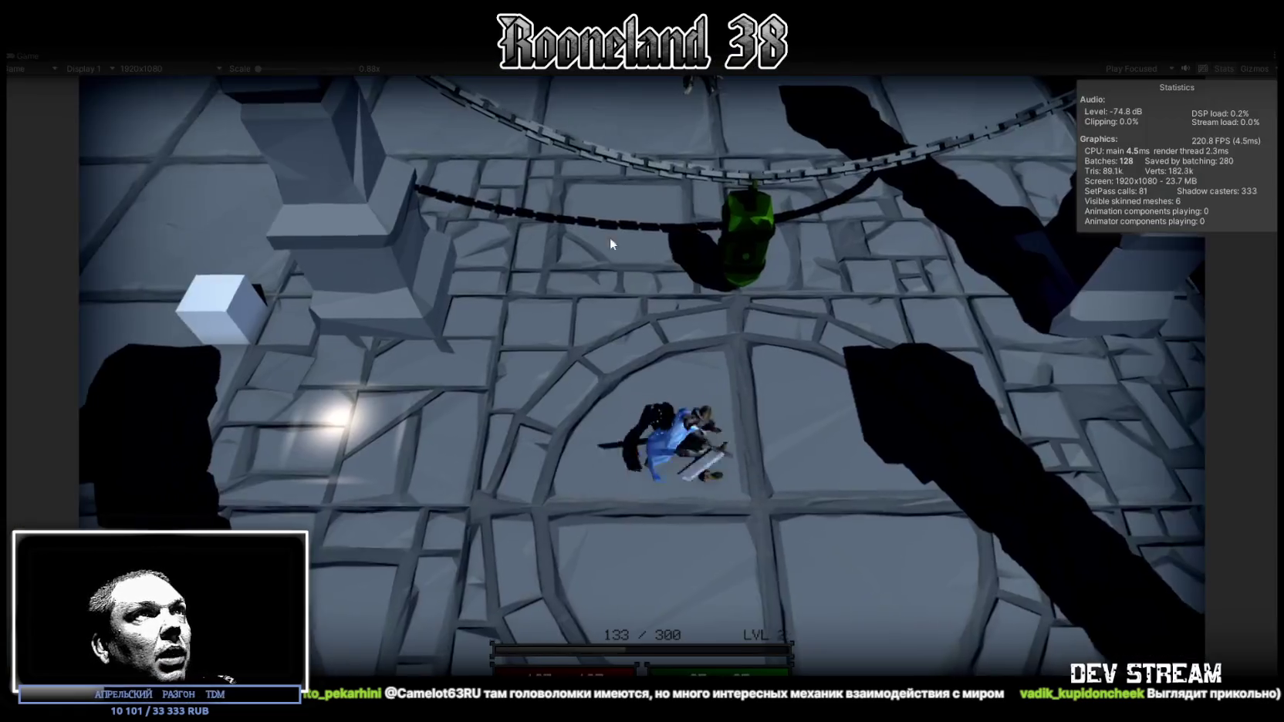
pyautogui.click(655, 285)
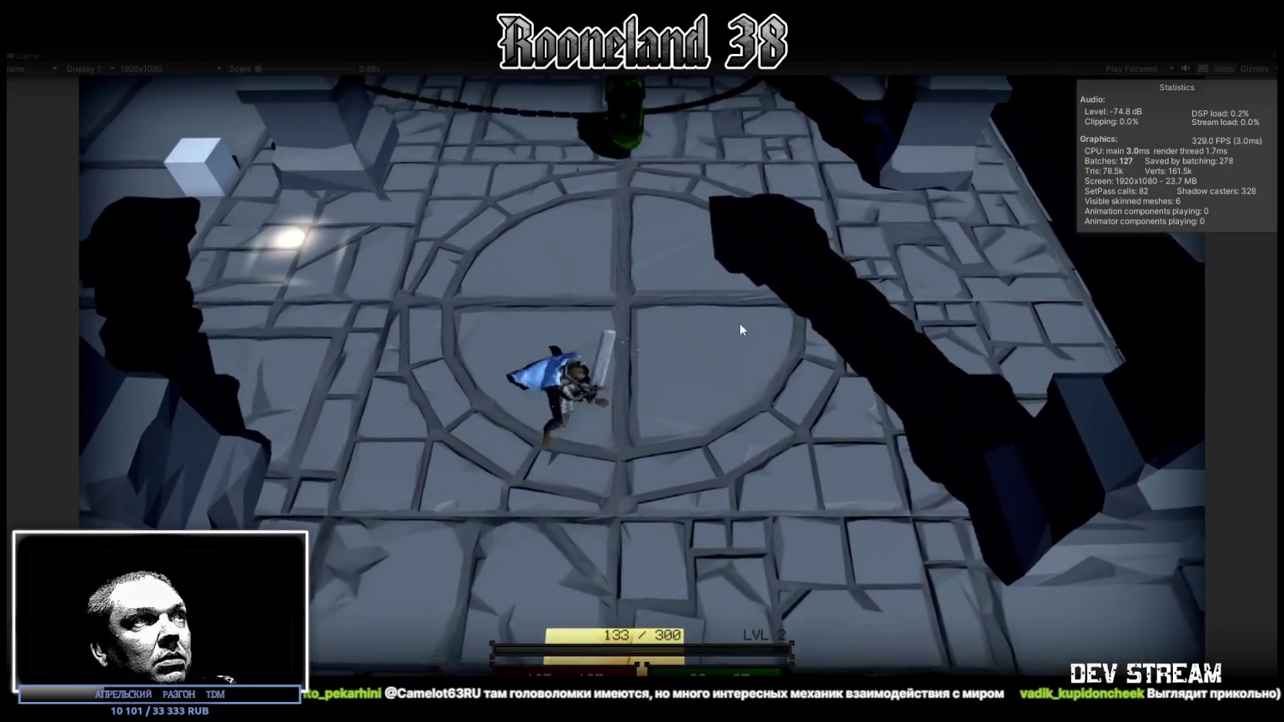
pyautogui.click(735, 325)
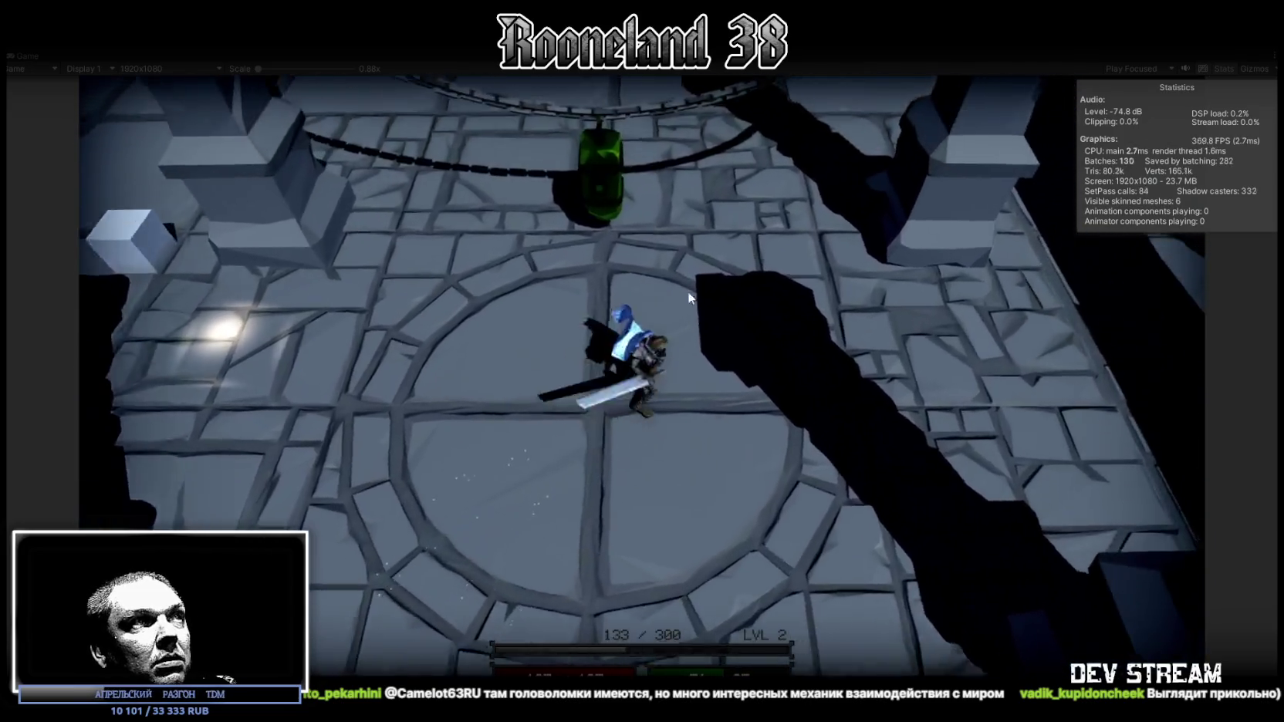
pyautogui.click(659, 269)
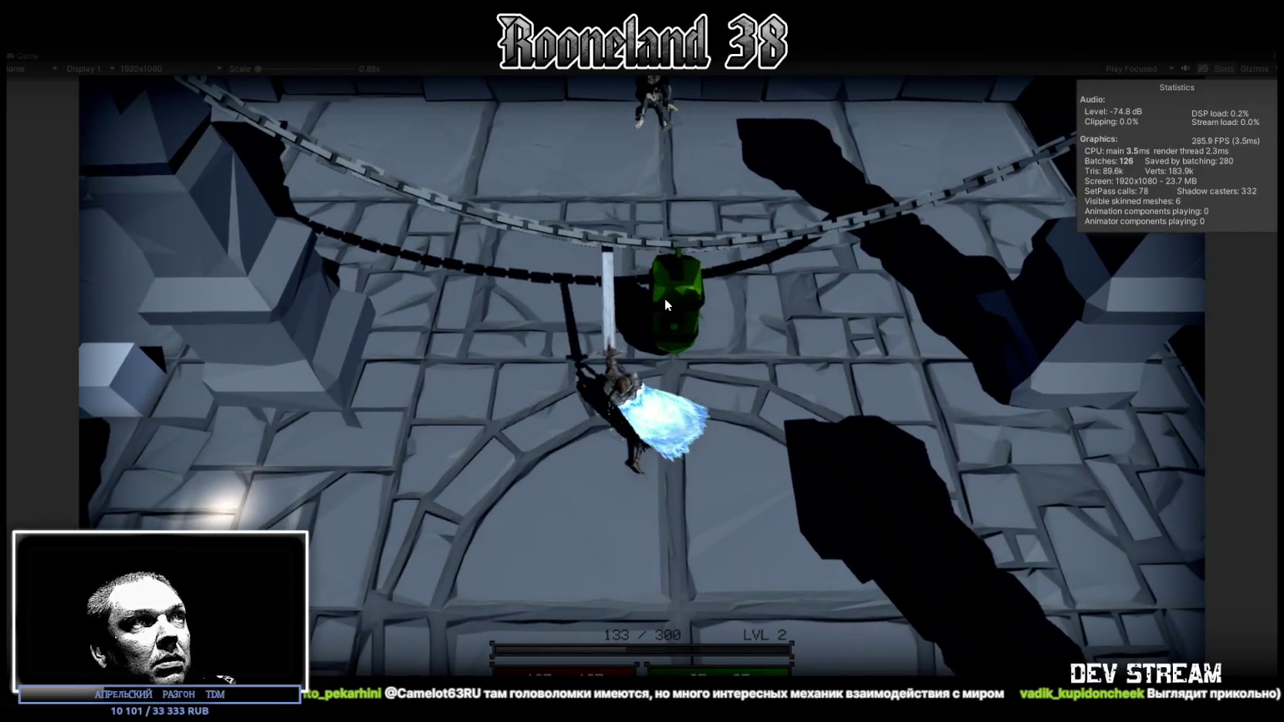
pyautogui.click(685, 449)
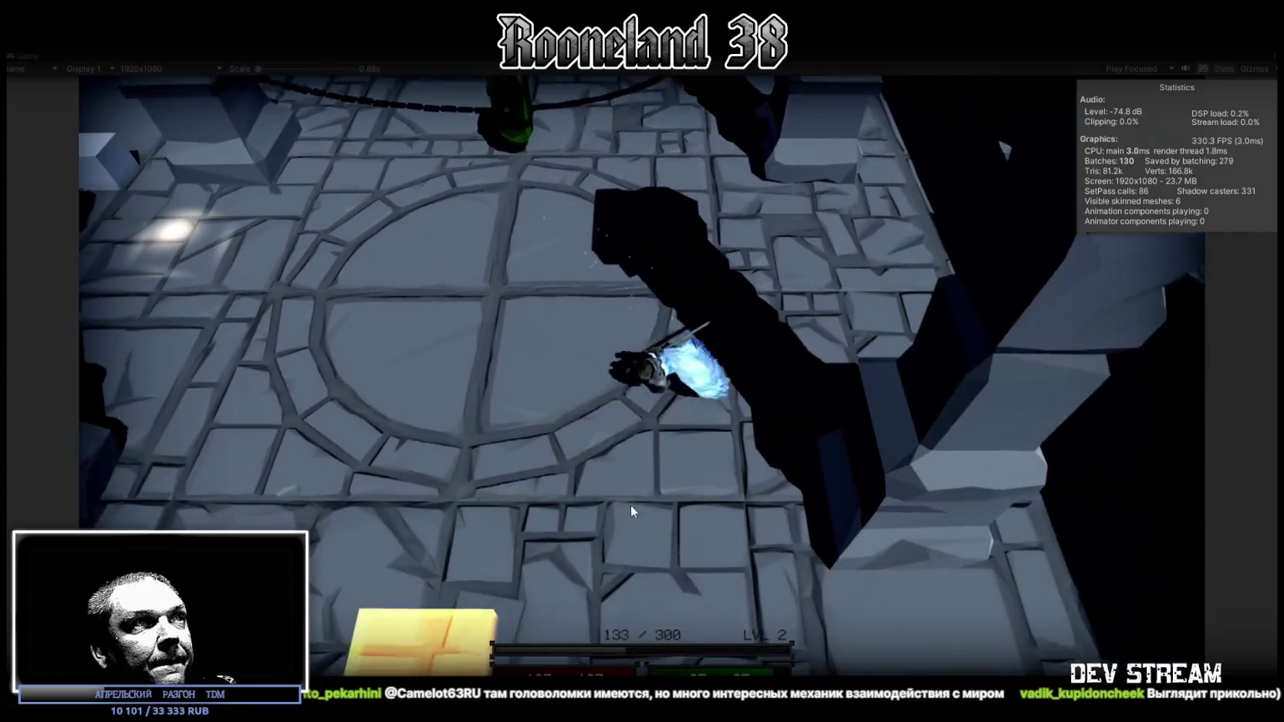
pyautogui.click(629, 505)
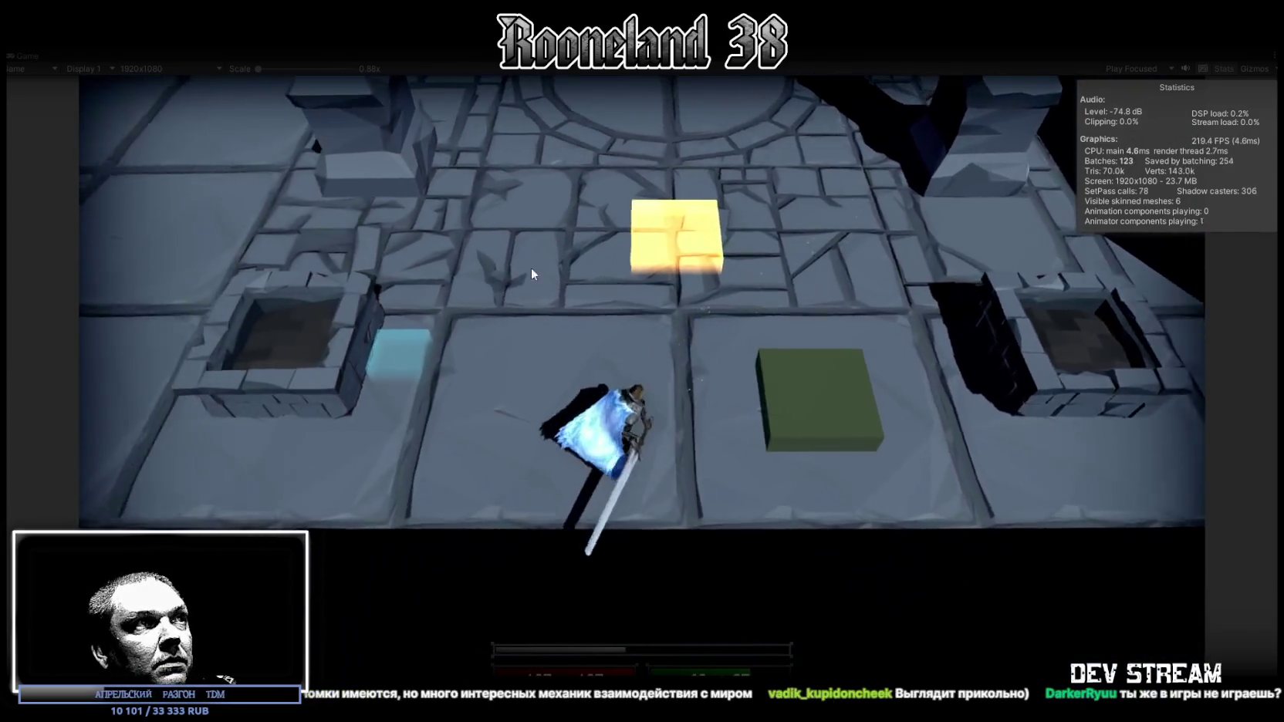
pyautogui.click(453, 271)
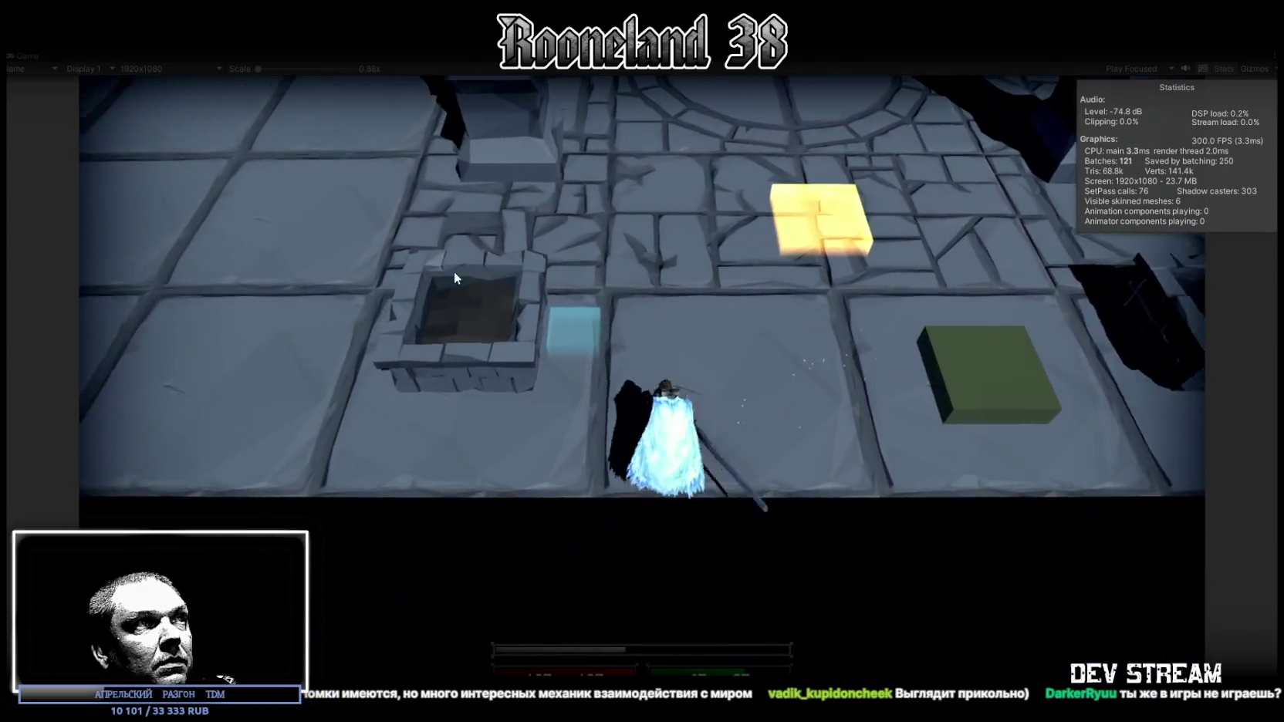
# Walk the swordsman to the chasm edge, into the blue ring, then far up the floor.
pyautogui.click(687, 309)
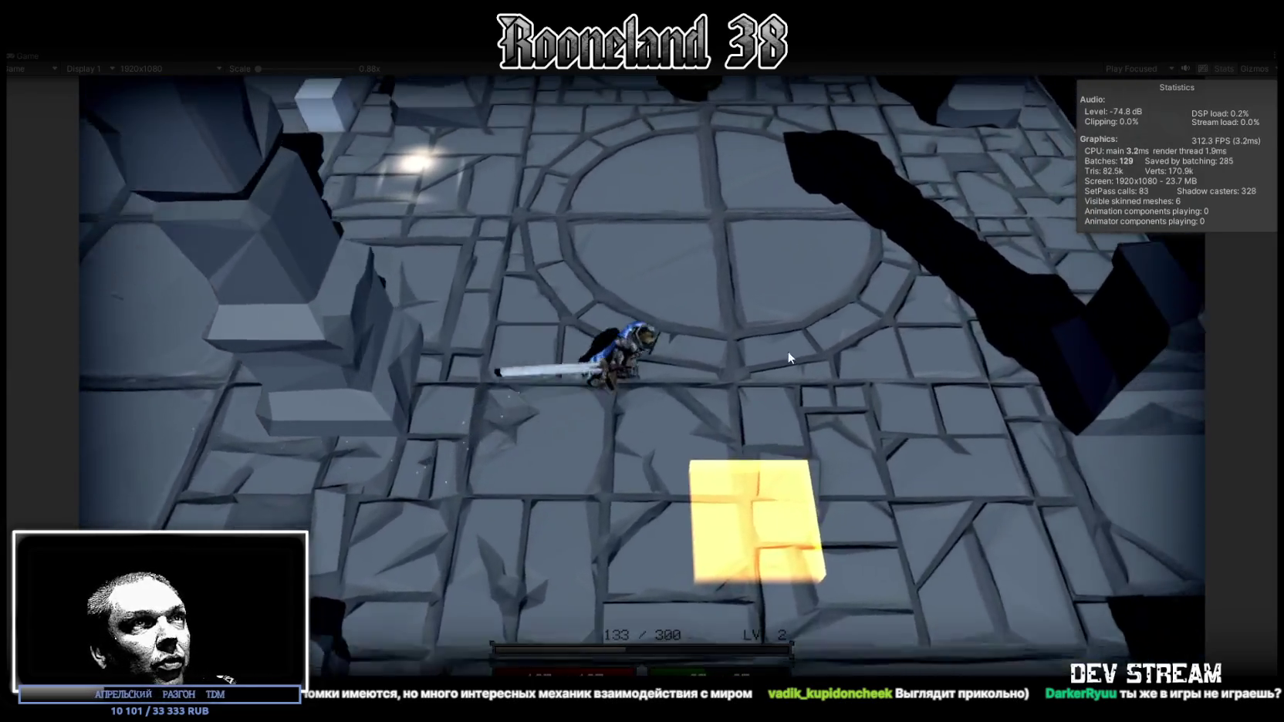
pyautogui.click(808, 363)
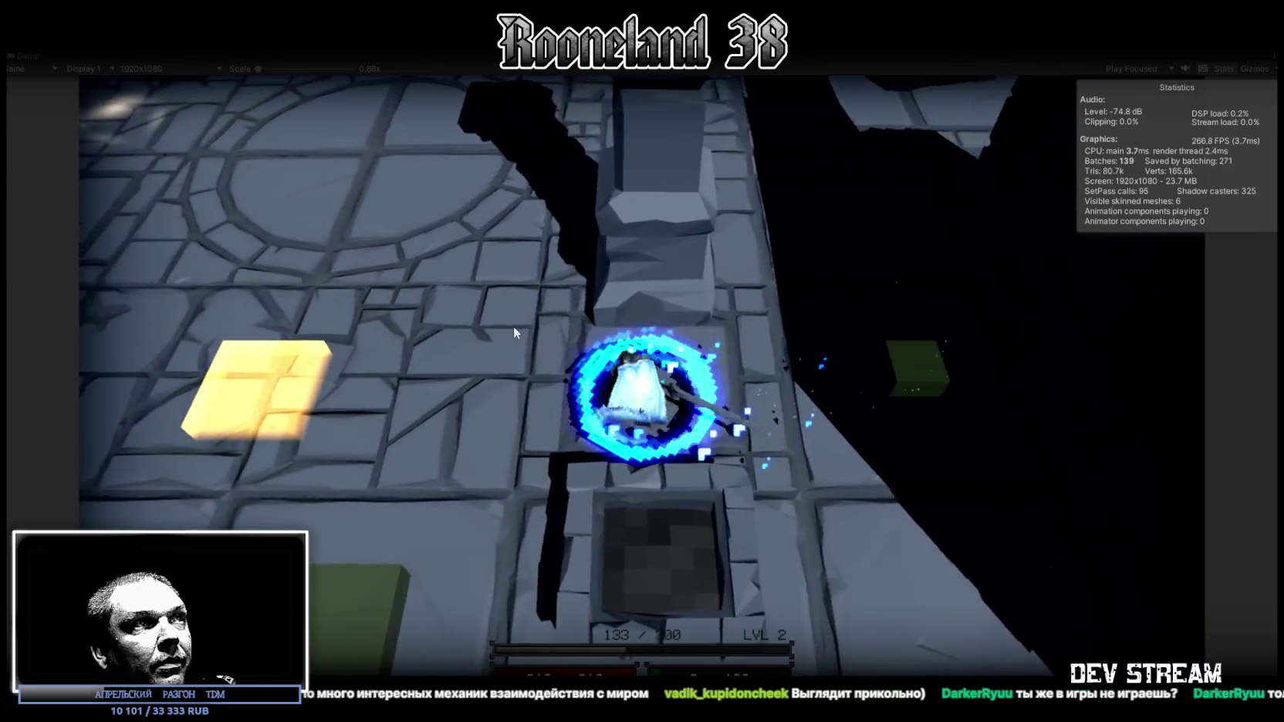
pyautogui.click(514, 325)
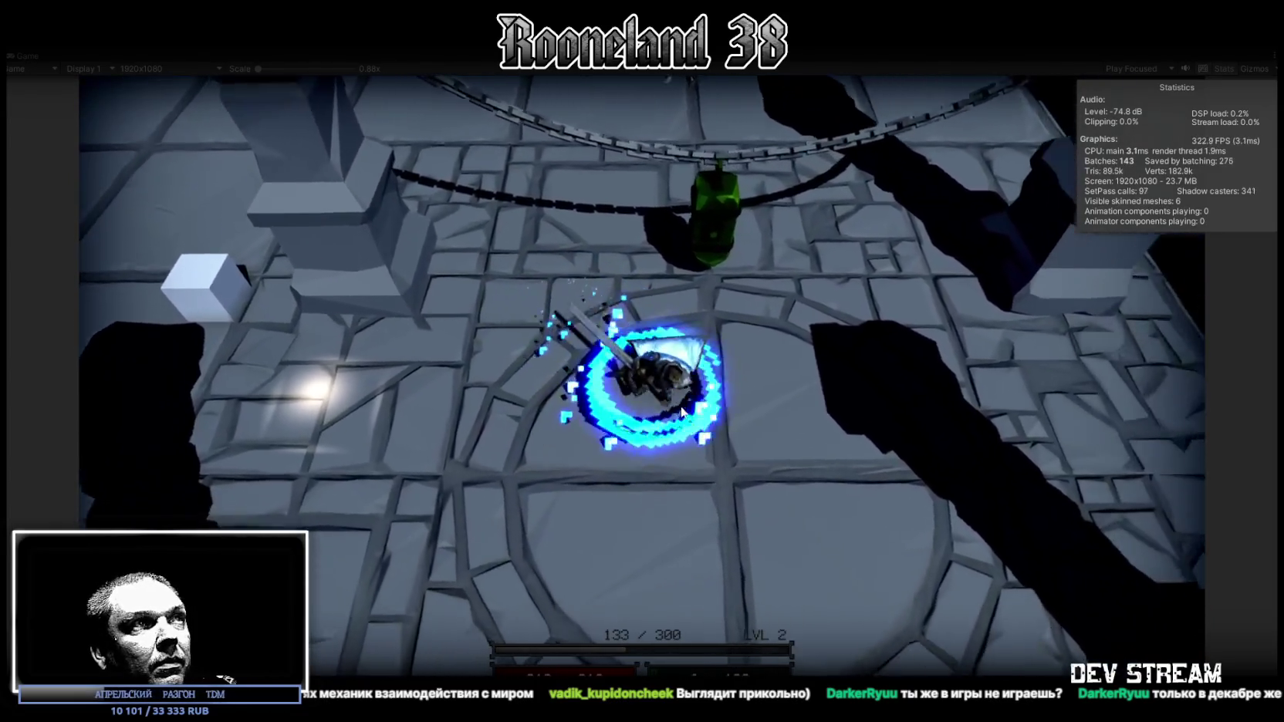
pyautogui.click(682, 411)
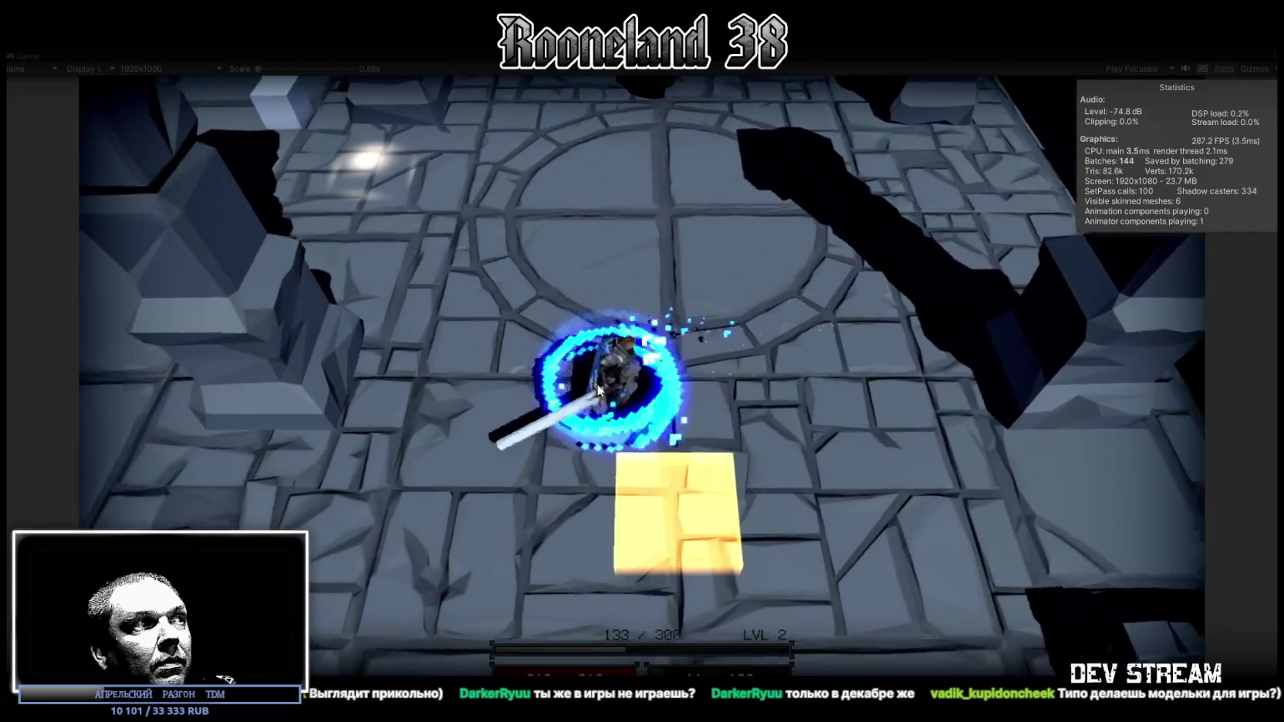
pyautogui.click(592, 437)
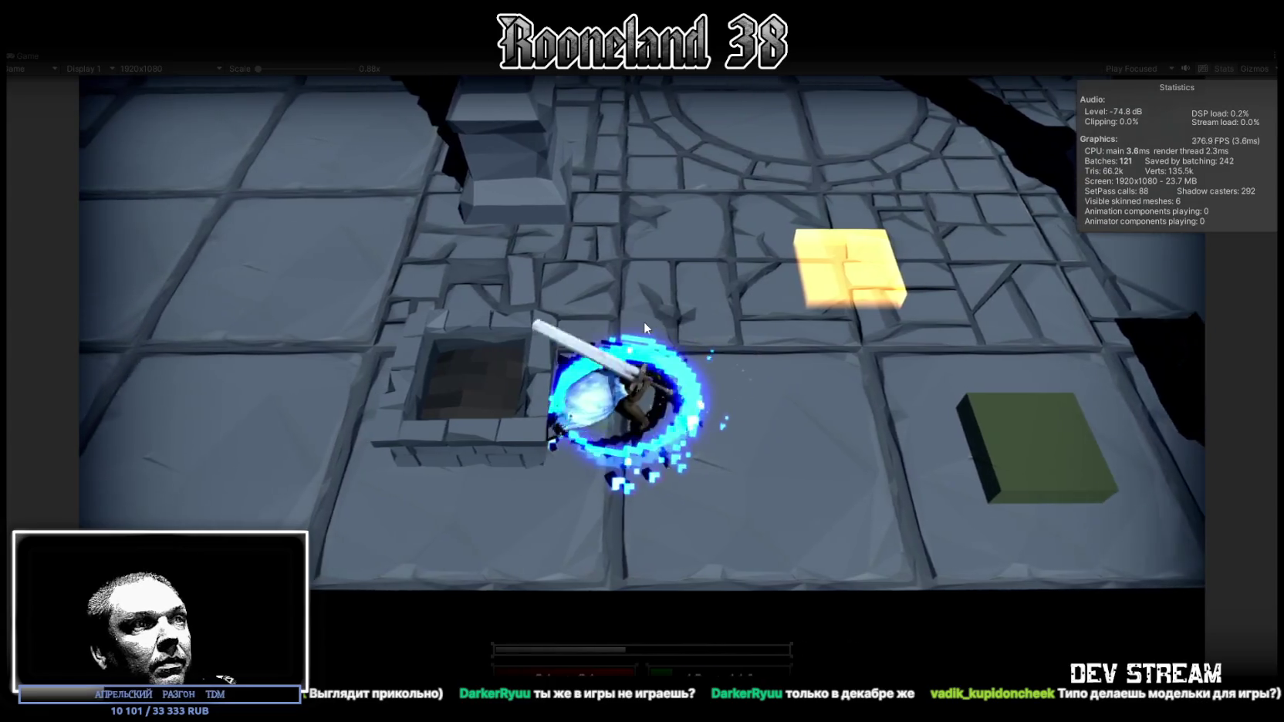
pyautogui.click(670, 327)
pyautogui.moveTo(652, 333)
pyautogui.mouseDown()
pyautogui.moveTo(647, 316)
pyautogui.moveTo(469, 404)
pyautogui.moveTo(462, 432)
pyautogui.moveTo(391, 449)
pyautogui.moveTo(357, 504)
pyautogui.moveTo(374, 506)
pyautogui.moveTo(342, 485)
pyautogui.moveTo(742, 333)
pyautogui.moveTo(688, 278)
pyautogui.moveTo(661, 276)
pyautogui.moveTo(662, 255)
pyautogui.mouseUp()
# Exit Play mode with Ctrl+P and orbit the Scene view toward the brick wall.
pyautogui.hotkey('ctrl', 'p')
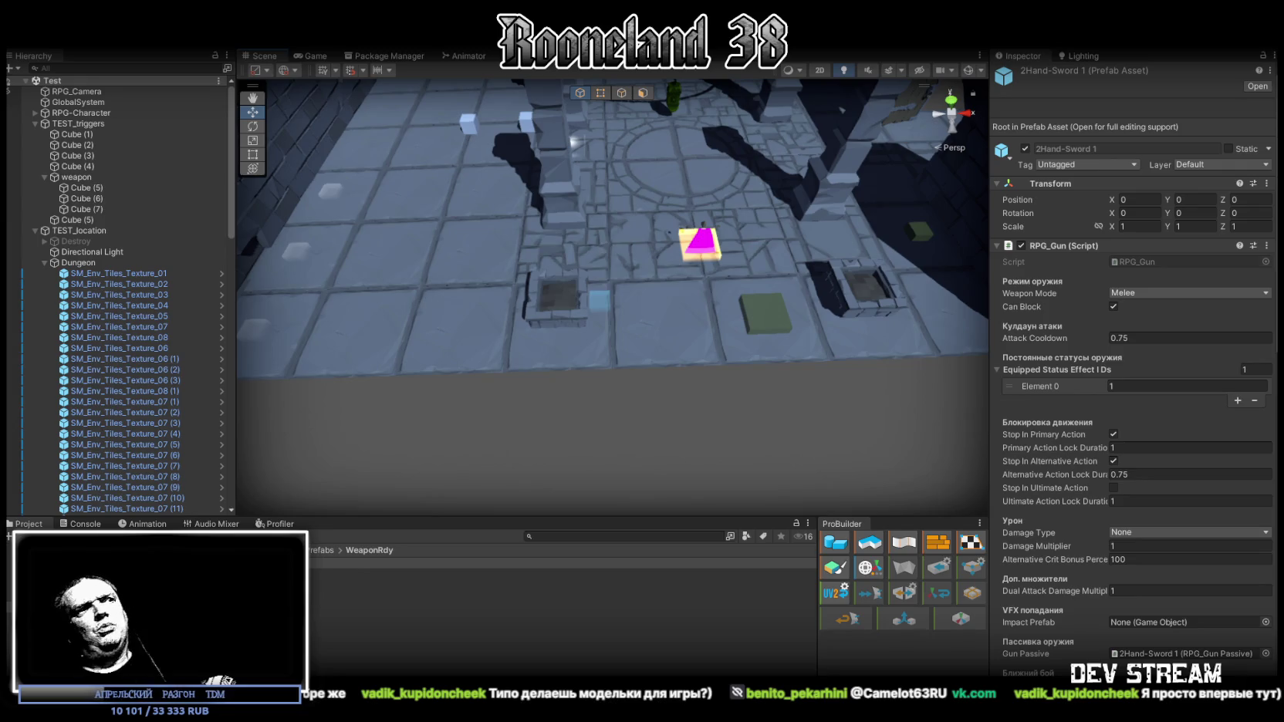
pyautogui.moveTo(738, 304)
pyautogui.mouseDown()
pyautogui.moveTo(643, 263)
pyautogui.moveTo(697, 261)
pyautogui.mouseUp()
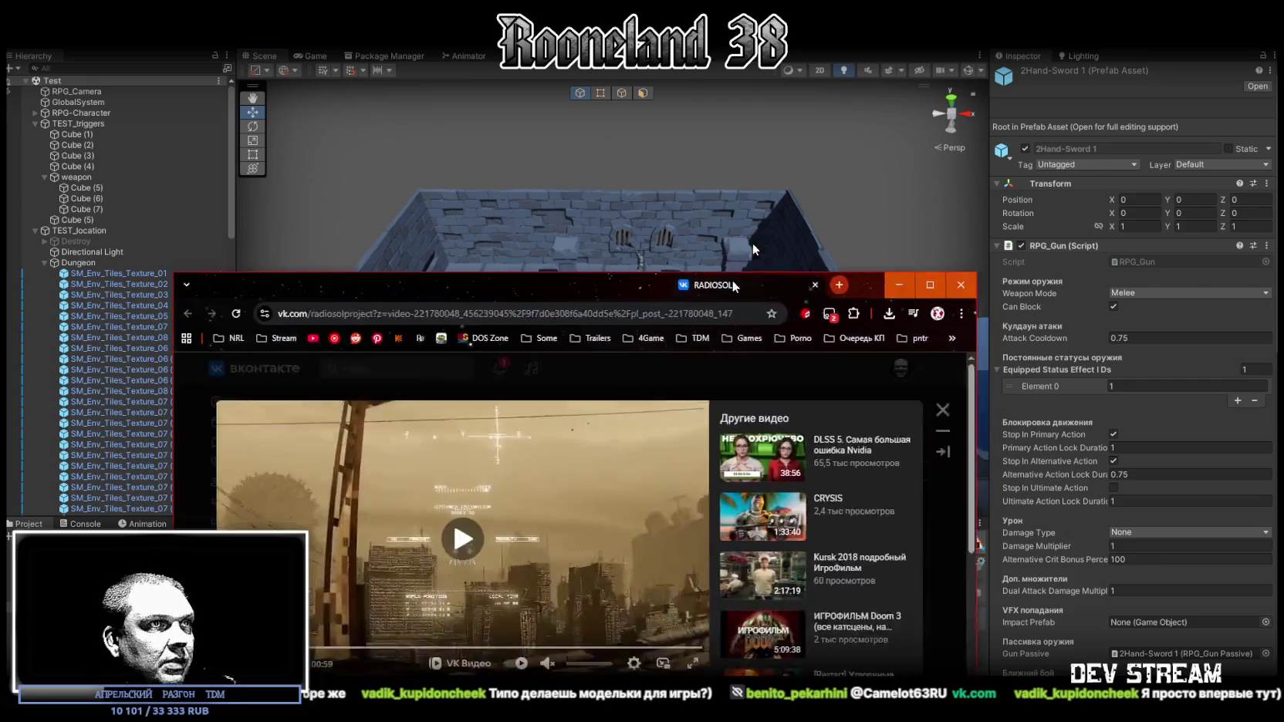
# Watch the mech-city video full screen with a brief pause, then exit and return to Unity.
pyautogui.press('f')
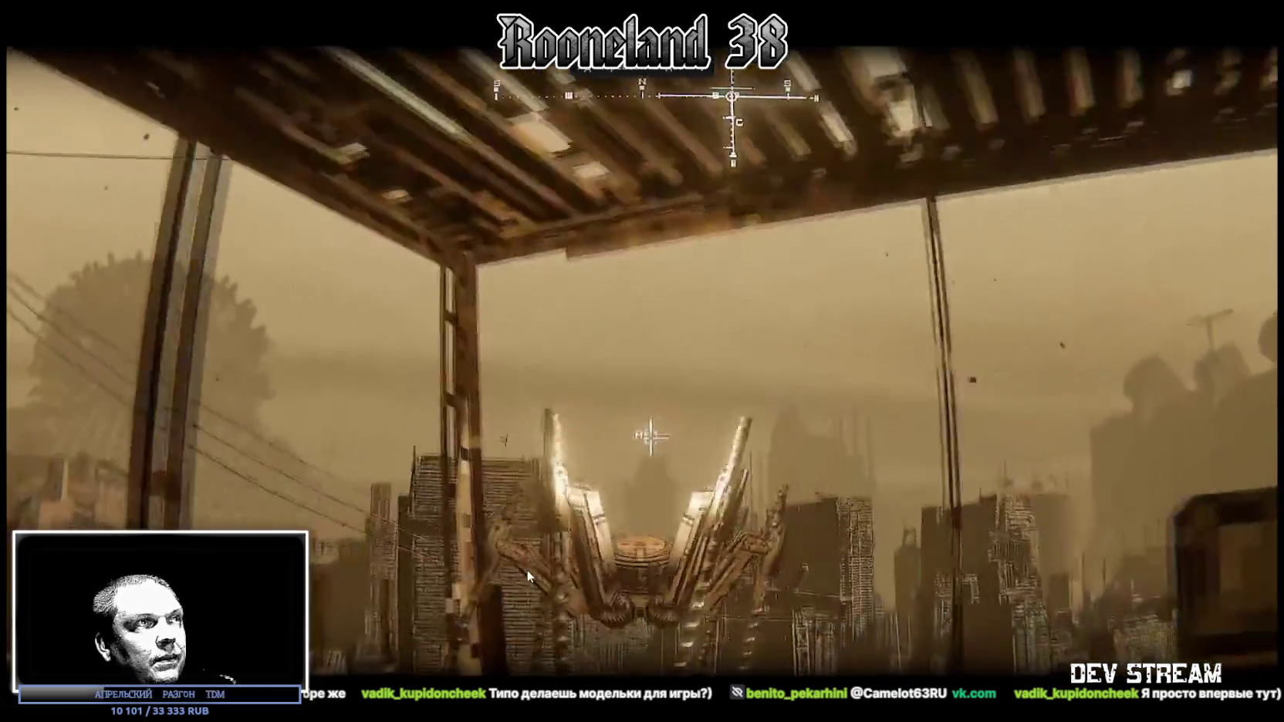
pyautogui.press('space')
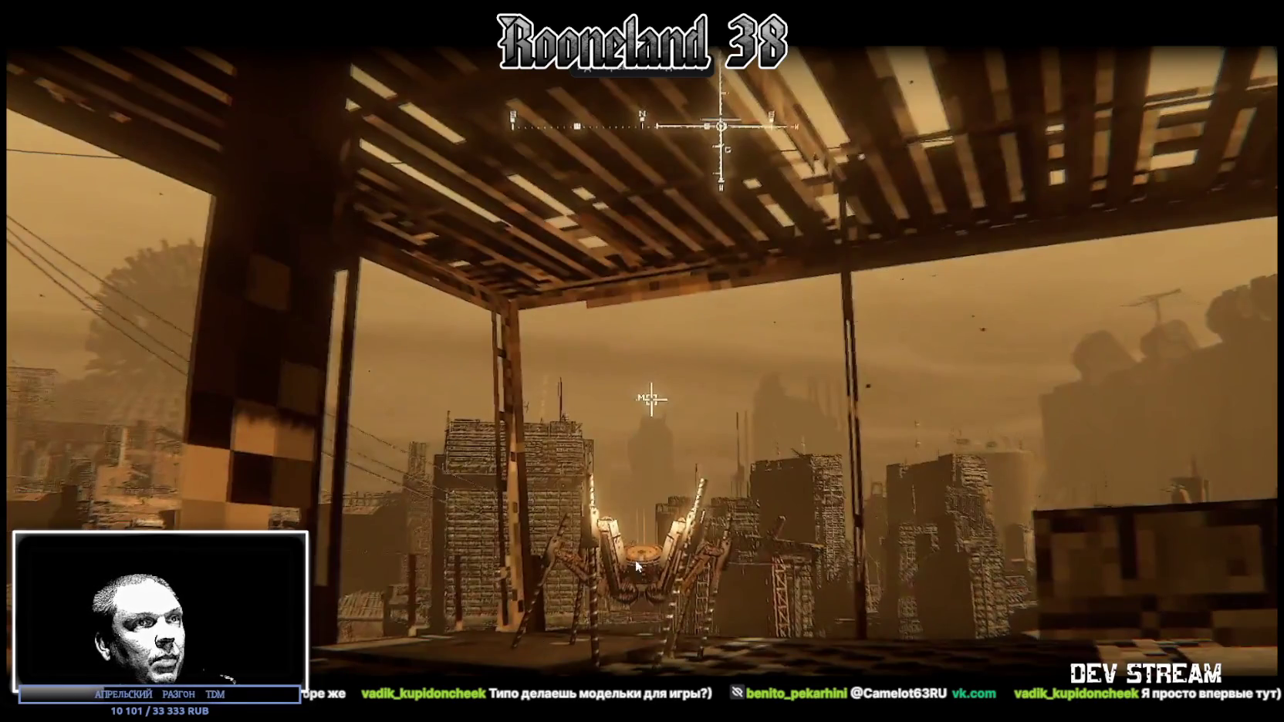
pyautogui.press('space')
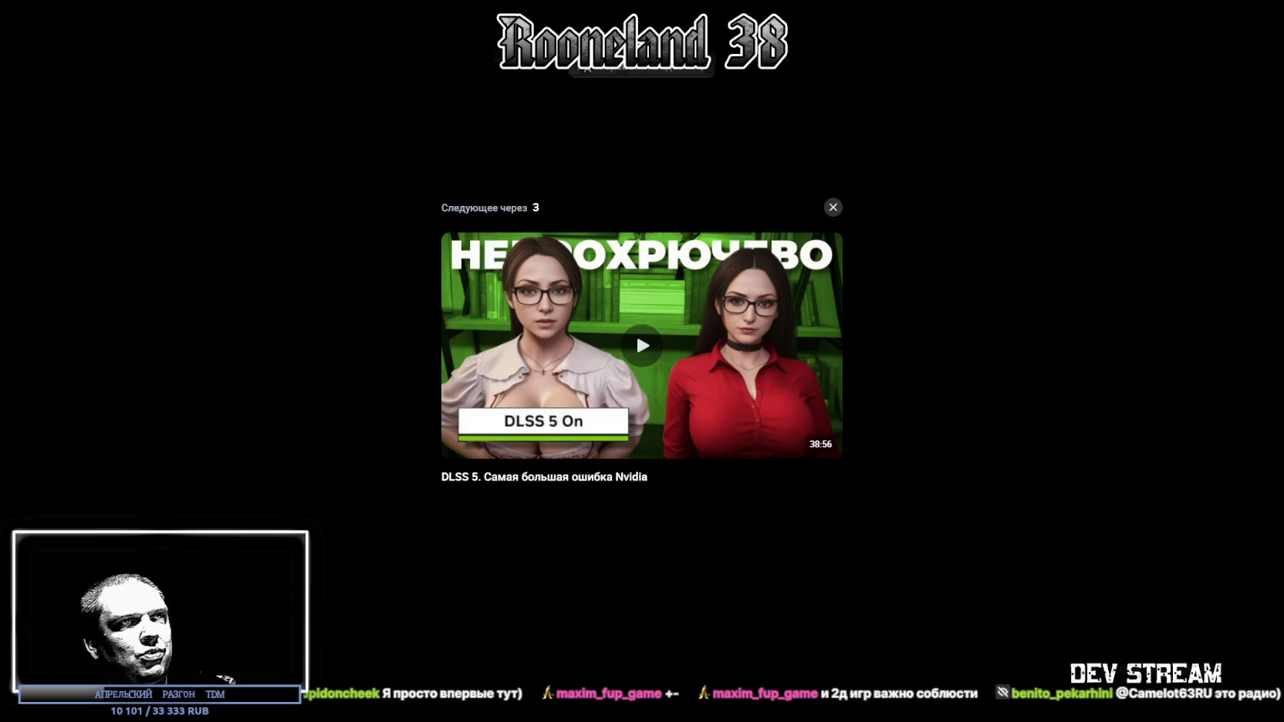
pyautogui.press('Escape')
pyautogui.hotkey('alt', 'Tab')
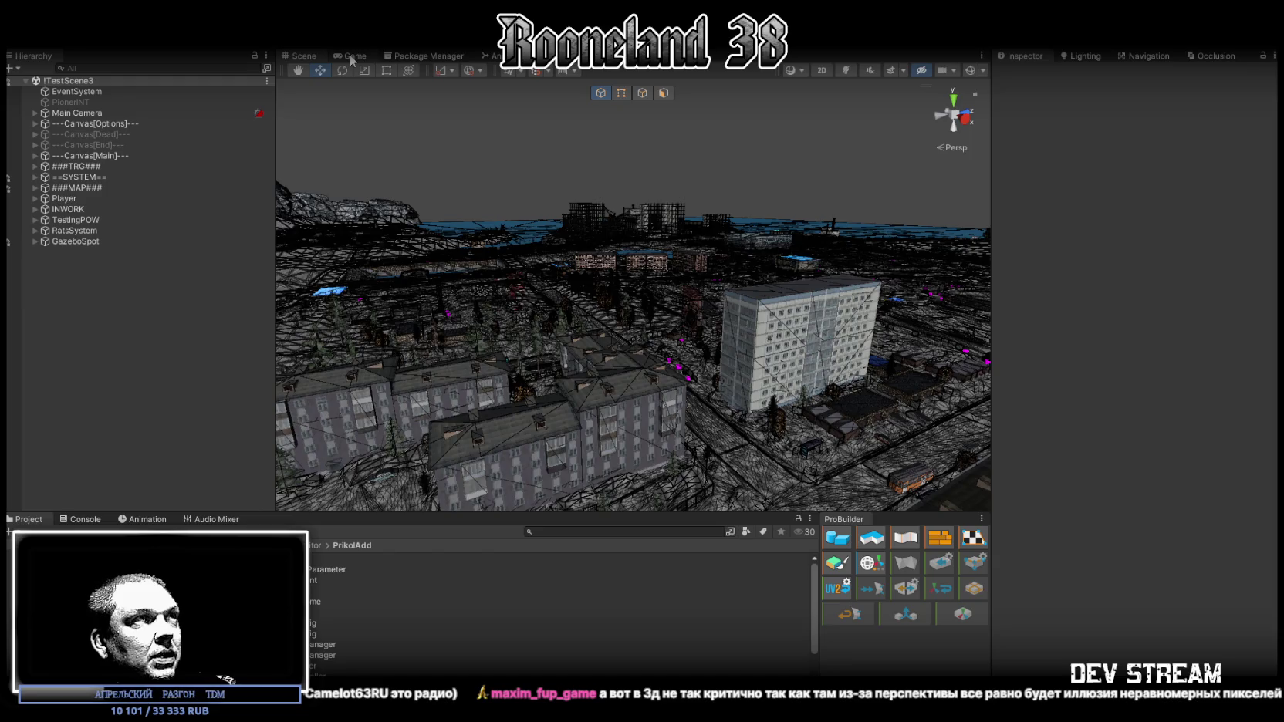
# Maximize the Game view and equip the ushanka, rifle, headgear and framed picture from the bag.
pyautogui.click(351, 57)
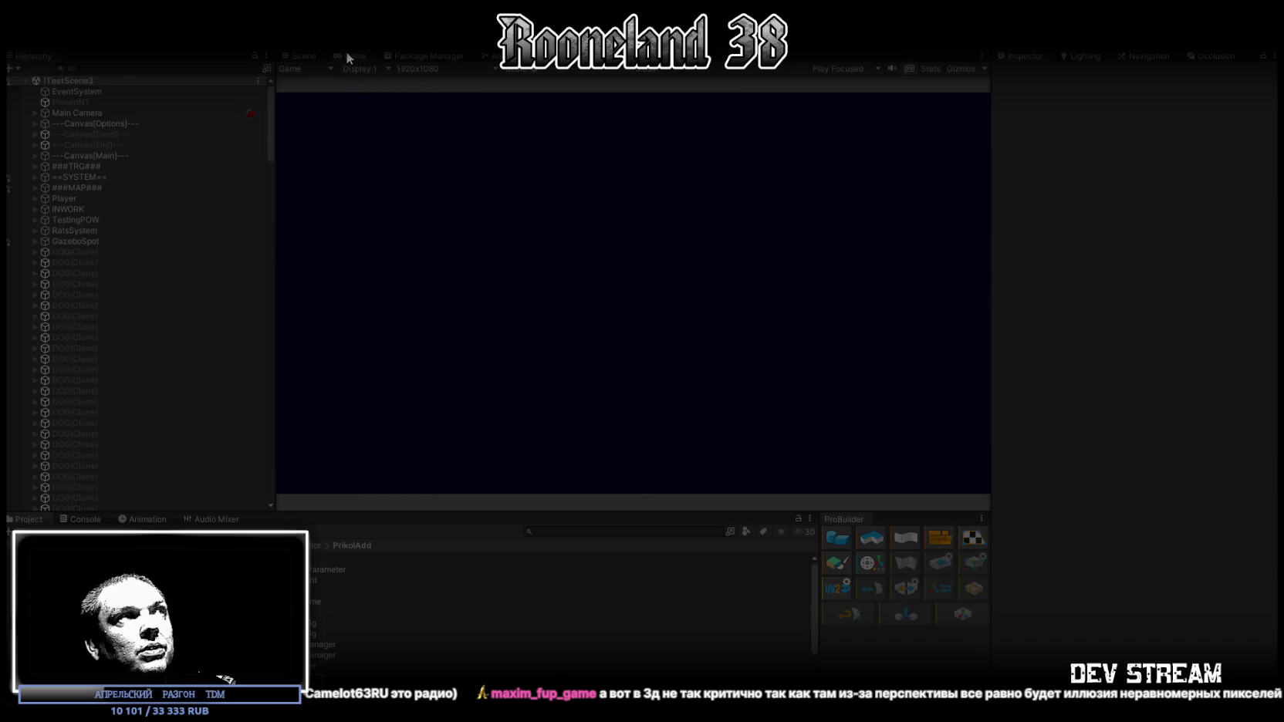
pyautogui.doubleClick(346, 55)
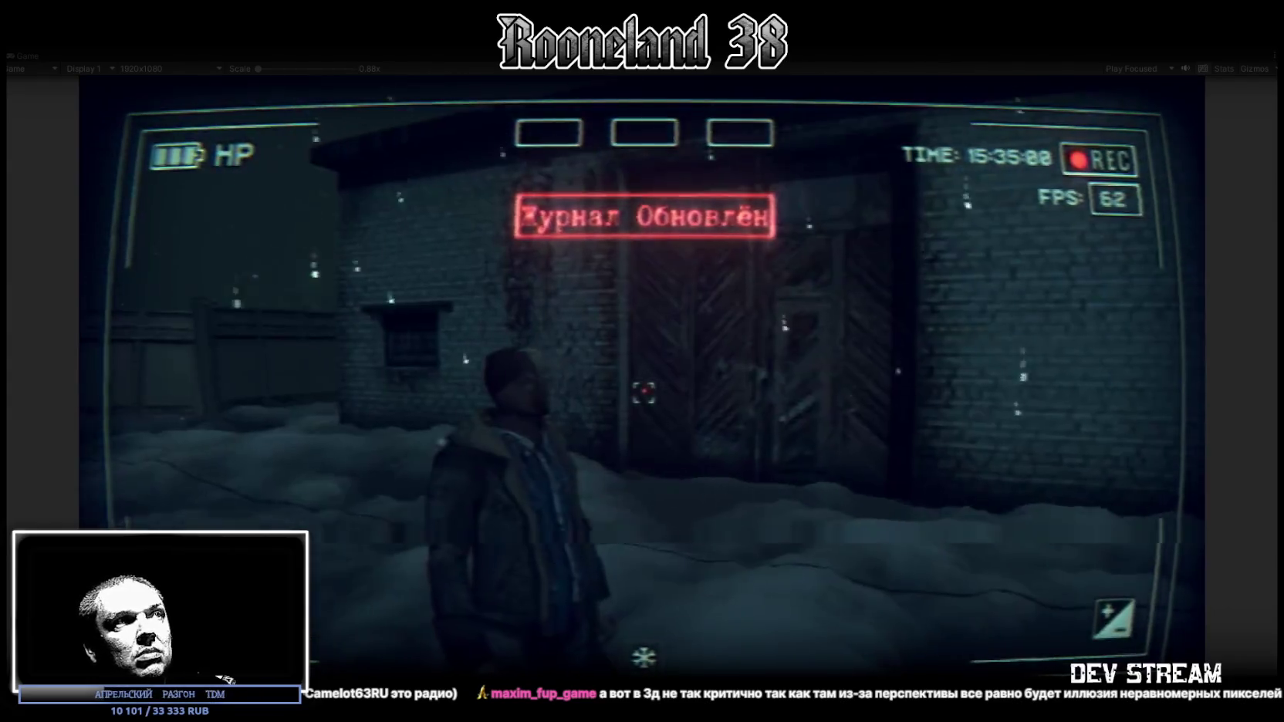
pyautogui.press('Tab')
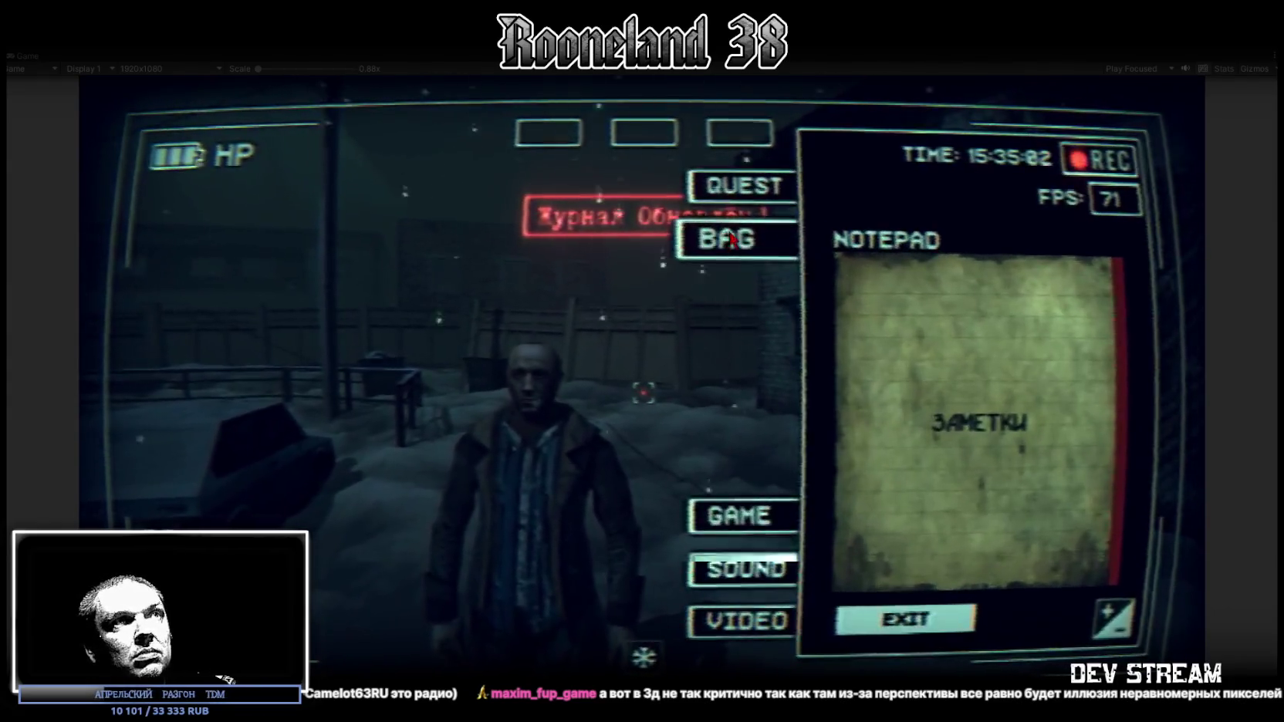
pyautogui.click(733, 239)
pyautogui.click(948, 257)
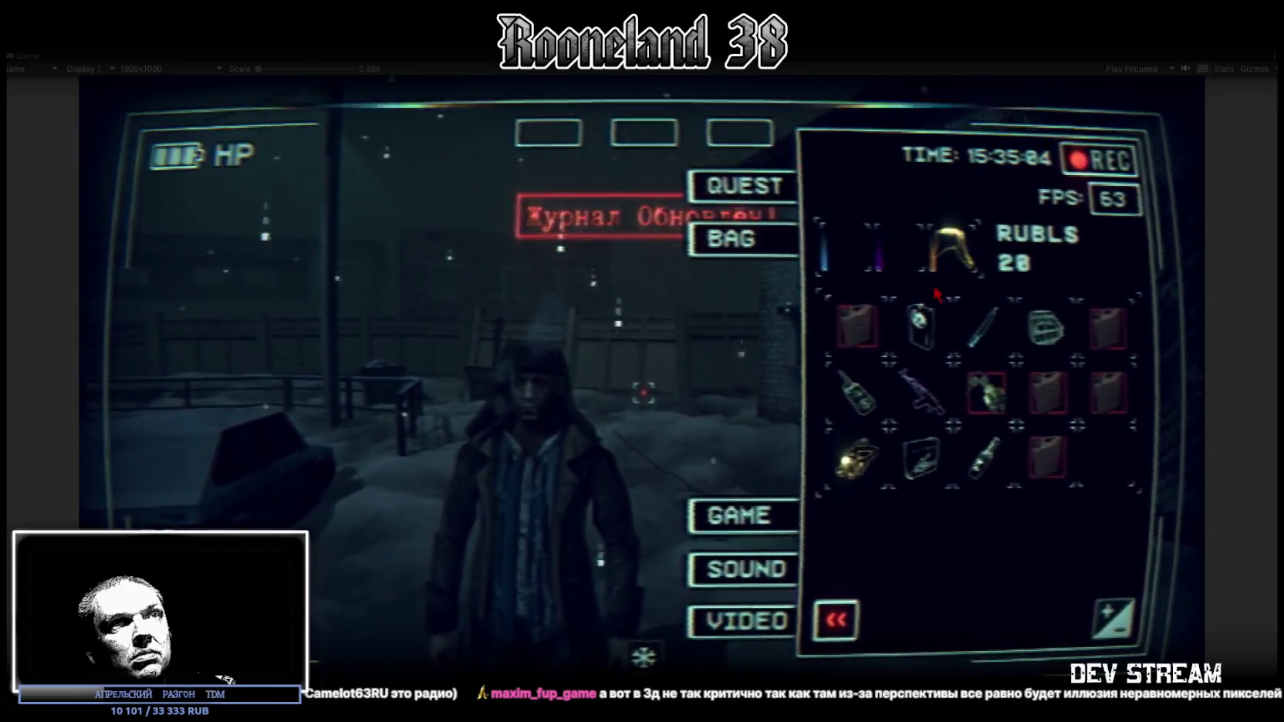
pyautogui.click(921, 324)
pyautogui.click(922, 398)
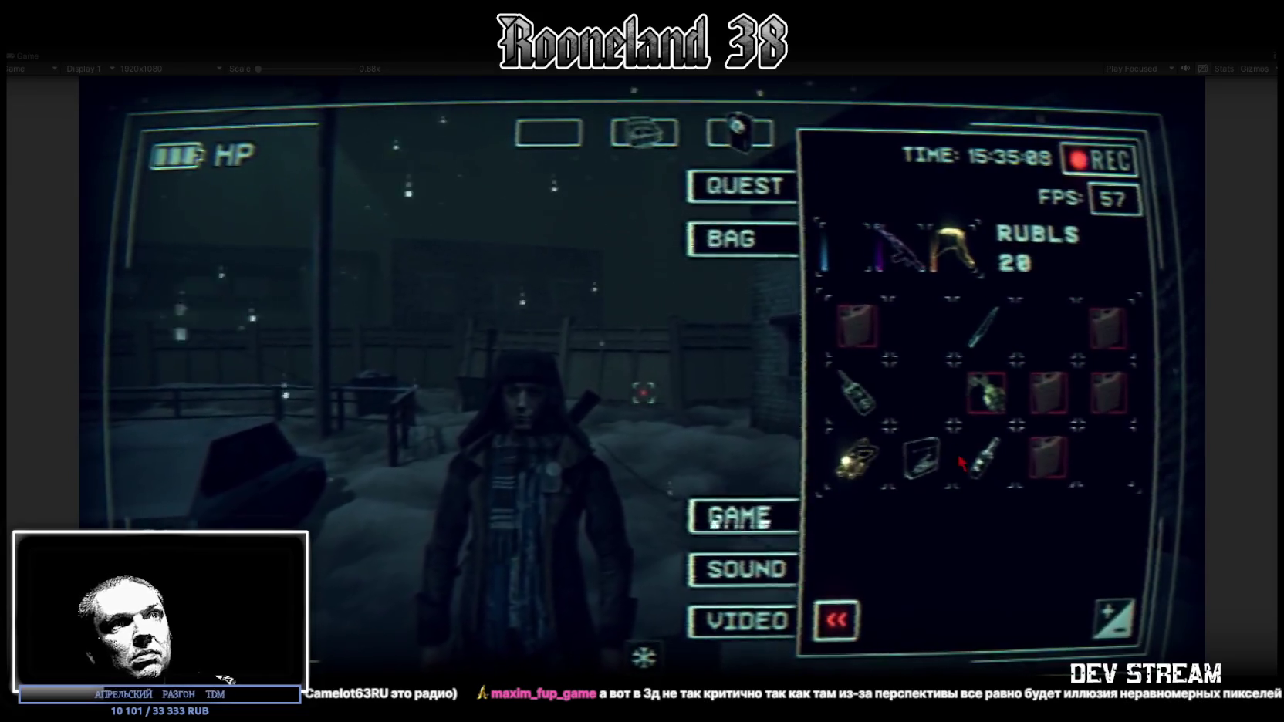
pyautogui.click(1045, 328)
pyautogui.click(921, 455)
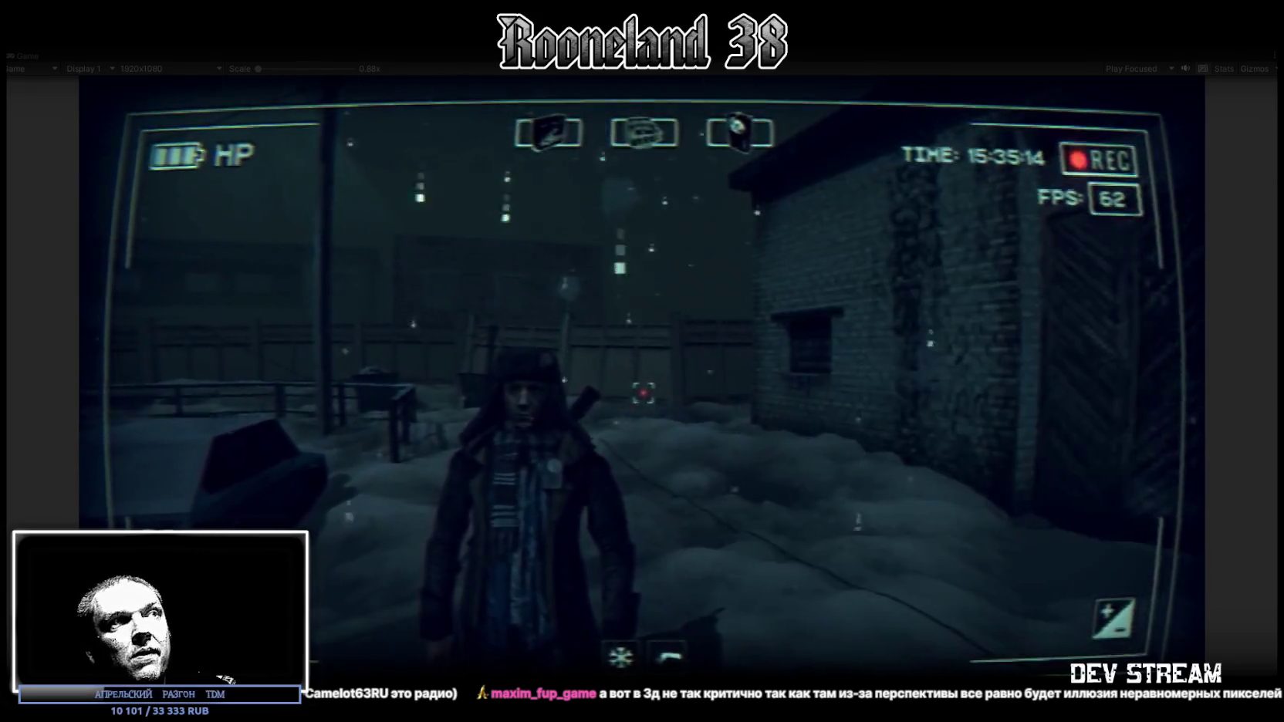
# Walk the character forward past the parked cars and close the inventory.
pyautogui.press('w')
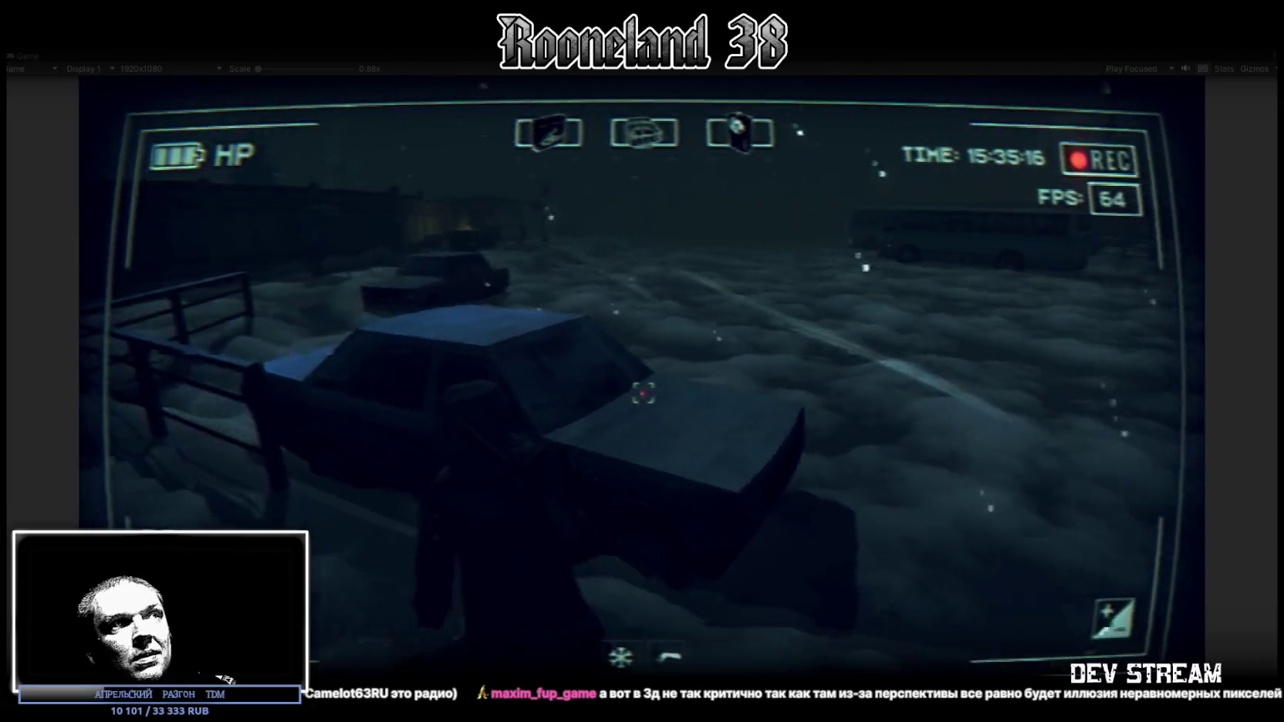
pyautogui.press('w')
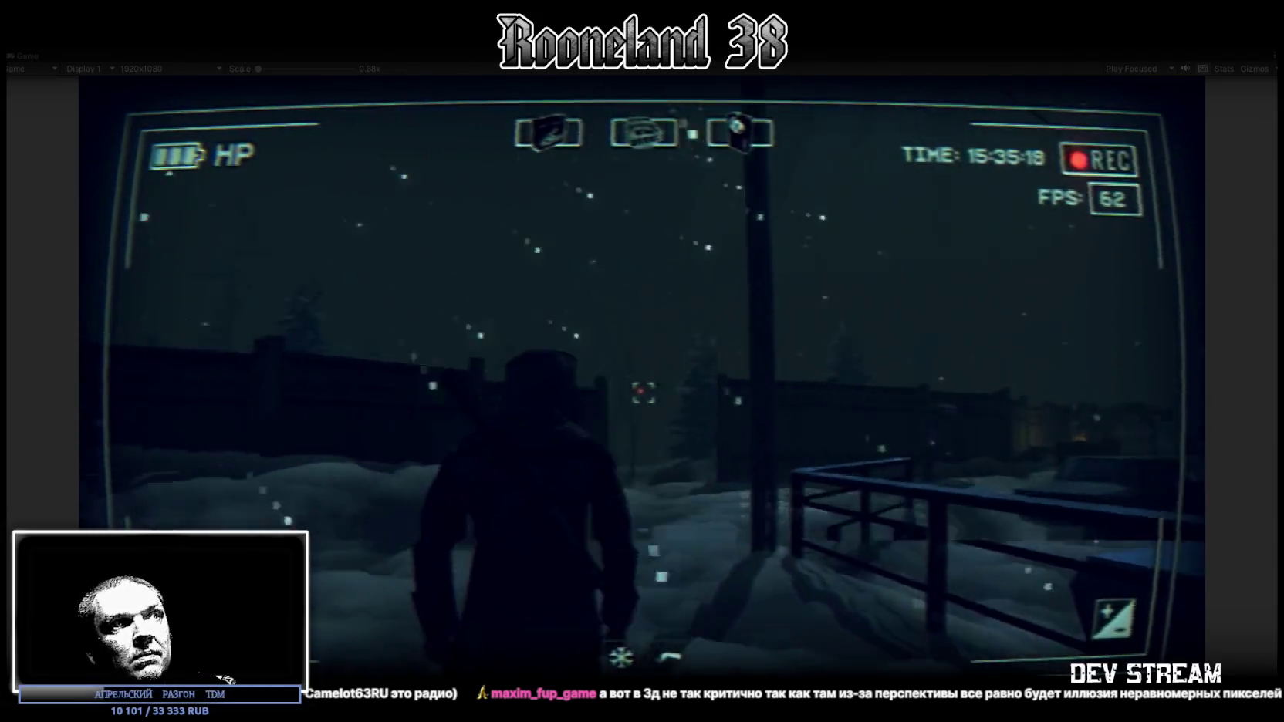
pyautogui.press('w')
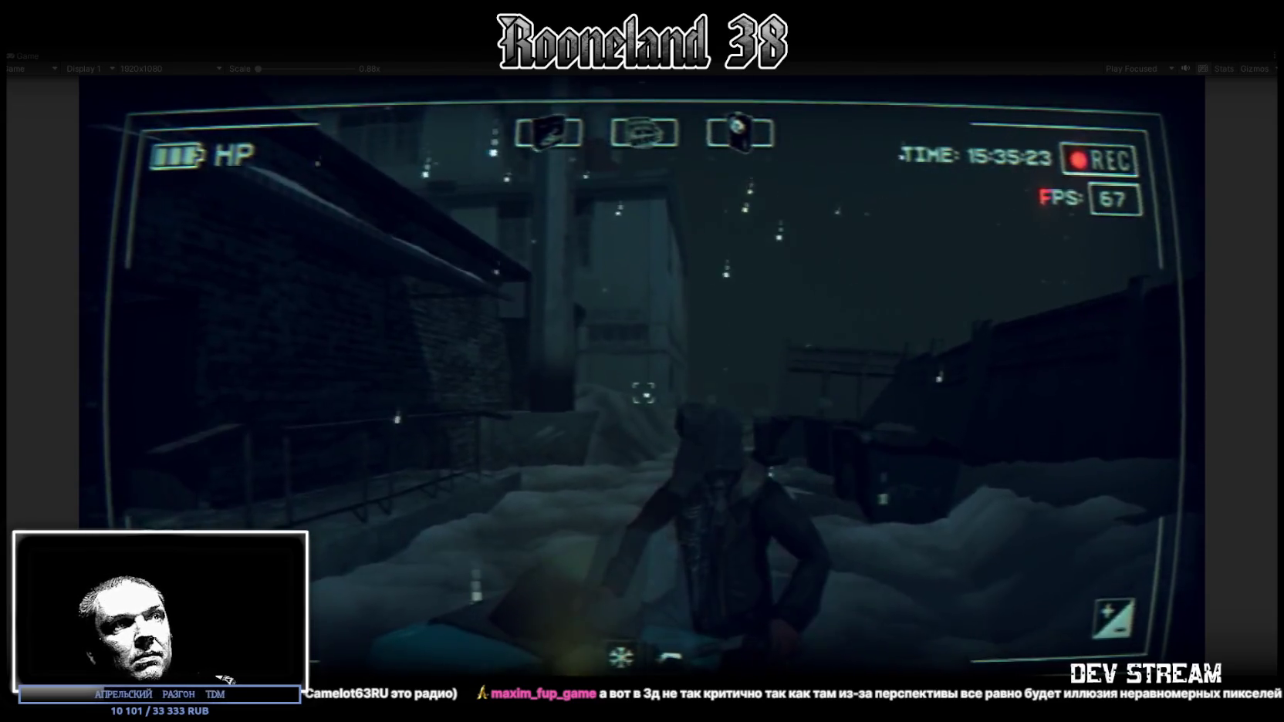
pyautogui.press('w')
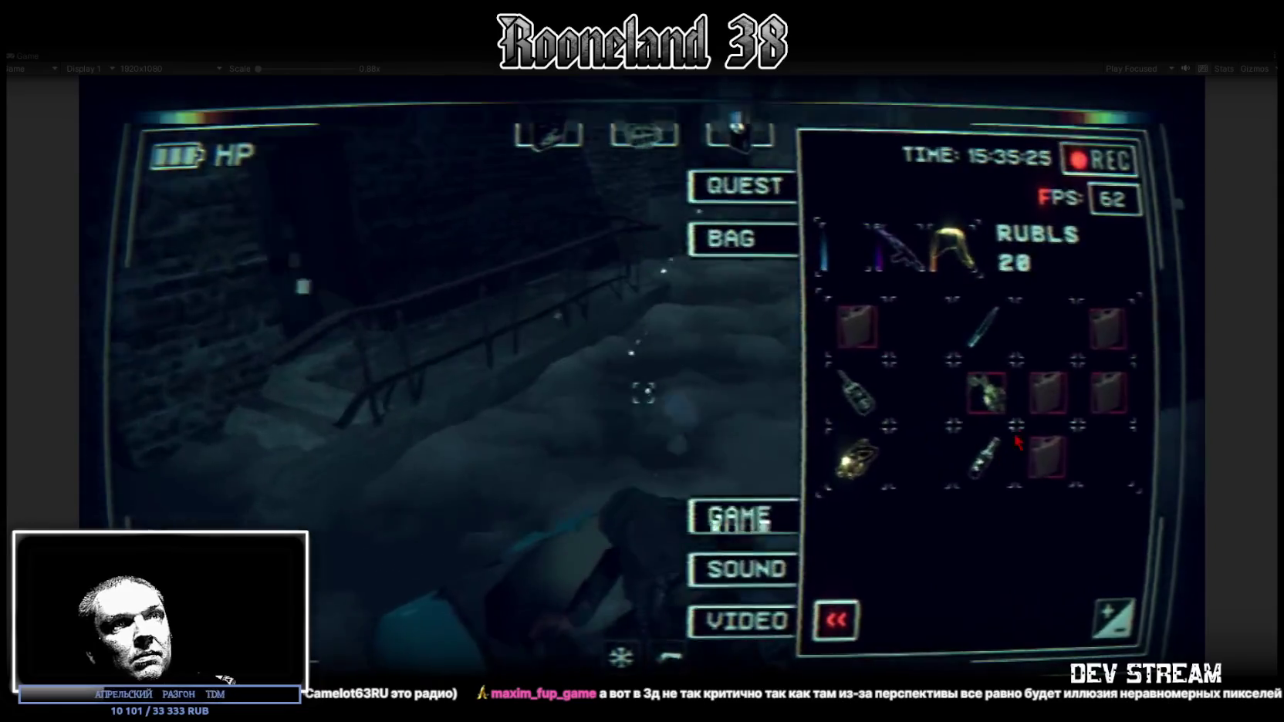
pyautogui.click(947, 630)
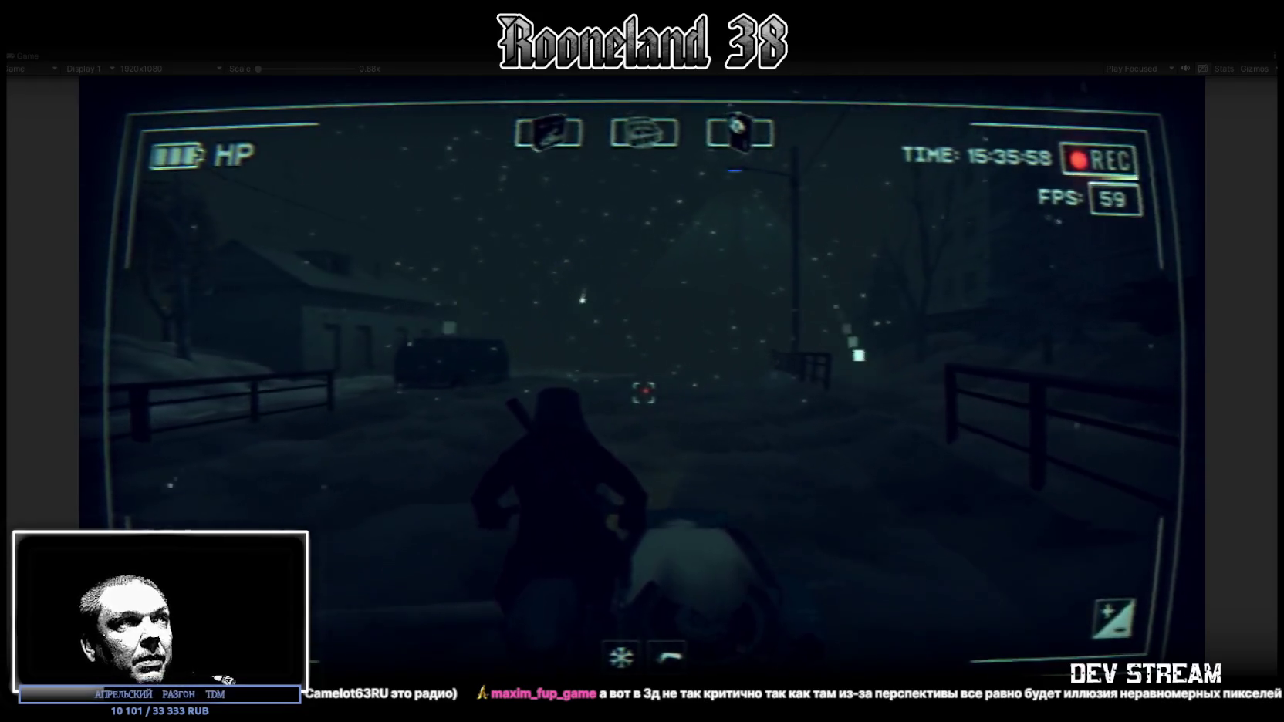
# Walk the character with W down the snowy fenced street toward the streetlight.
pyautogui.press('w')
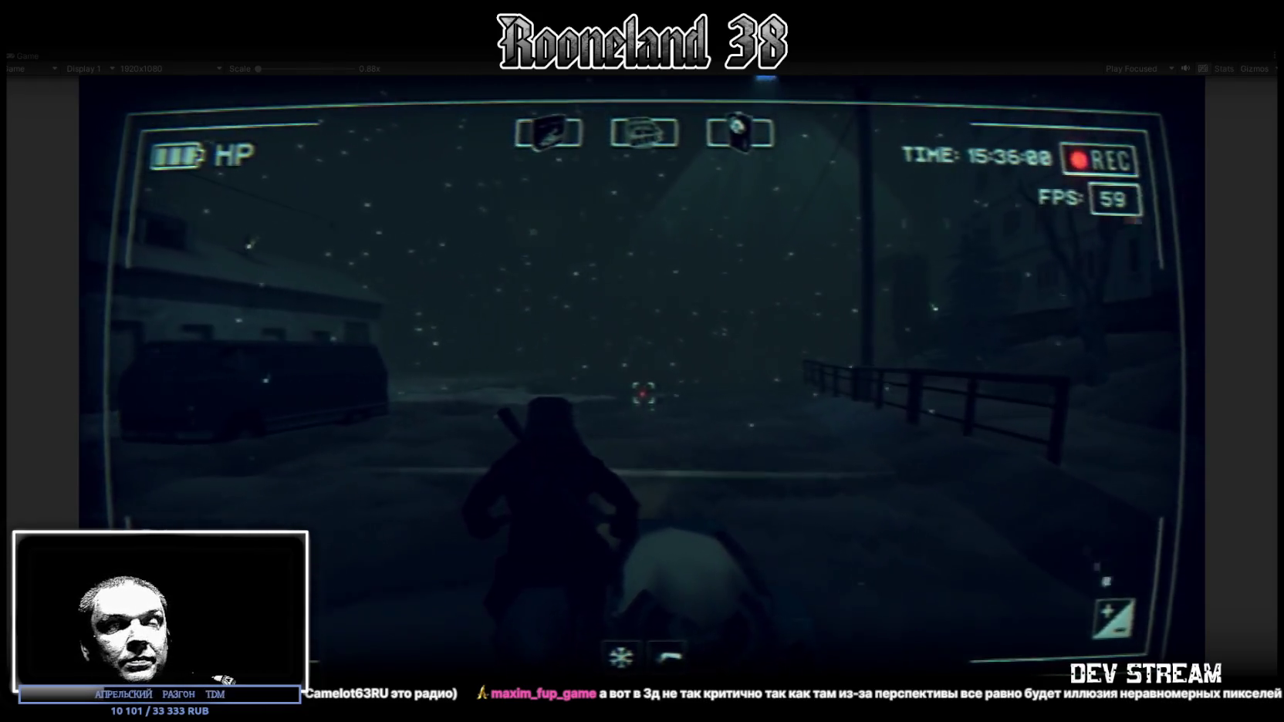
pyautogui.press('w')
pyautogui.press('w')
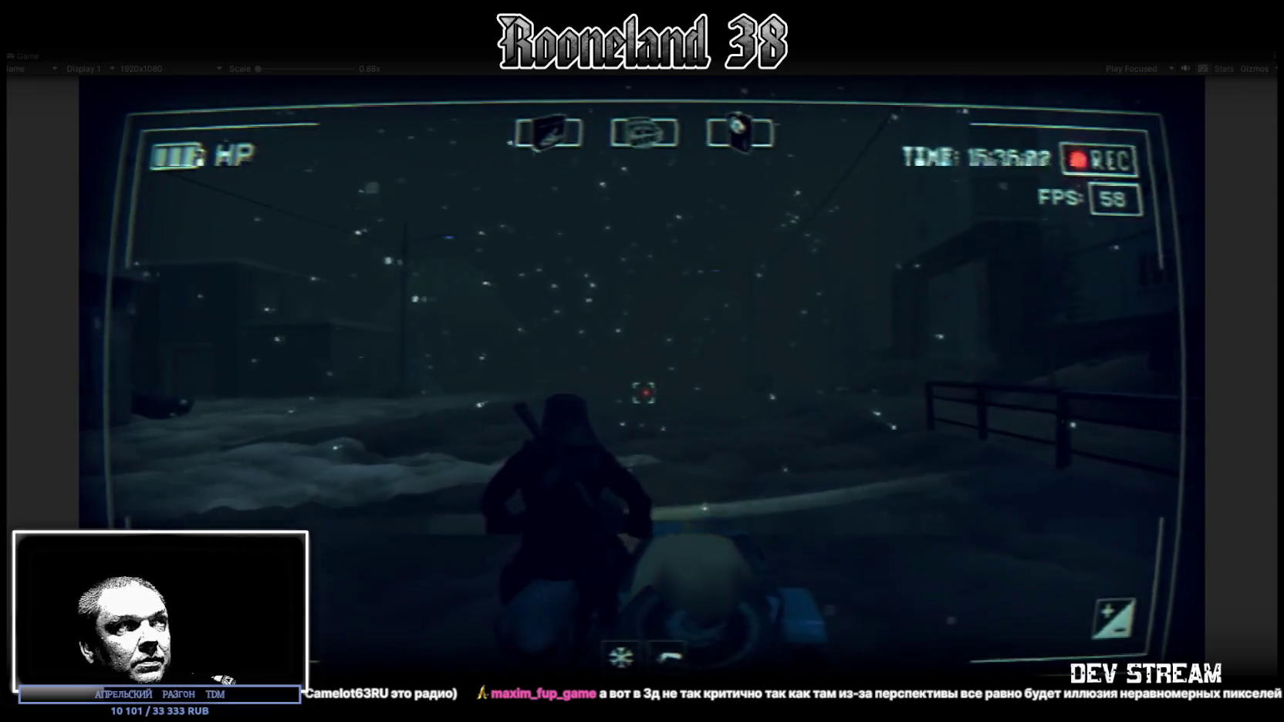
pyautogui.press('w')
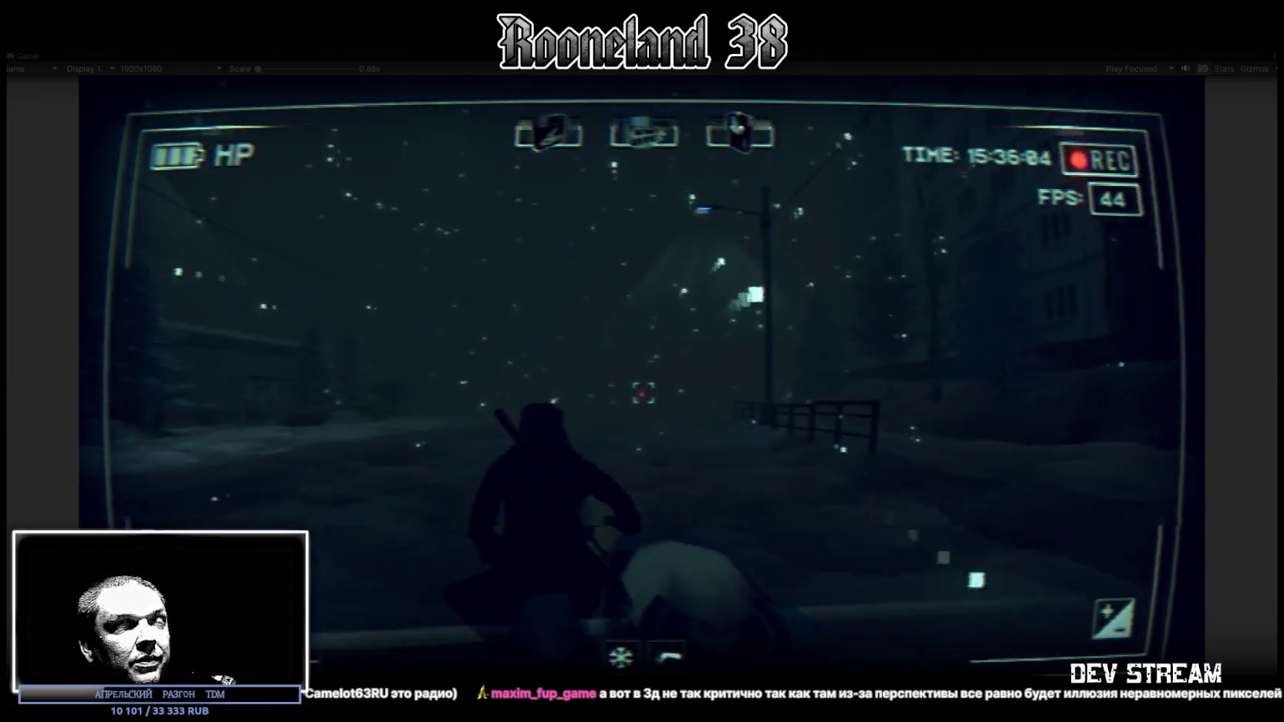
pyautogui.press('w')
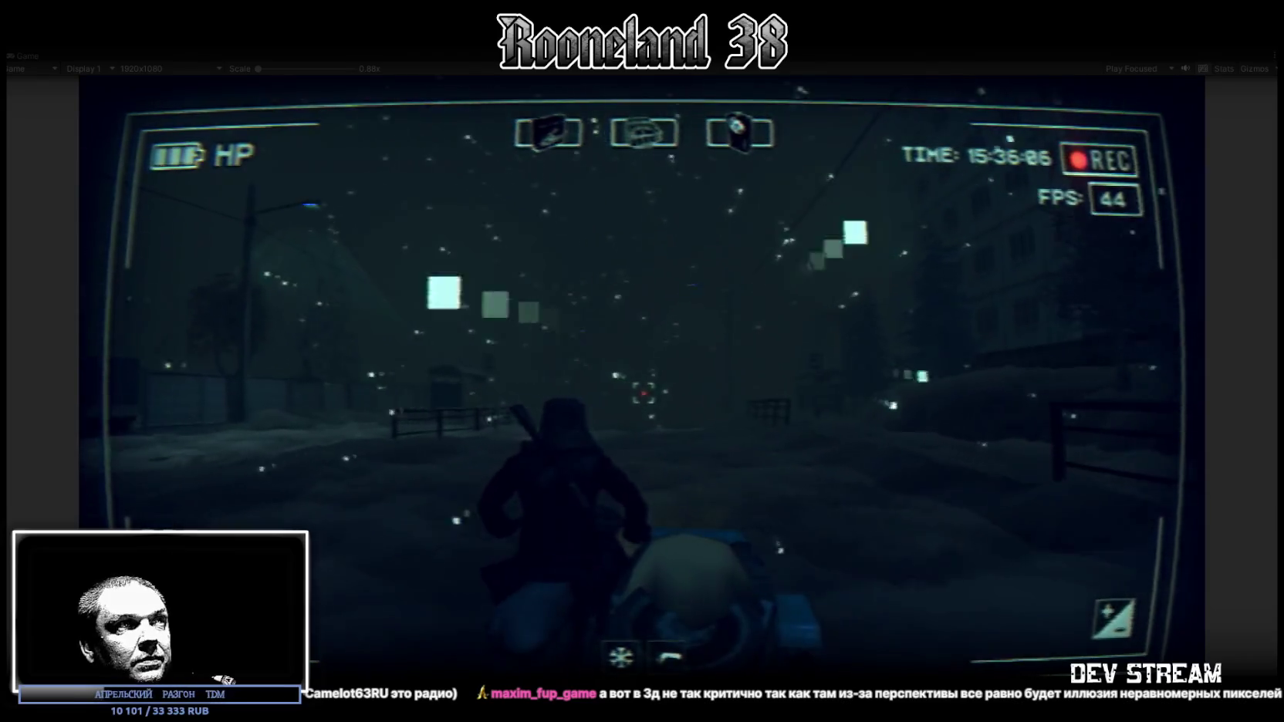
pyautogui.press('w')
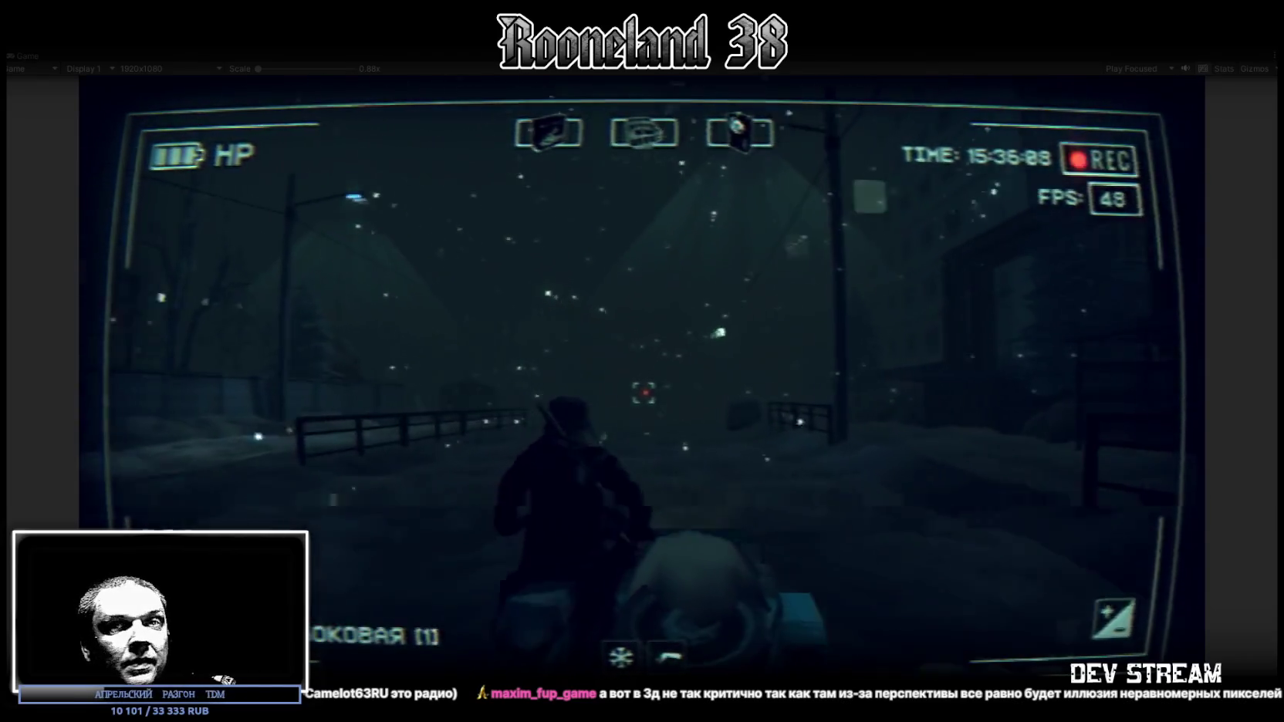
pyautogui.press('w')
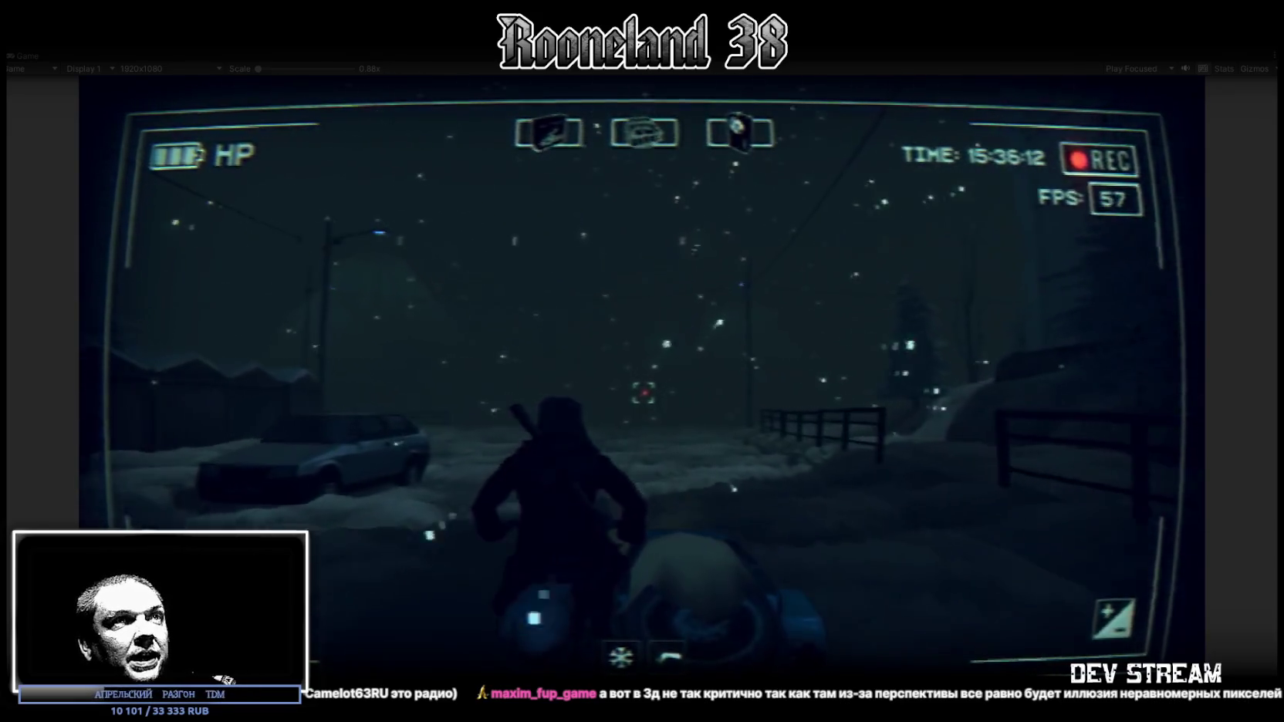
pyautogui.press('w')
pyautogui.press('w')
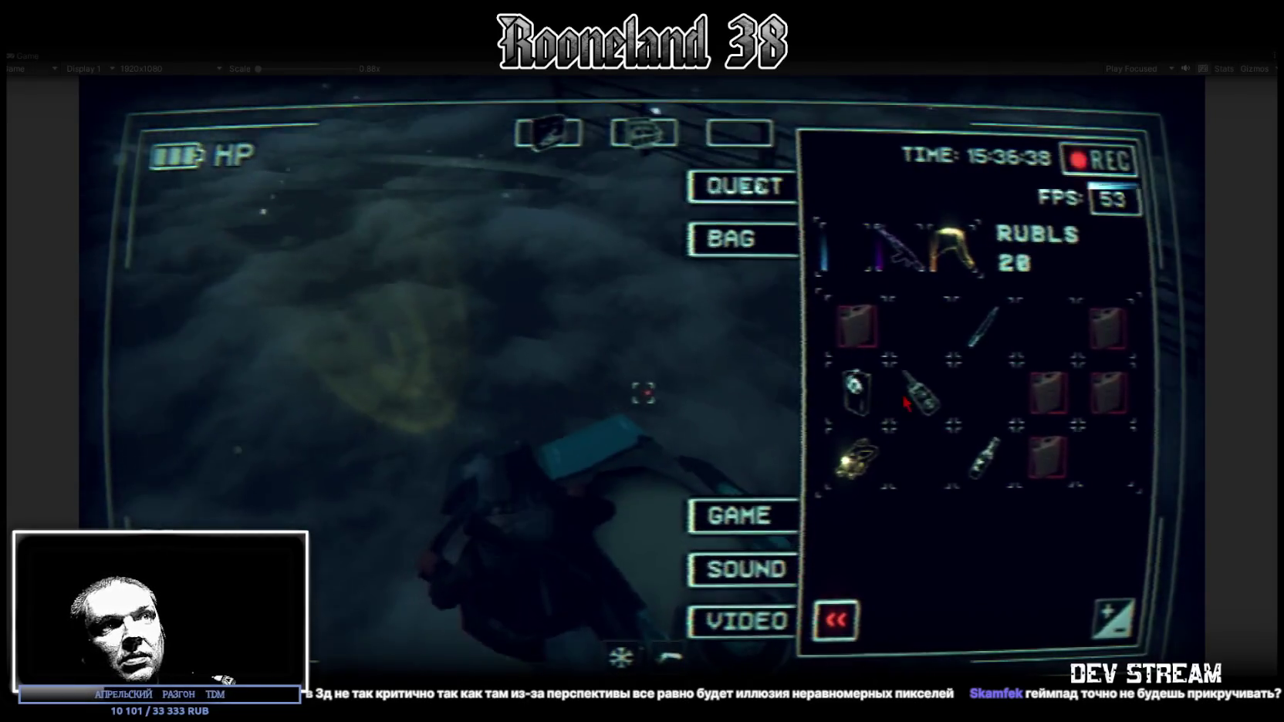
# Drag the GPS device into an equipment slot, view its map, and close the menu.
pyautogui.moveTo(922, 389); pyautogui.dragTo(739, 133)
pyautogui.click(740, 293)
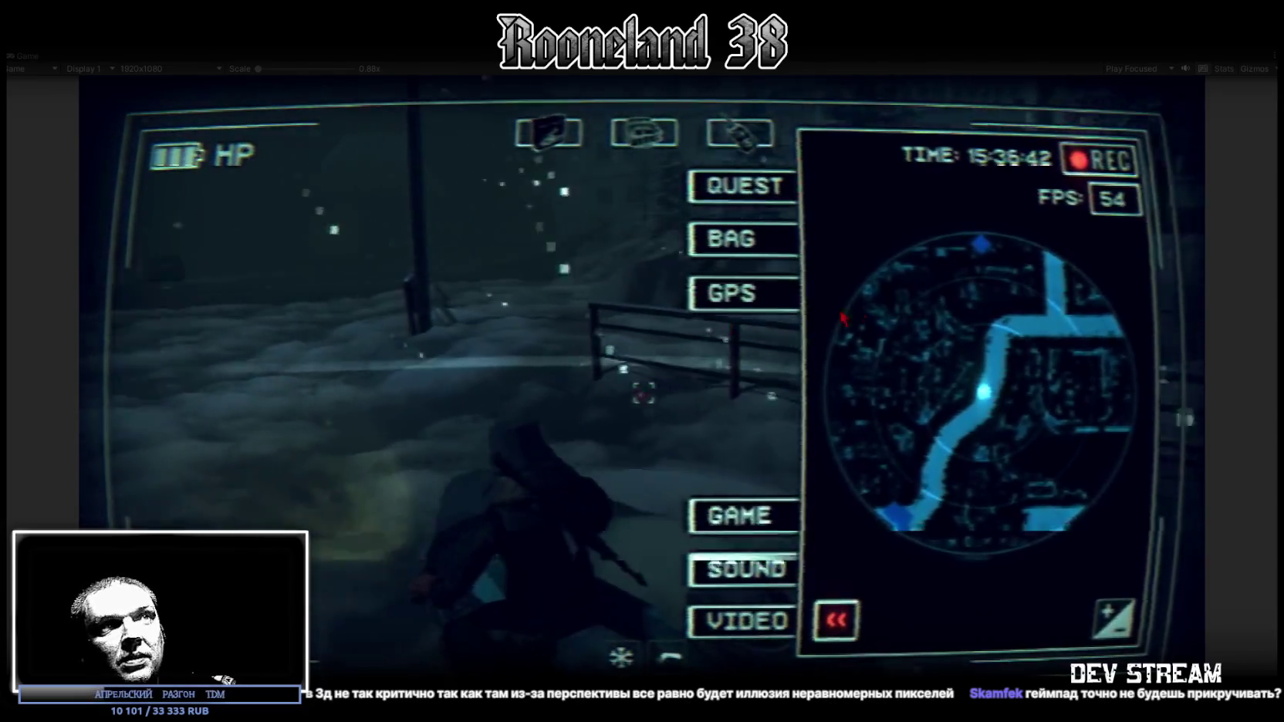
pyautogui.press('Escape')
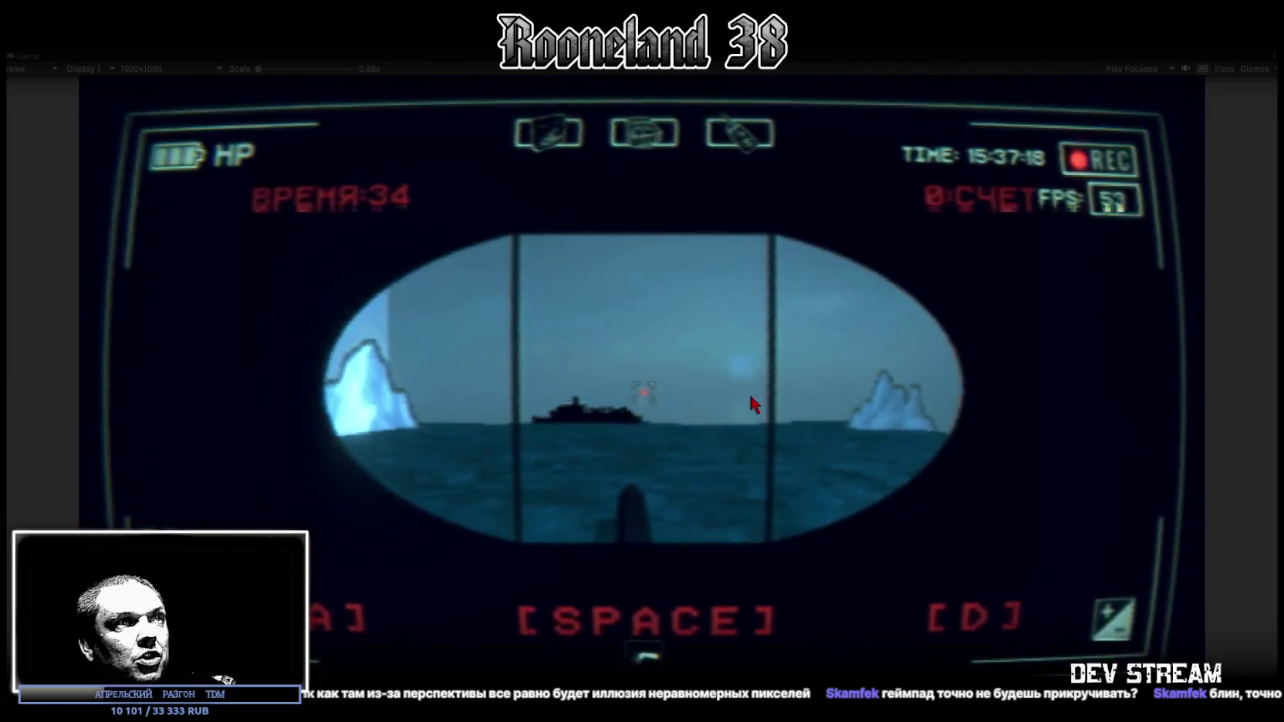
# Fire seven torpedoes at the ships through the periscope.
pyautogui.press('space')
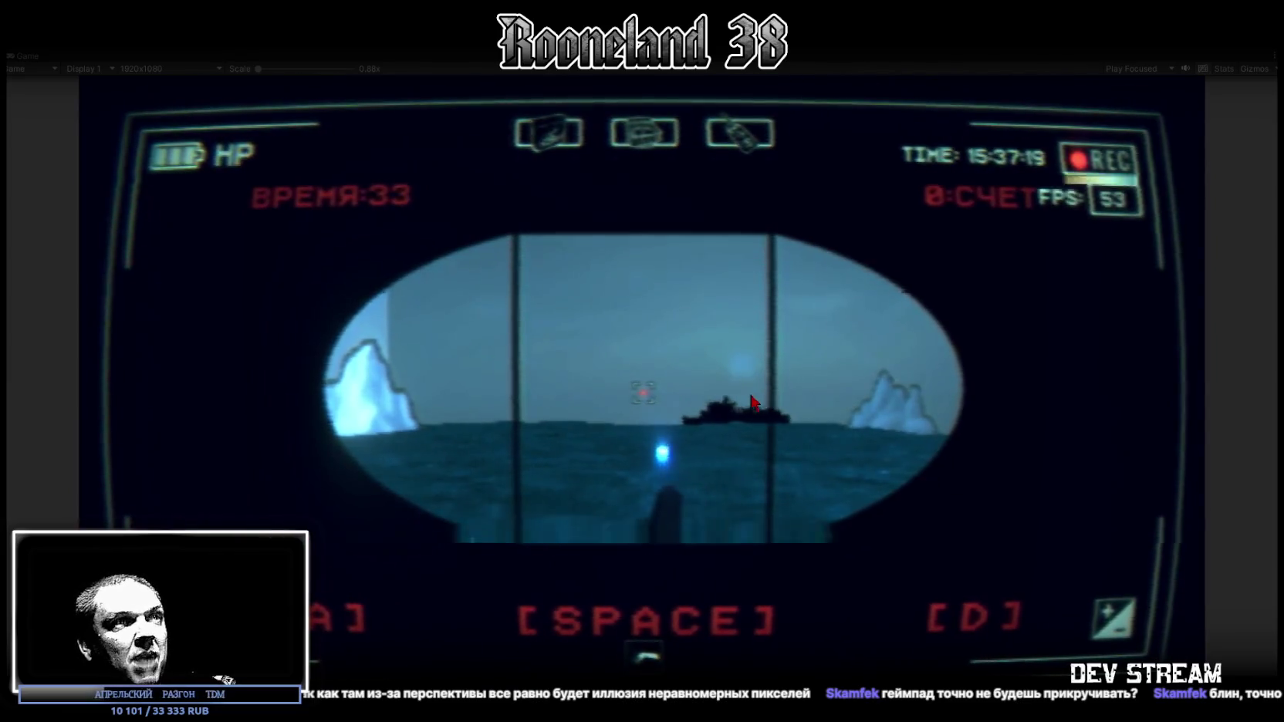
pyautogui.press('space')
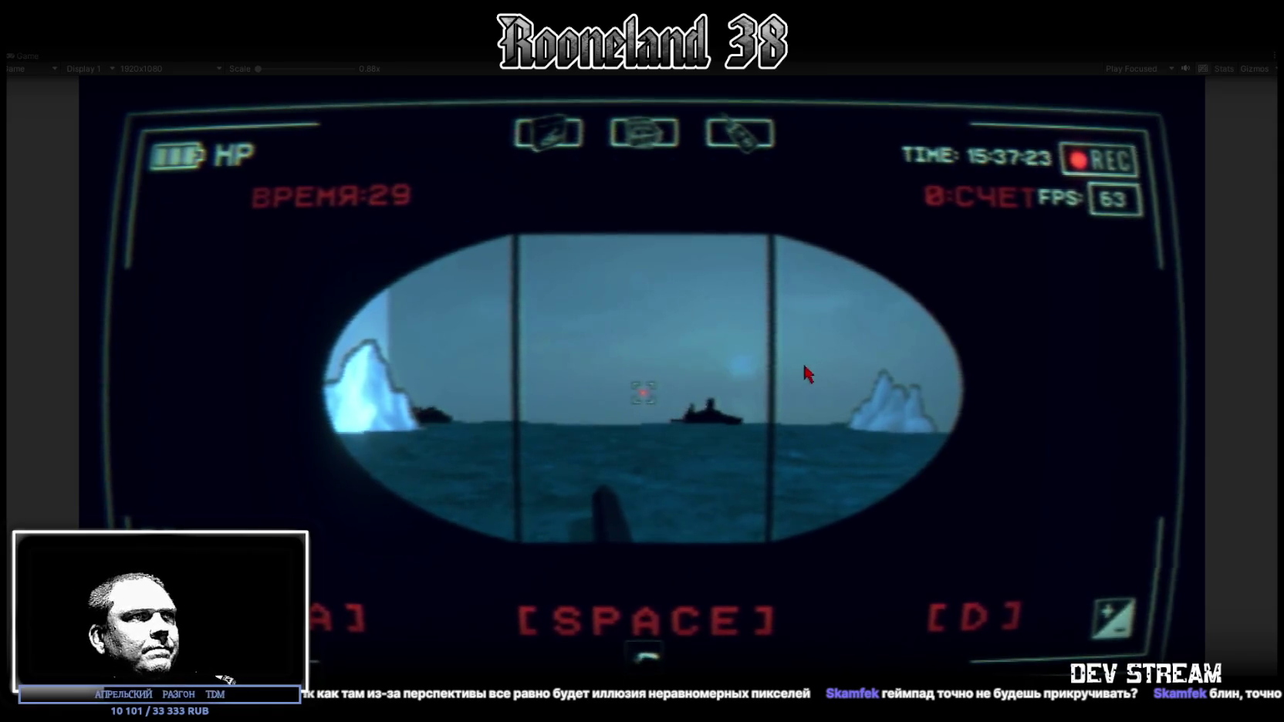
pyautogui.press('space')
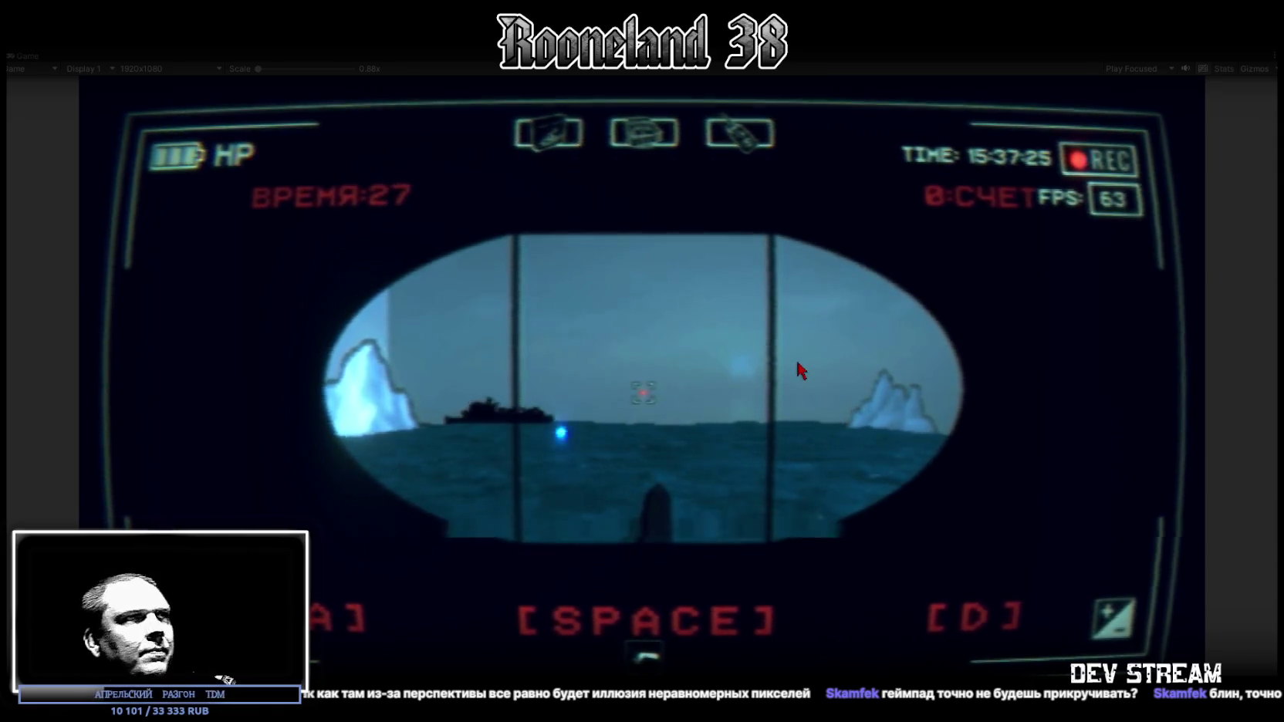
pyautogui.press('space')
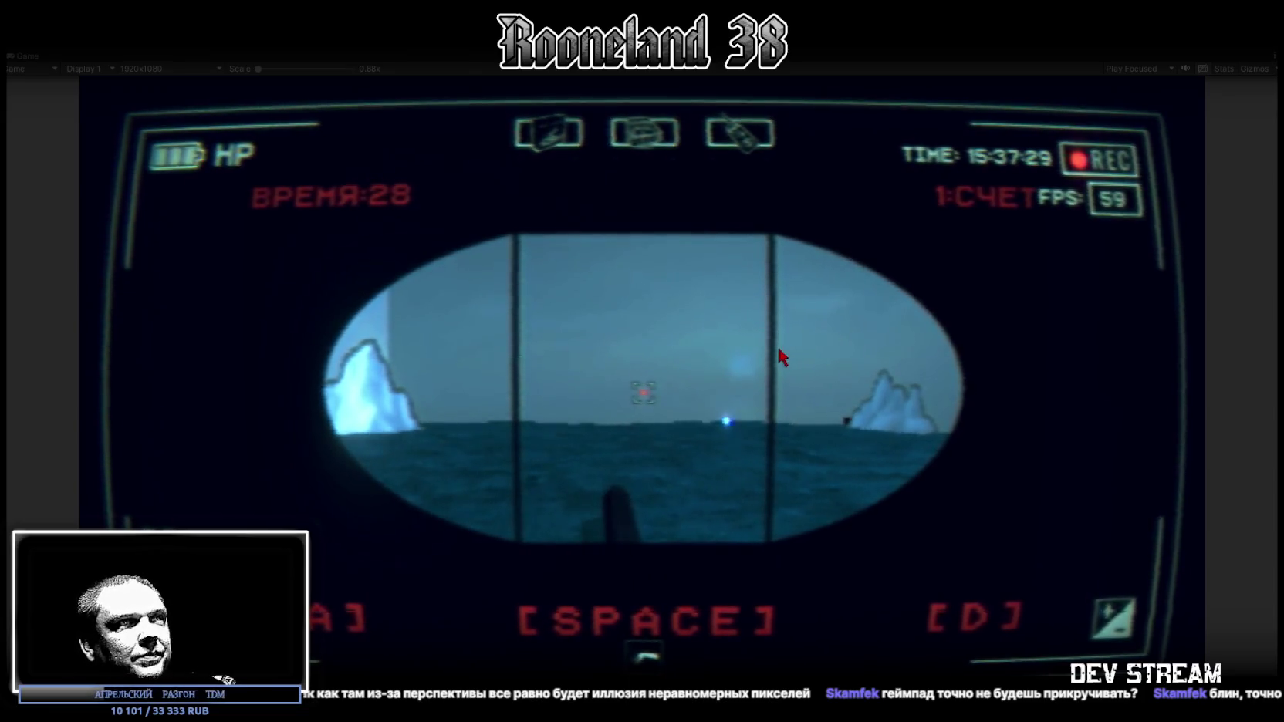
pyautogui.press('space')
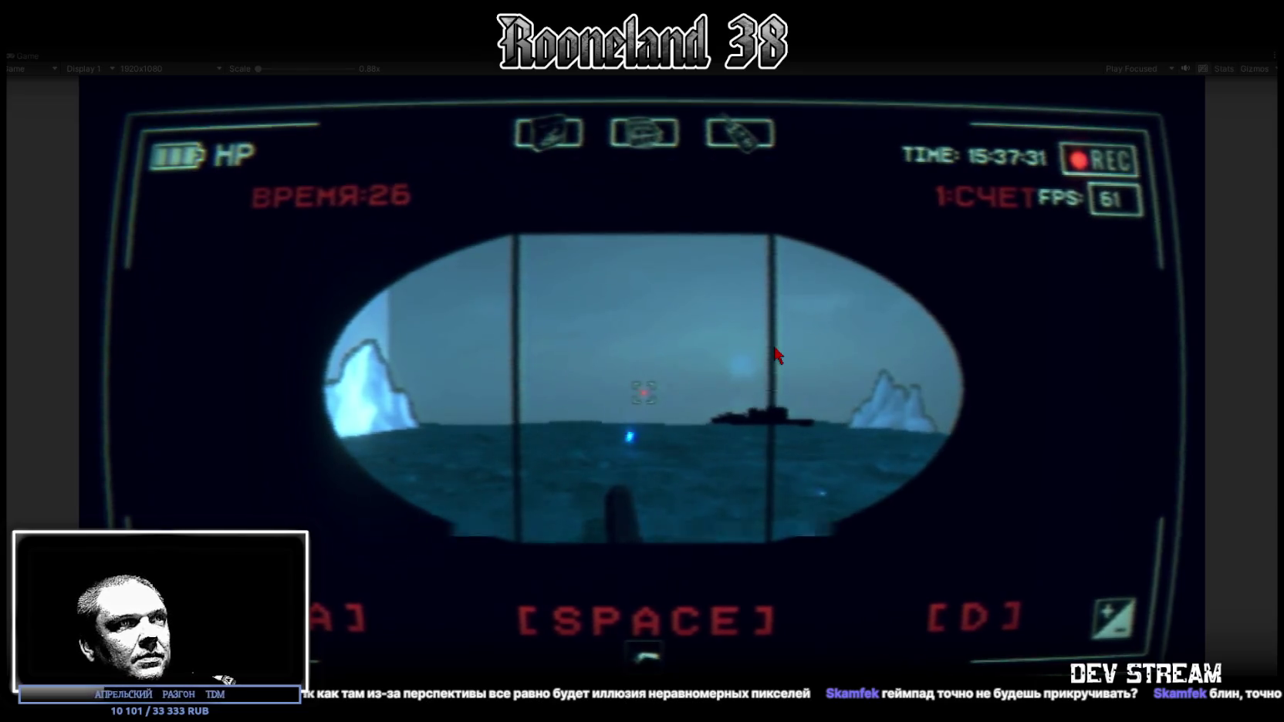
pyautogui.press('space')
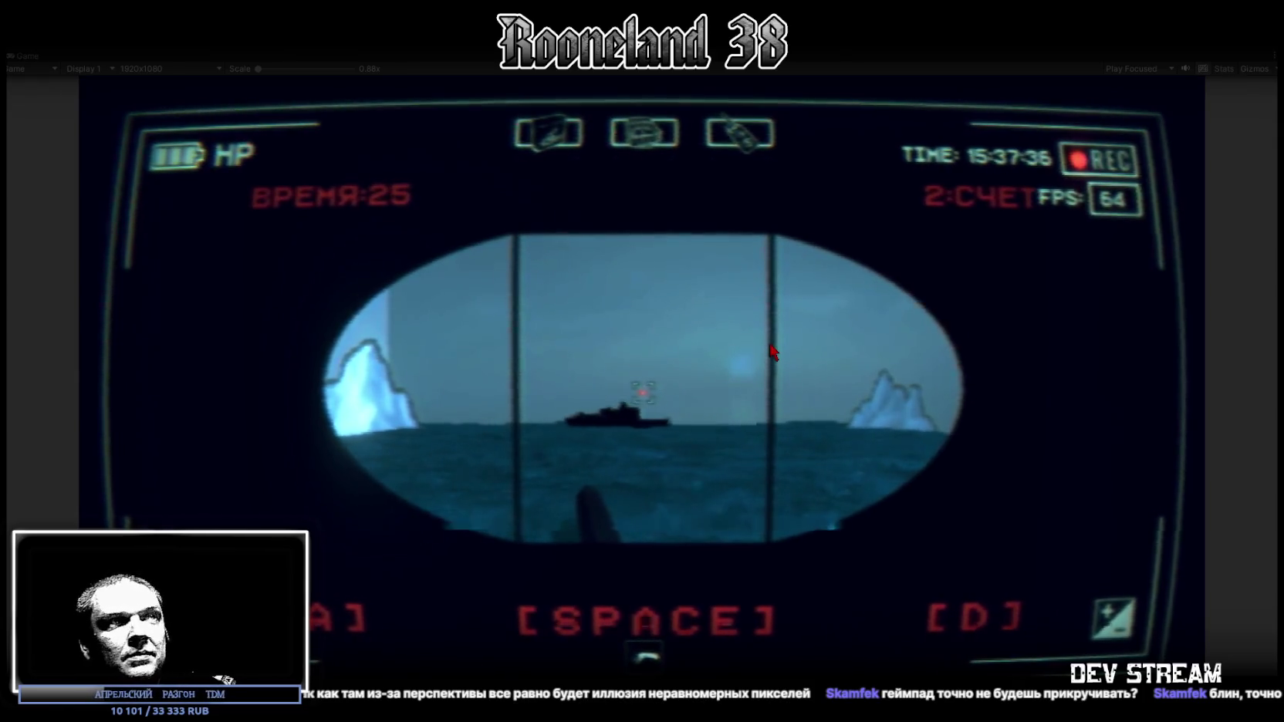
pyautogui.press('space')
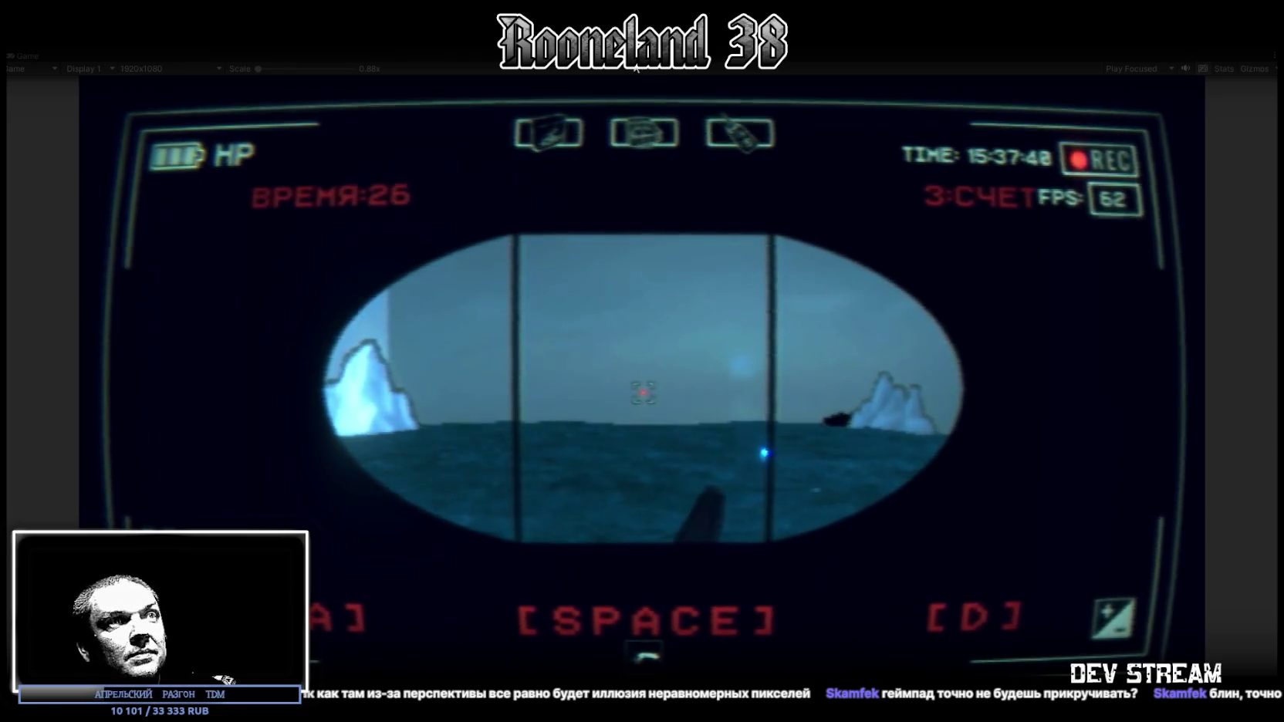
# Steer the launcher left and right, fire more torpedoes, then exit Play mode with Ctrl+P.
pyautogui.press('a')
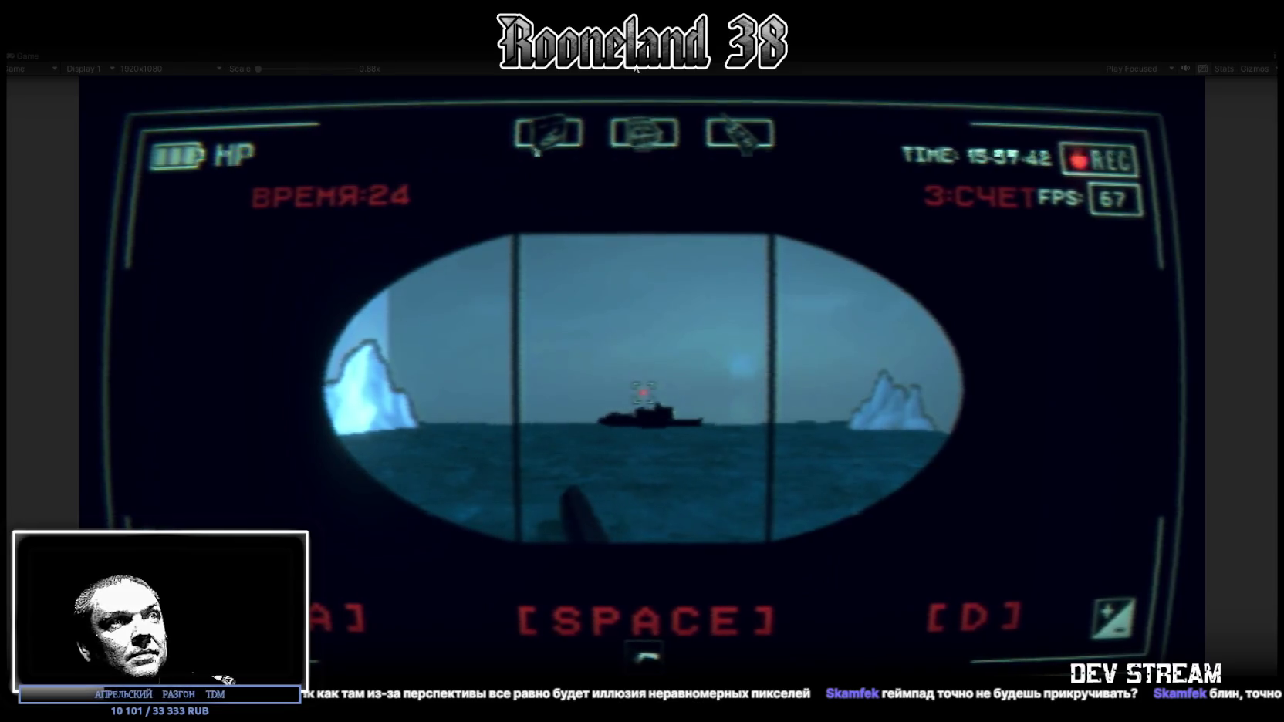
pyautogui.press('d')
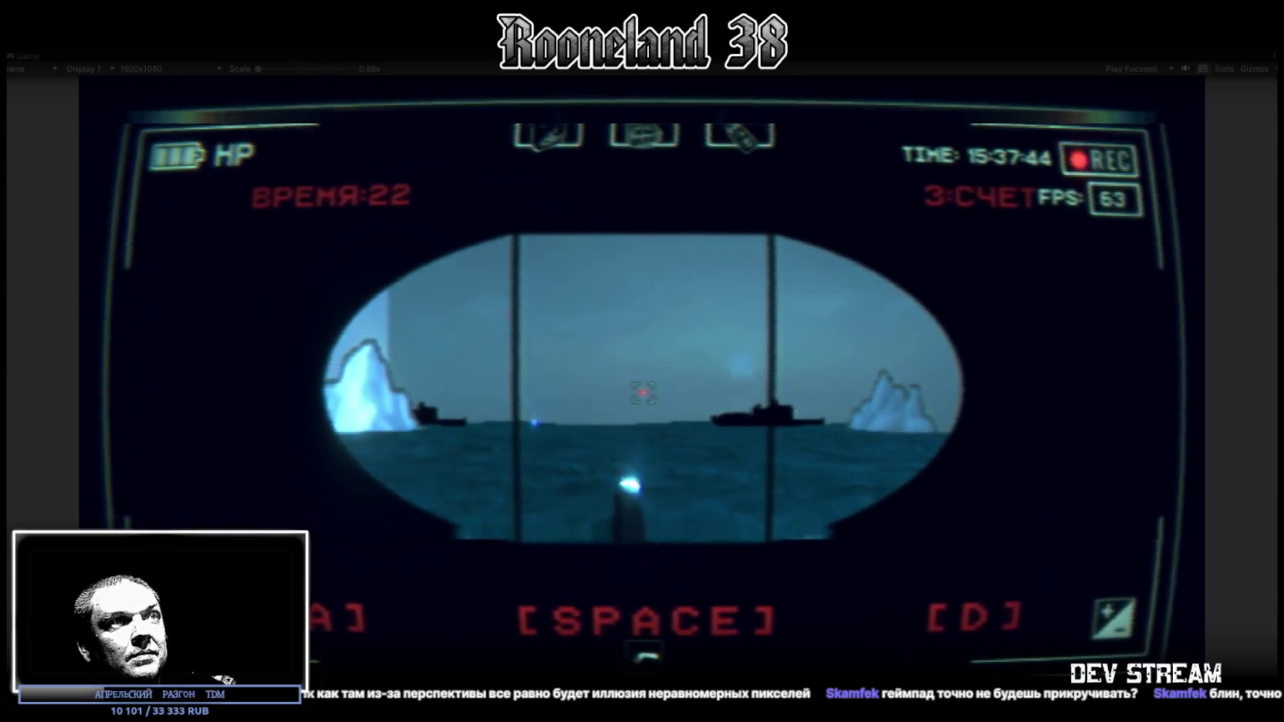
pyautogui.press('a')
pyautogui.press('d')
pyautogui.press('space')
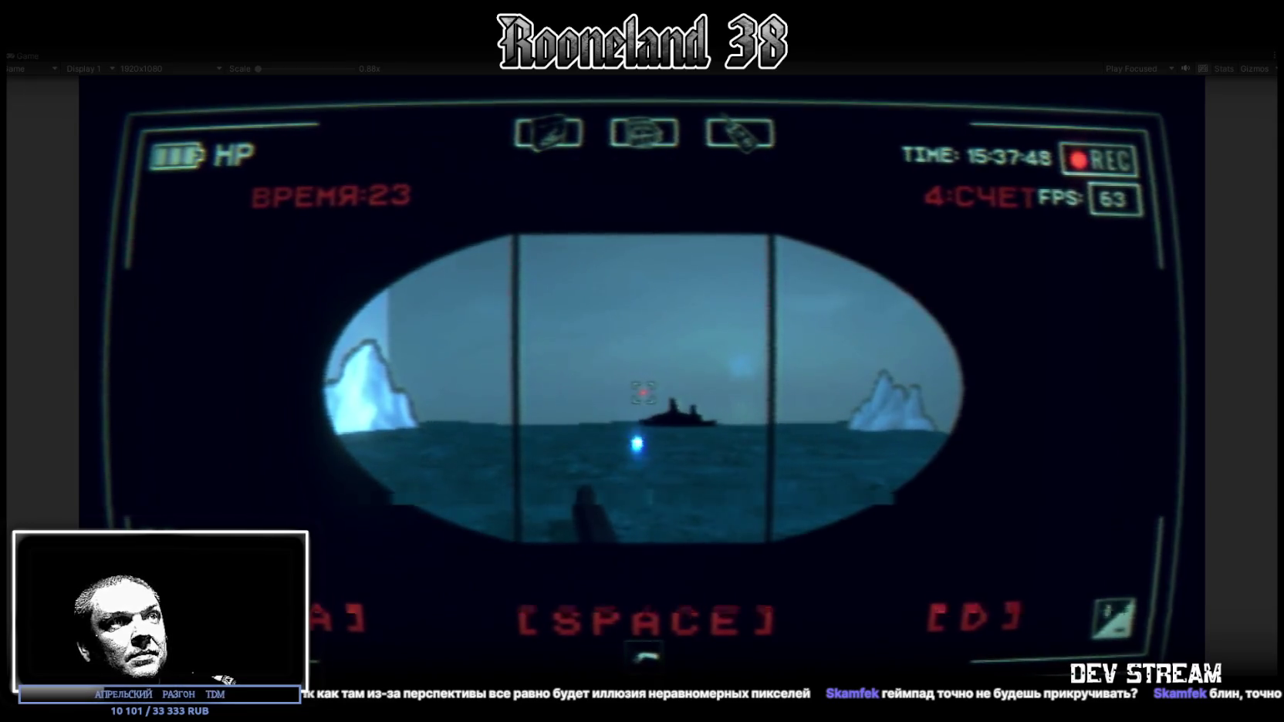
pyautogui.press('a')
pyautogui.press('d')
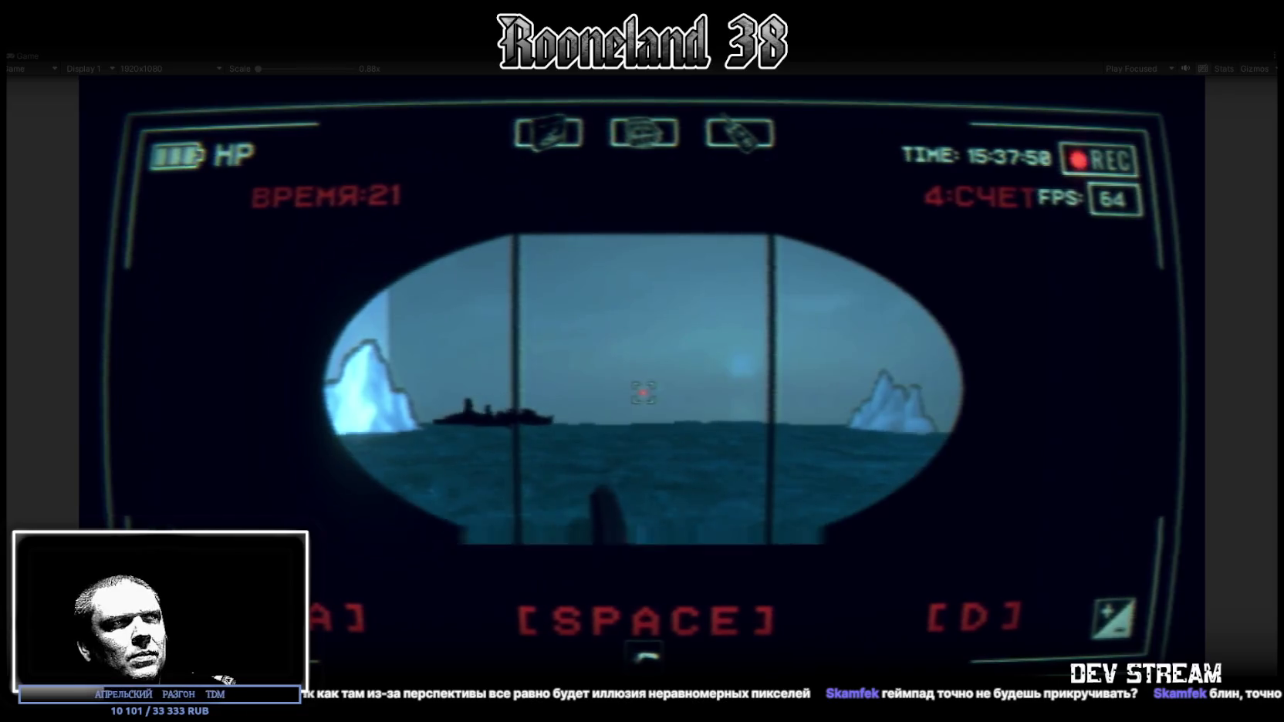
pyautogui.press('a')
pyautogui.press('d')
pyautogui.press('space')
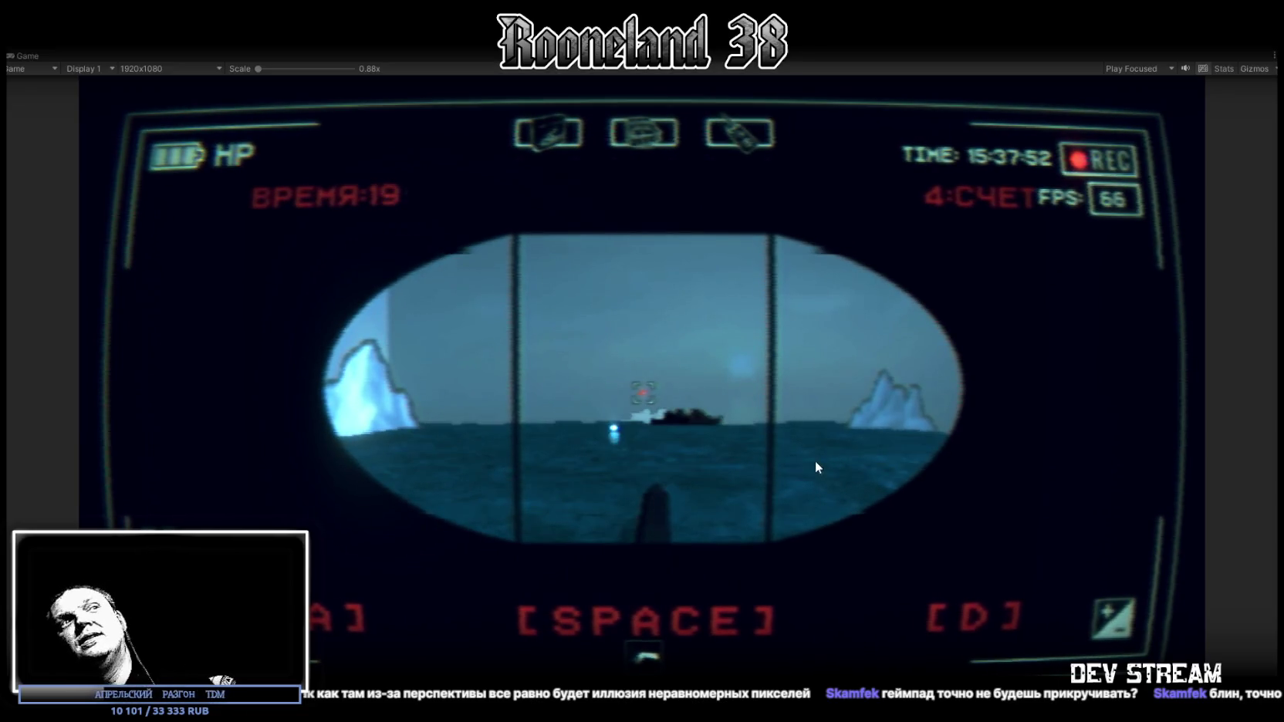
pyautogui.hotkey('ctrl', 'p')
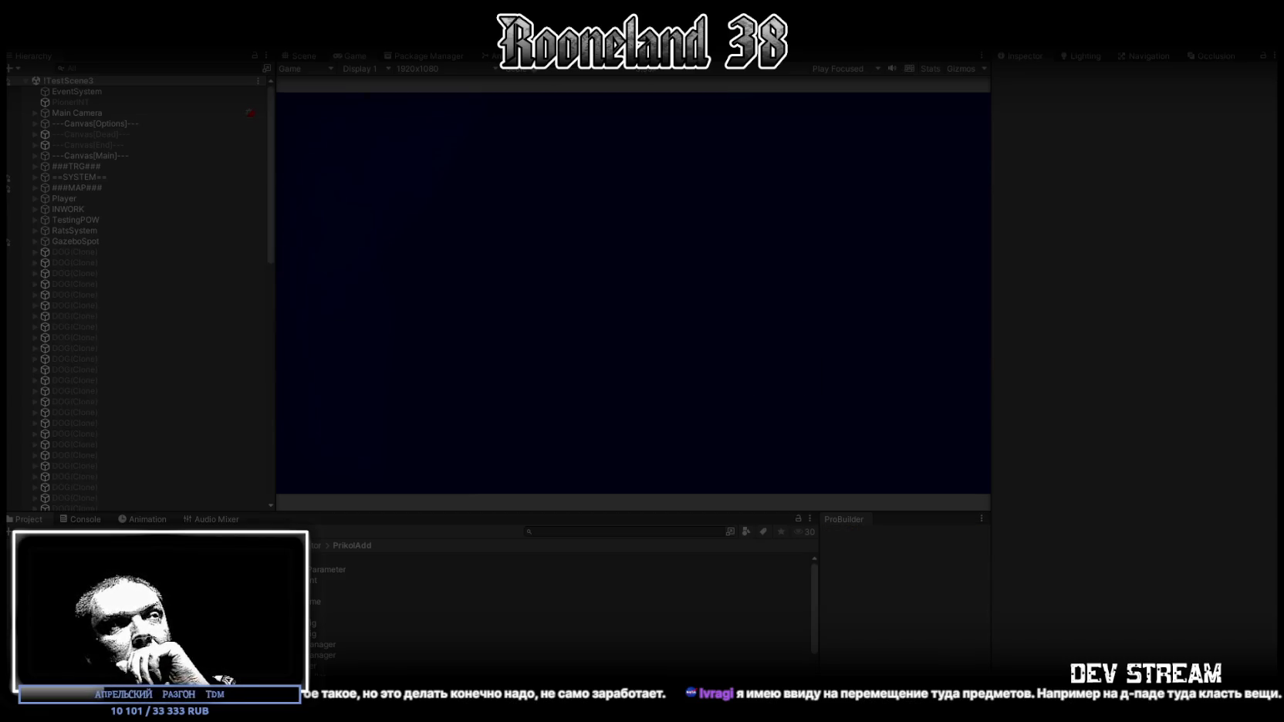
# Maximize the Game view and equip the cyan pistol, fur hat, helmet and lantern from the bag.
pyautogui.doubleClick(355, 56)
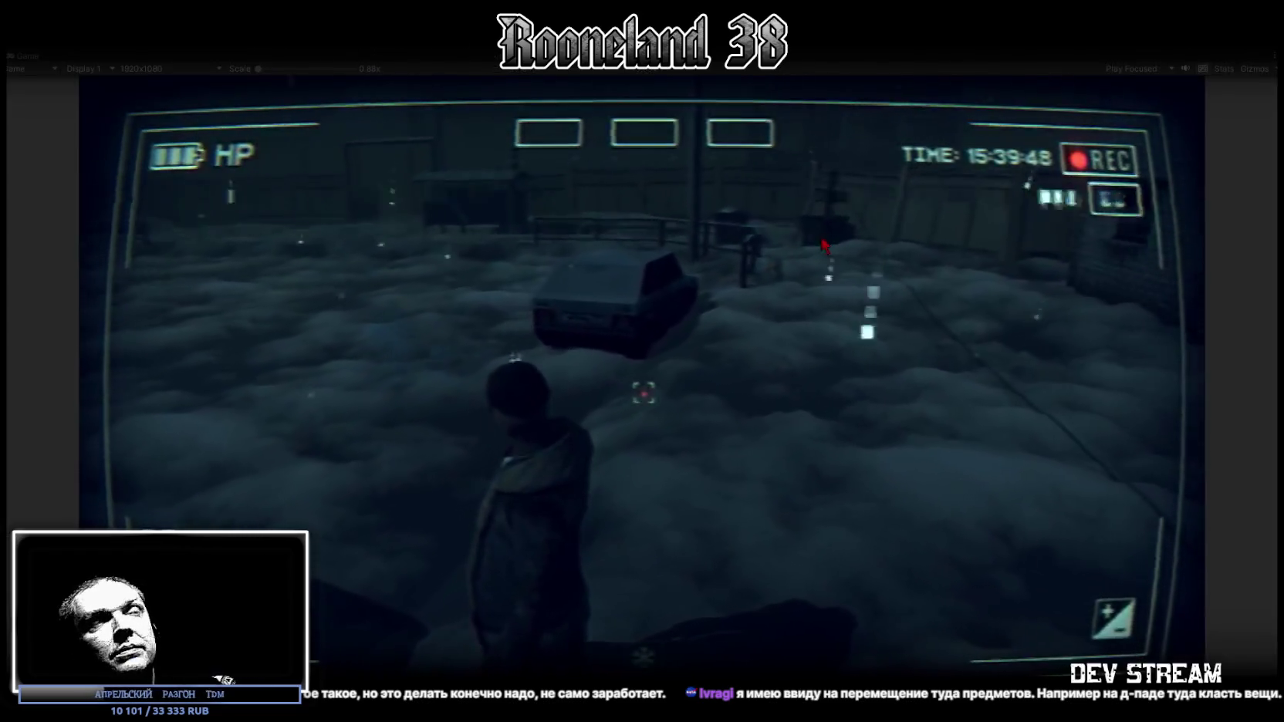
pyautogui.press('Tab')
pyautogui.press('i')
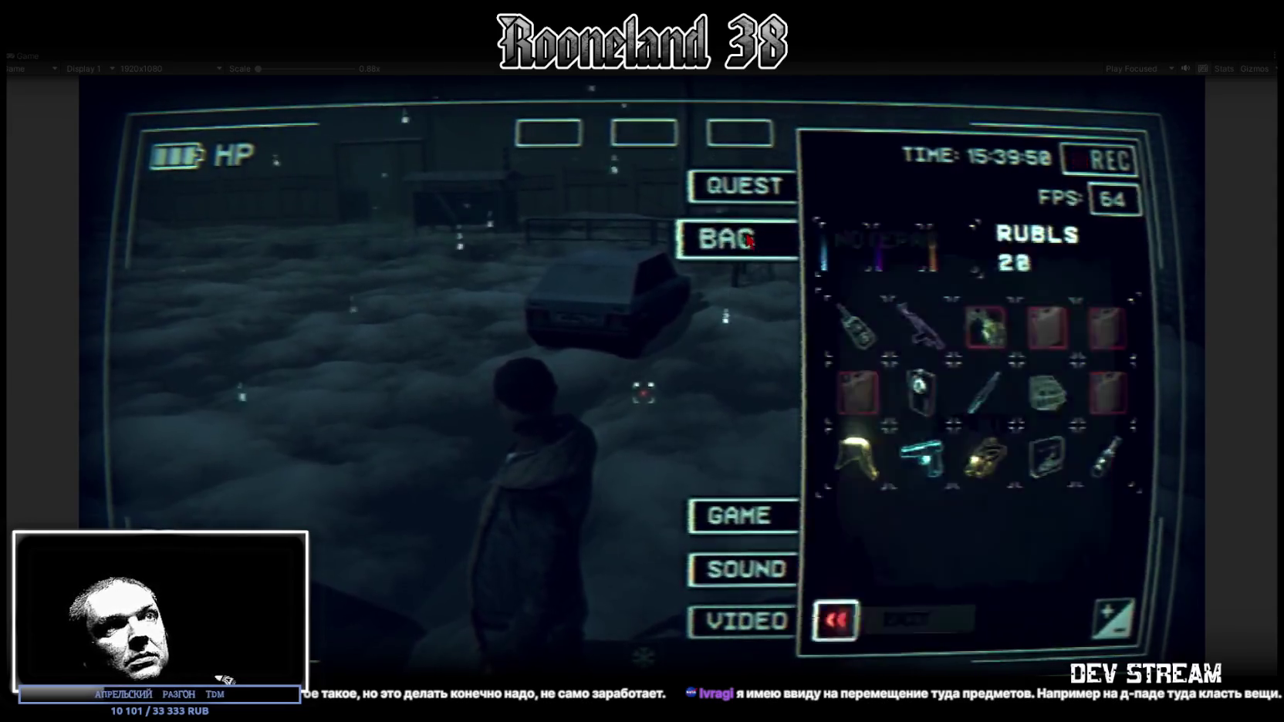
pyautogui.press('1')
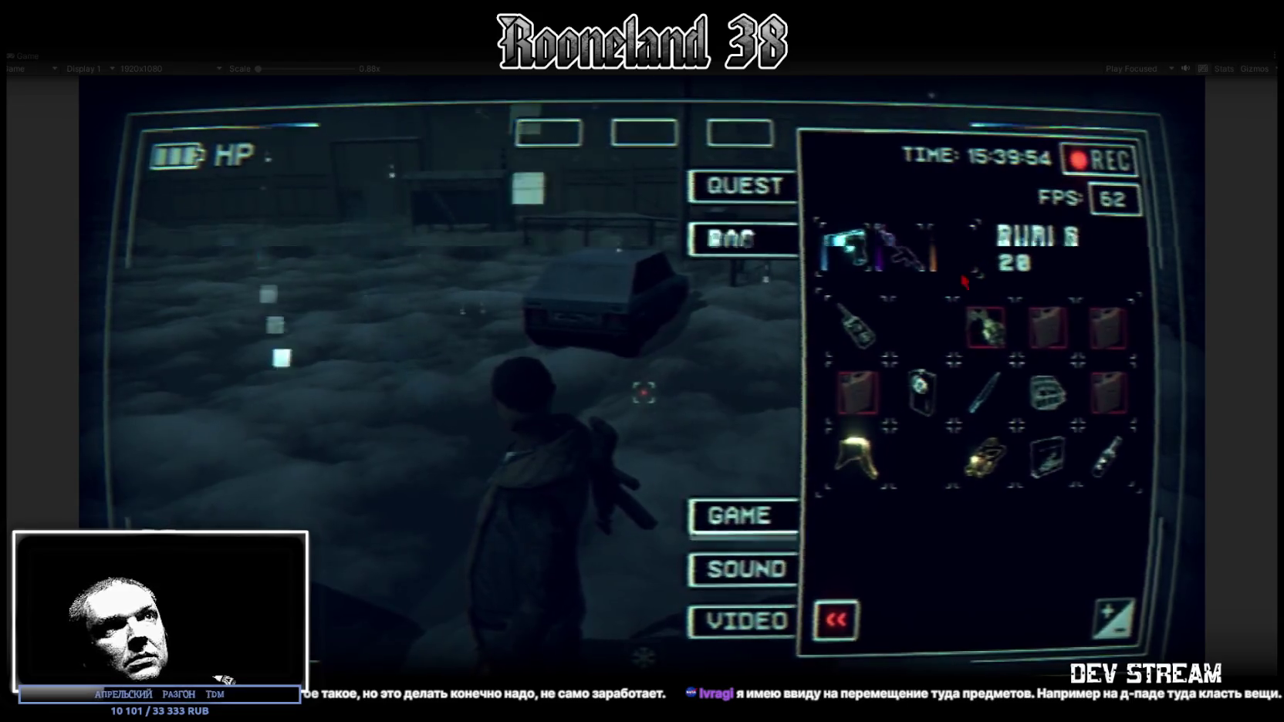
pyautogui.click(862, 461)
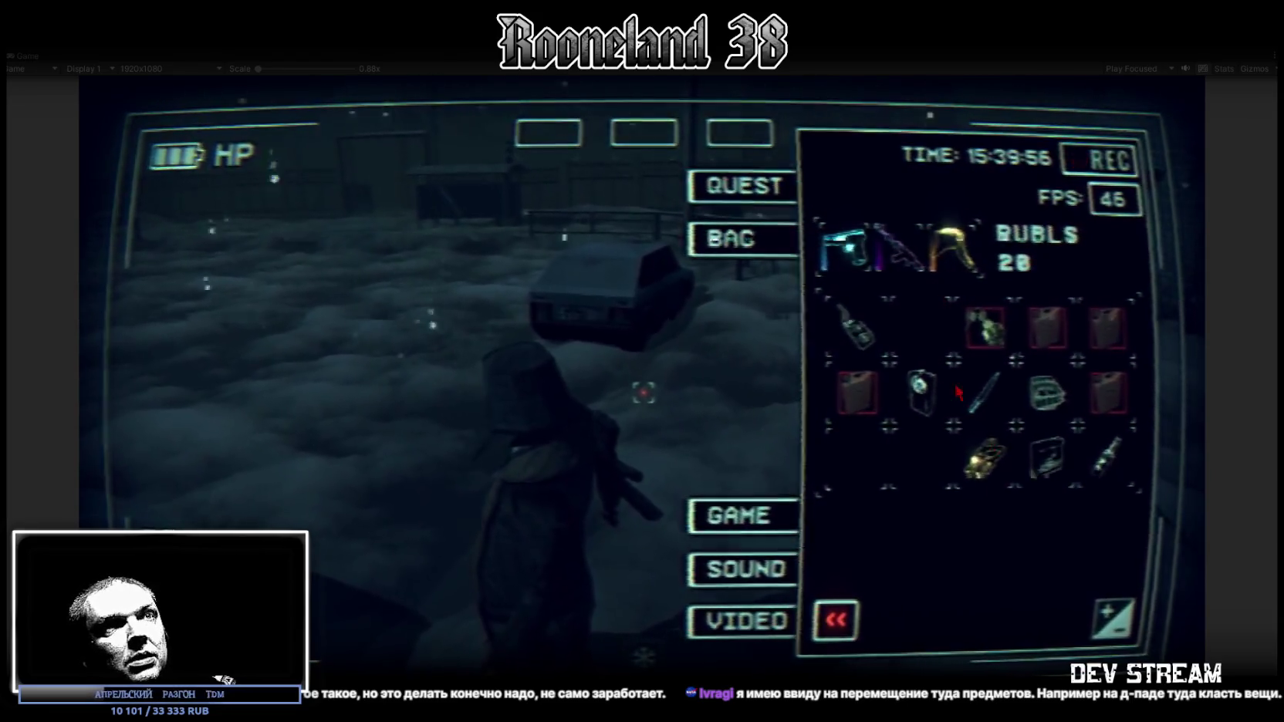
pyautogui.press('3')
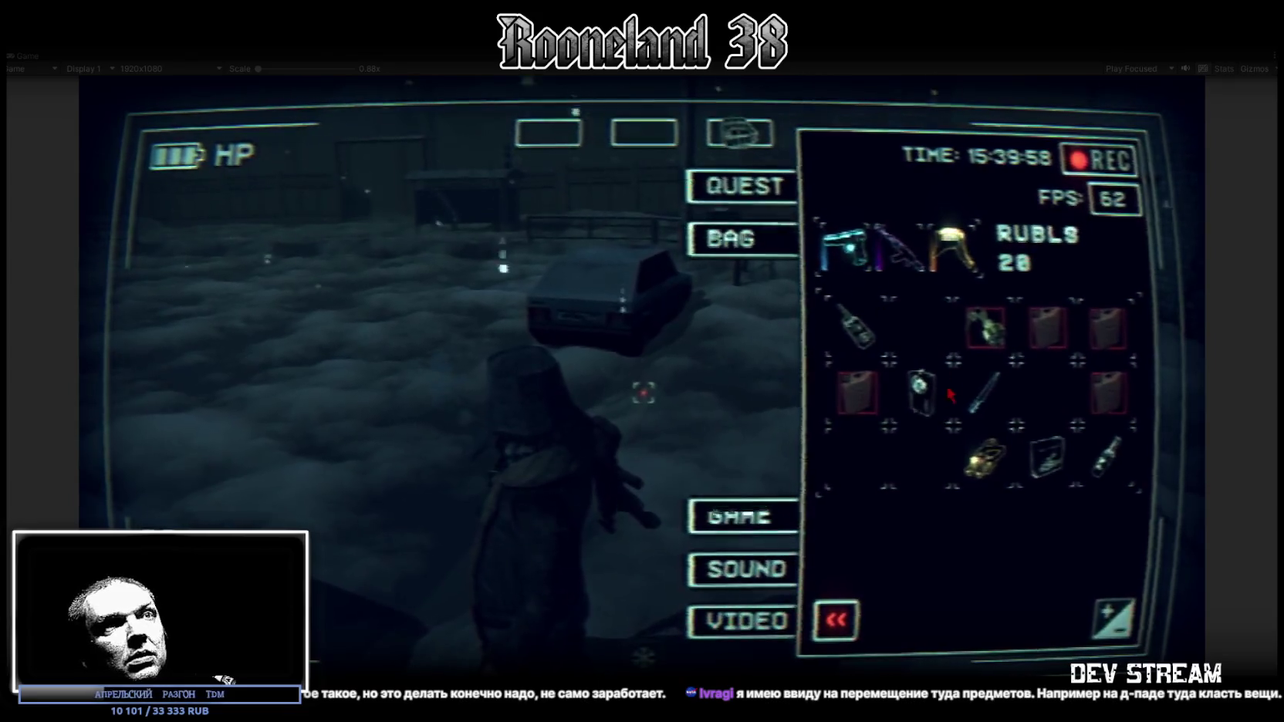
pyautogui.press('1')
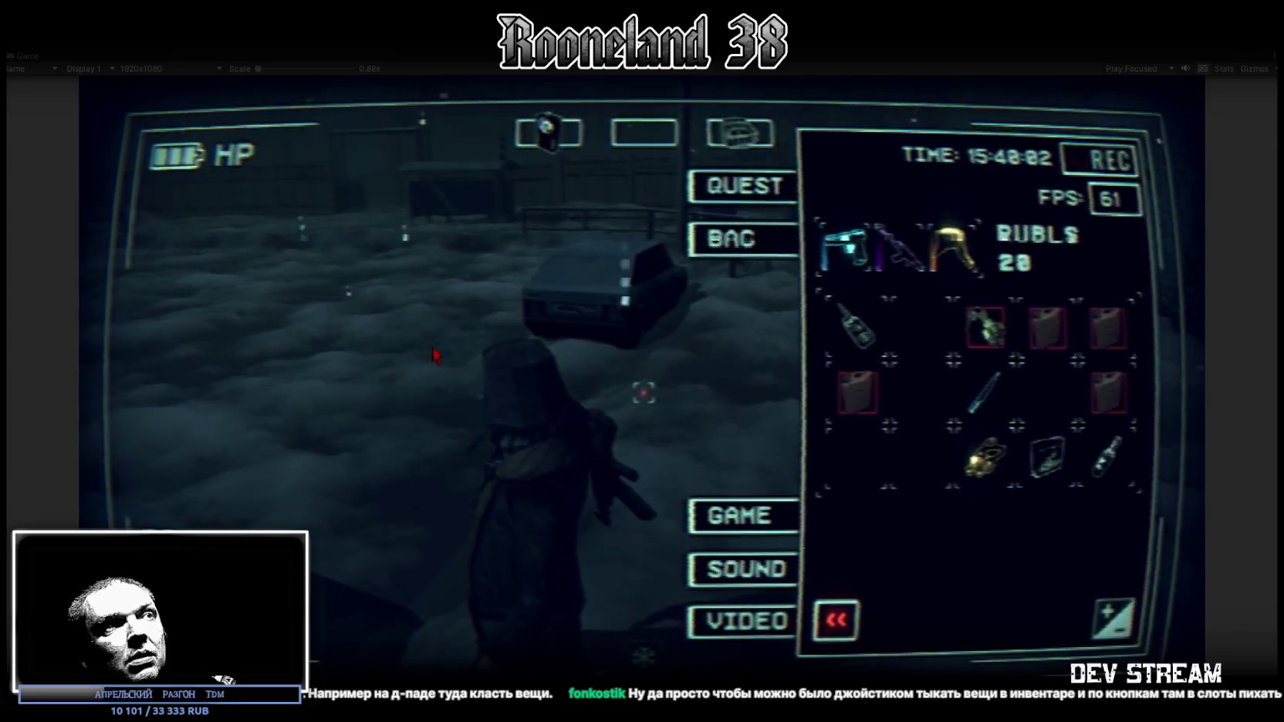
pyautogui.press('Tab')
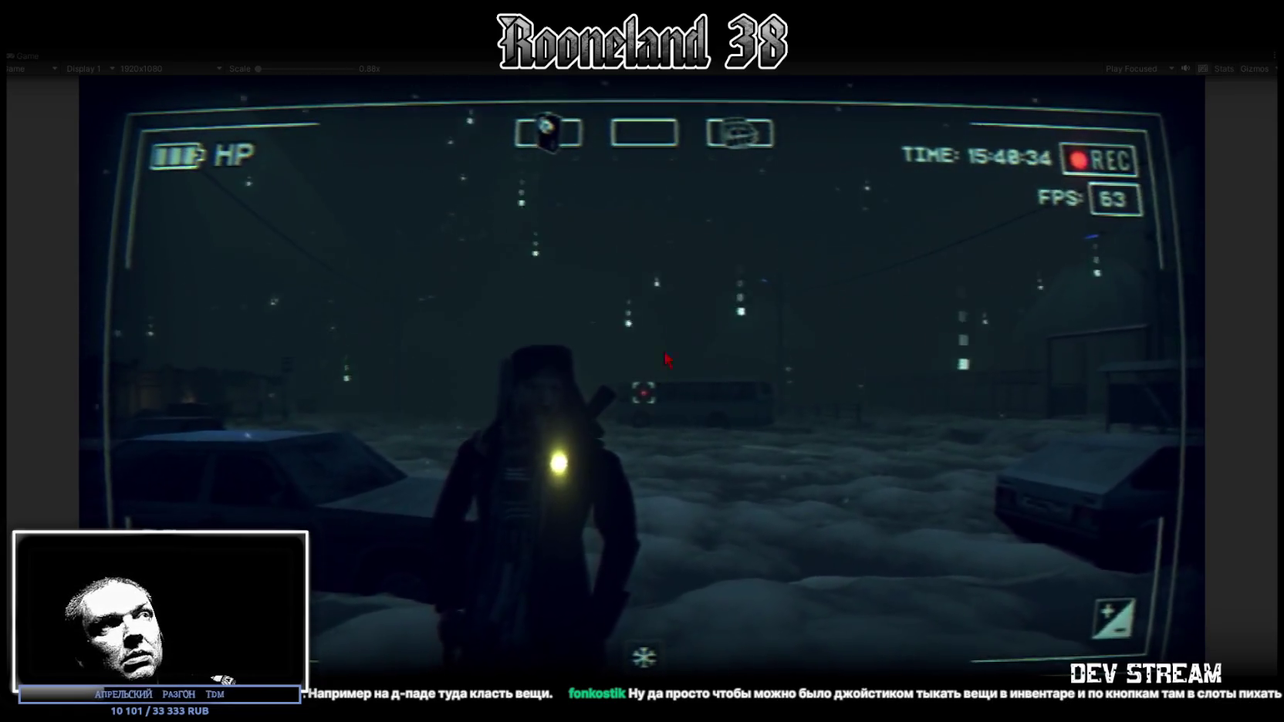
# Switch the hotbar to the third slot to light the character's flashlight.
pyautogui.press('Tab')
pyautogui.press('2')
pyautogui.press('Tab')
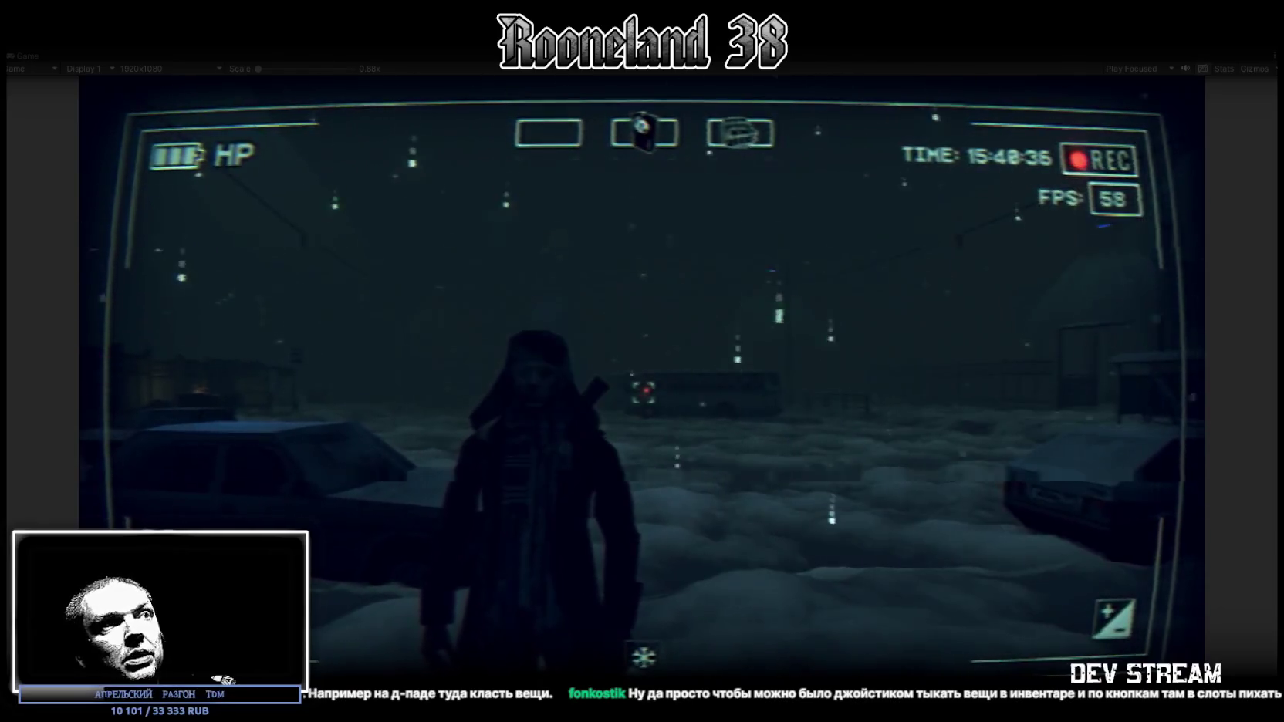
pyautogui.press('3')
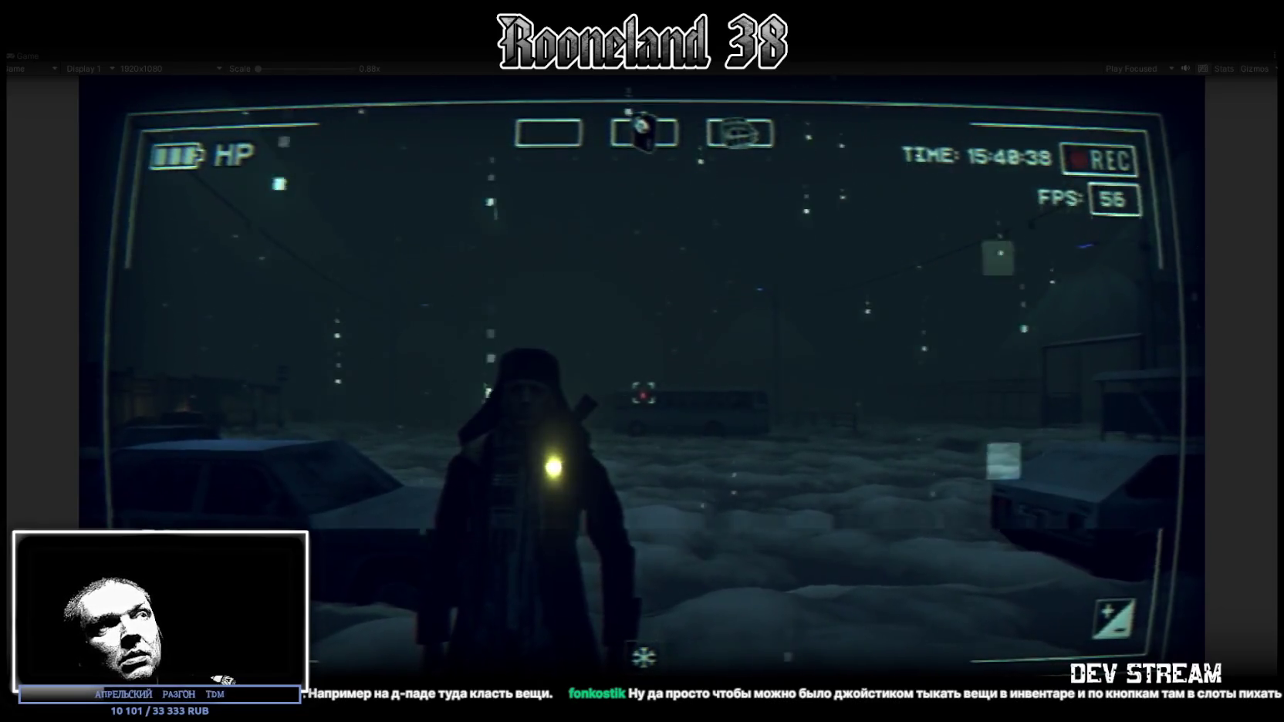
pyautogui.press('Tab')
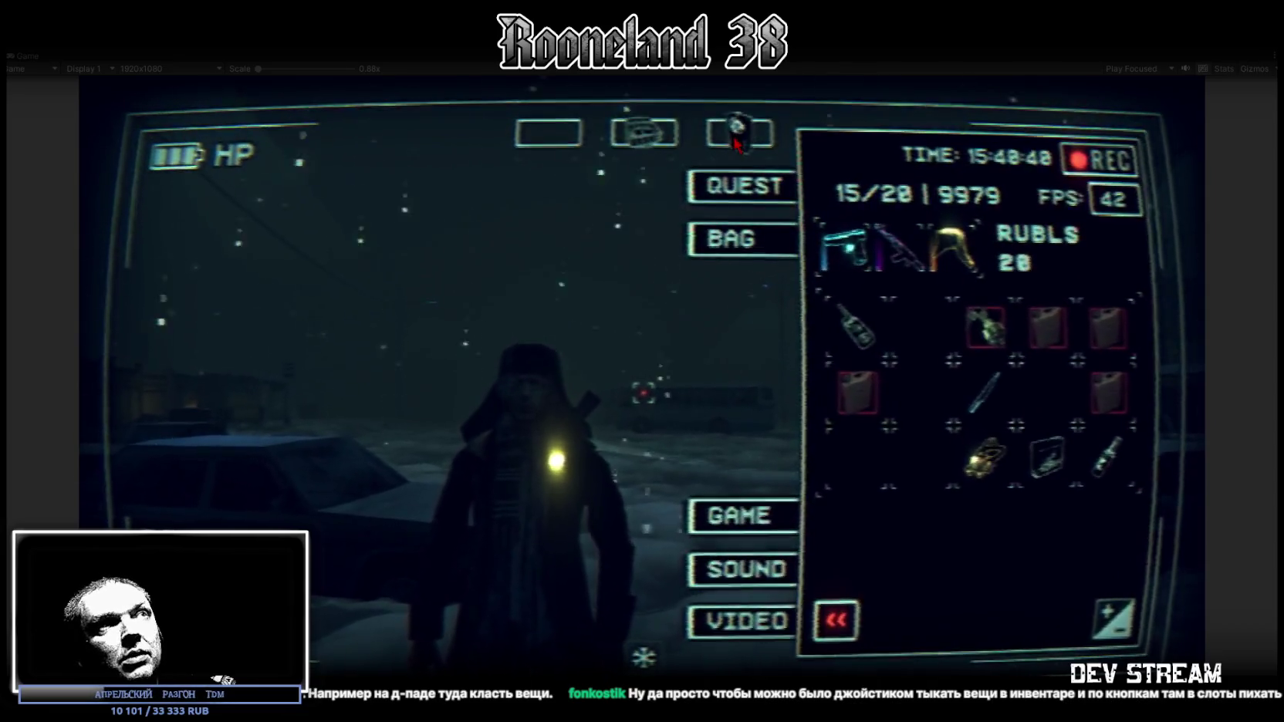
pyautogui.press('Tab')
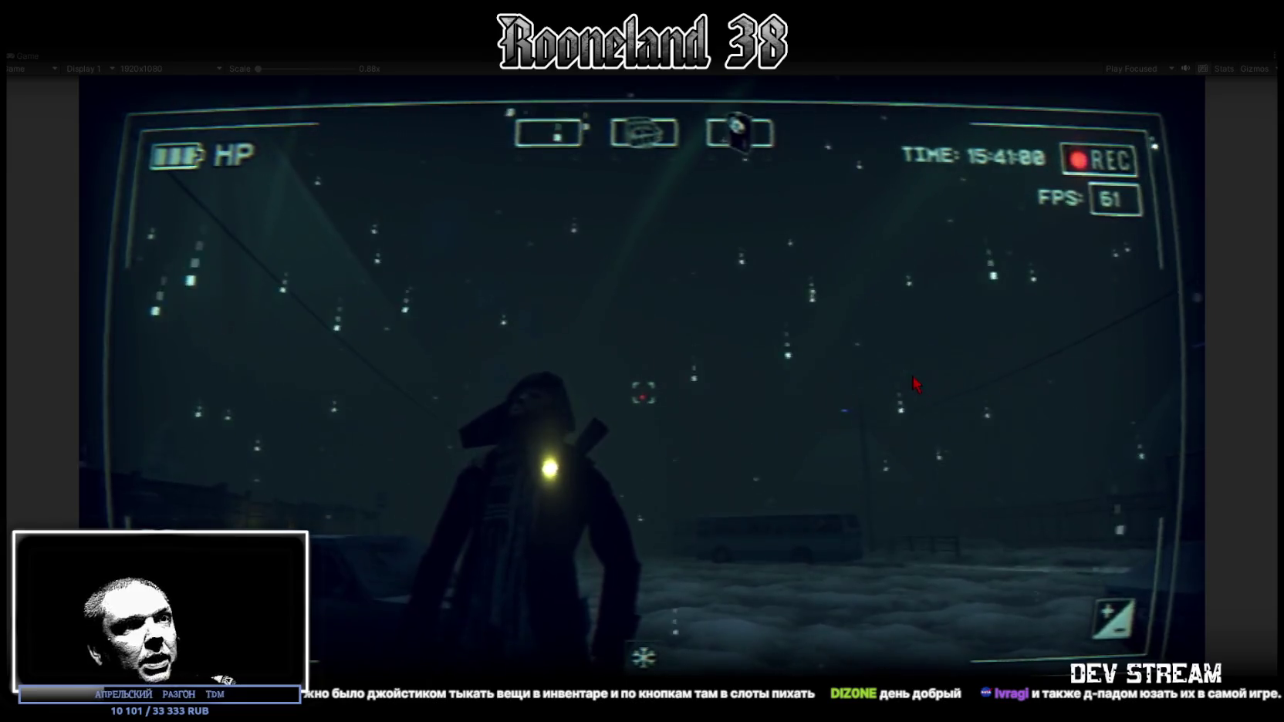
# Read the bag items' descriptions, including the QU UQ GAS item and the cigarette pack.
pyautogui.press('Tab')
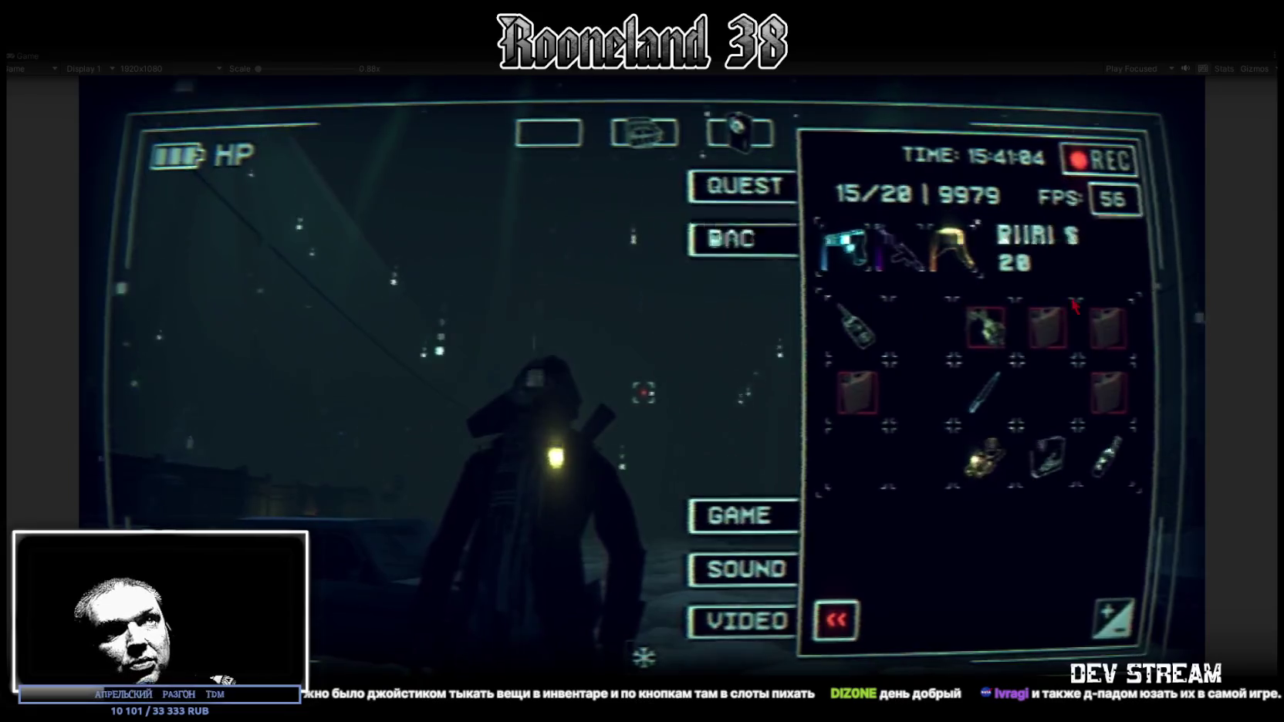
pyautogui.click(849, 327)
pyautogui.click(1047, 328)
pyautogui.click(986, 327)
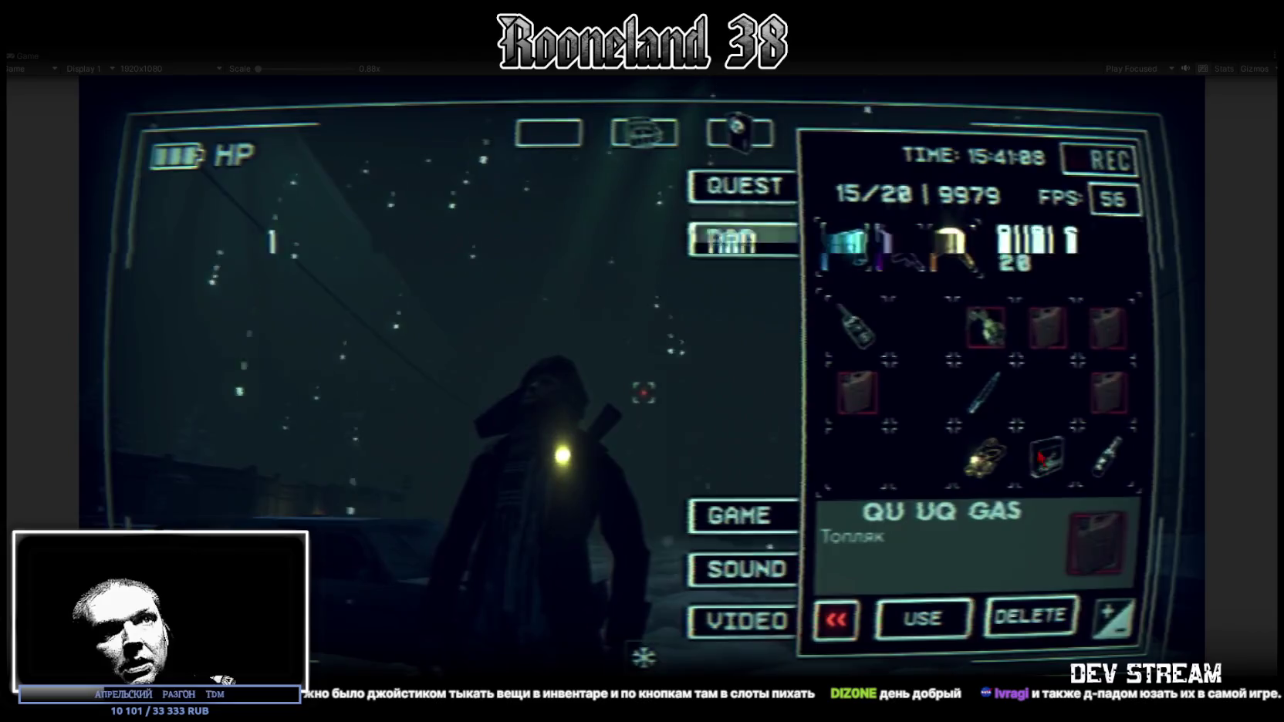
pyautogui.click(1040, 459)
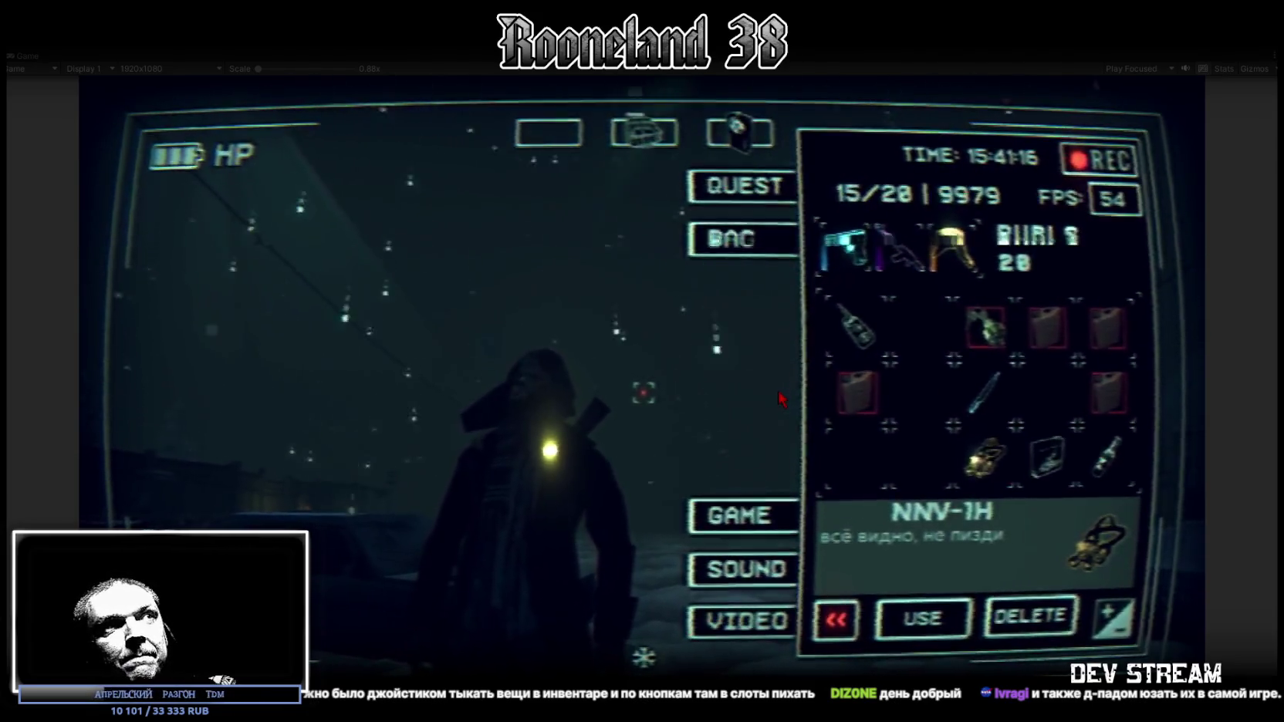
pyautogui.press('Escape')
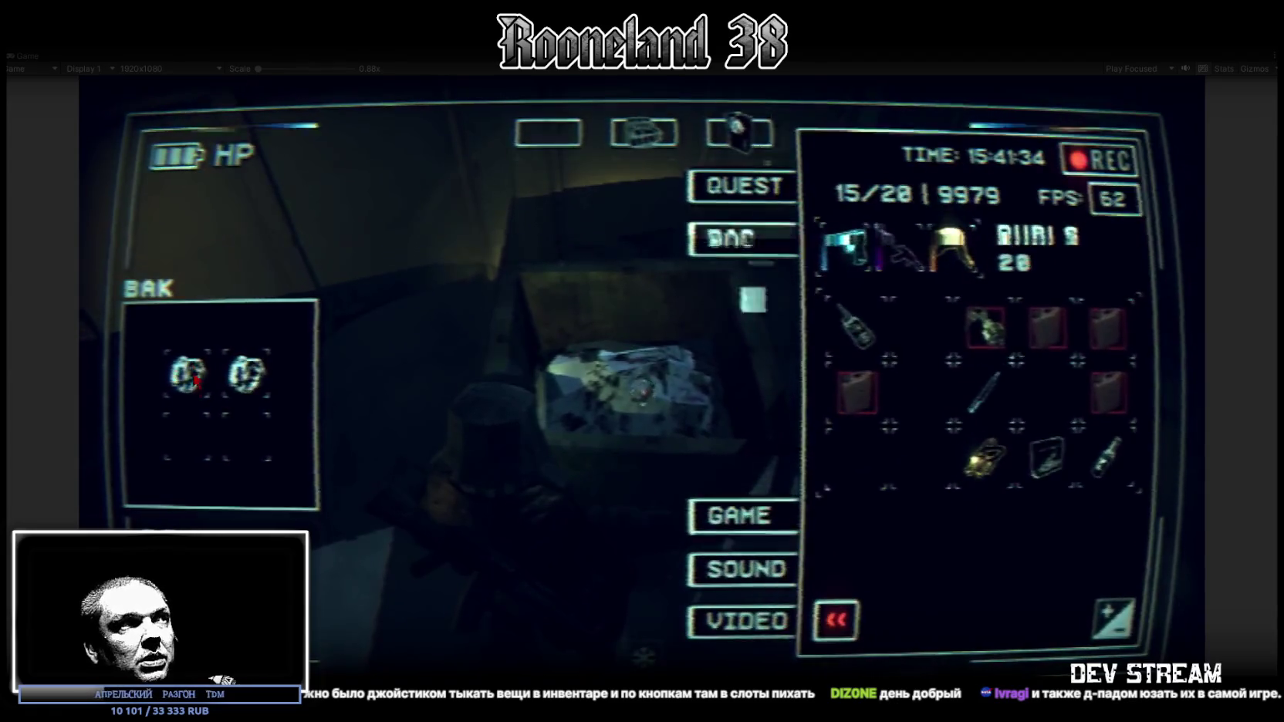
# Move a garbage item from the BAK container into the bag and use it to get a blade.
pyautogui.moveTo(248, 375); pyautogui.dragTo(948, 406)
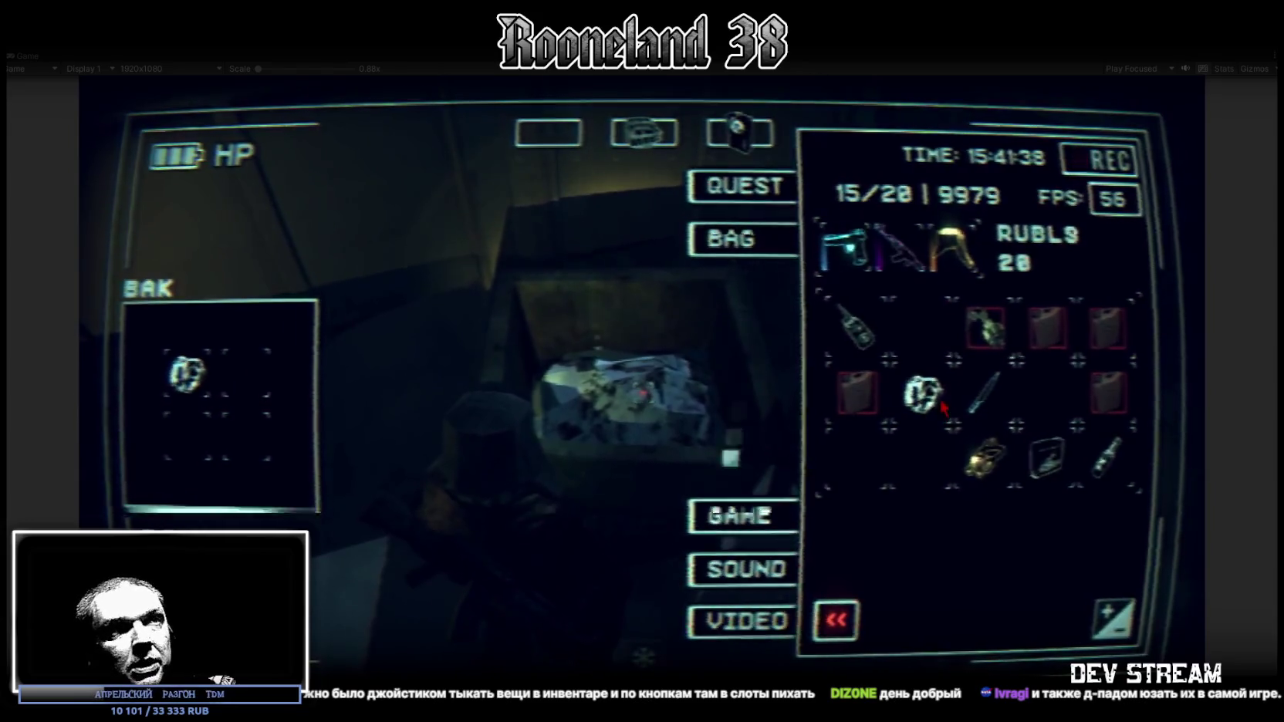
pyautogui.click(922, 396)
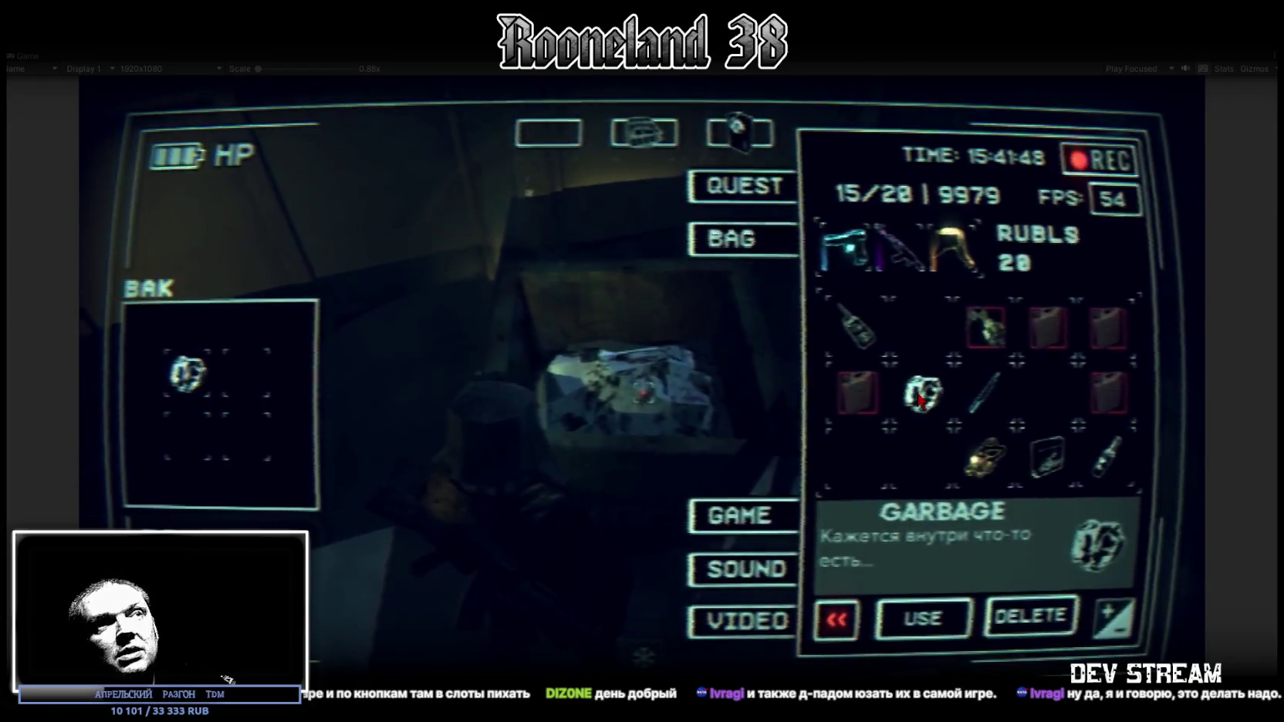
pyautogui.click(922, 617)
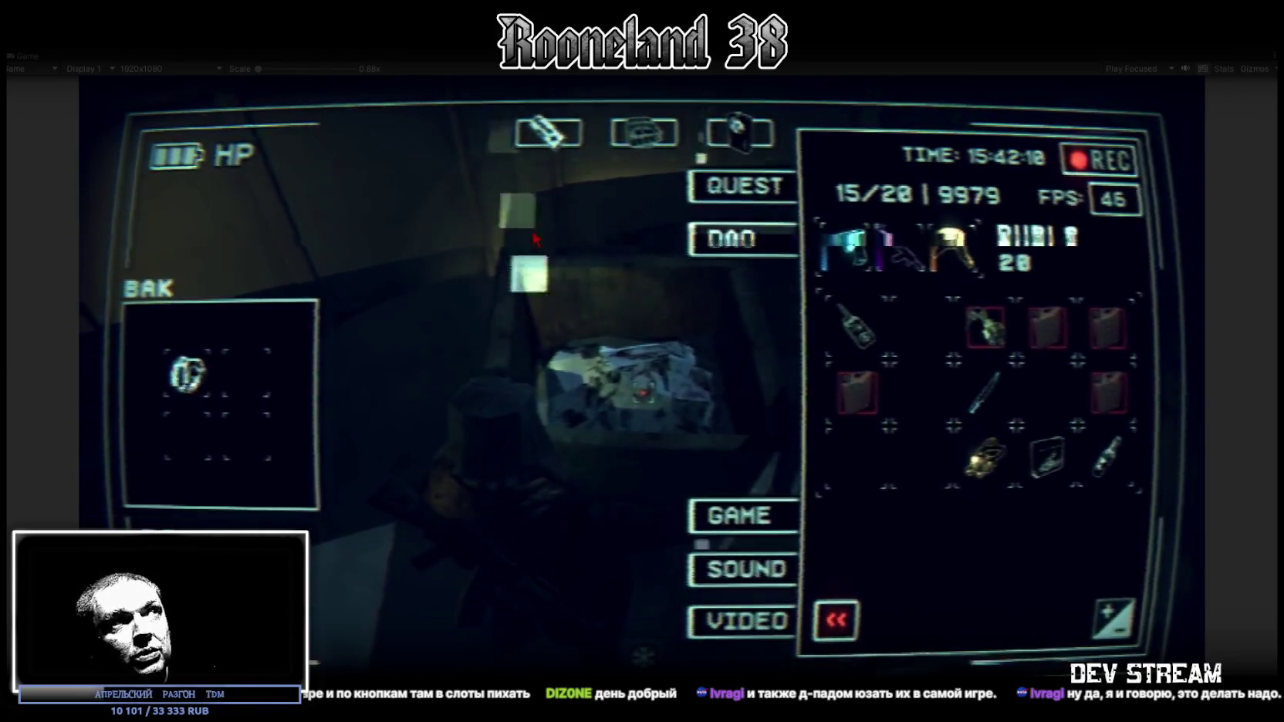
pyautogui.press('Tab')
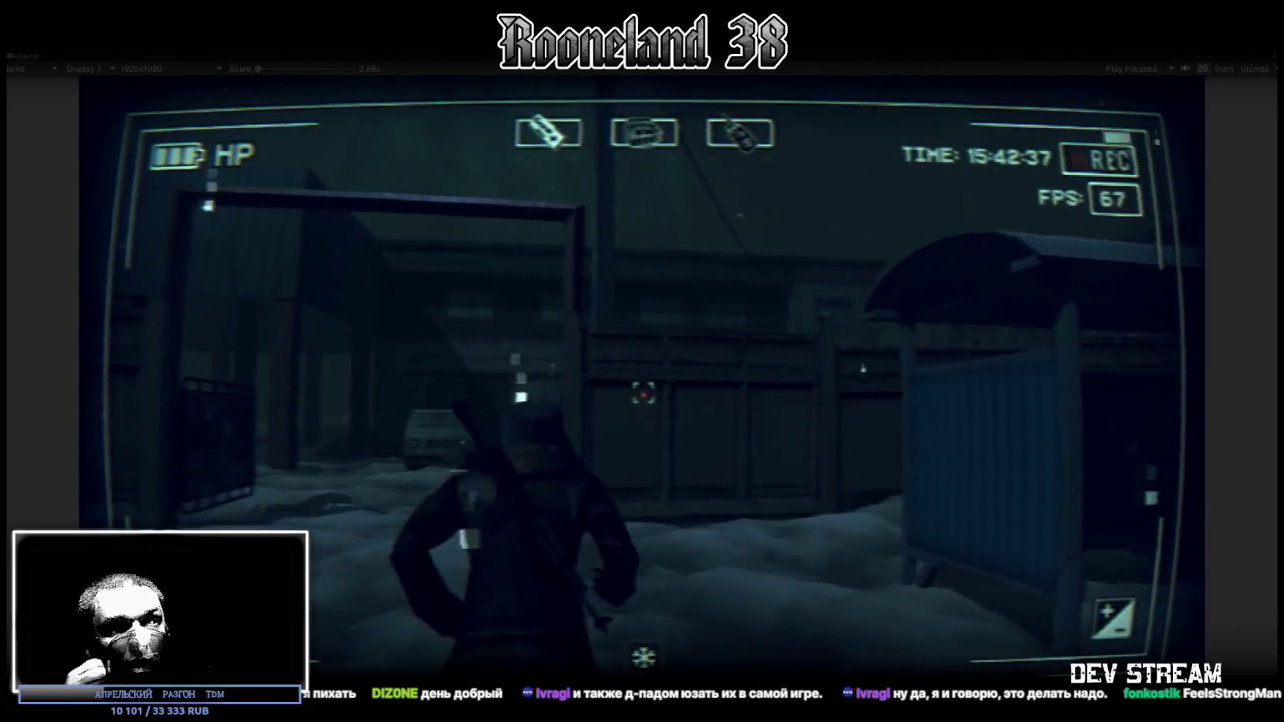
# Walk past the van and pillared shelter onto the snow, checking the bag on the device.
pyautogui.press('w')
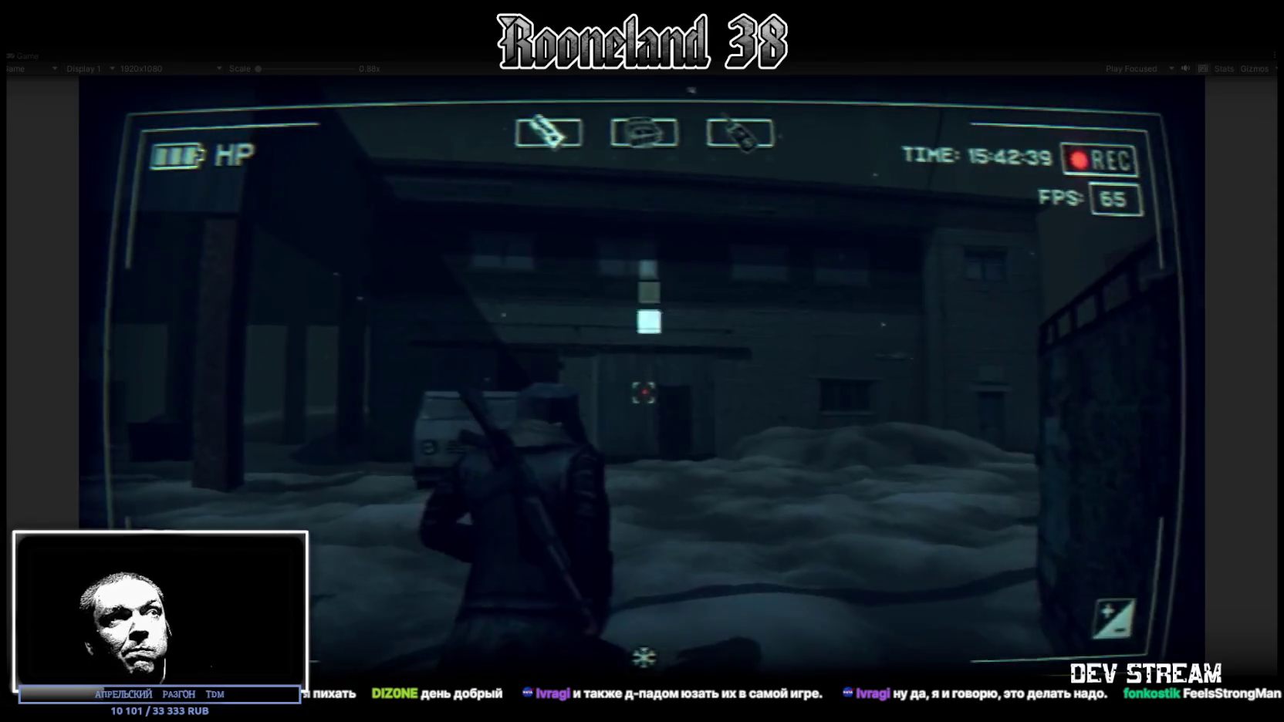
pyautogui.press('w')
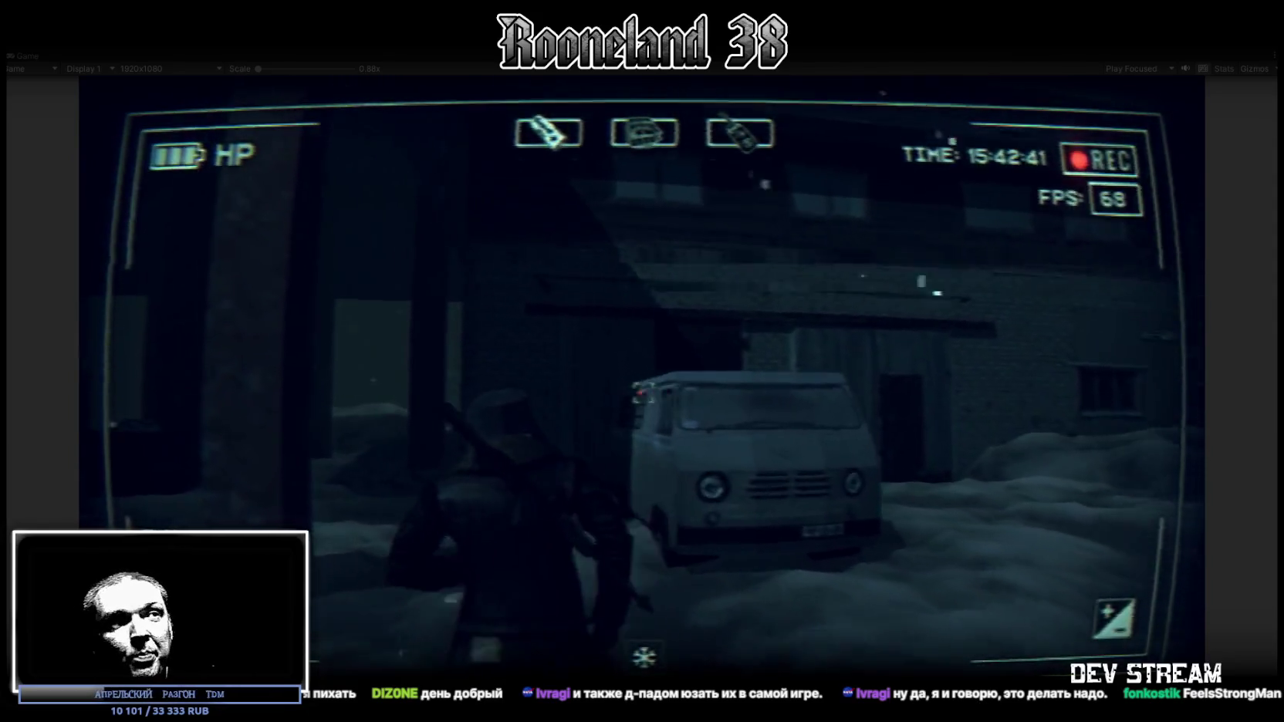
pyautogui.press('w')
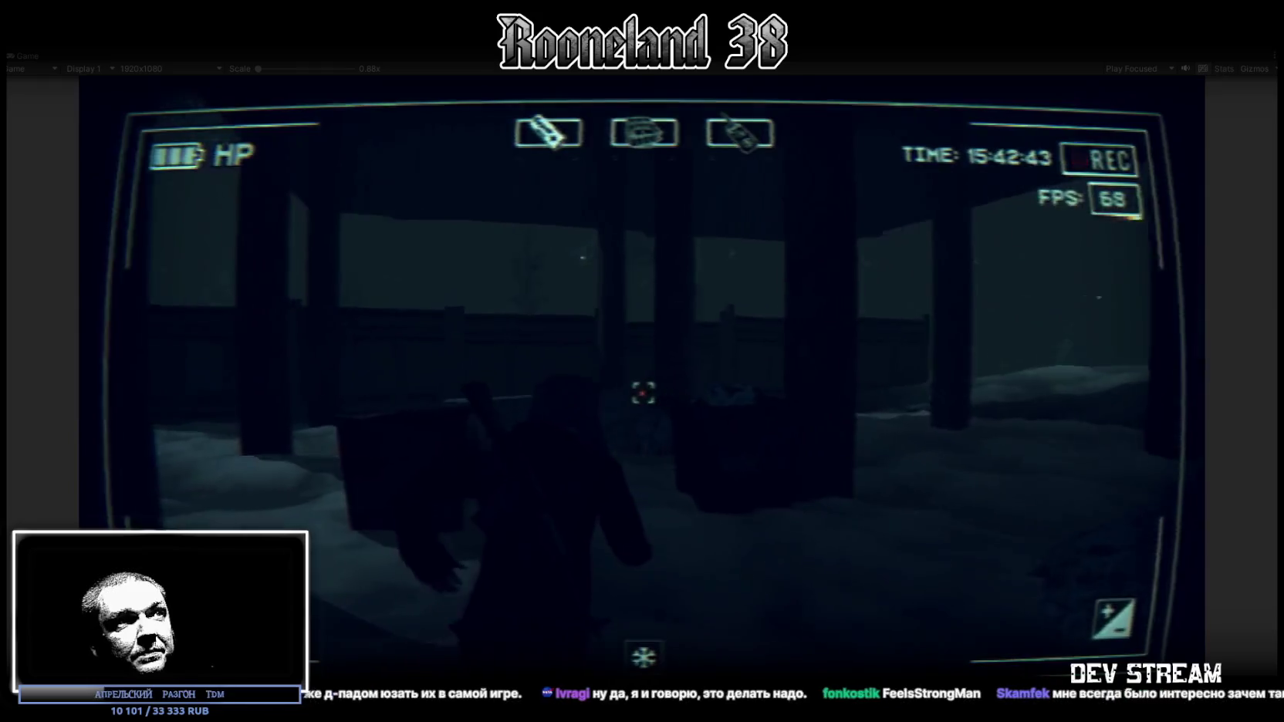
pyautogui.press('w')
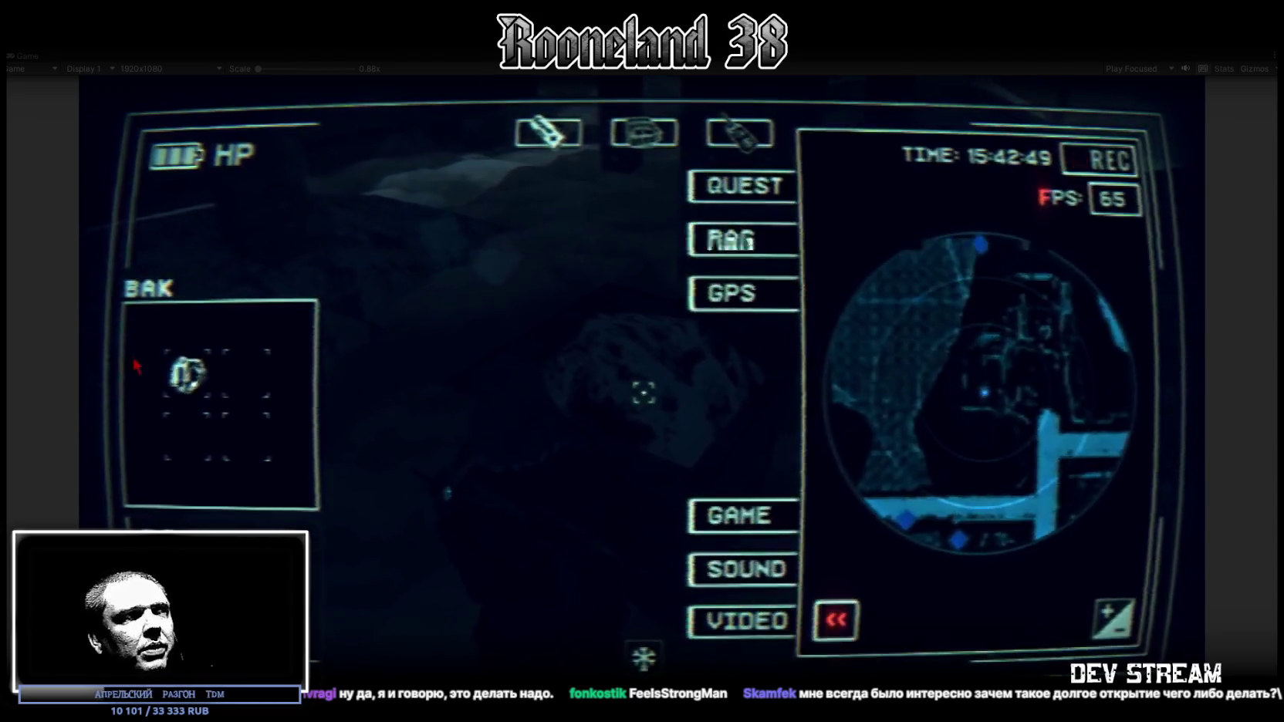
pyautogui.click(756, 240)
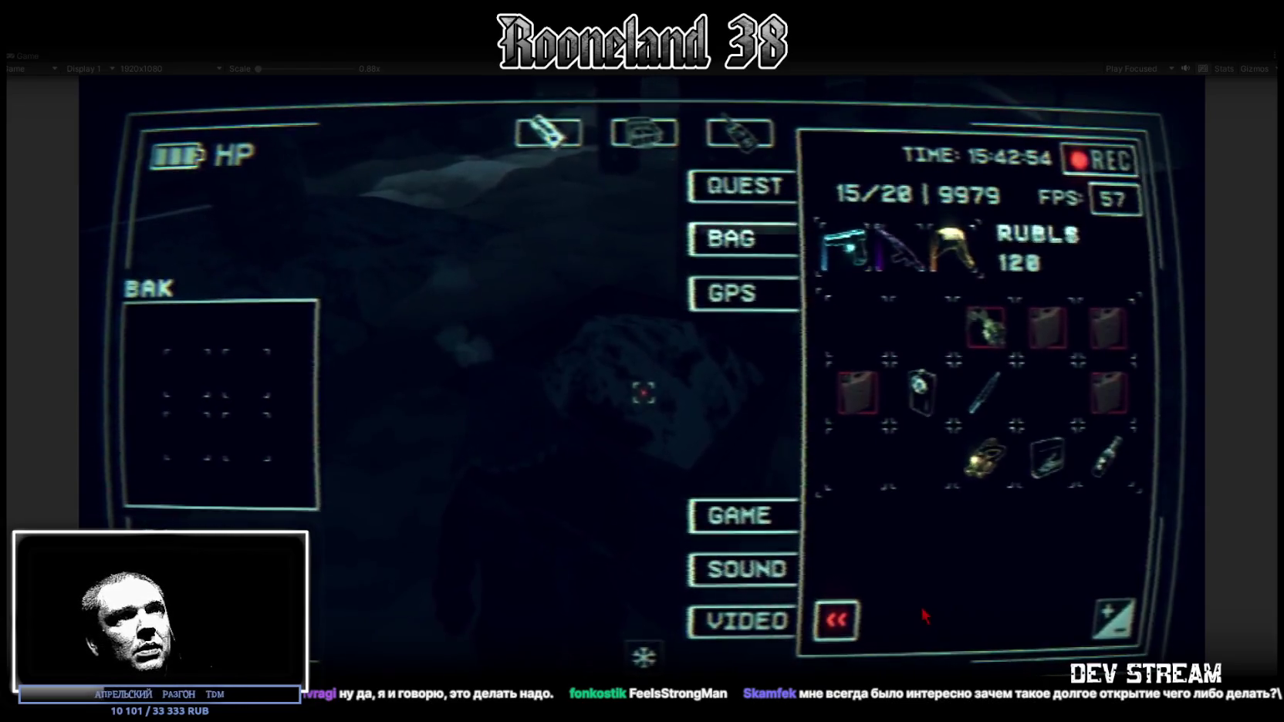
pyautogui.click(835, 619)
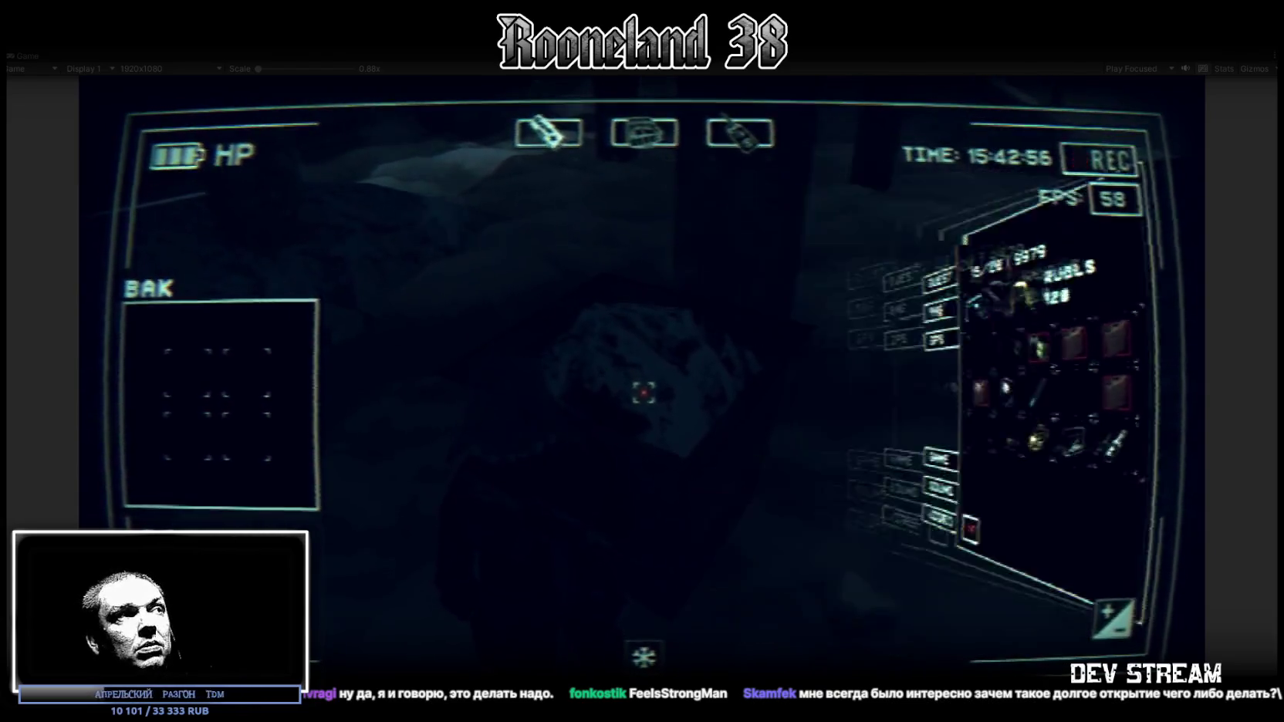
pyautogui.press('w')
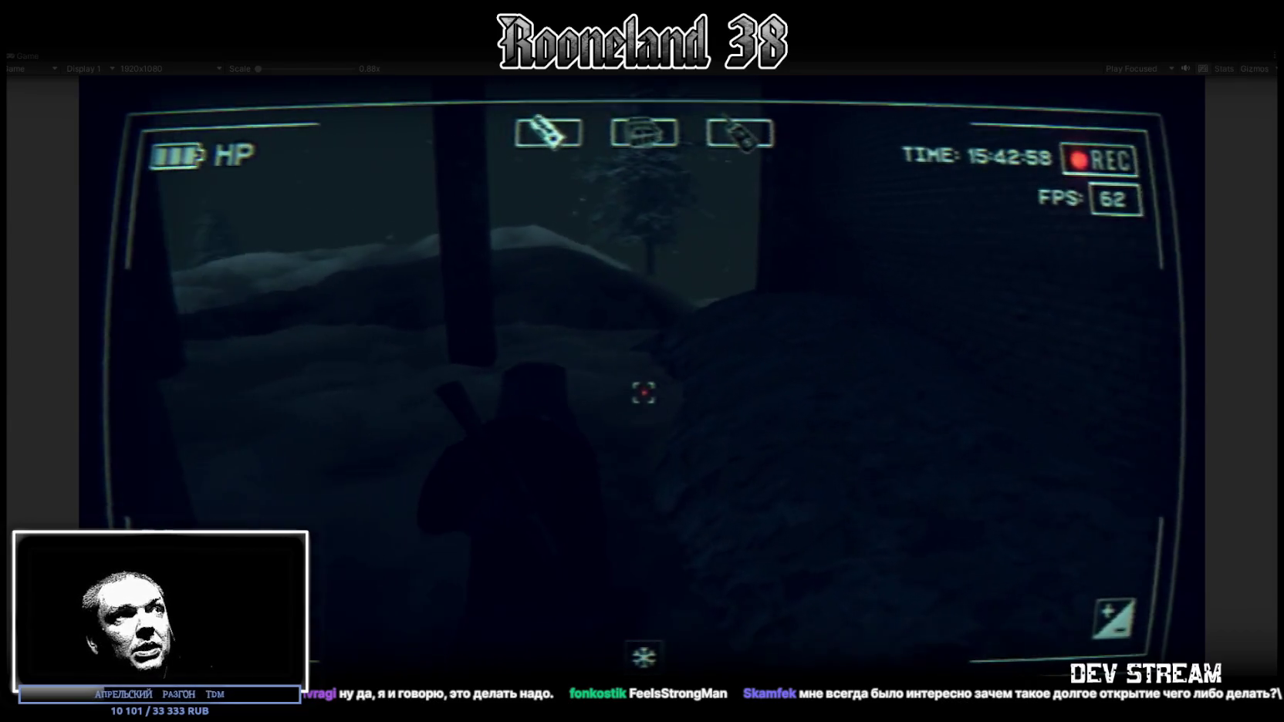
# Walk the character over the snow ridges, briefly toggling the inventory.
pyautogui.moveTo(642, 392)
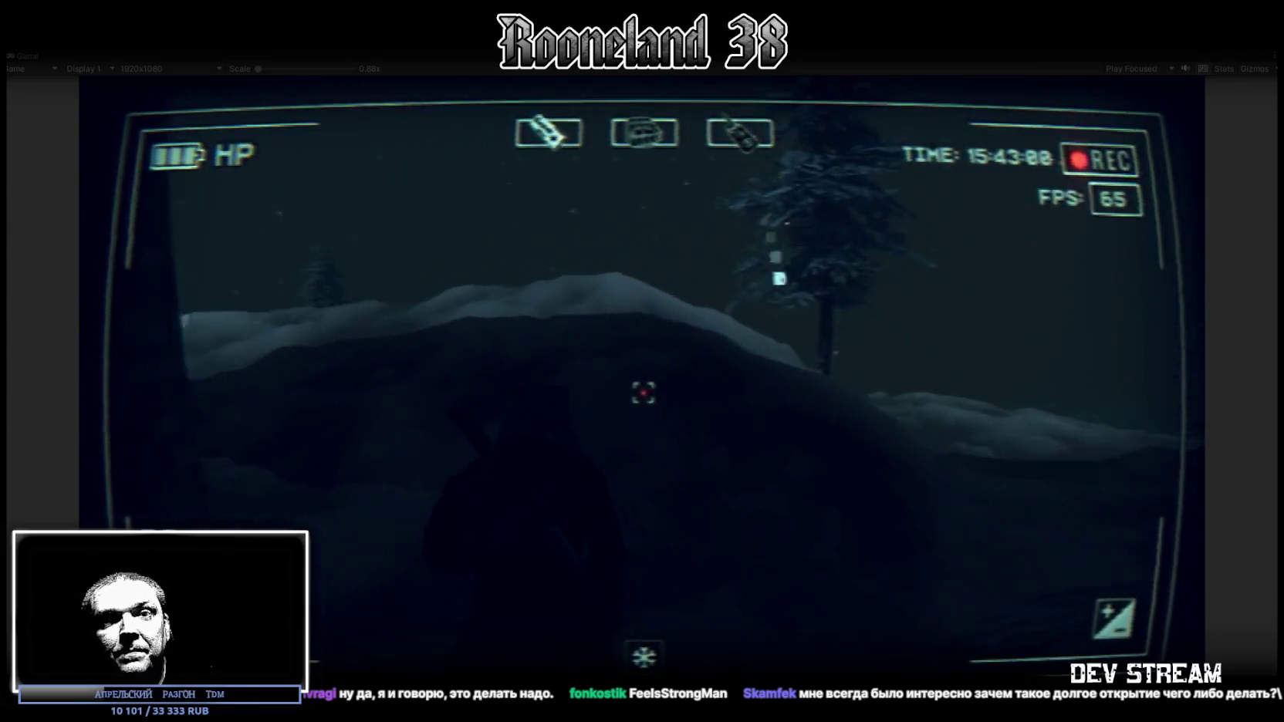
pyautogui.press('w')
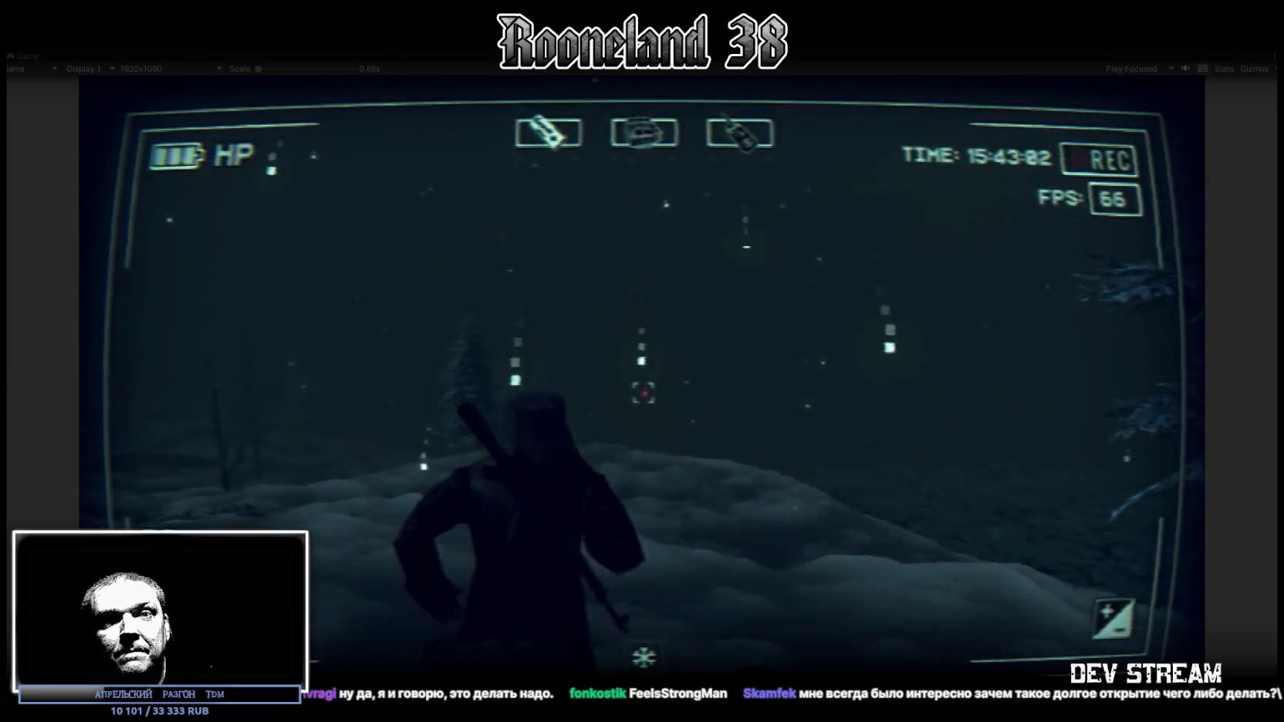
pyautogui.press('w')
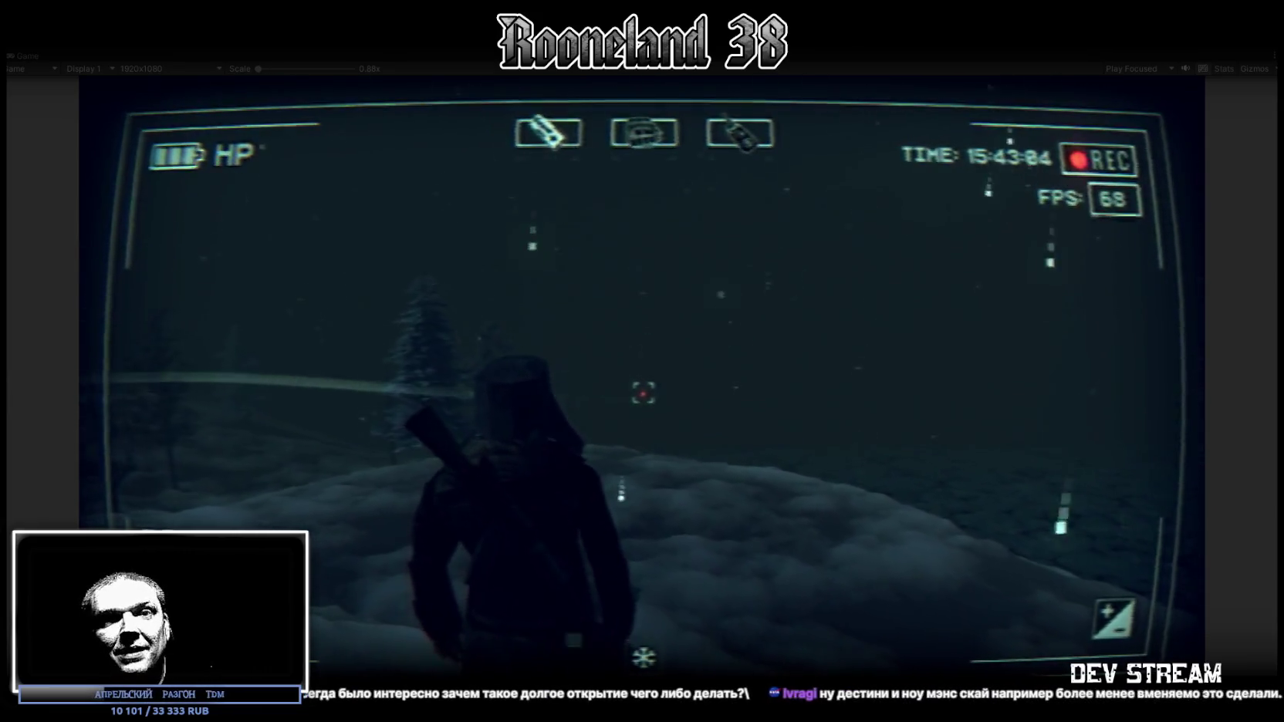
pyautogui.press('w')
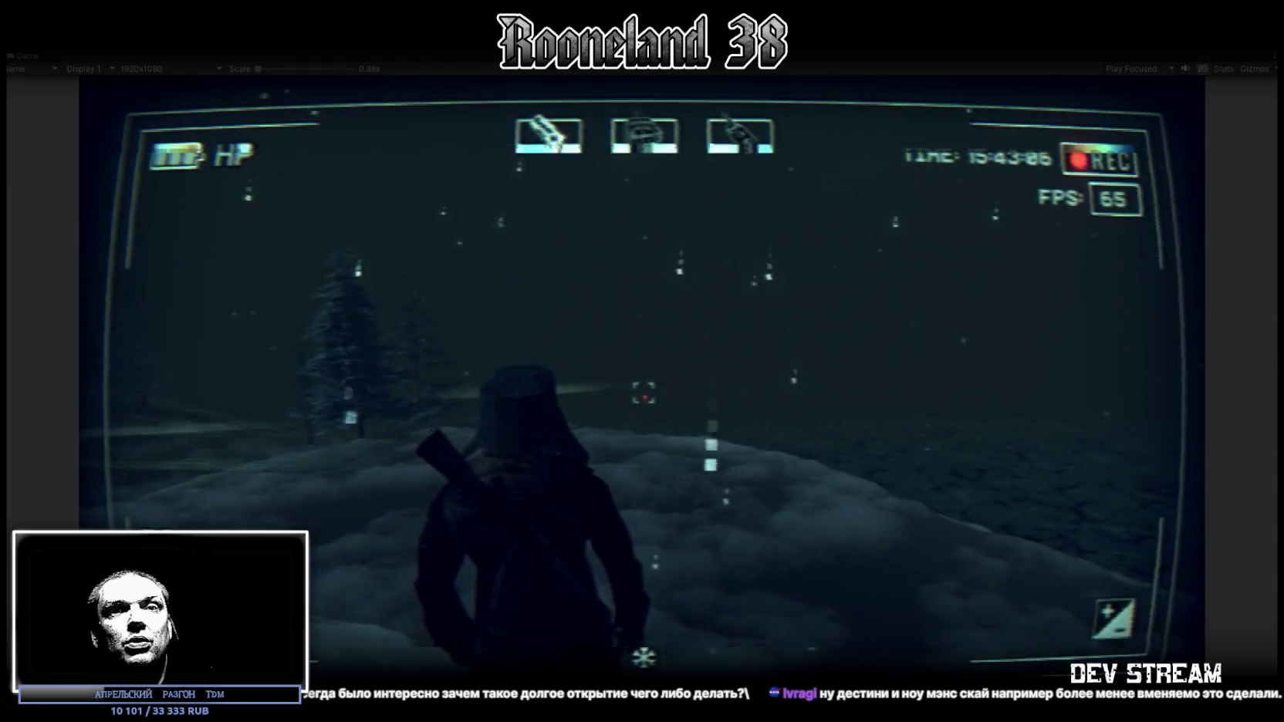
pyautogui.press('Tab')
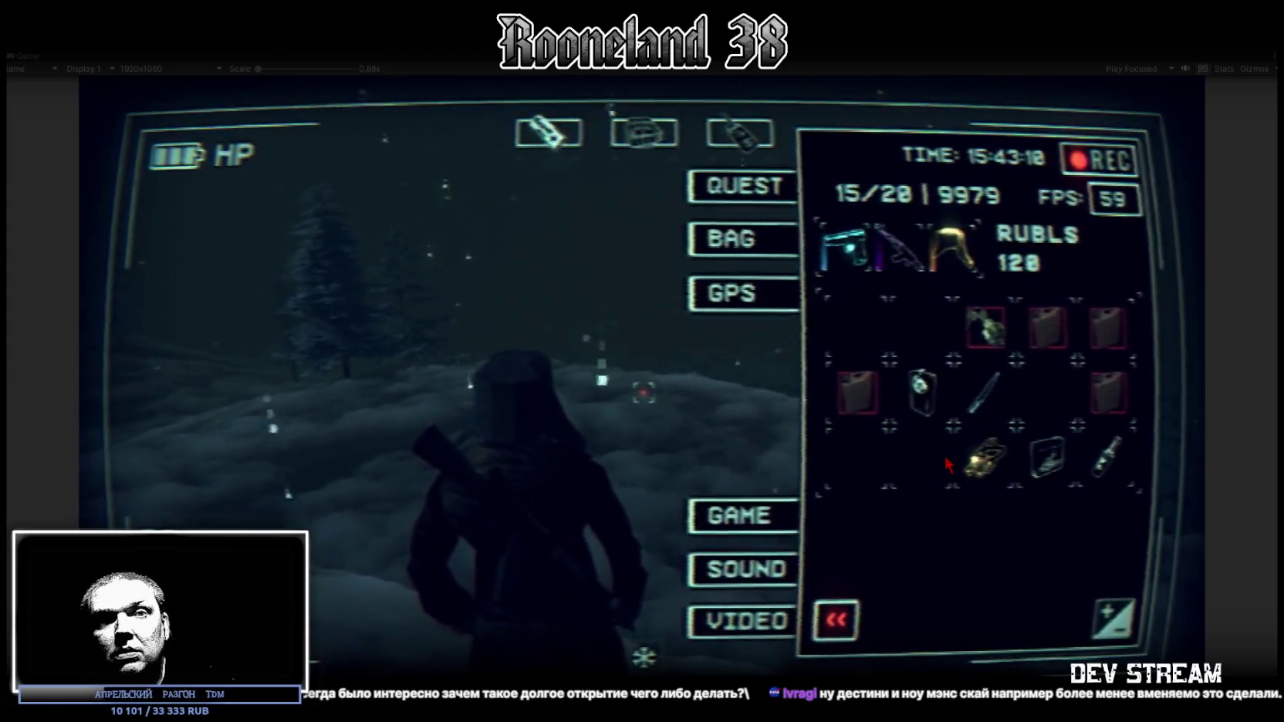
pyautogui.press('Tab')
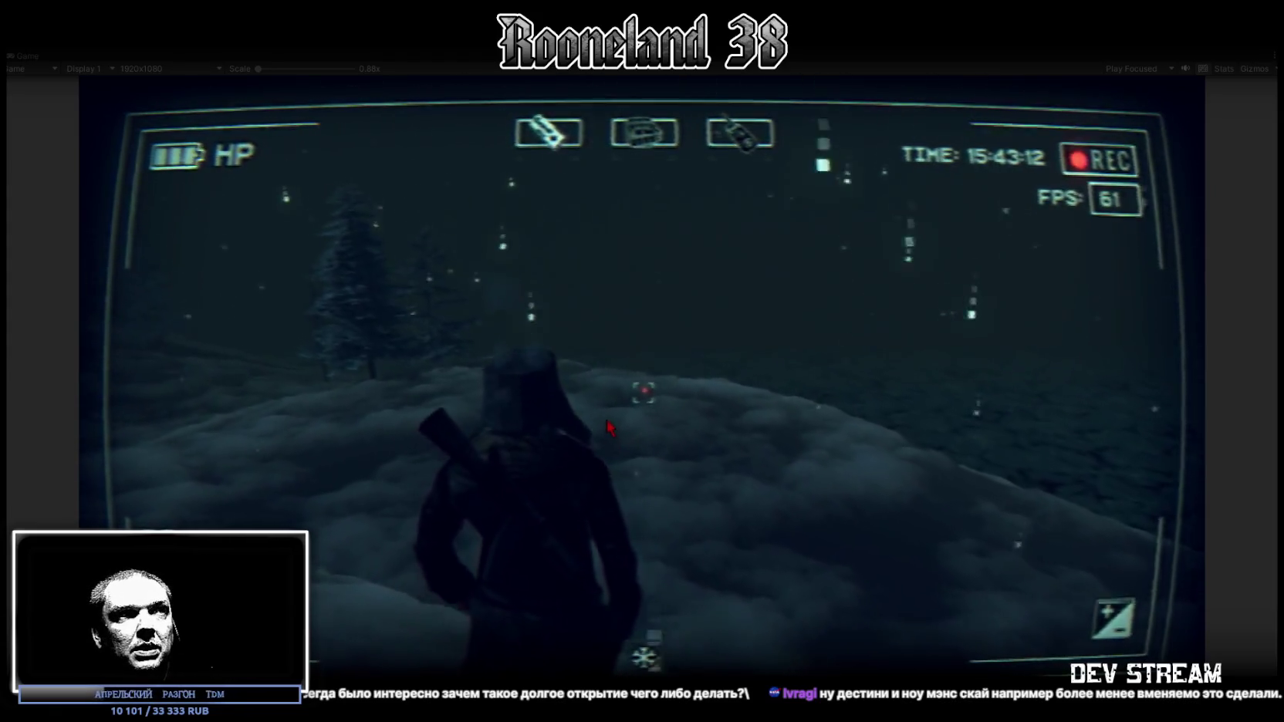
pyautogui.press('w')
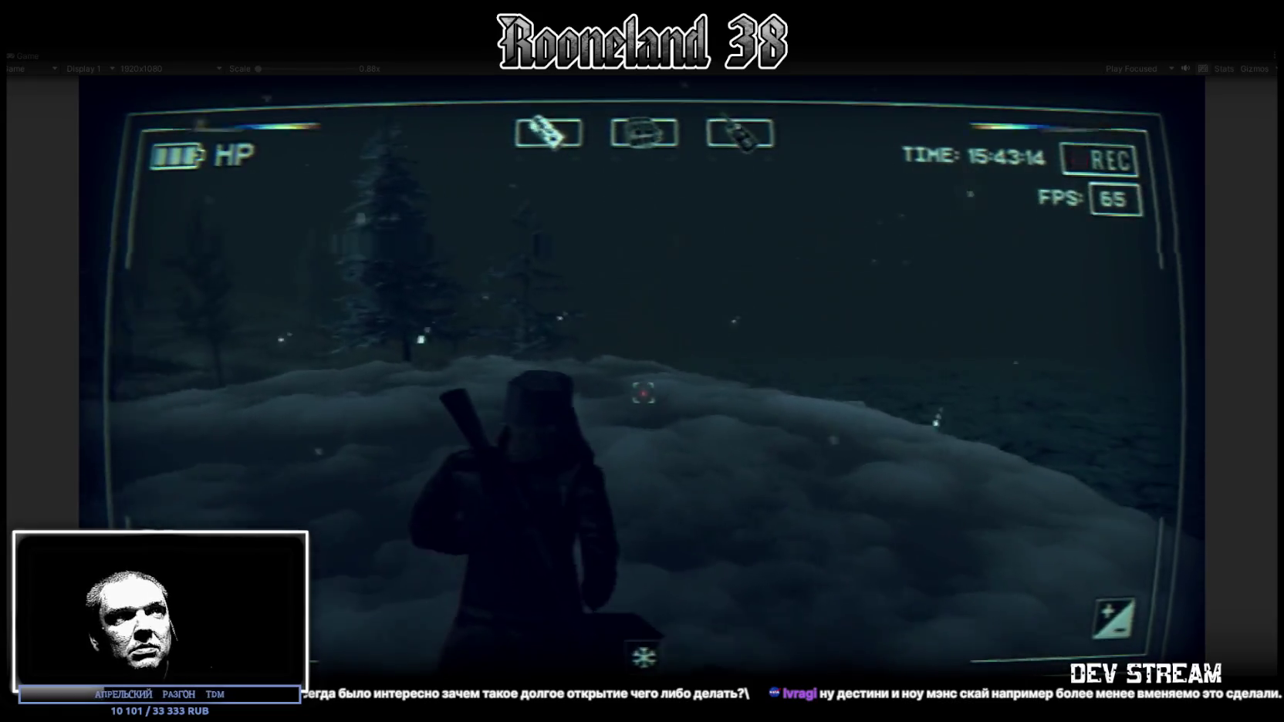
pyautogui.press('w')
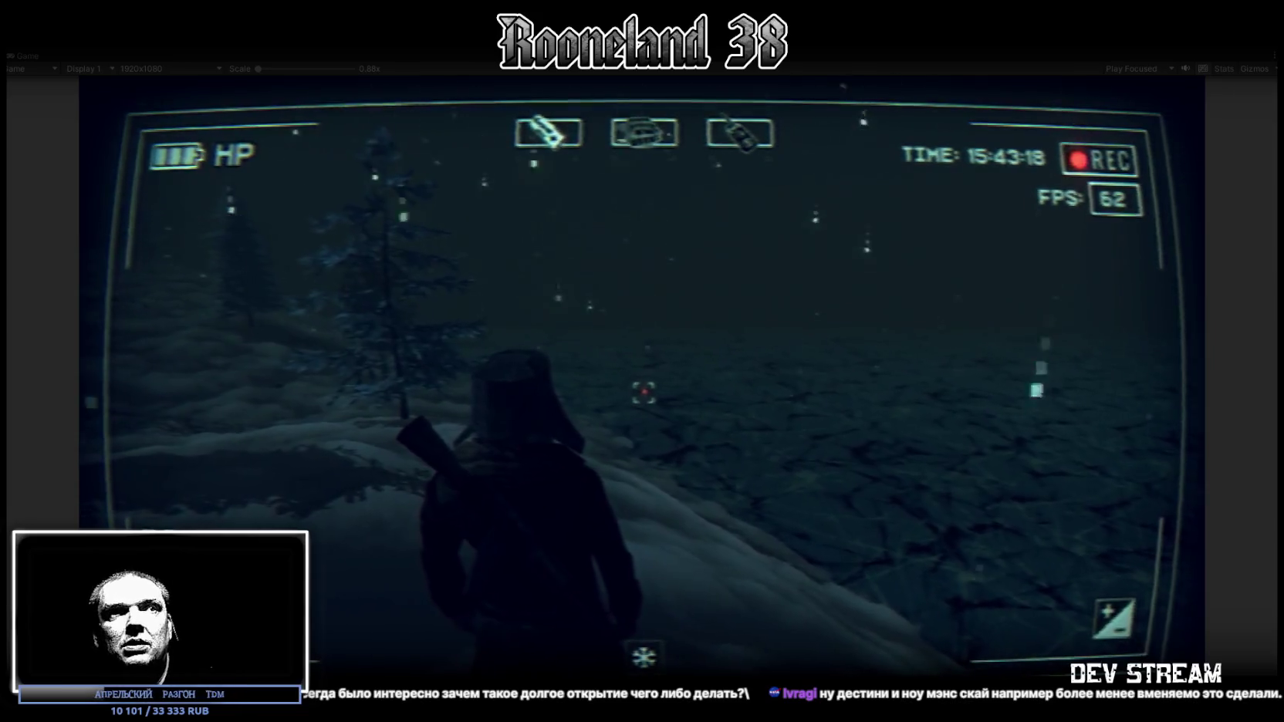
# Walk through the pillared building and out toward the fenced yard with the vans.
pyautogui.press('w')
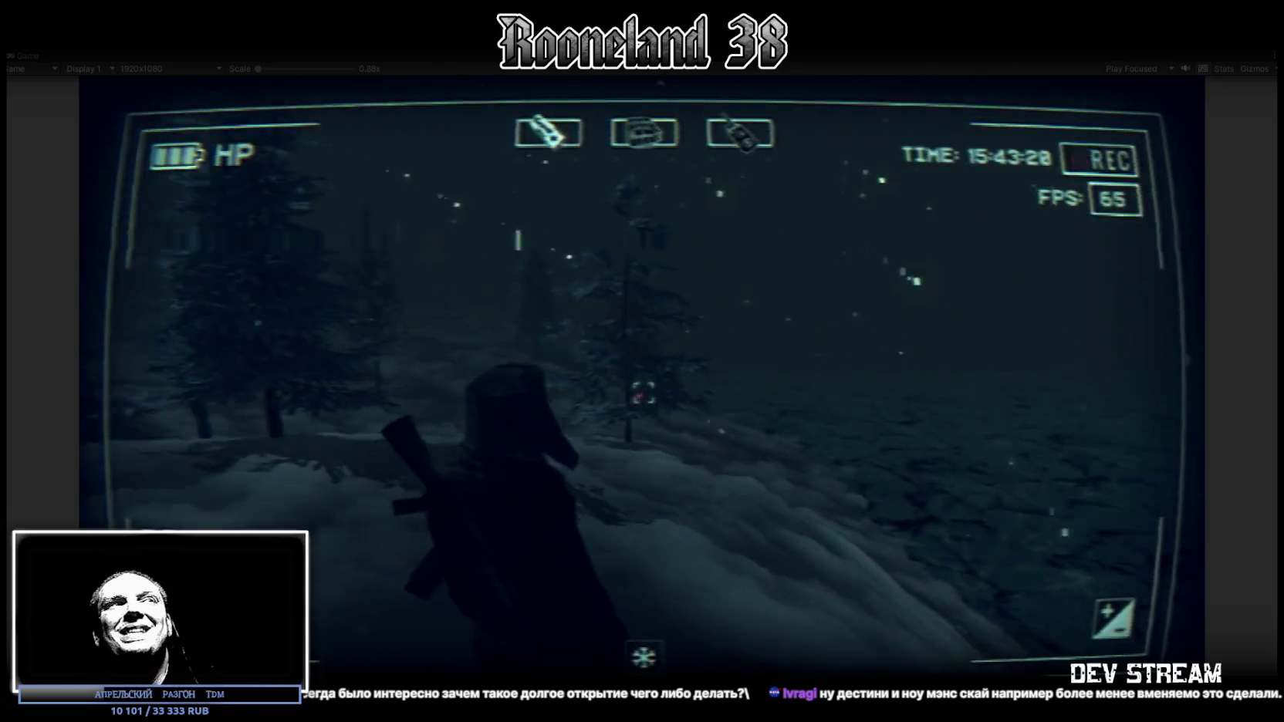
pyautogui.press('w')
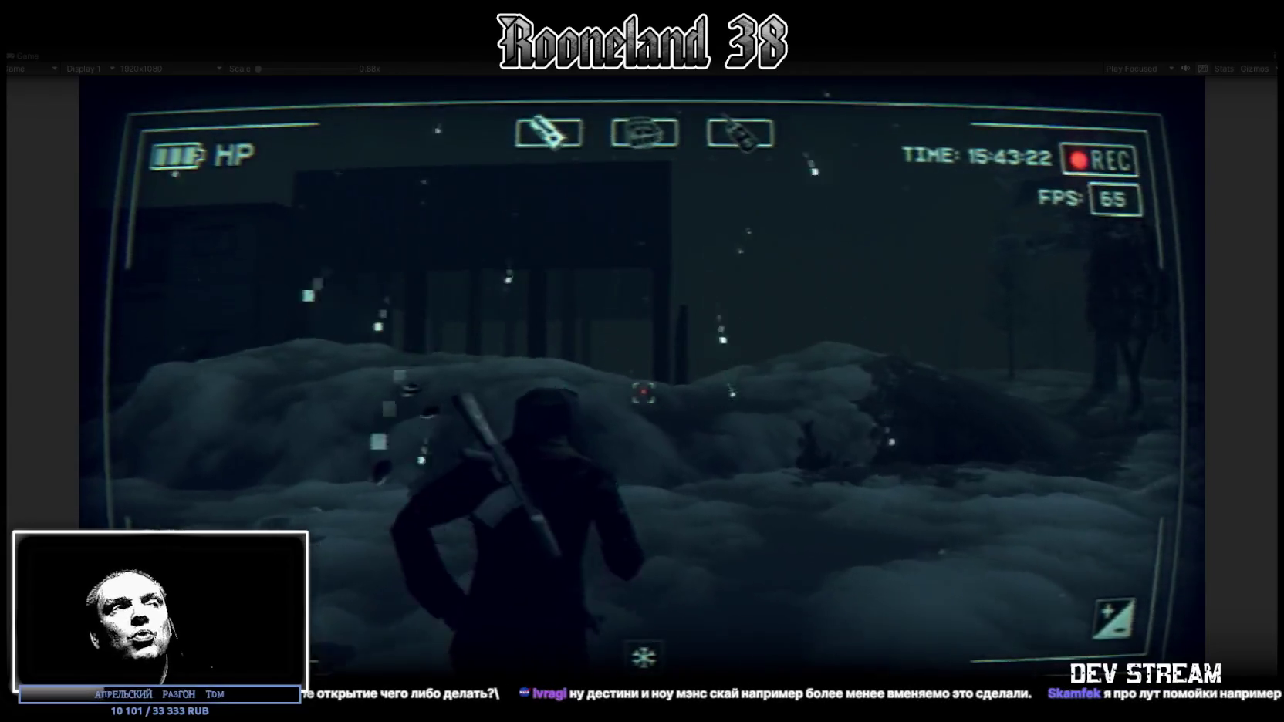
pyautogui.press('w')
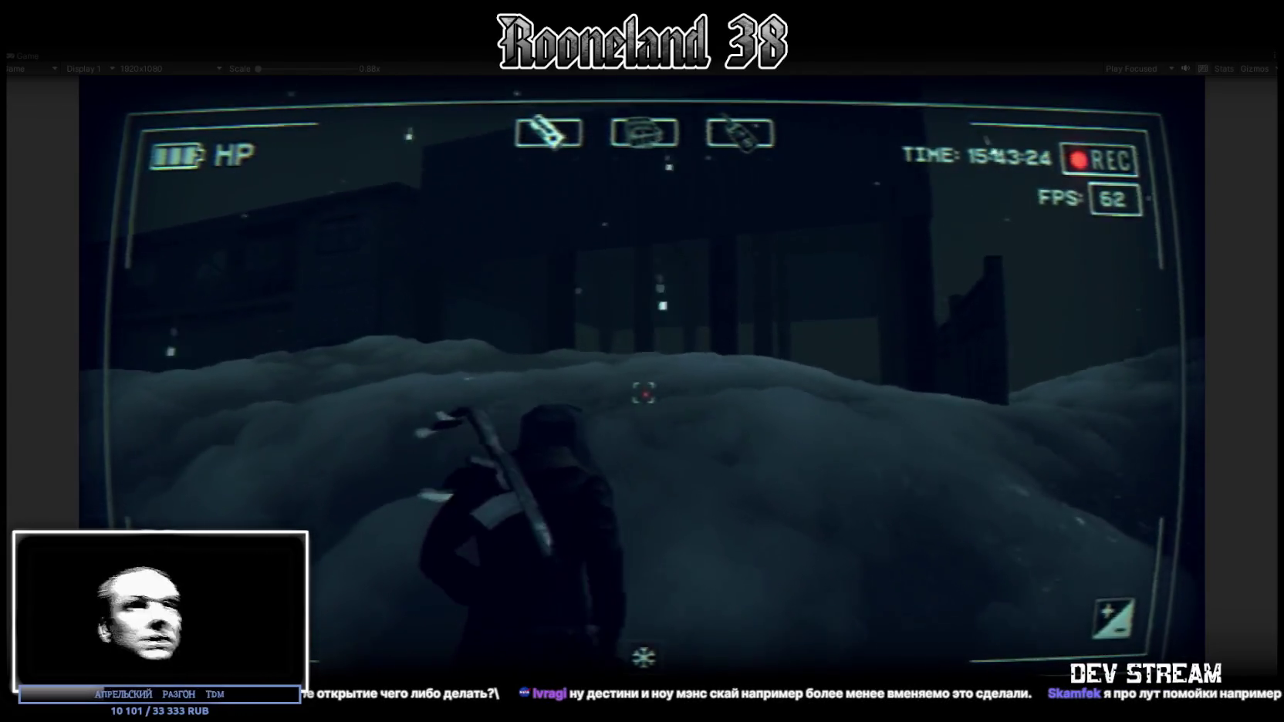
pyautogui.press('w')
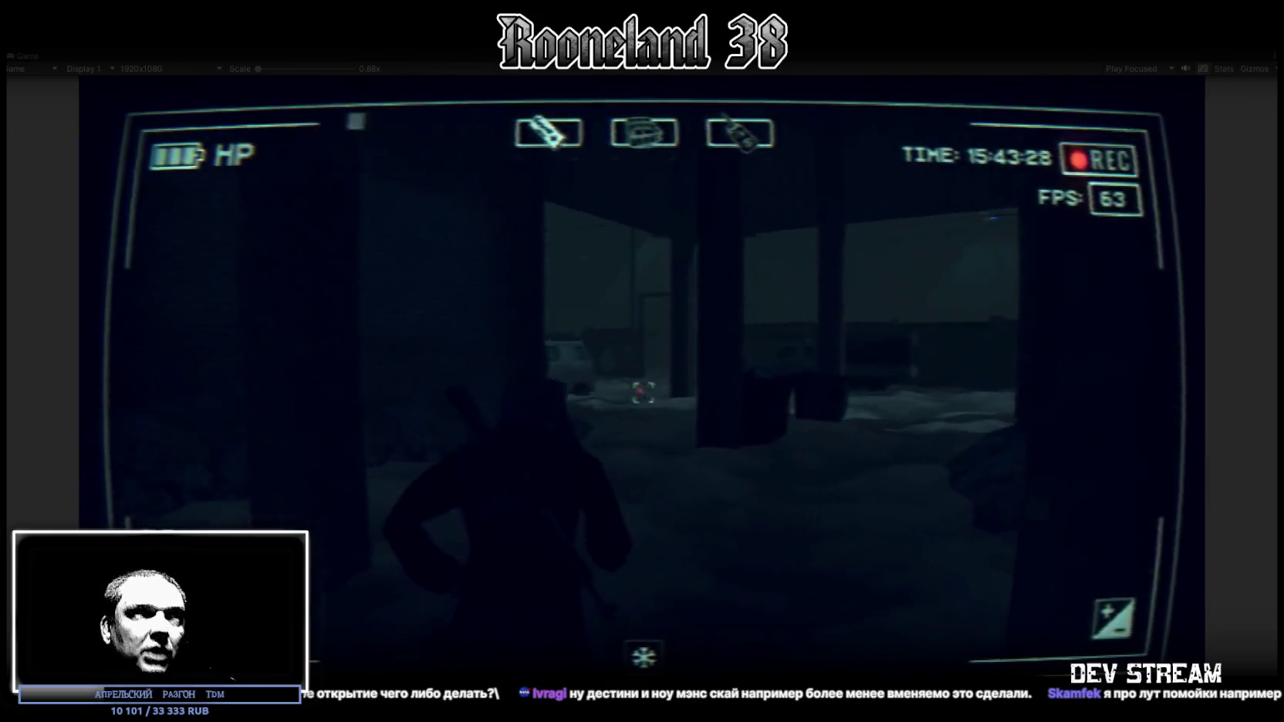
pyautogui.press('w')
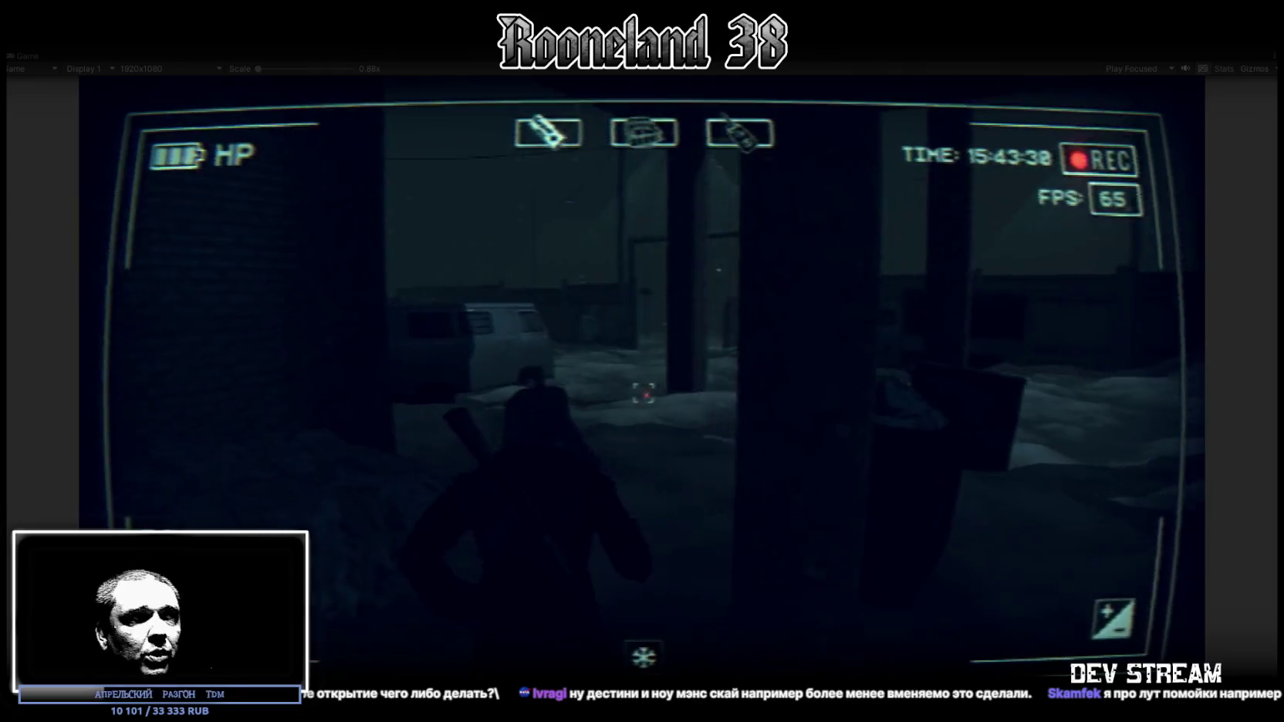
pyautogui.press('w')
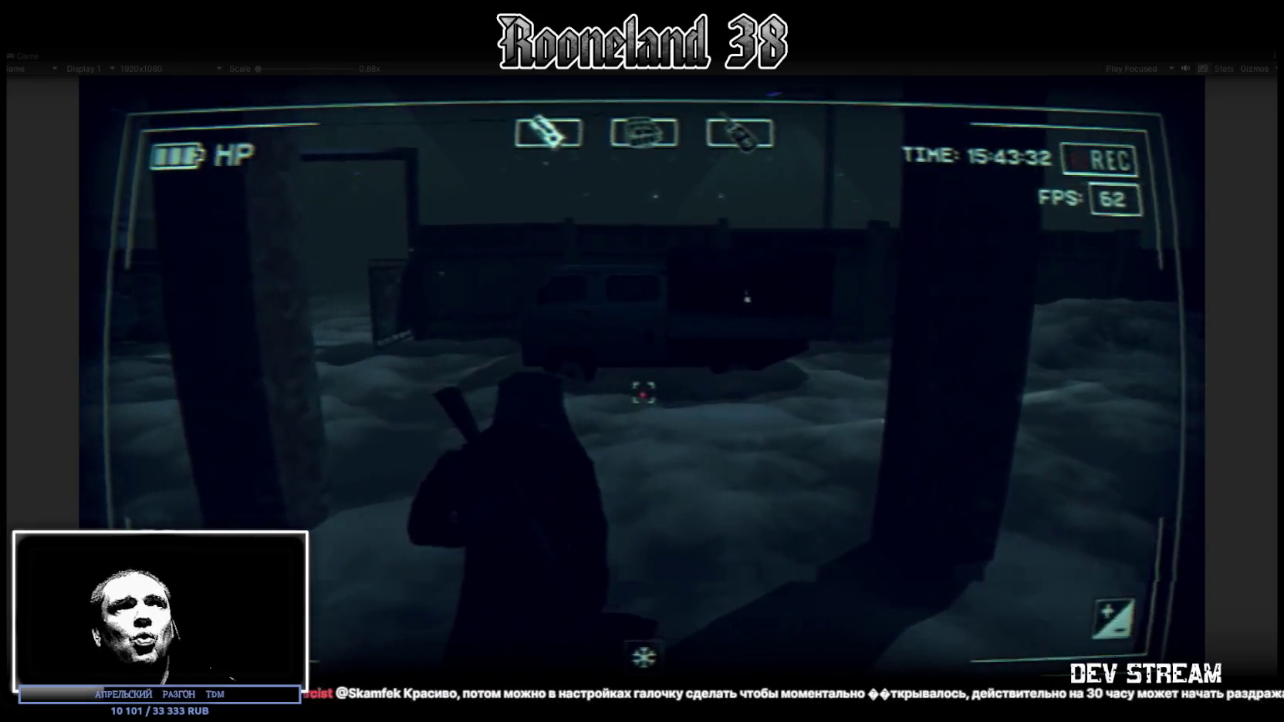
pyautogui.press('w')
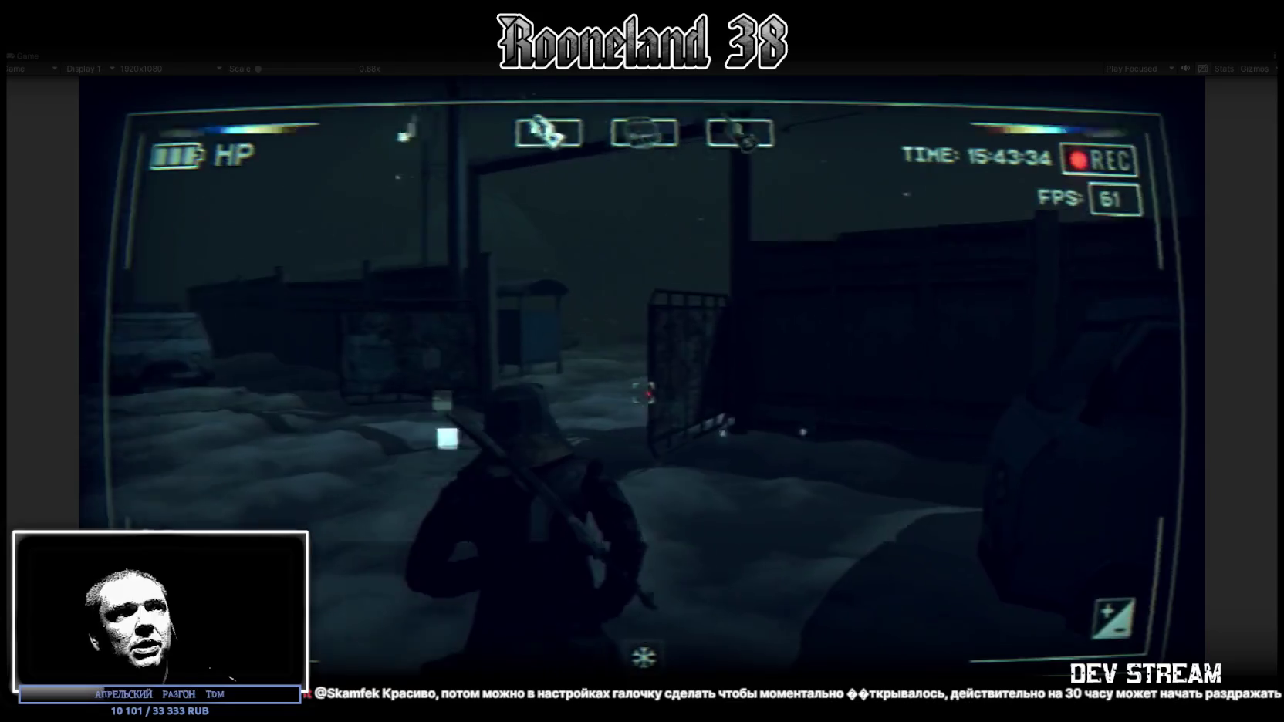
pyautogui.press('w')
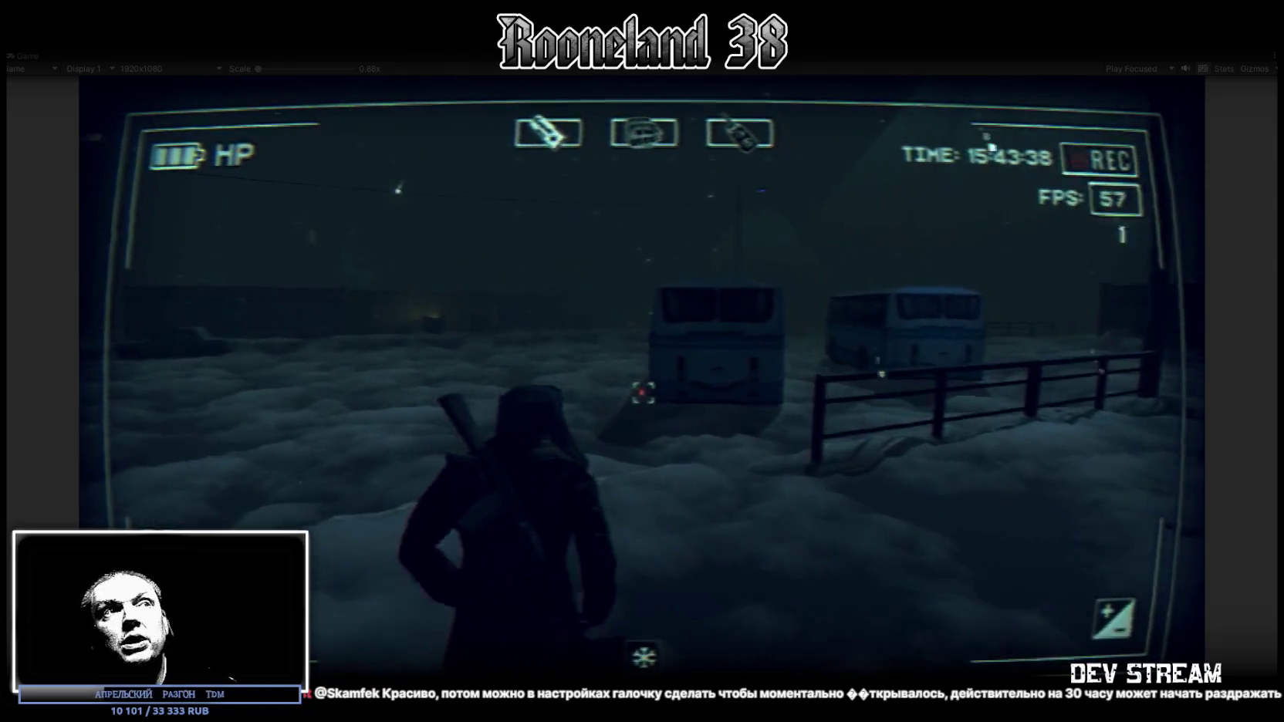
pyautogui.press('w')
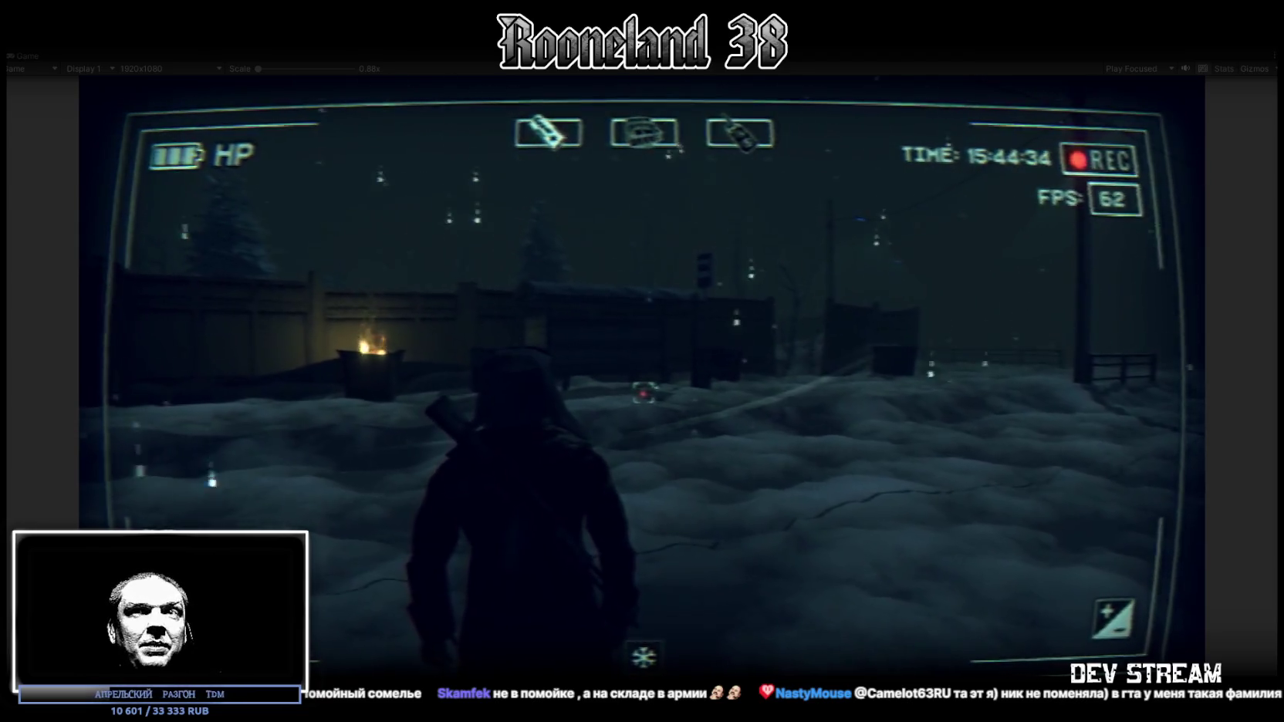
# Walk to the burning barrel by the bus shelter and search the fire bin for loot.
pyautogui.press('w')
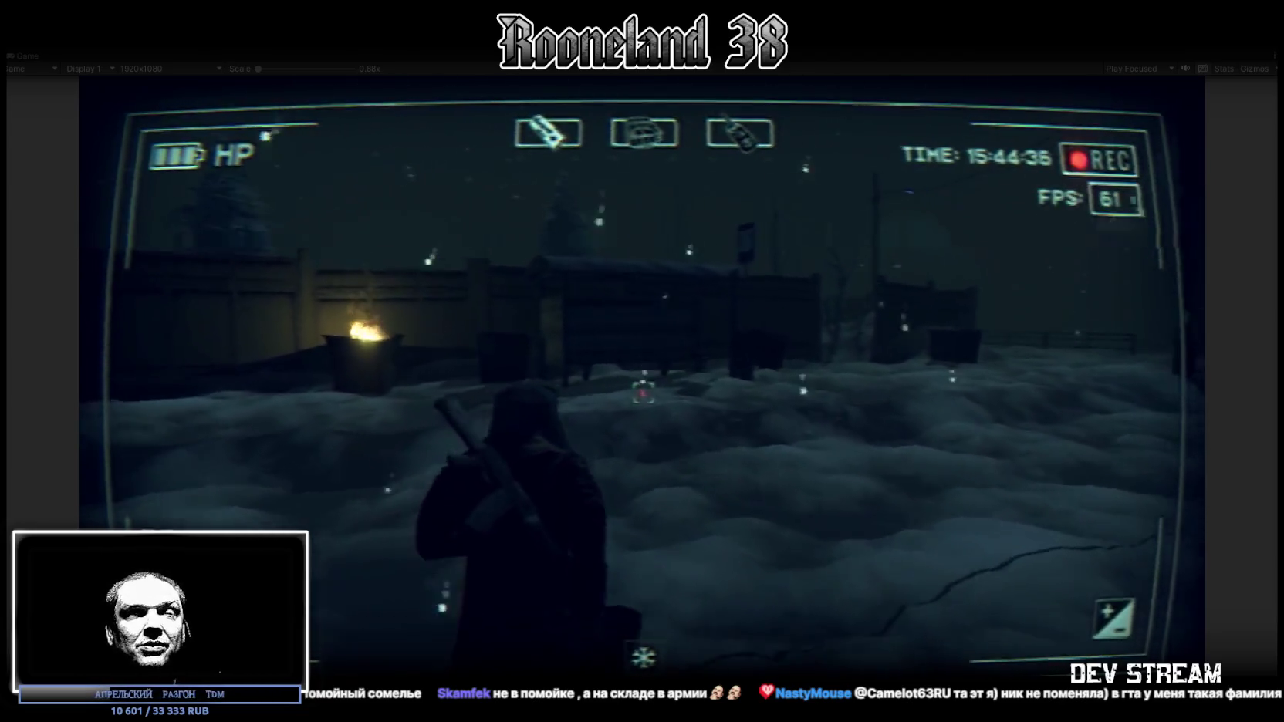
pyautogui.press('w')
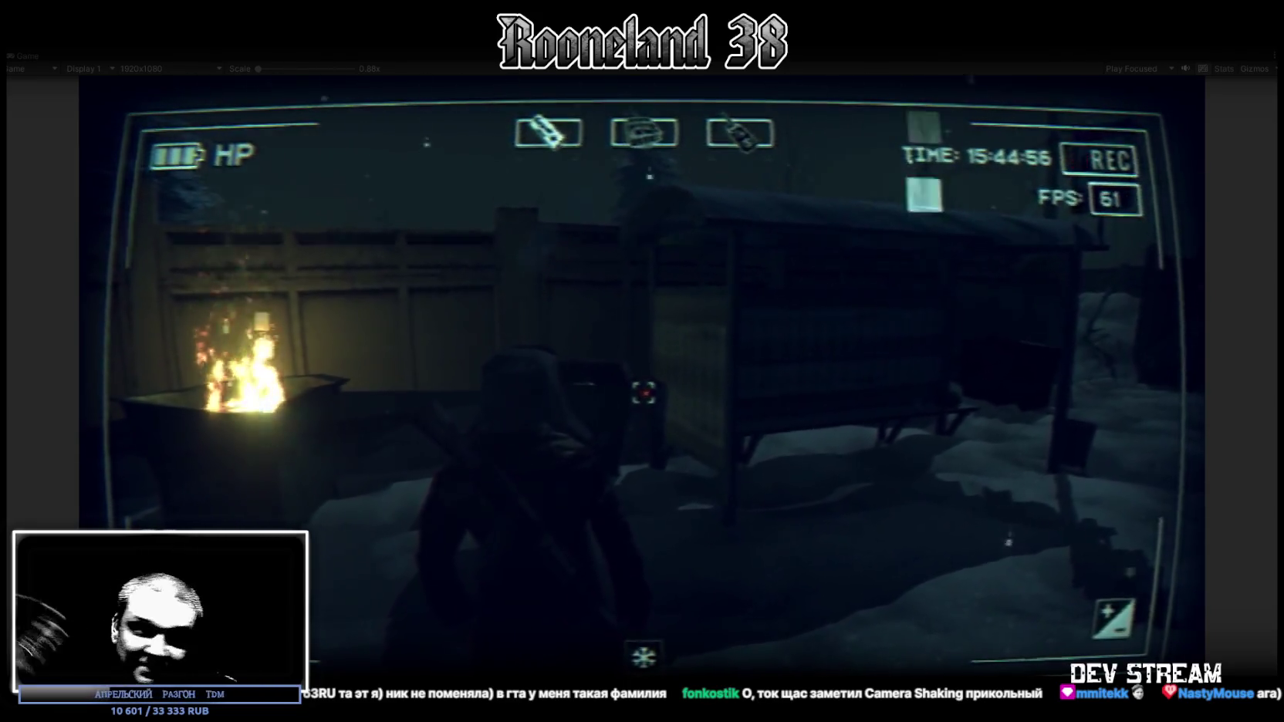
pyautogui.press('e')
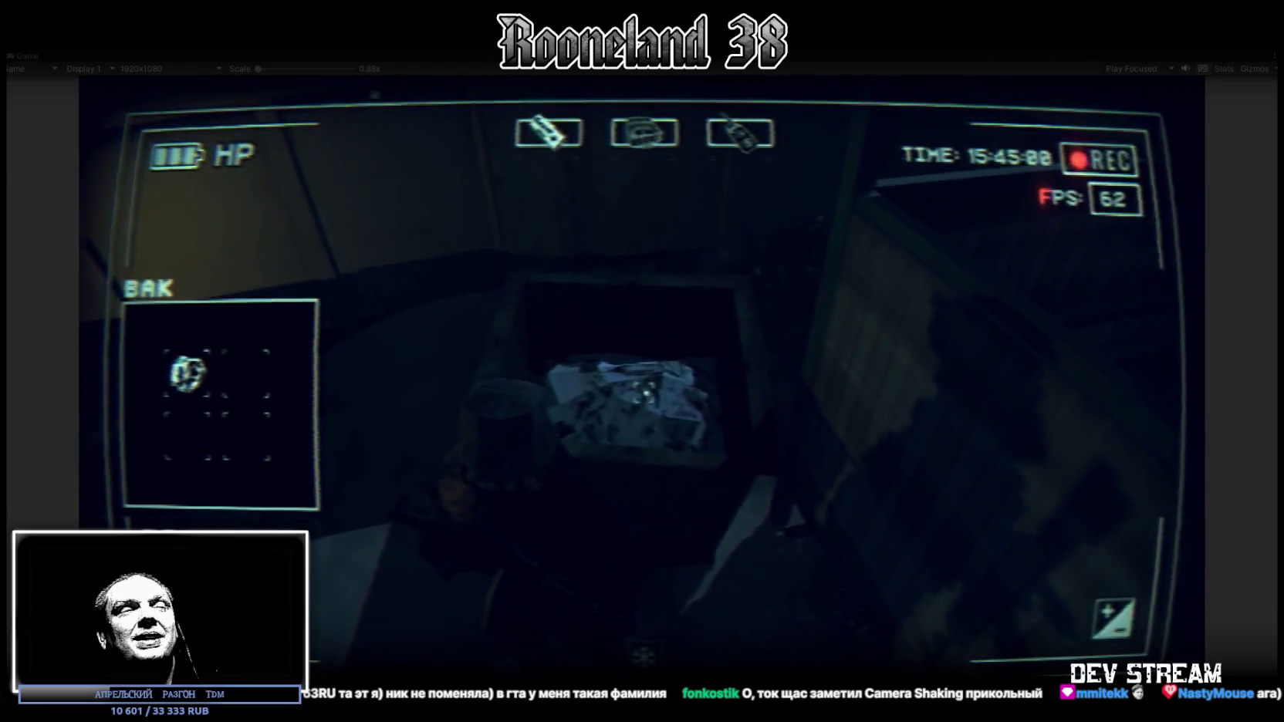
# Take the GARBAGE item from the bin into the inventory and use it.
pyautogui.press('Tab')
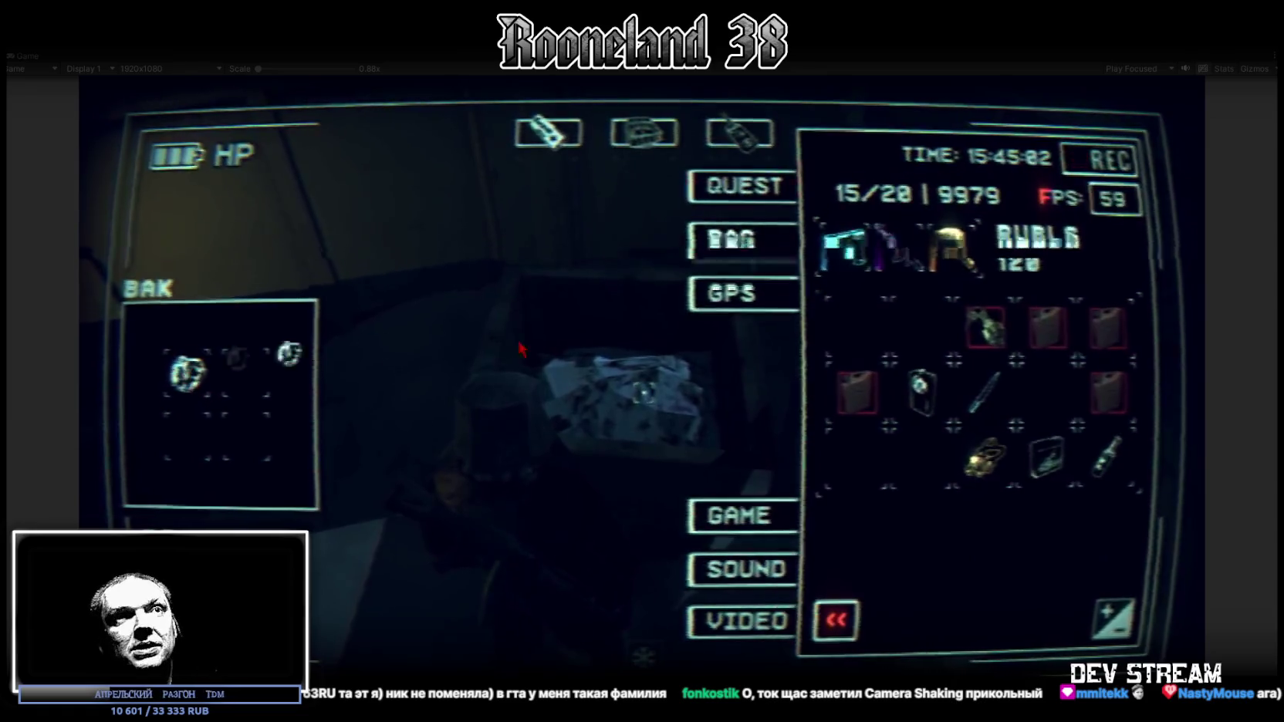
pyautogui.moveTo(186, 374); pyautogui.dragTo(844, 340)
pyautogui.click(844, 339)
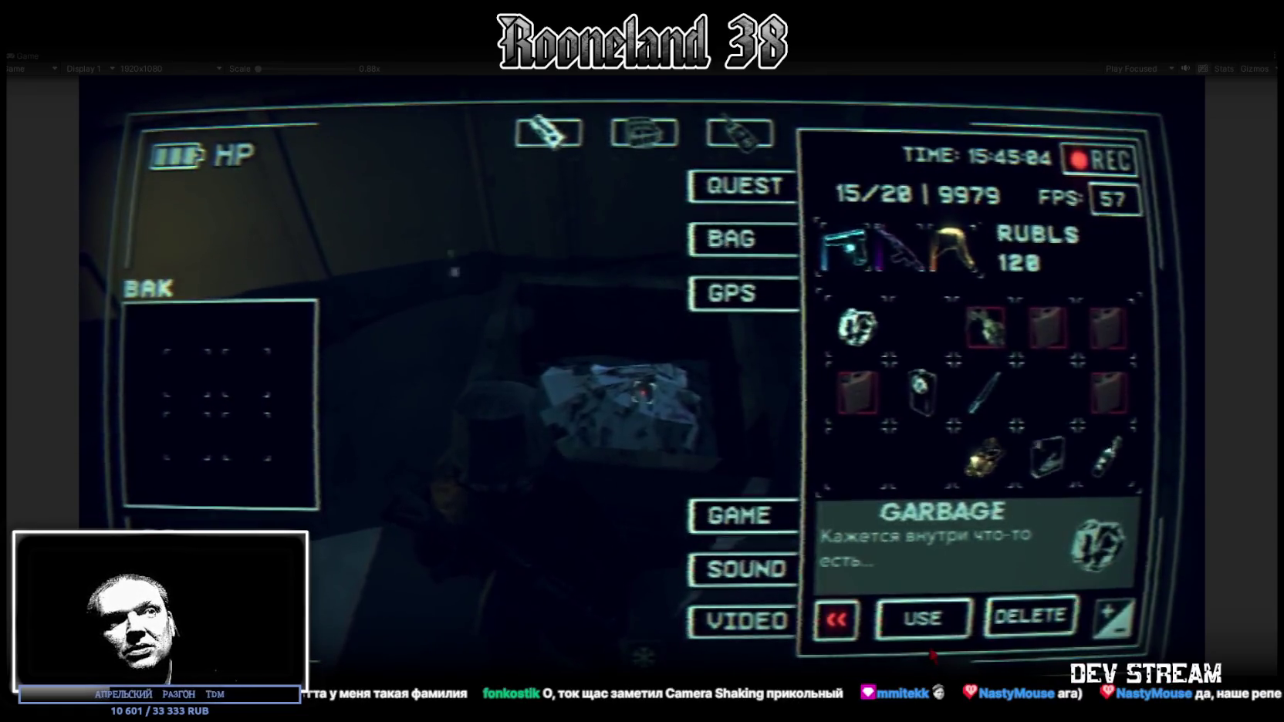
pyautogui.click(919, 617)
pyautogui.press('Tab')
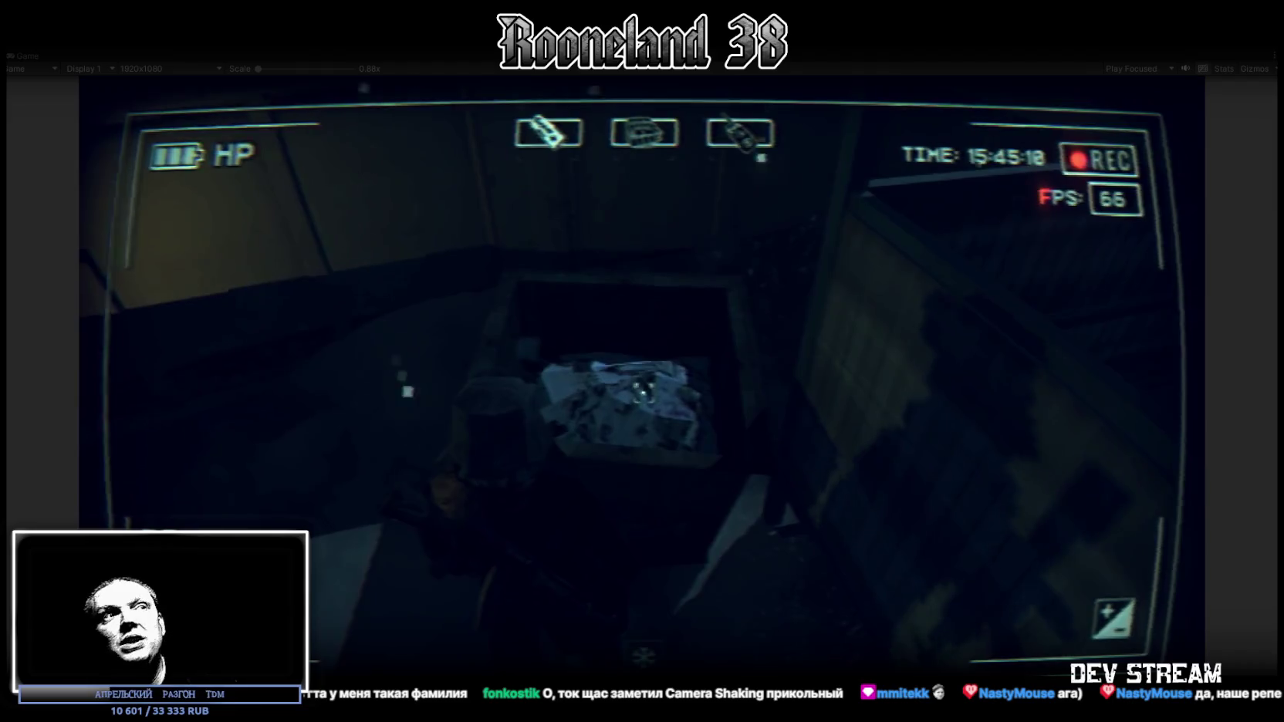
# Reposition at the bin, reopen its container and stash the red canister in it.
pyautogui.press('q')
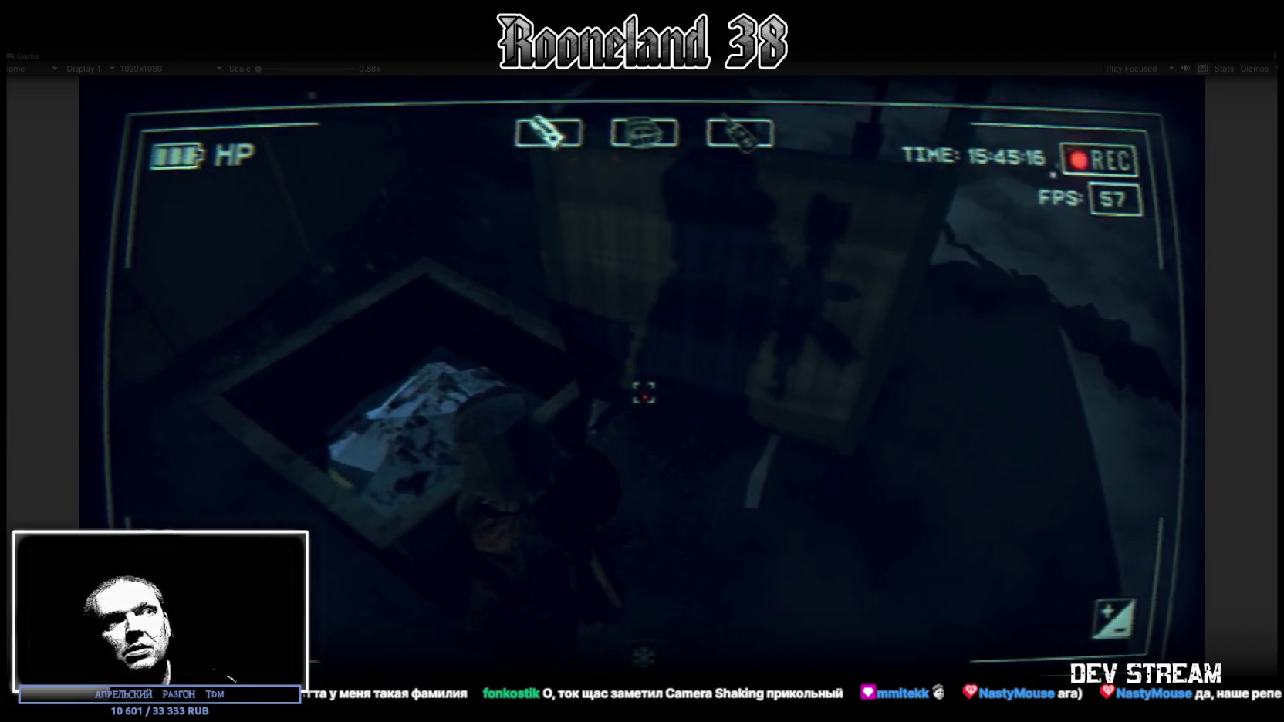
pyautogui.press('q')
pyautogui.press('s')
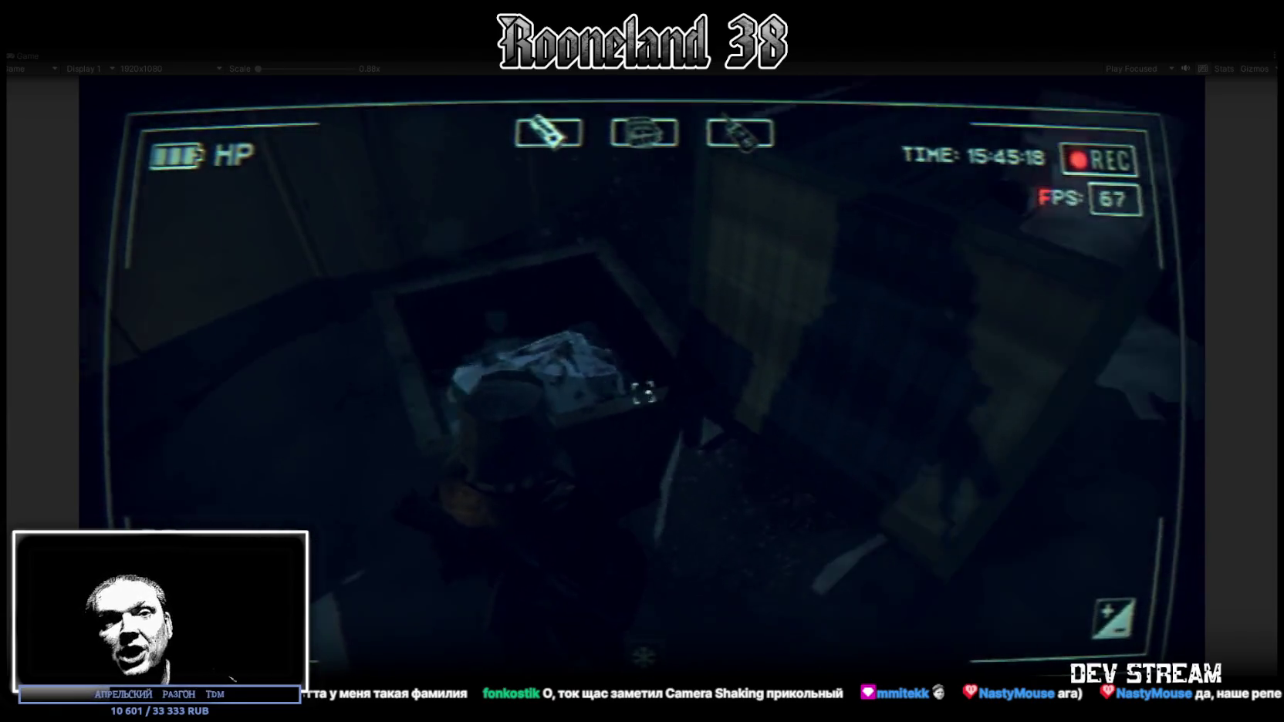
pyautogui.press('w')
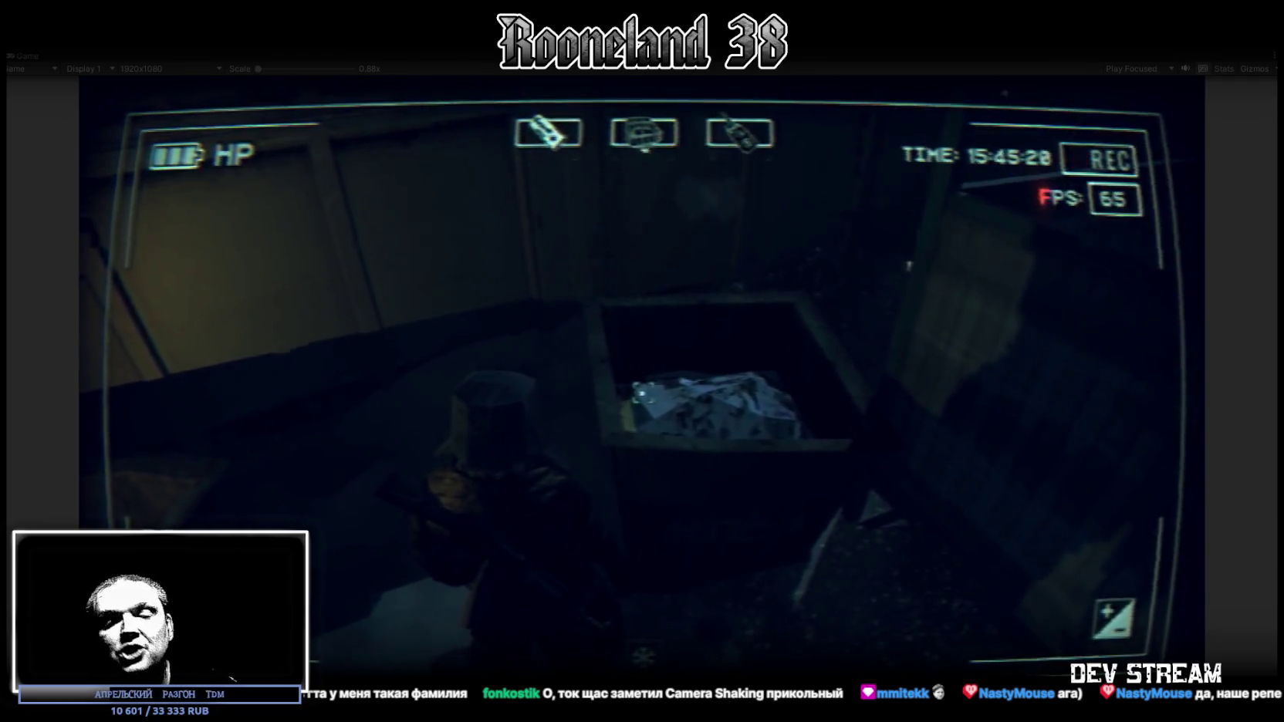
pyautogui.press('d')
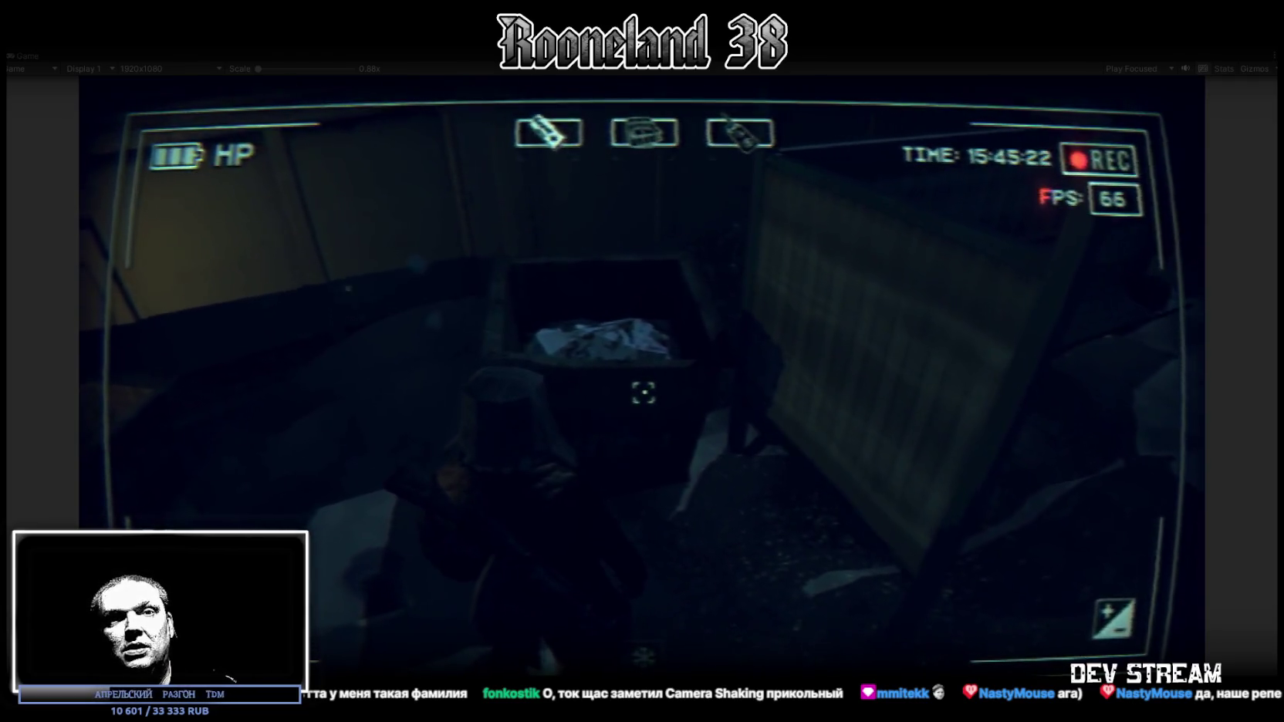
pyautogui.press('e')
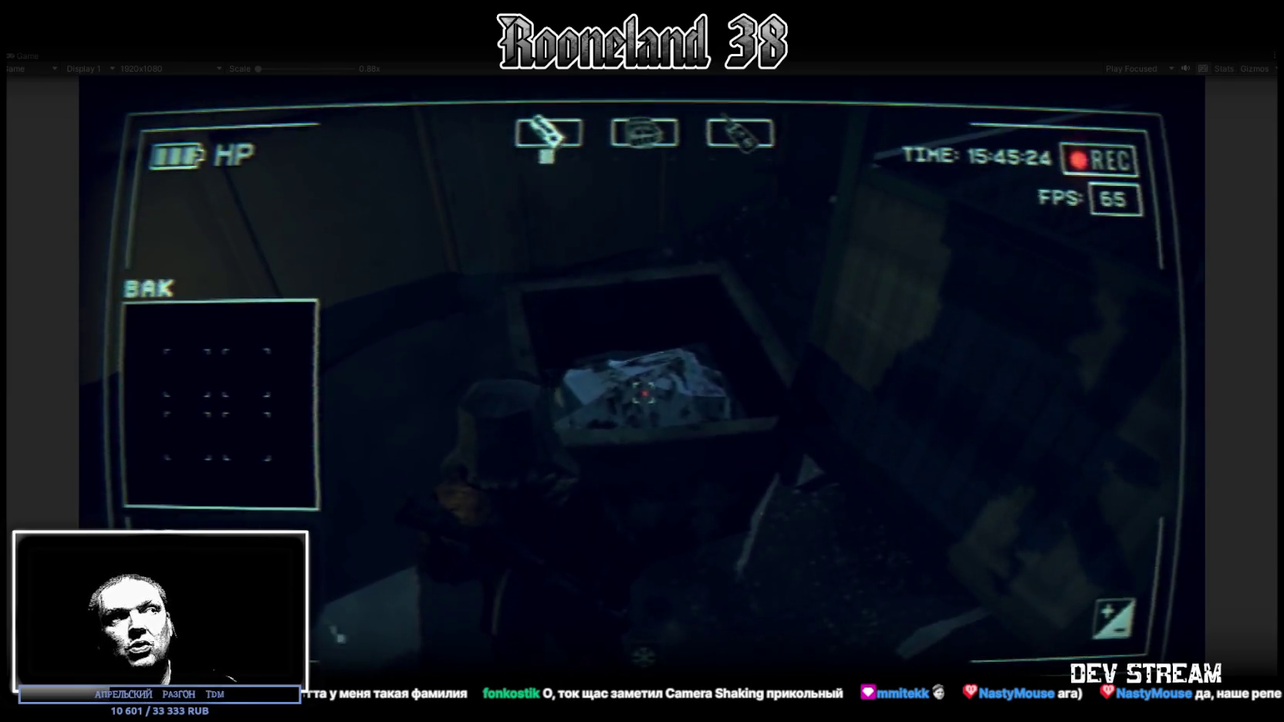
pyautogui.press('Tab')
pyautogui.click(854, 401)
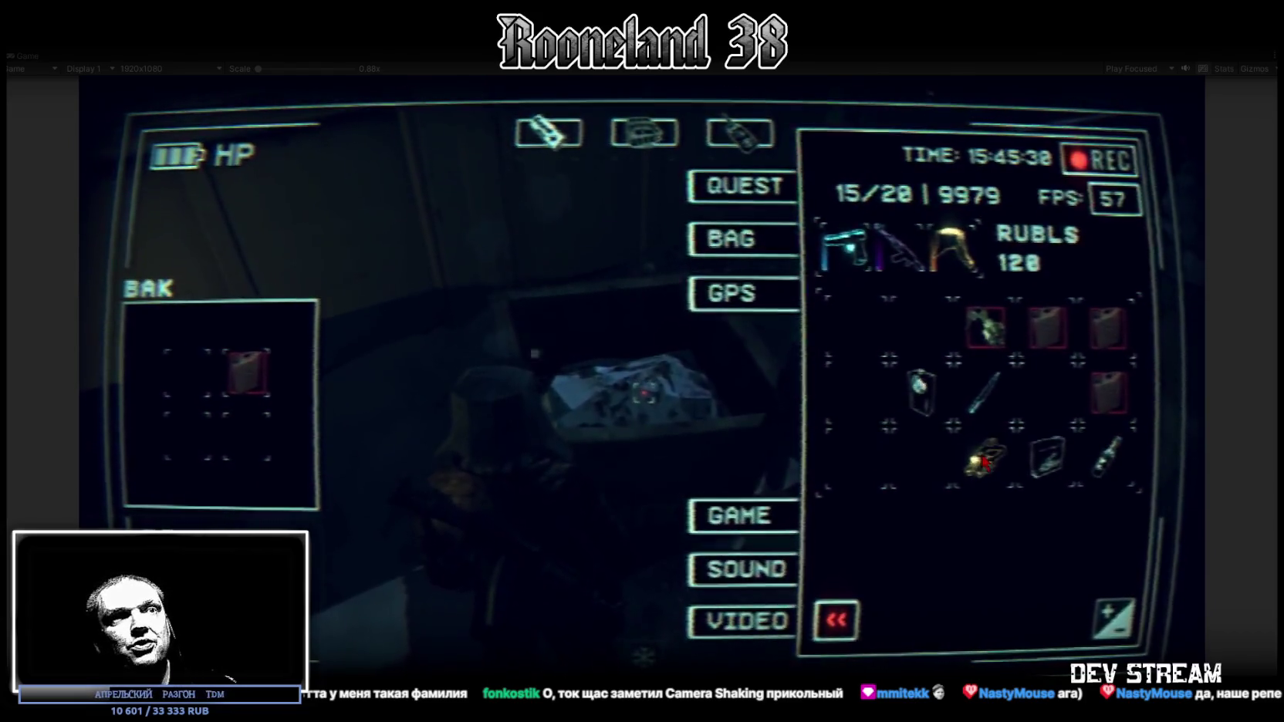
pyautogui.press('Tab')
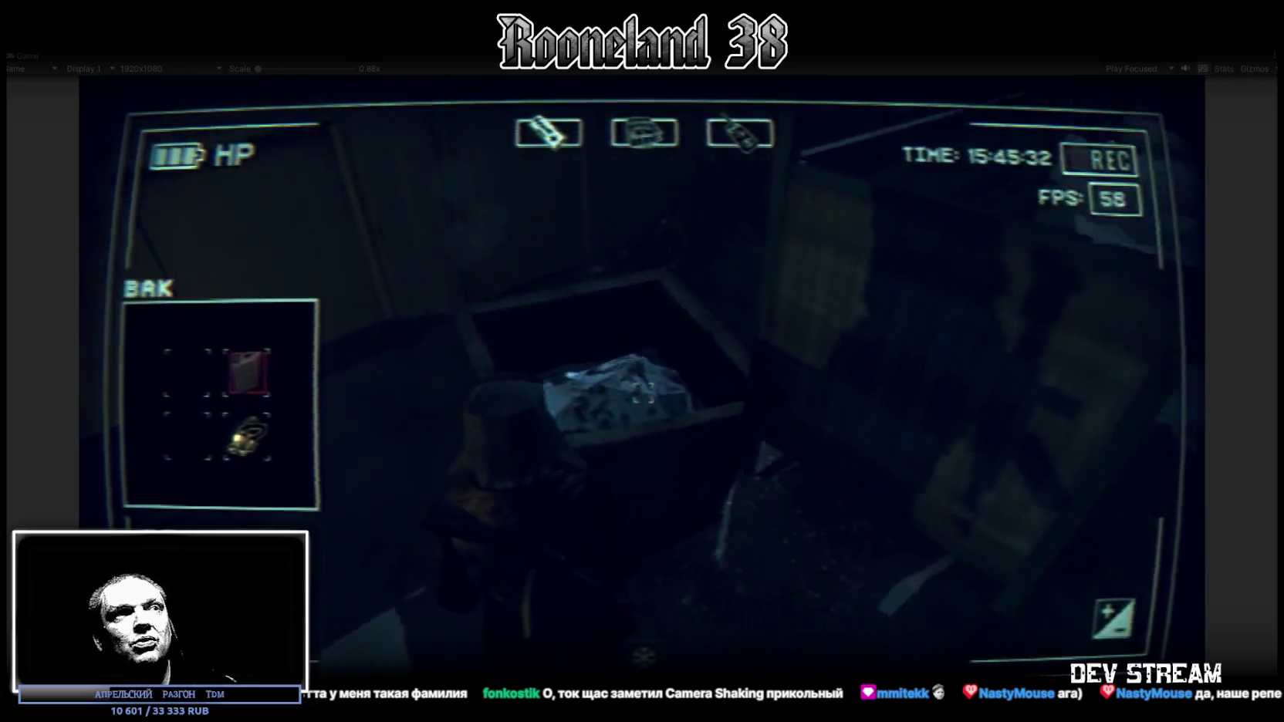
# Close the container, recheck its contents and turn toward the snowfield.
pyautogui.press('e')
pyautogui.press('w')
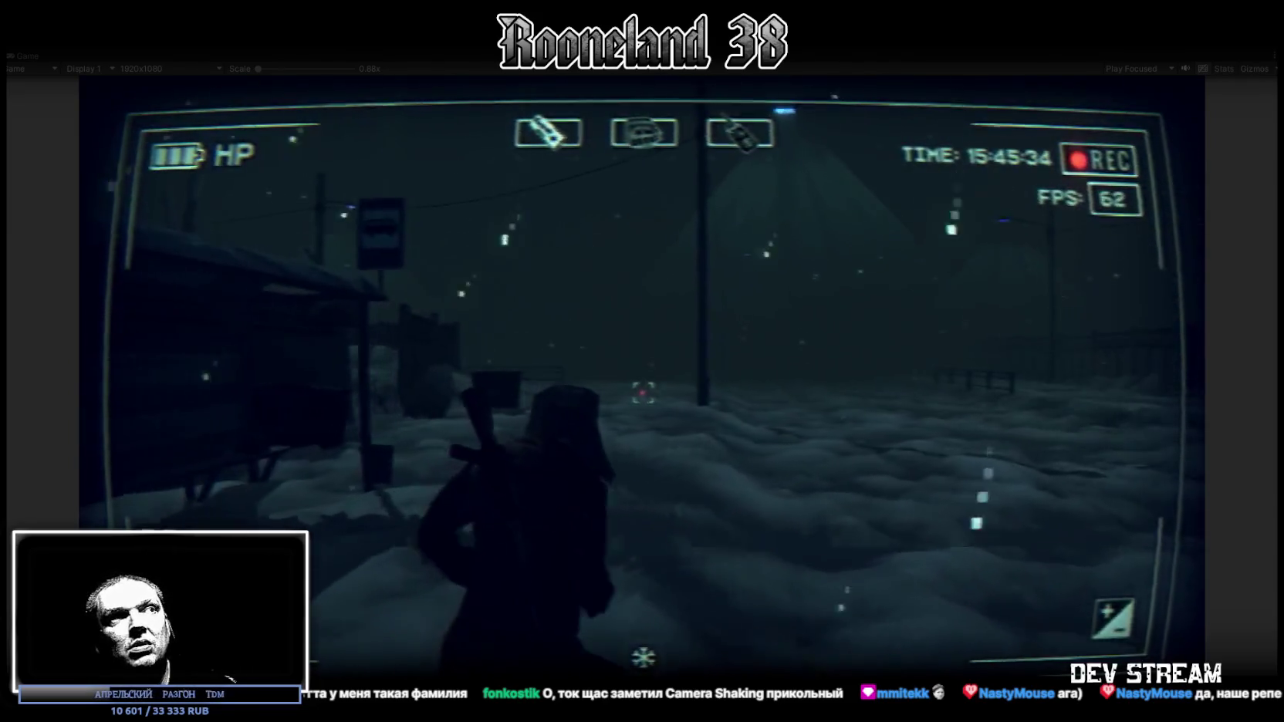
pyautogui.press('e')
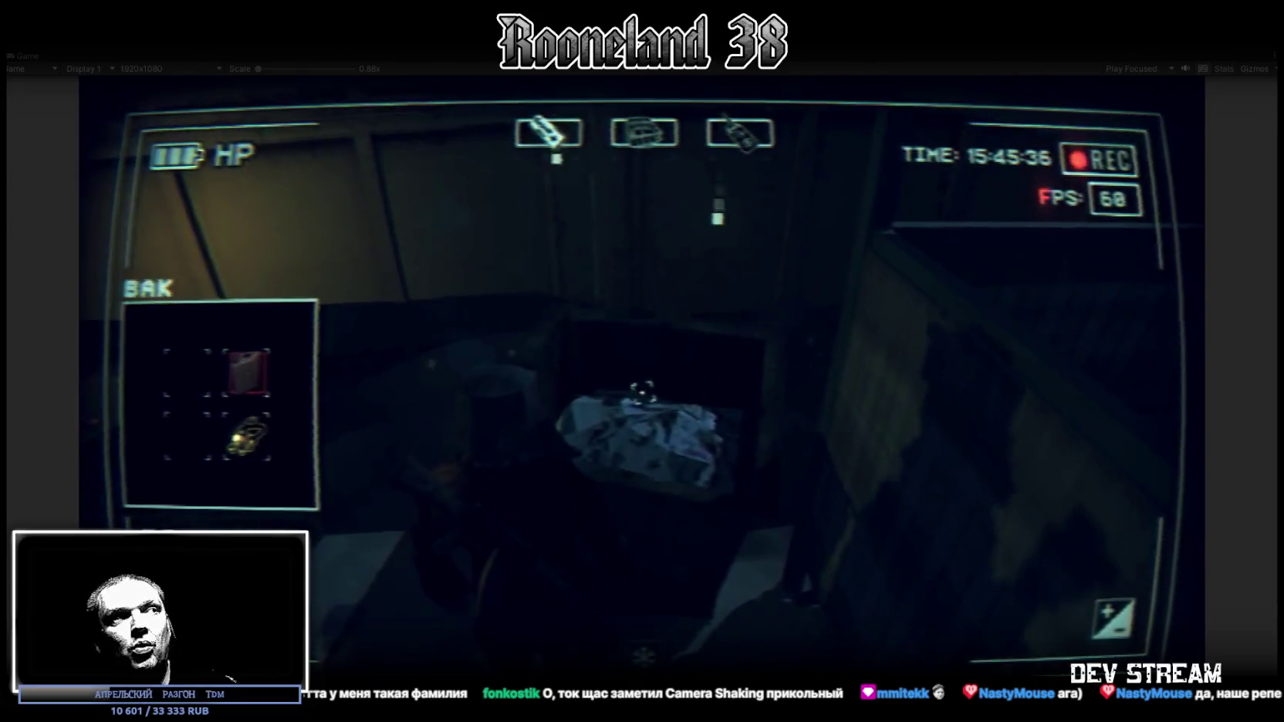
pyautogui.press('e')
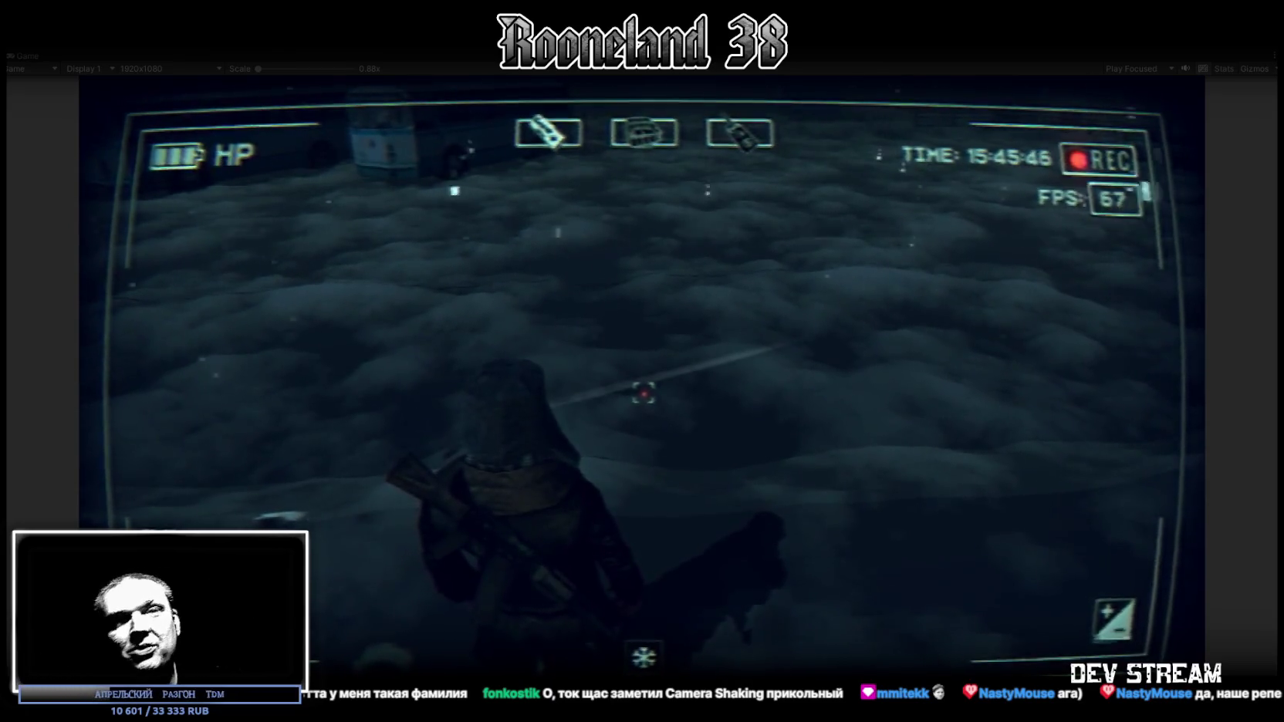
# Walk across the snow toward the houses and parked car, then restore the editor layout.
pyautogui.press('w')
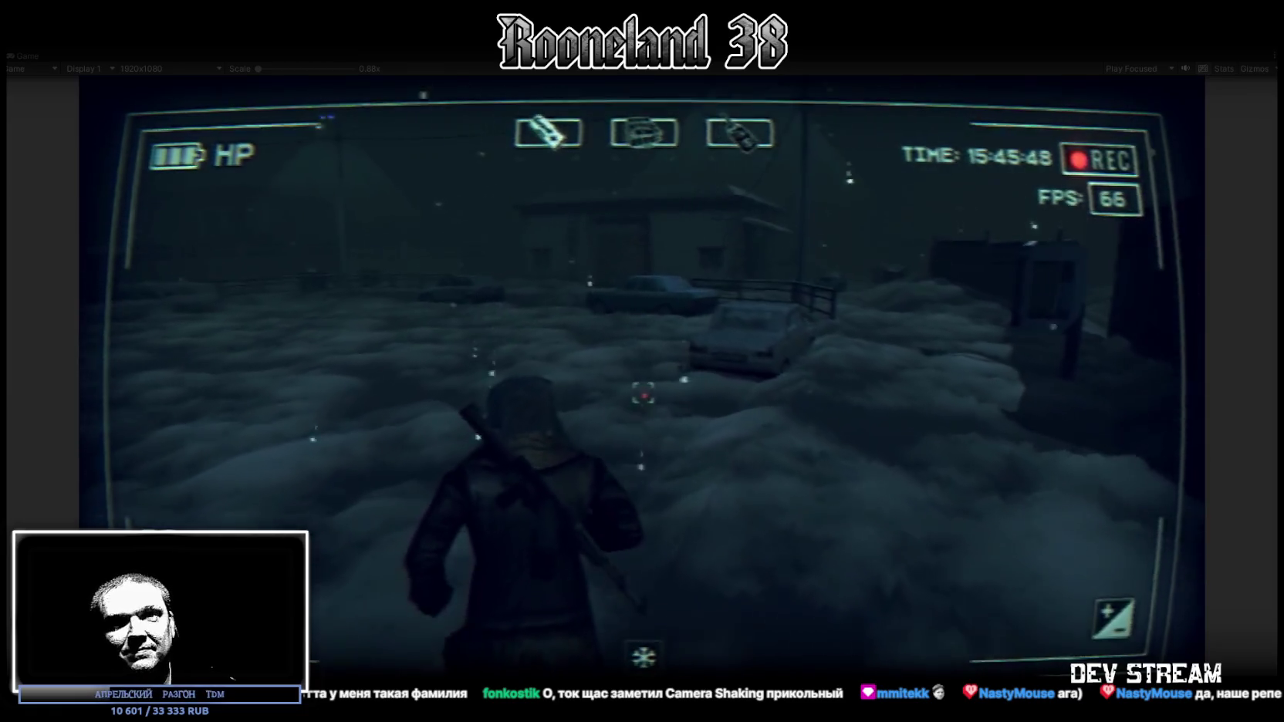
pyautogui.press('w')
pyautogui.press('w')
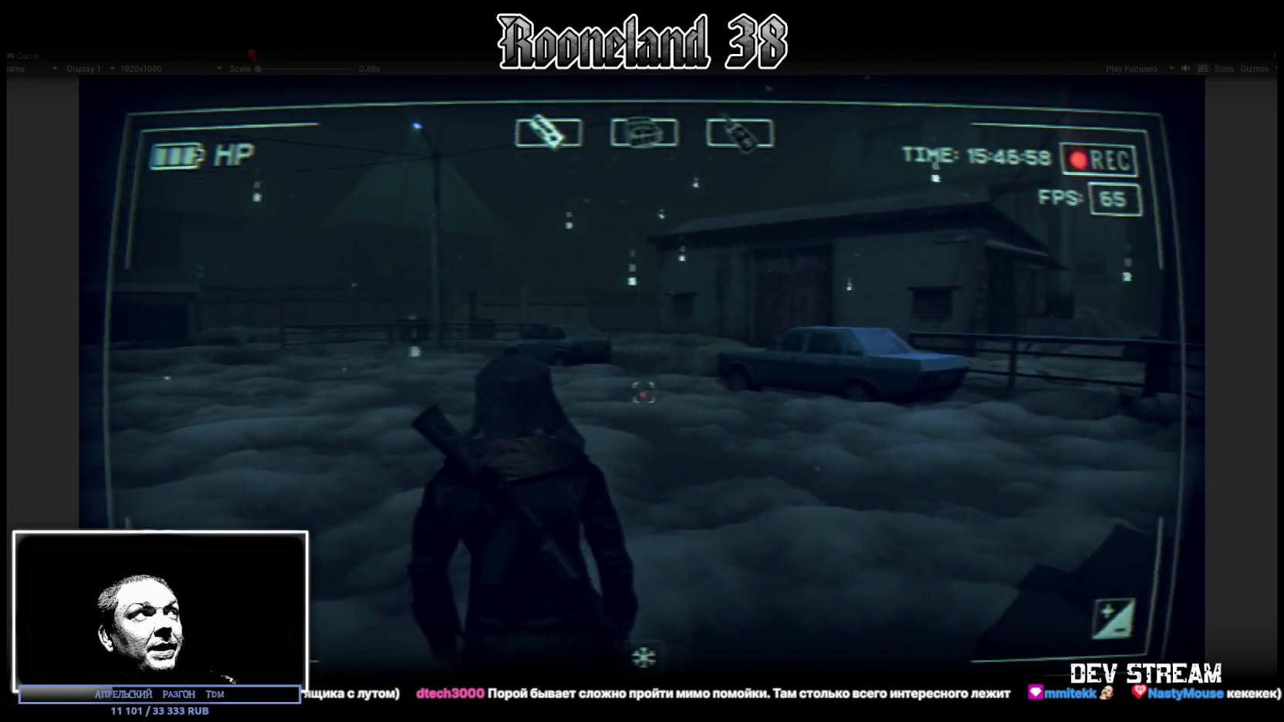
pyautogui.doubleClick(35, 53)
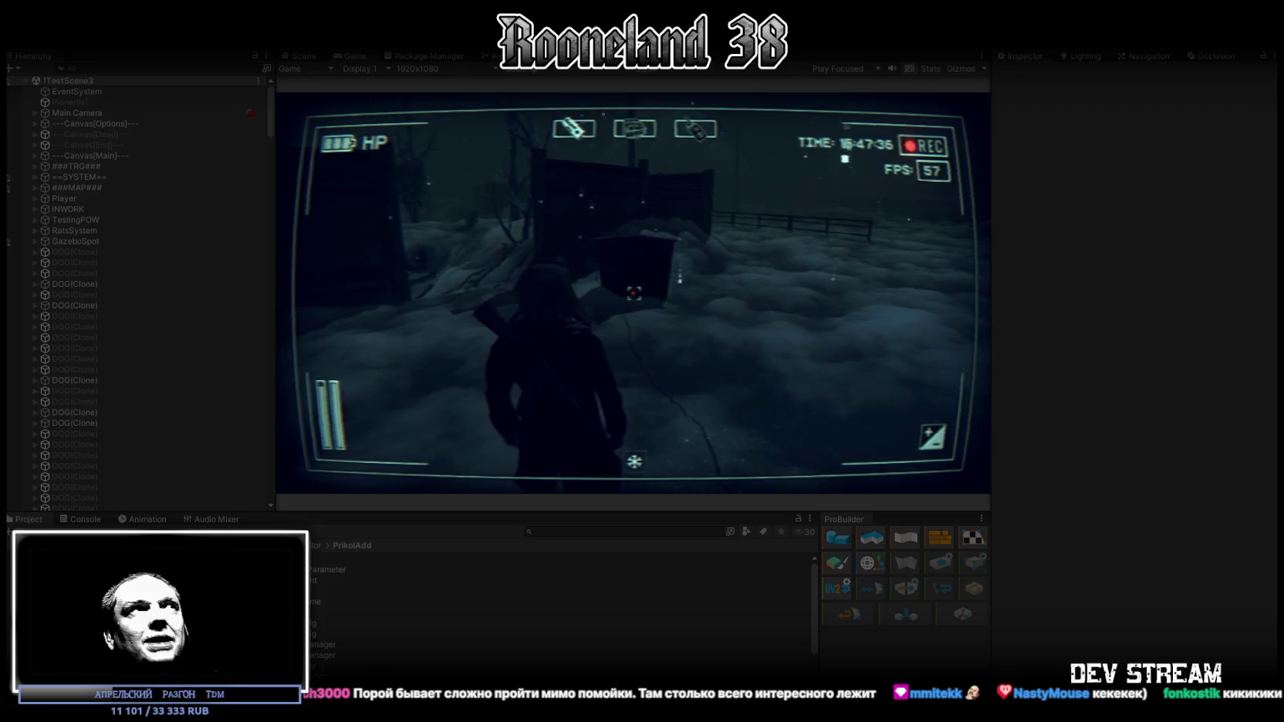
# Maximize the running Game view to fill the editor again.
pyautogui.doubleClick(351, 56)
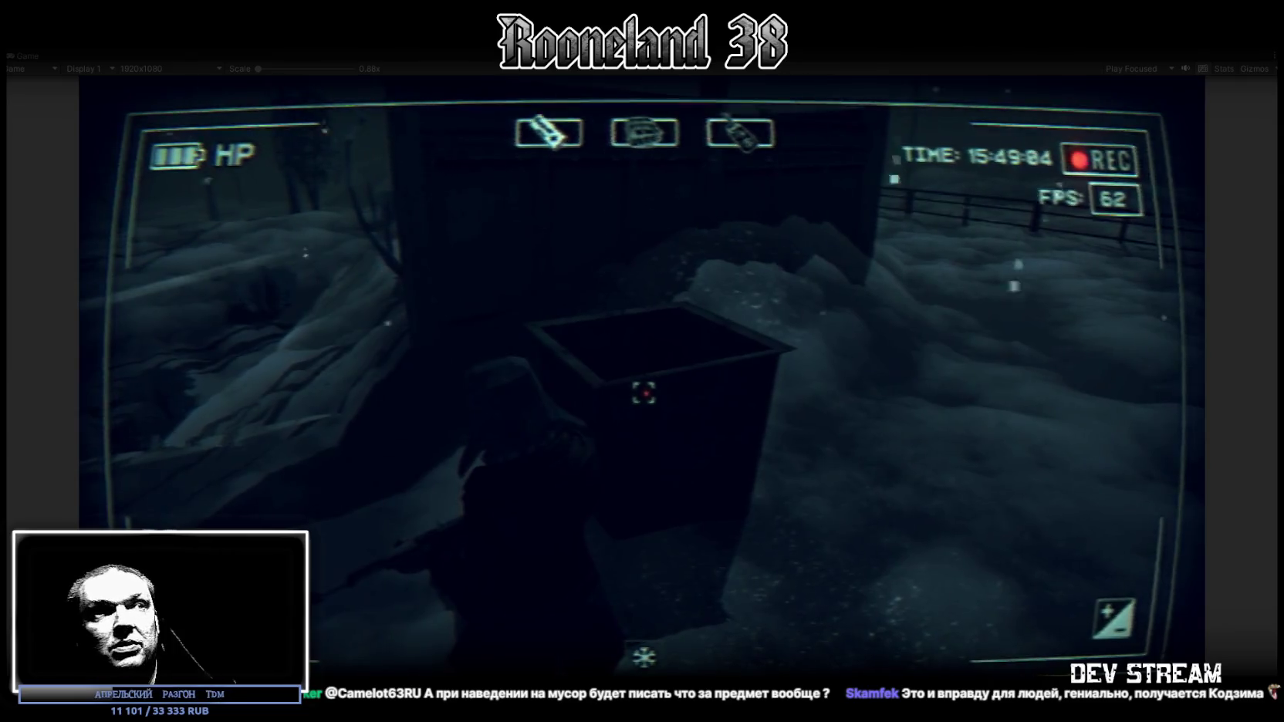
# Open the dark bin's container and search the garbage item taken from it.
pyautogui.press('e')
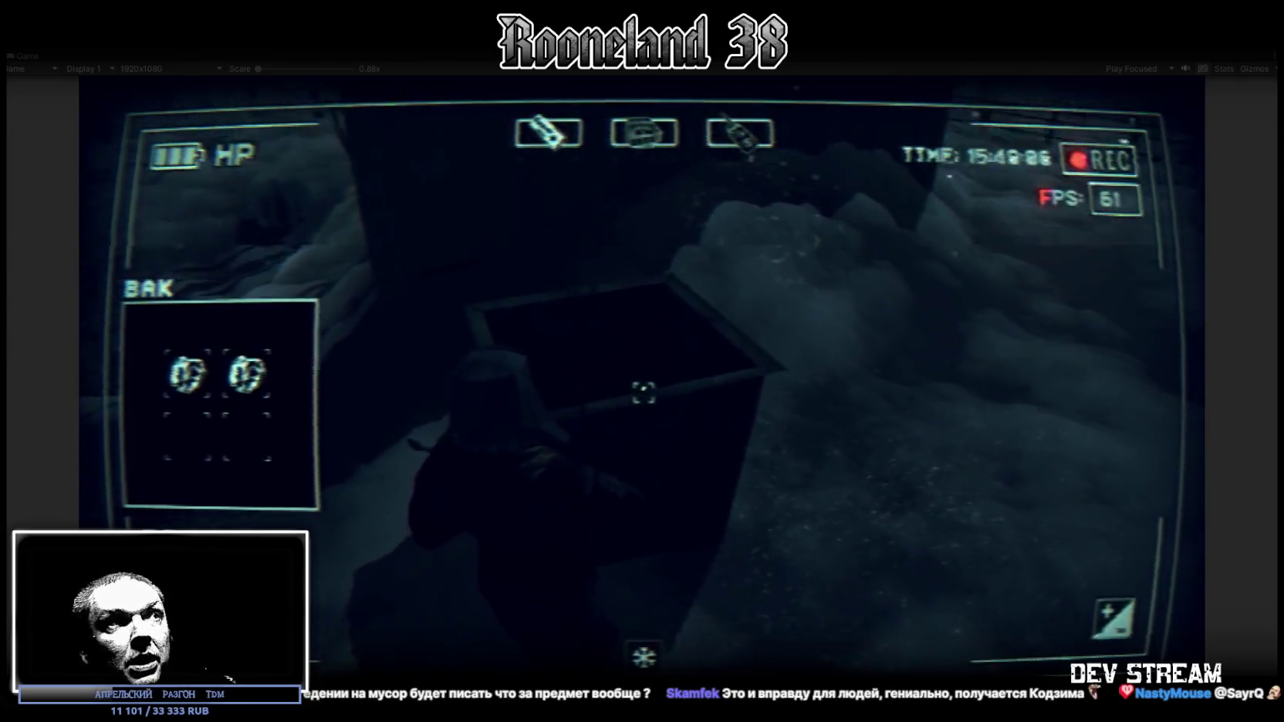
pyautogui.press('Tab')
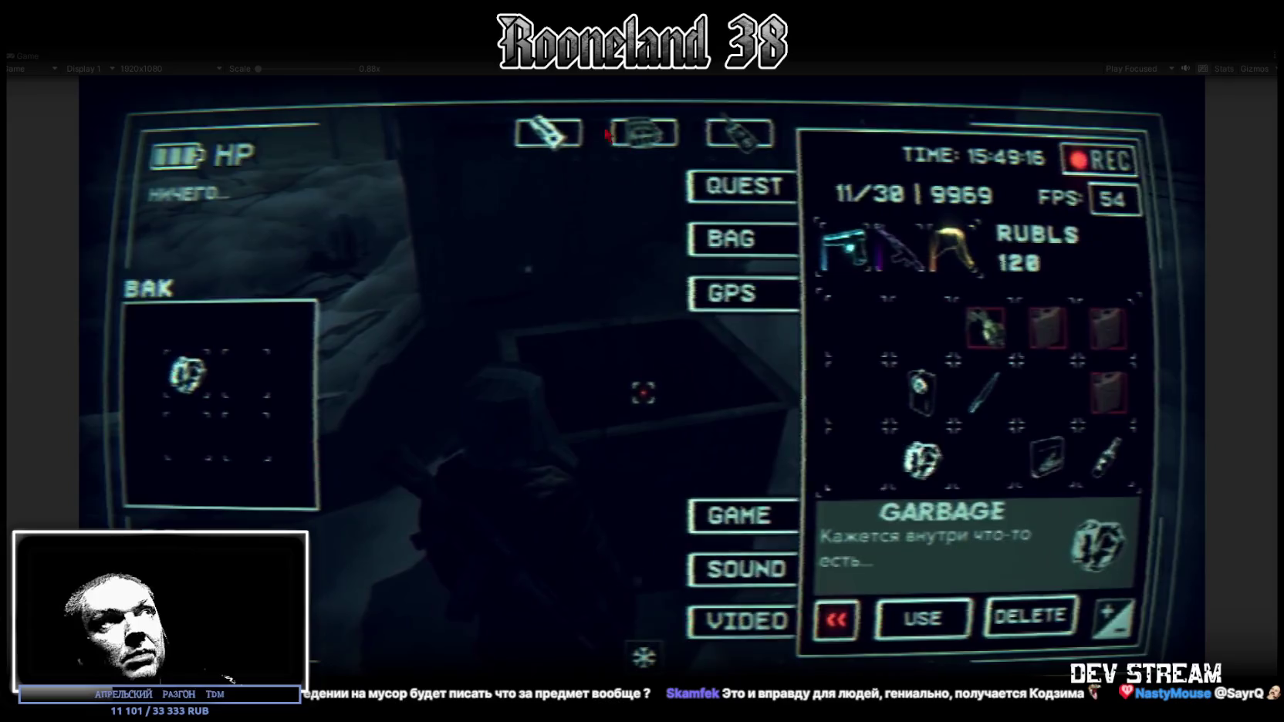
pyautogui.click(916, 626)
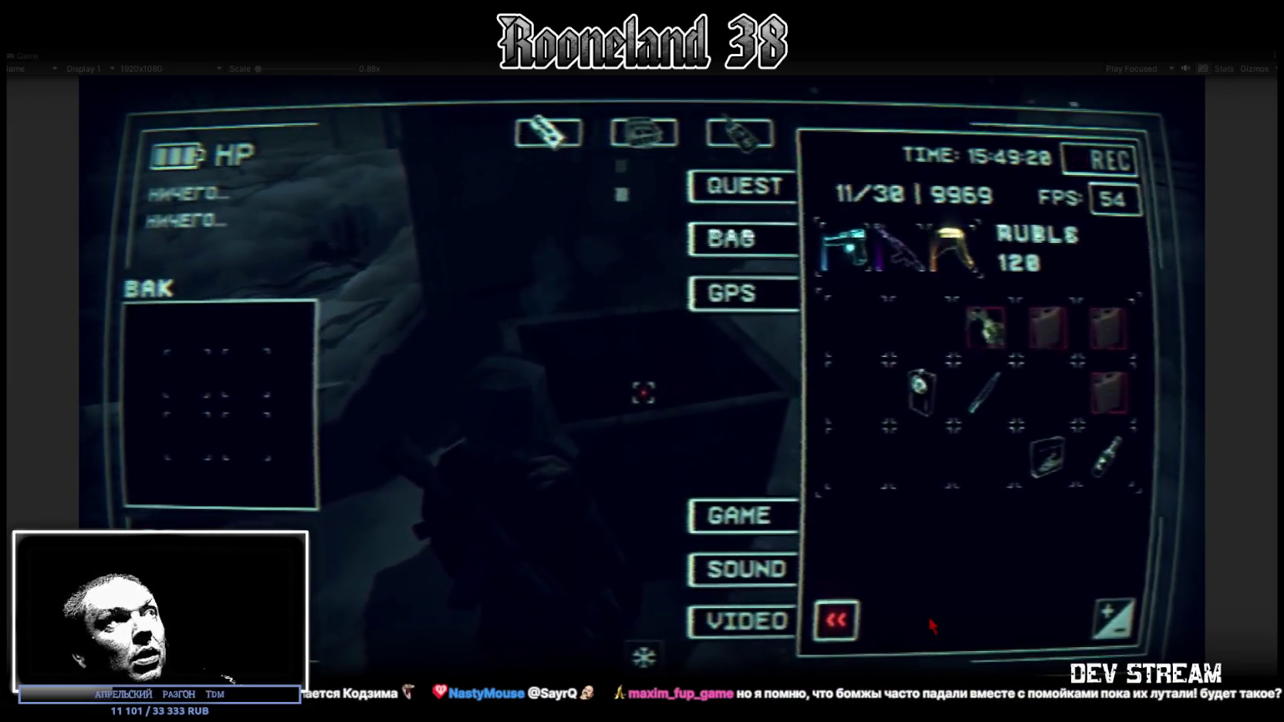
# Walk across the snowy road and field past the fence to the apartment block wall, stopping over the trash bin.
pyautogui.press('w')
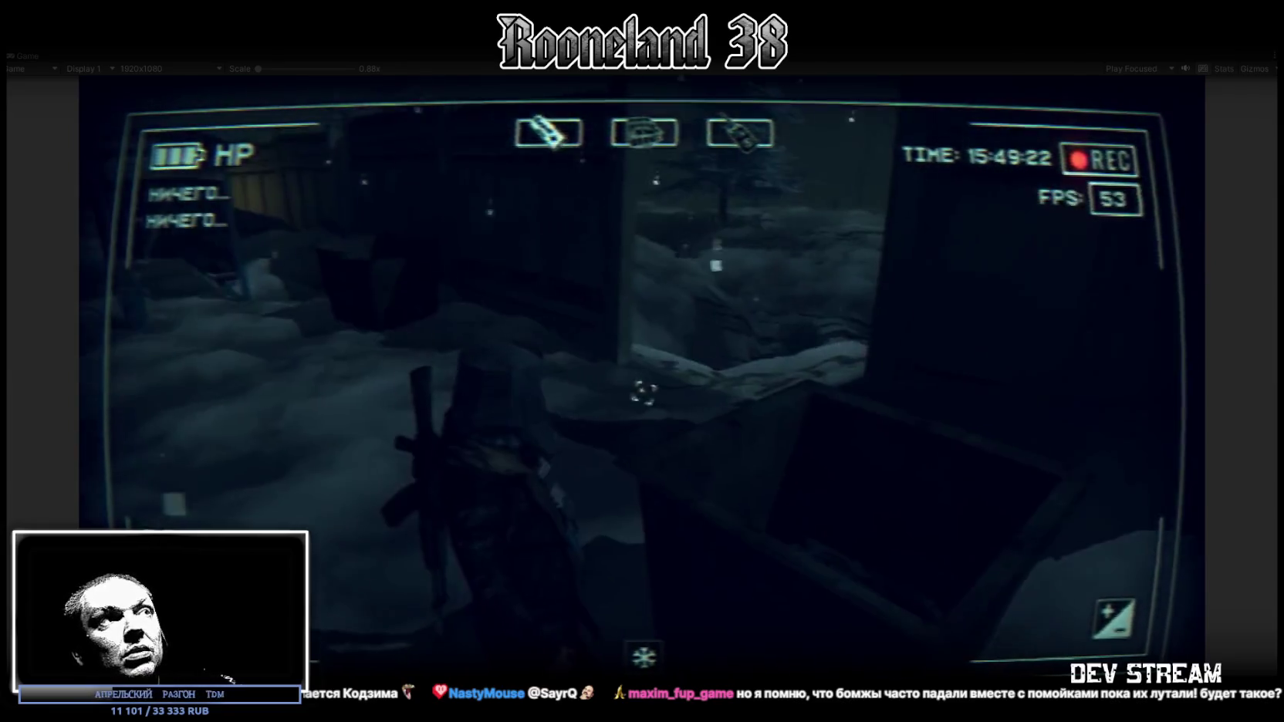
pyautogui.press('w')
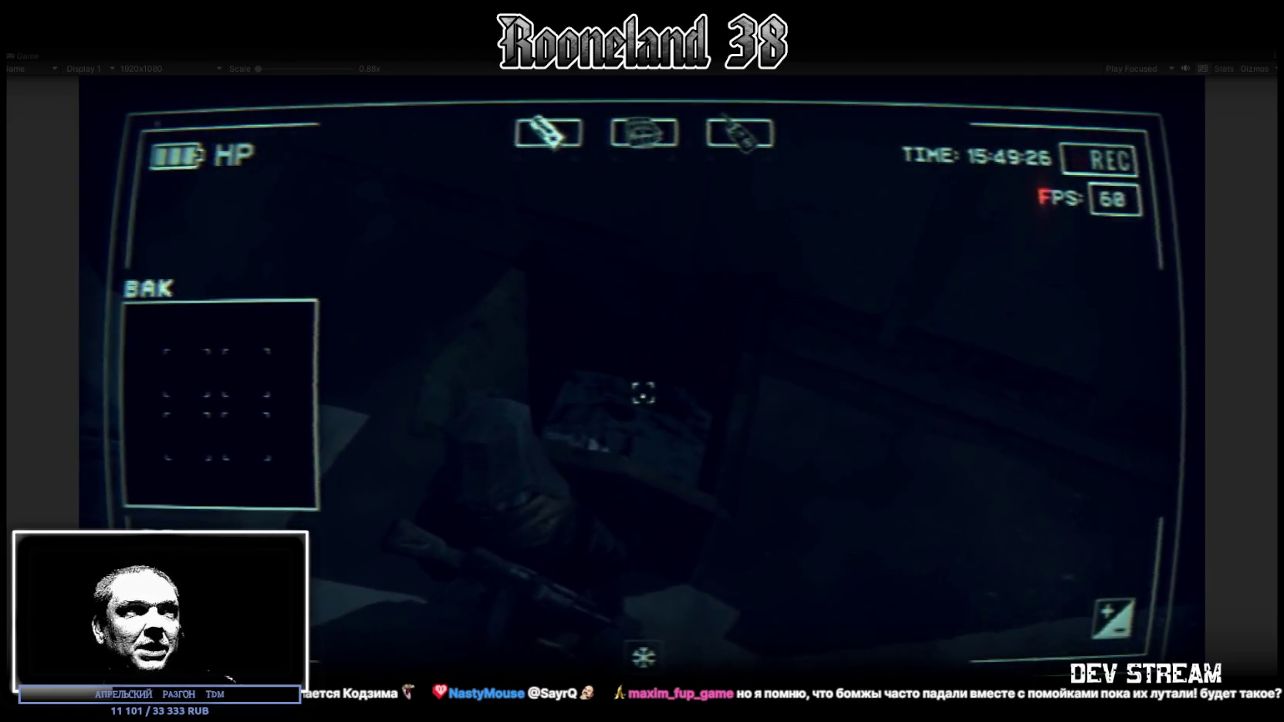
pyautogui.press('w')
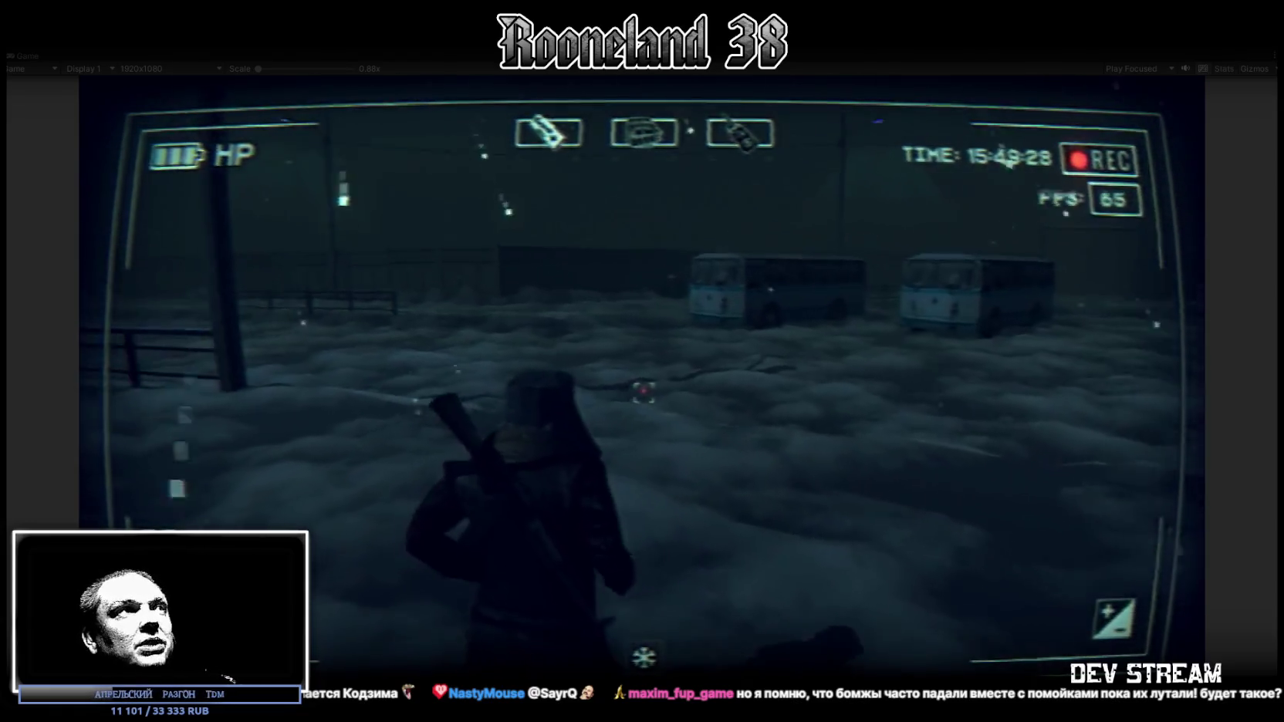
pyautogui.press('w')
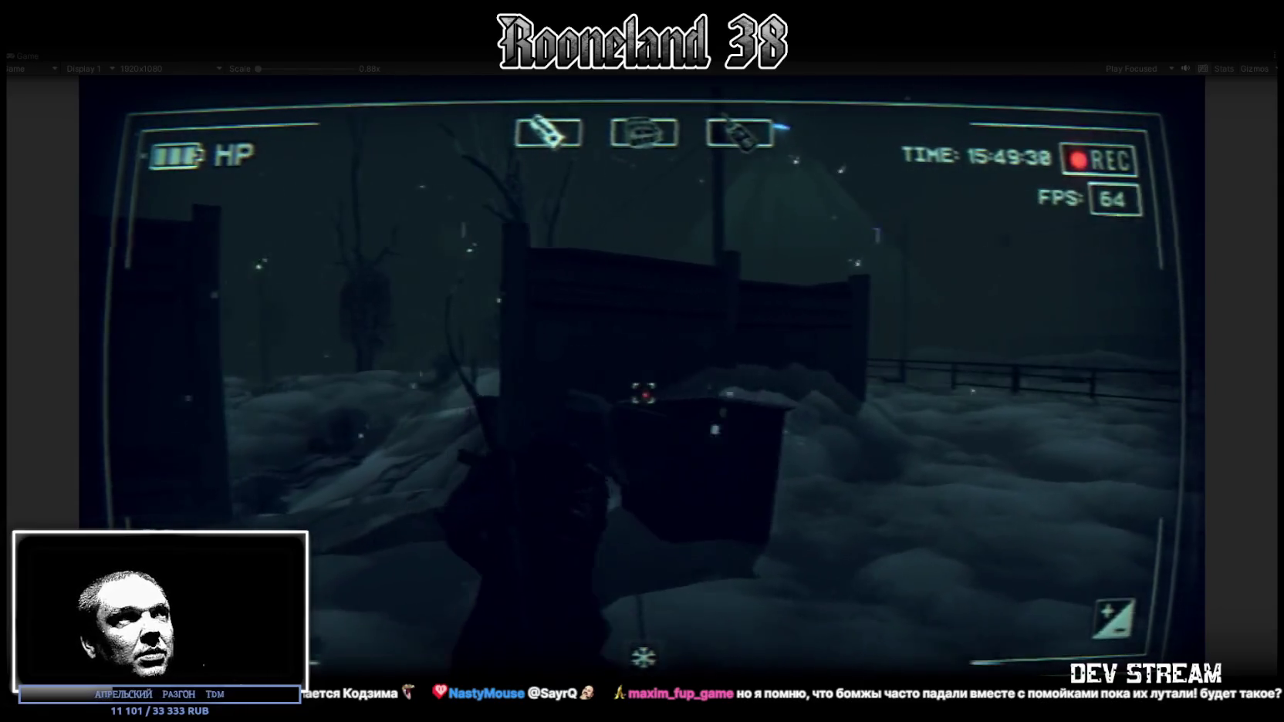
pyautogui.press('w')
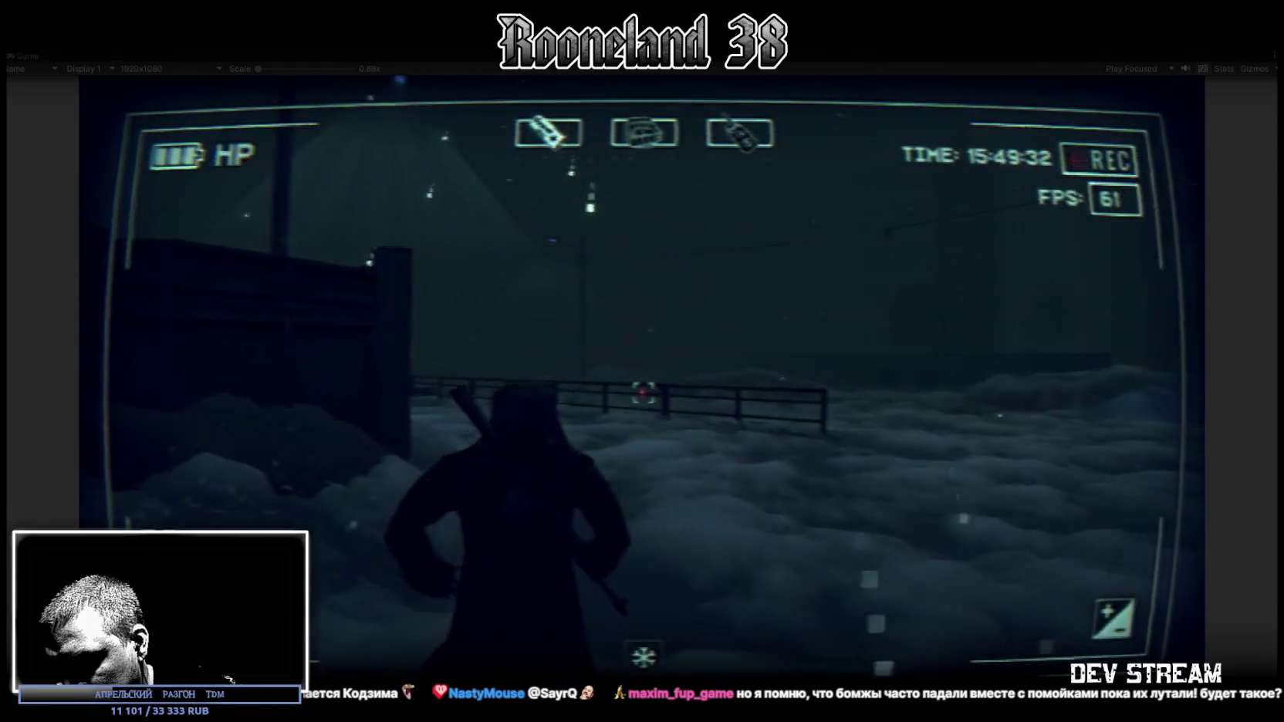
pyautogui.press('w')
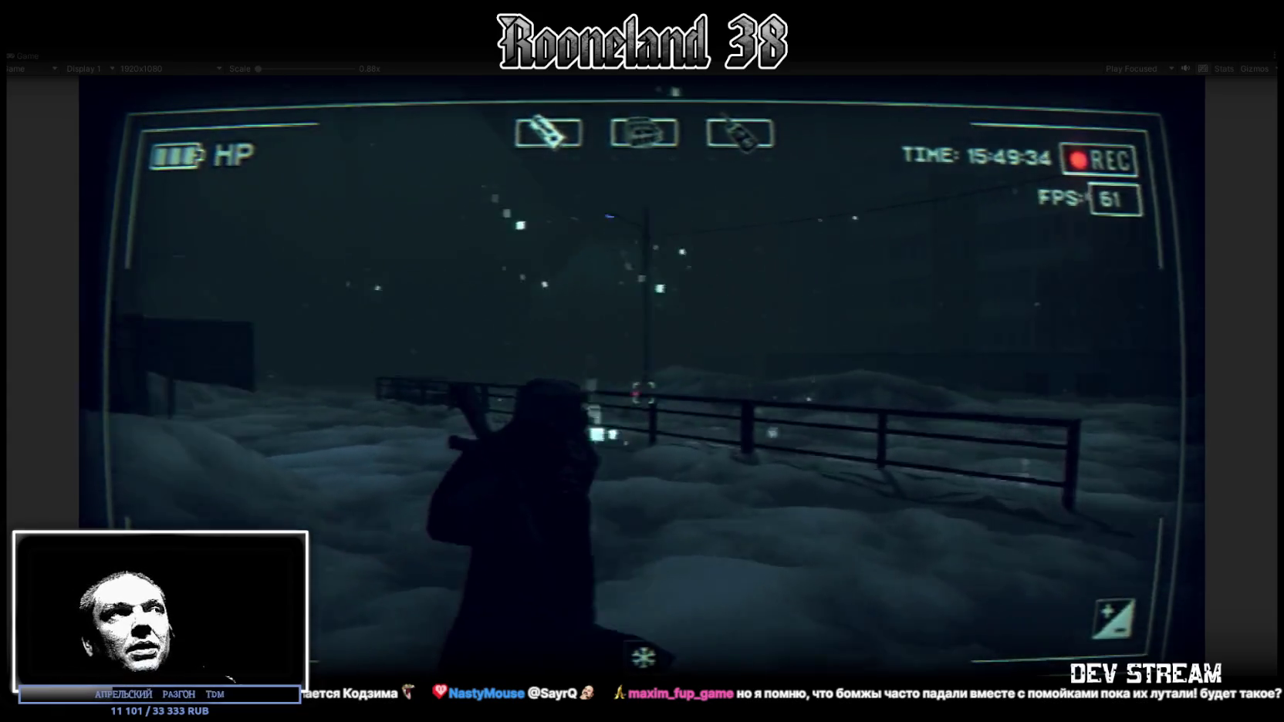
pyautogui.press('w')
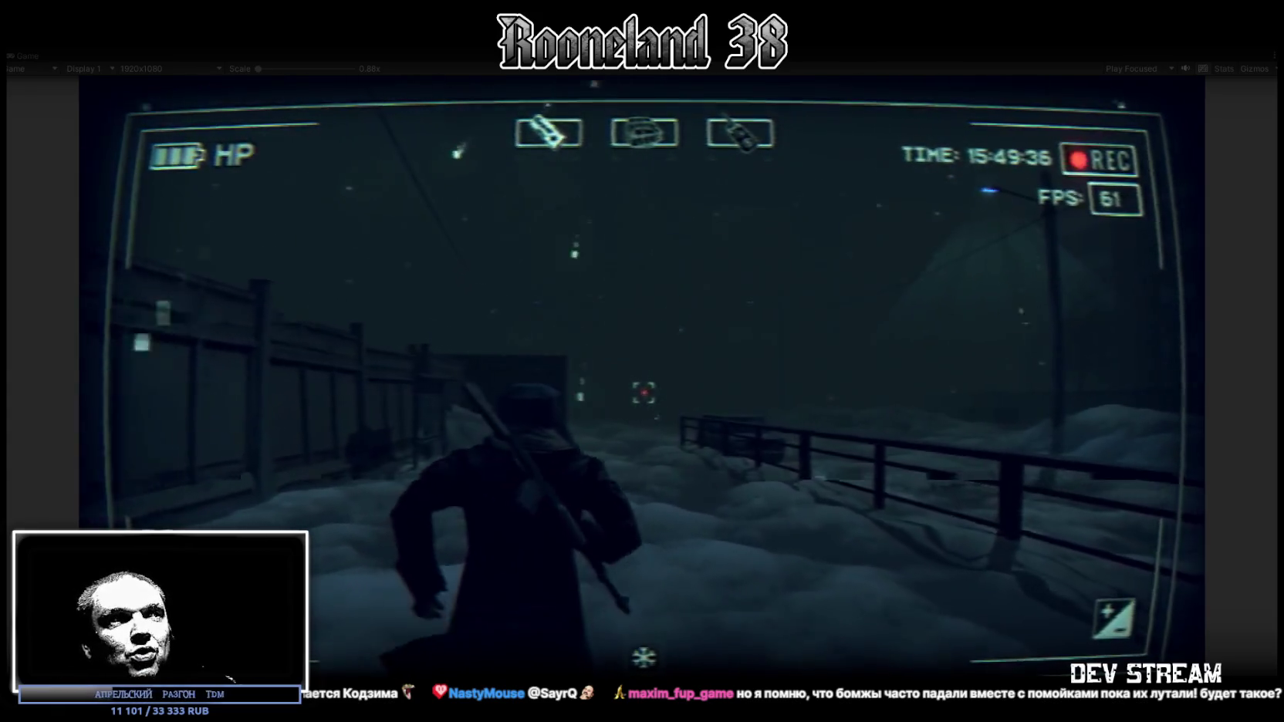
pyautogui.press('w')
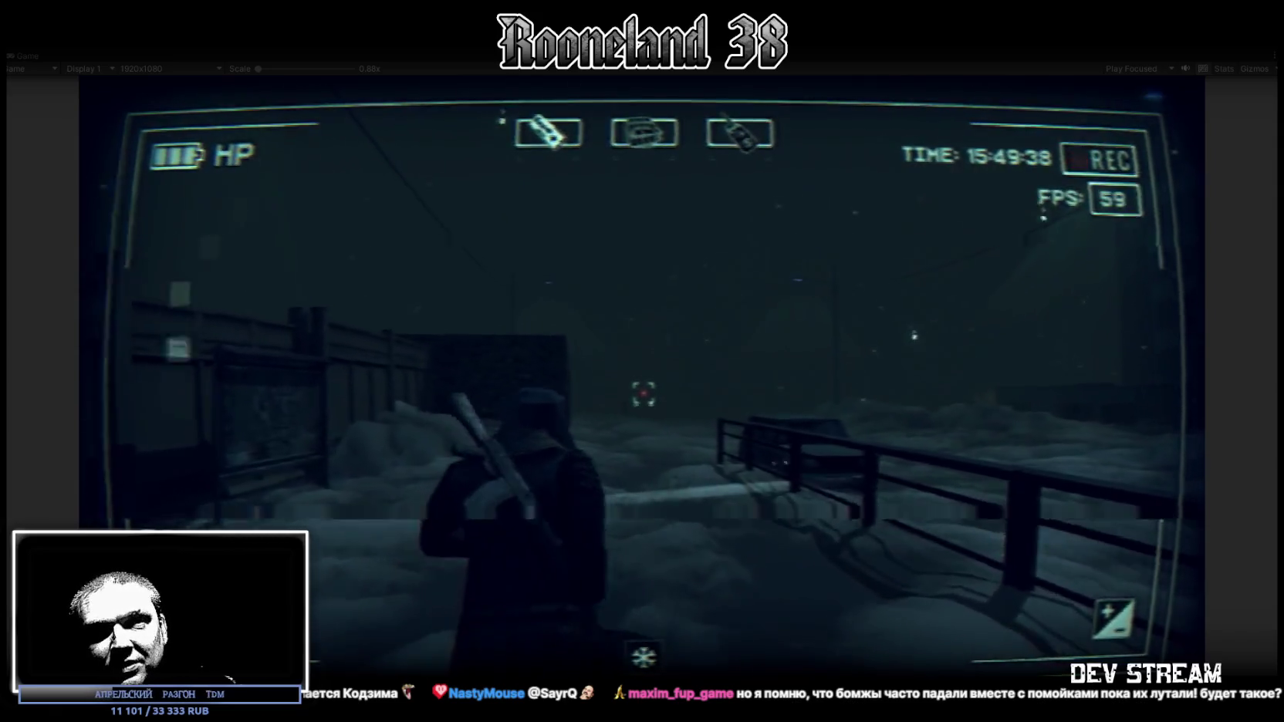
pyautogui.press('w')
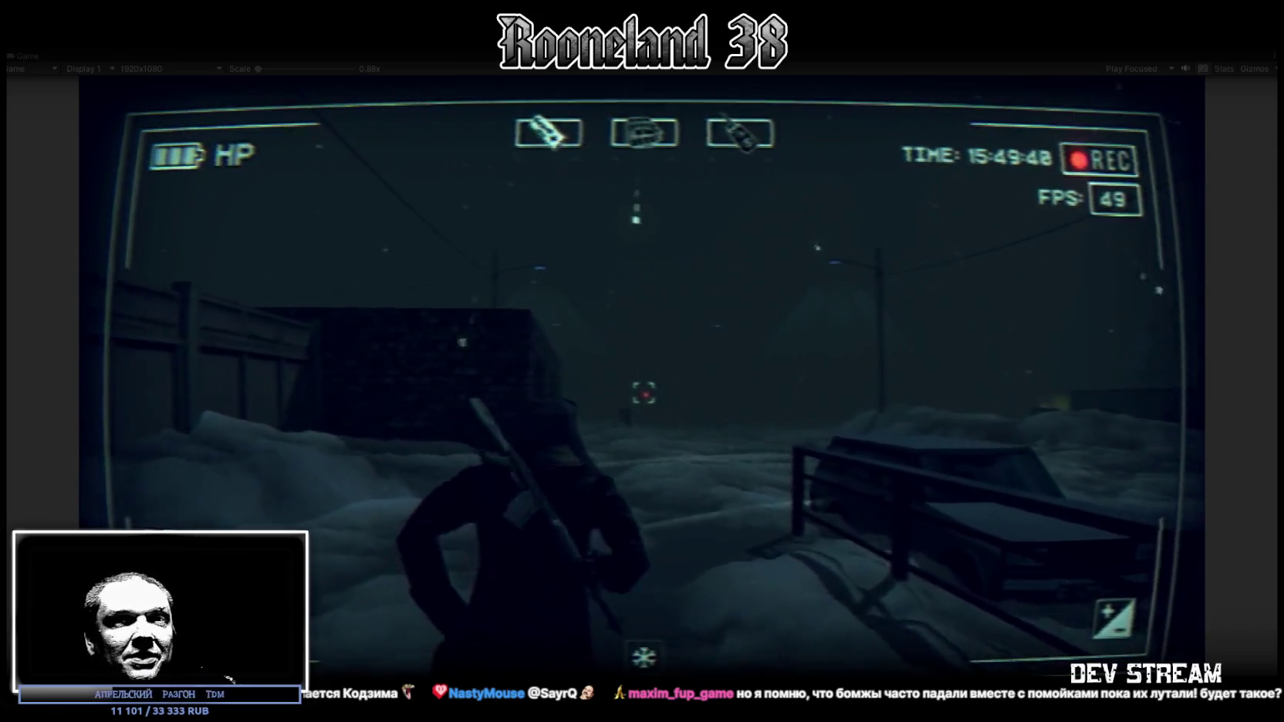
pyautogui.press('w')
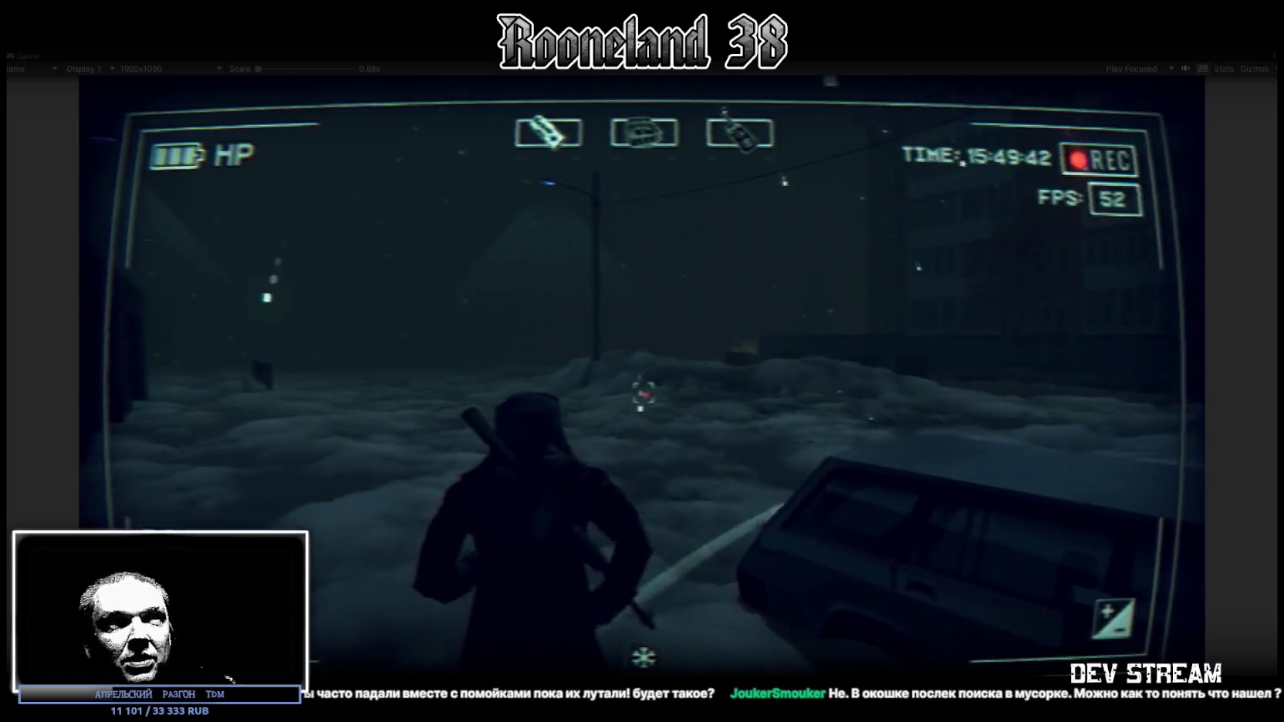
pyautogui.press('w')
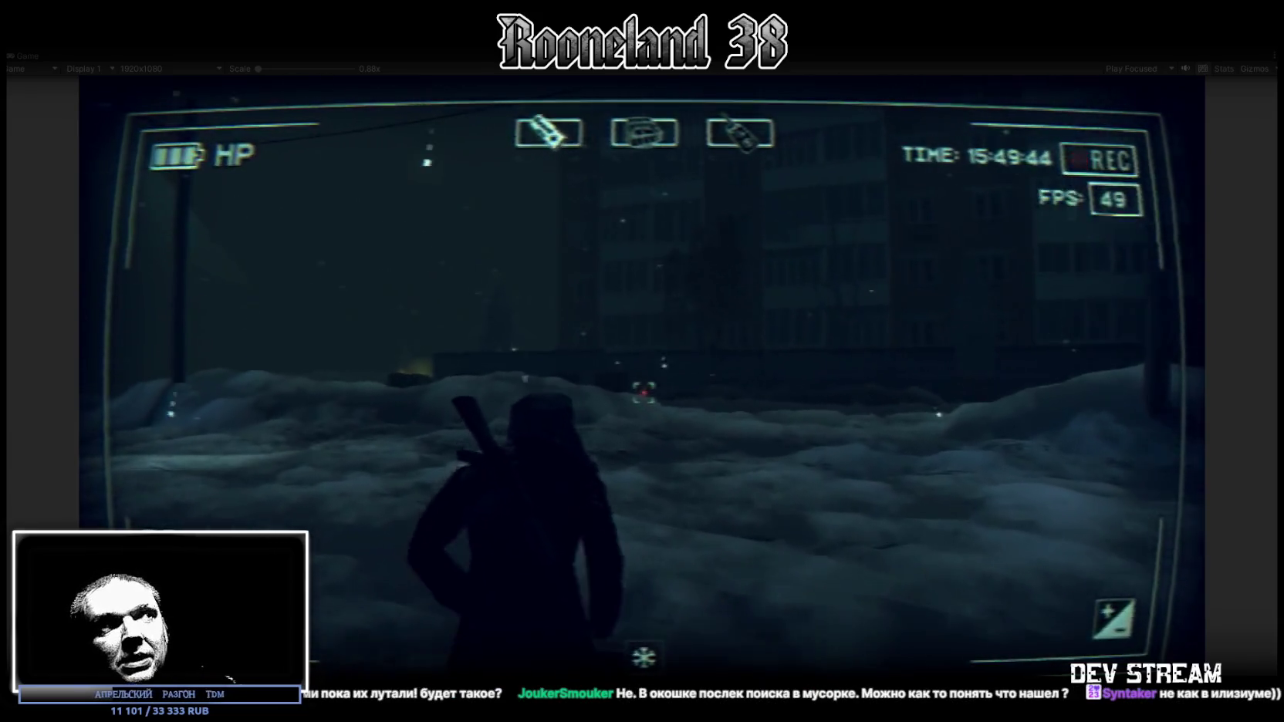
pyautogui.press('w')
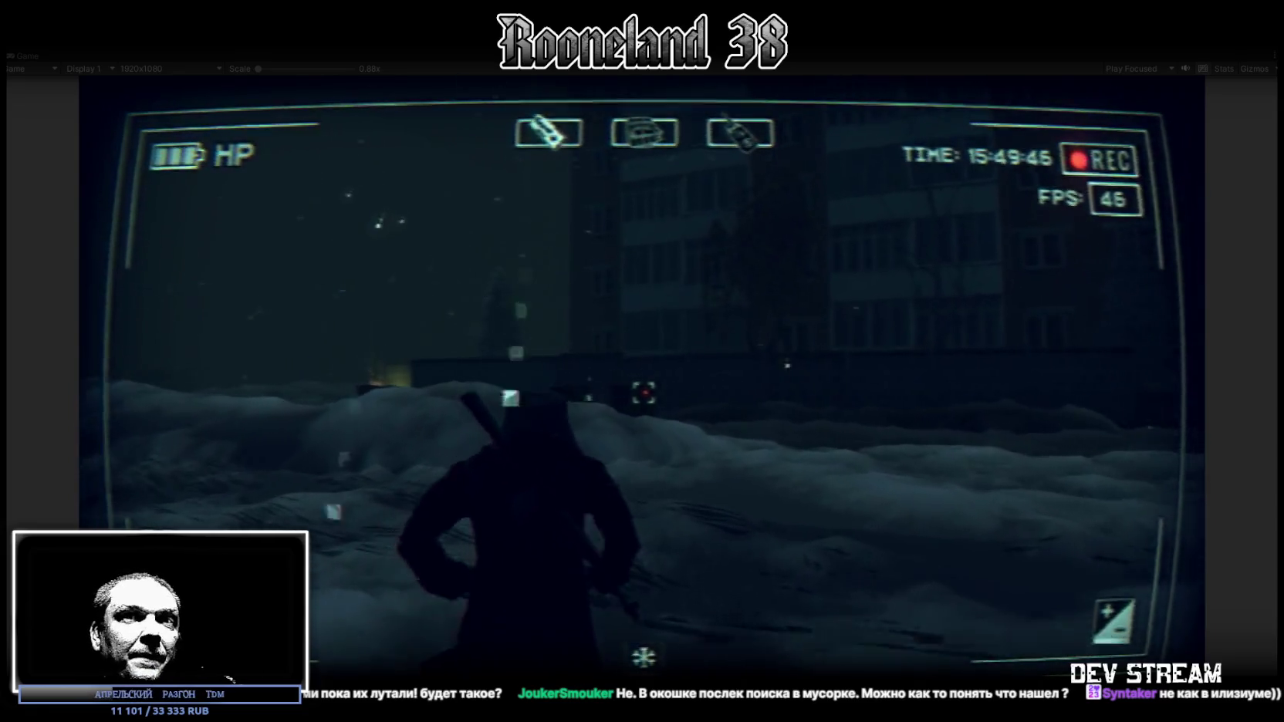
pyautogui.press('w')
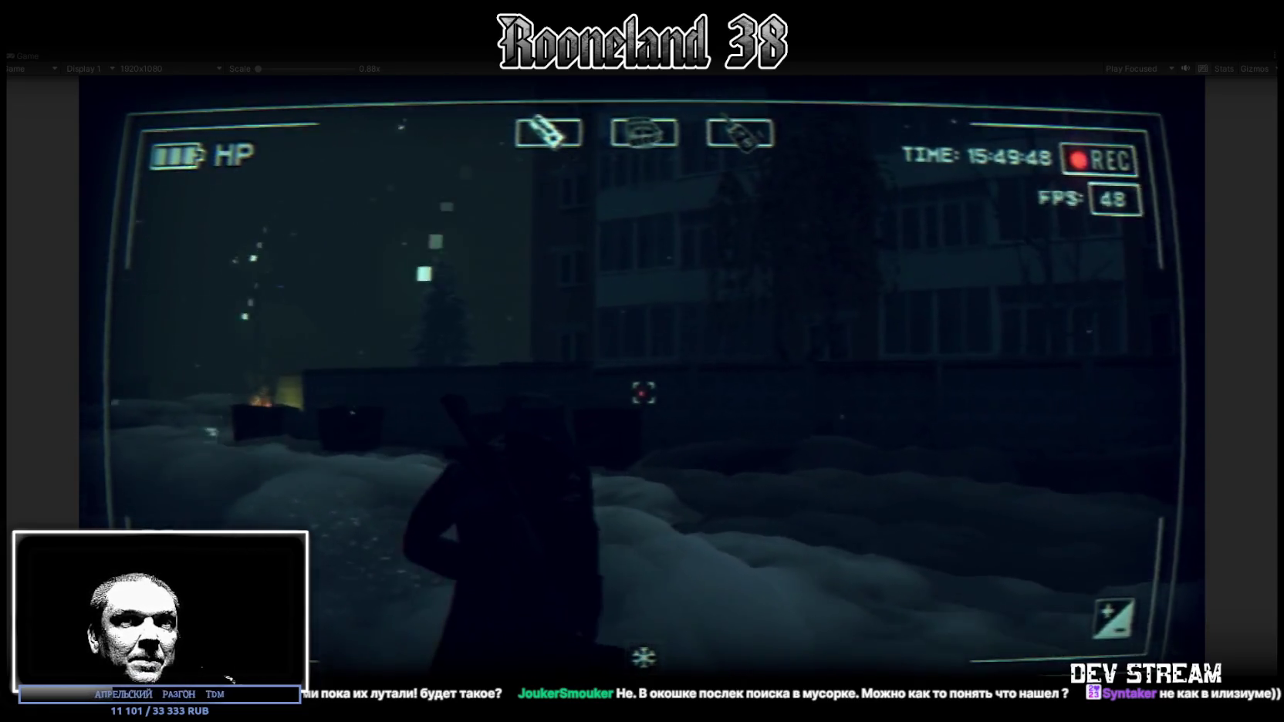
pyautogui.press('w')
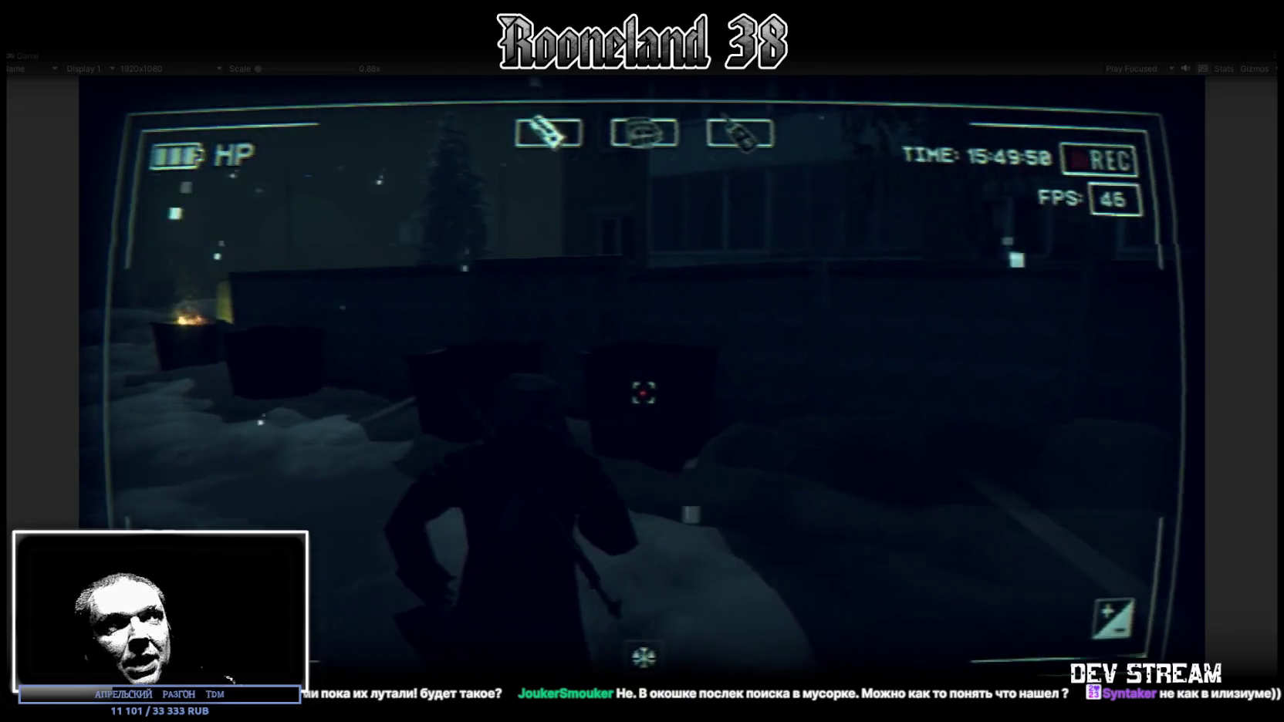
pyautogui.press('w')
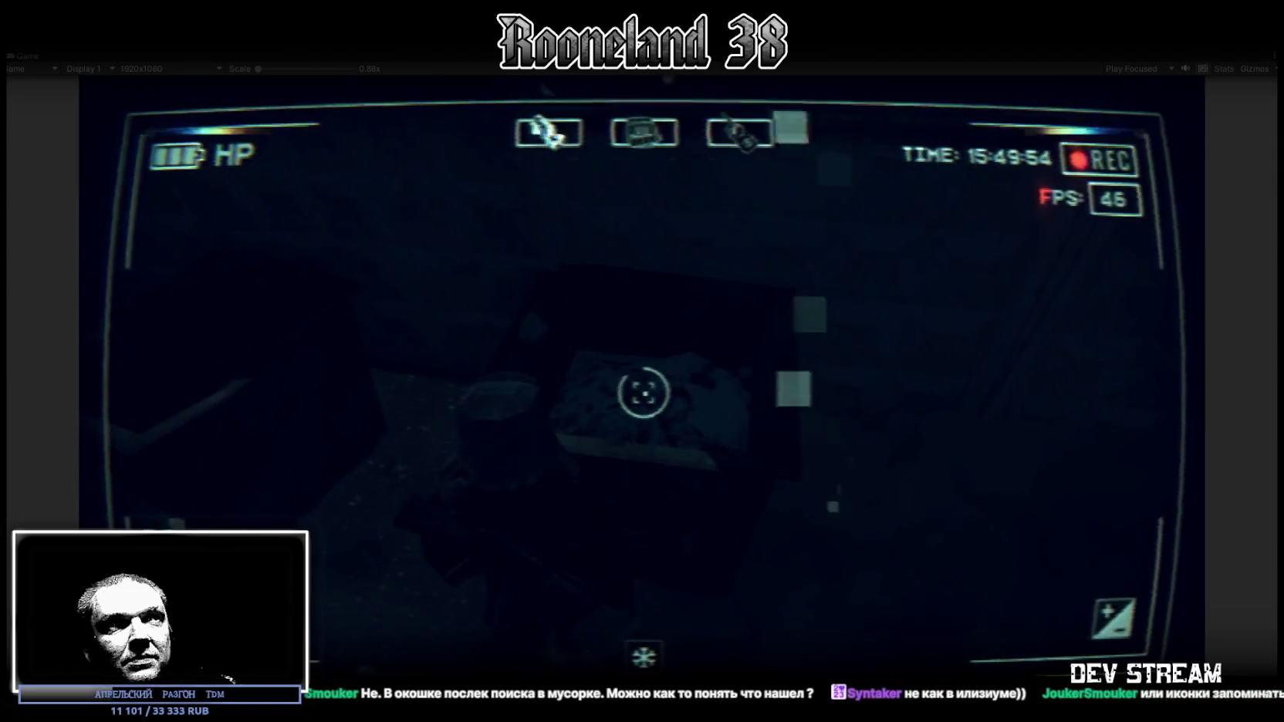
# Use both GARBAGE items from the apartment-block bin in the inventory, then close it.
pyautogui.press('Tab')
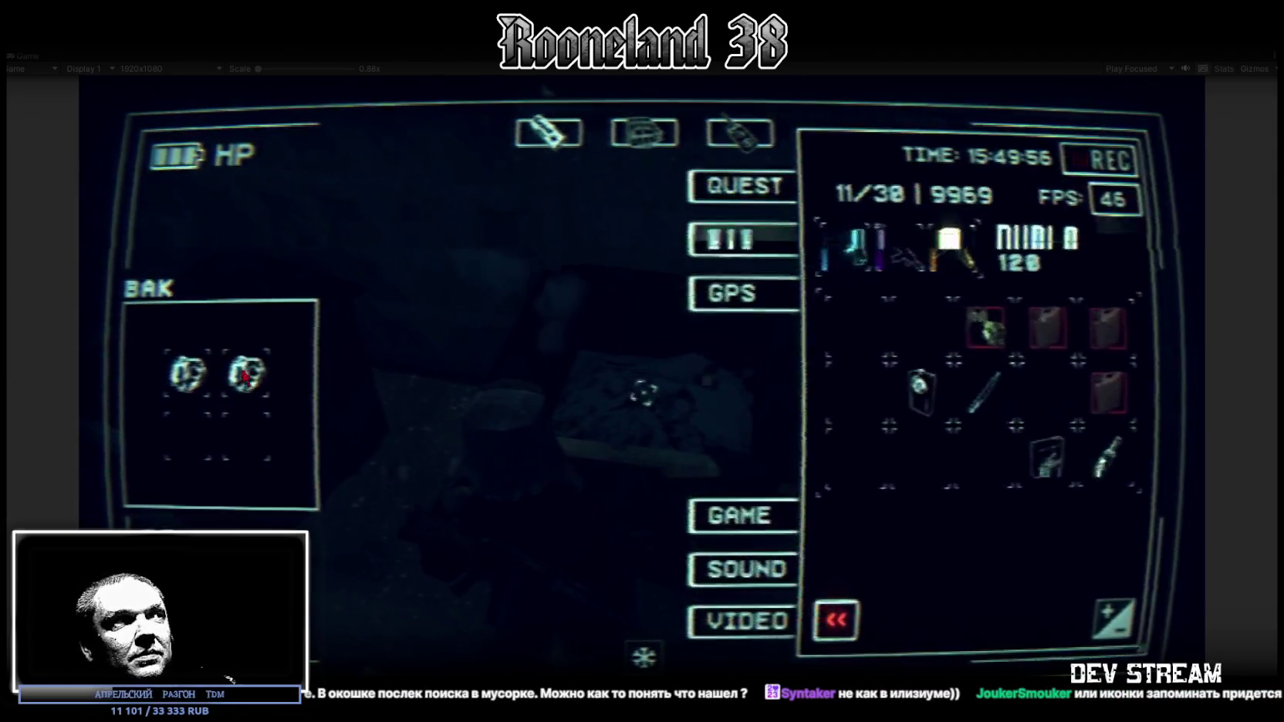
pyautogui.click(921, 619)
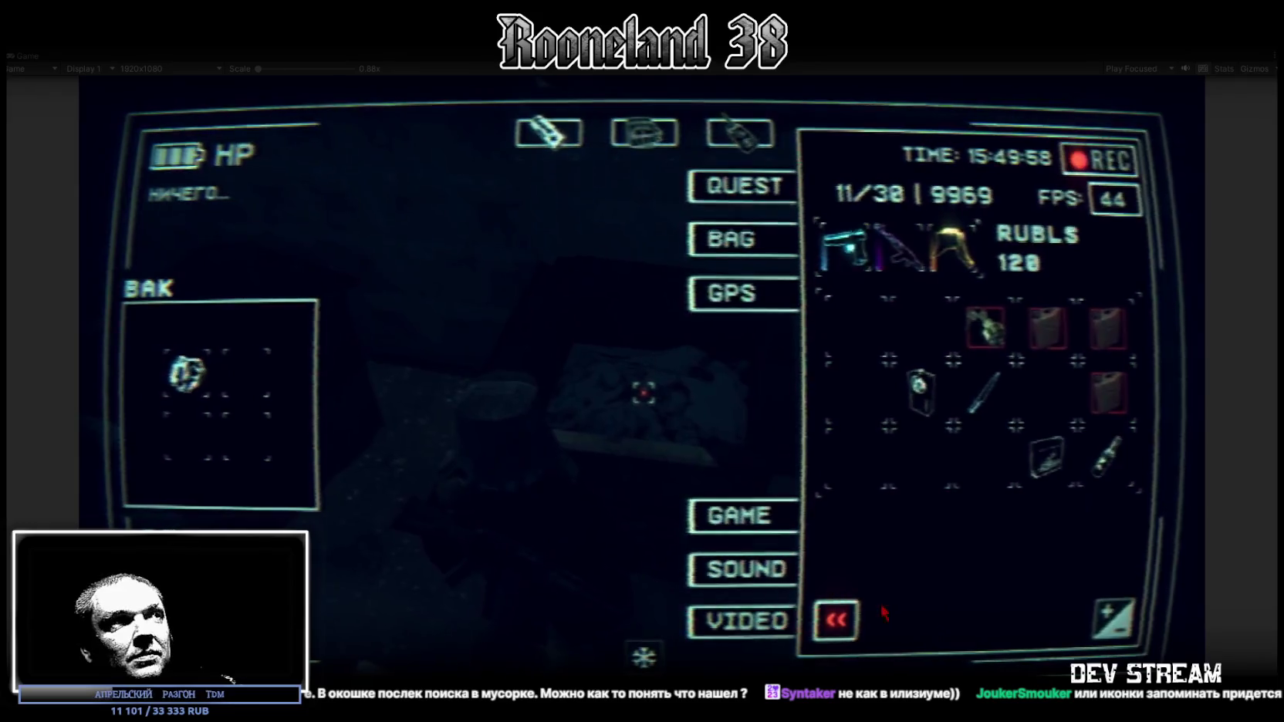
pyautogui.click(932, 621)
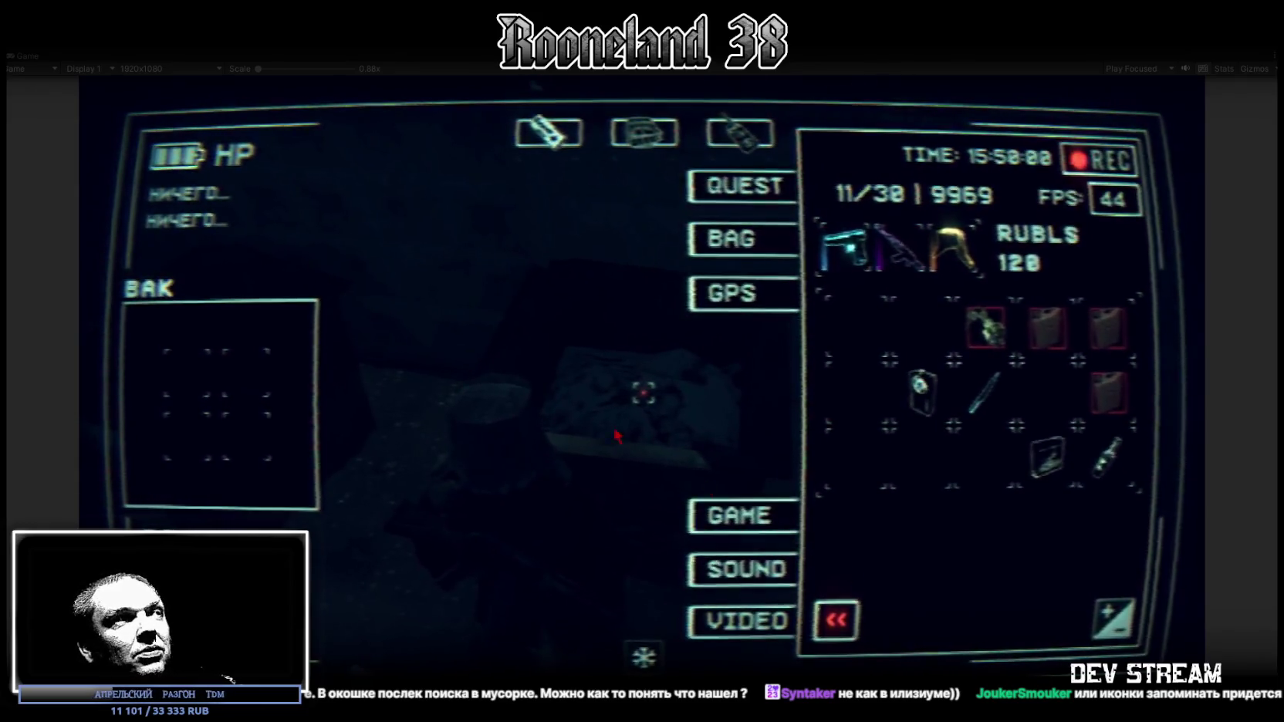
pyautogui.press('Tab')
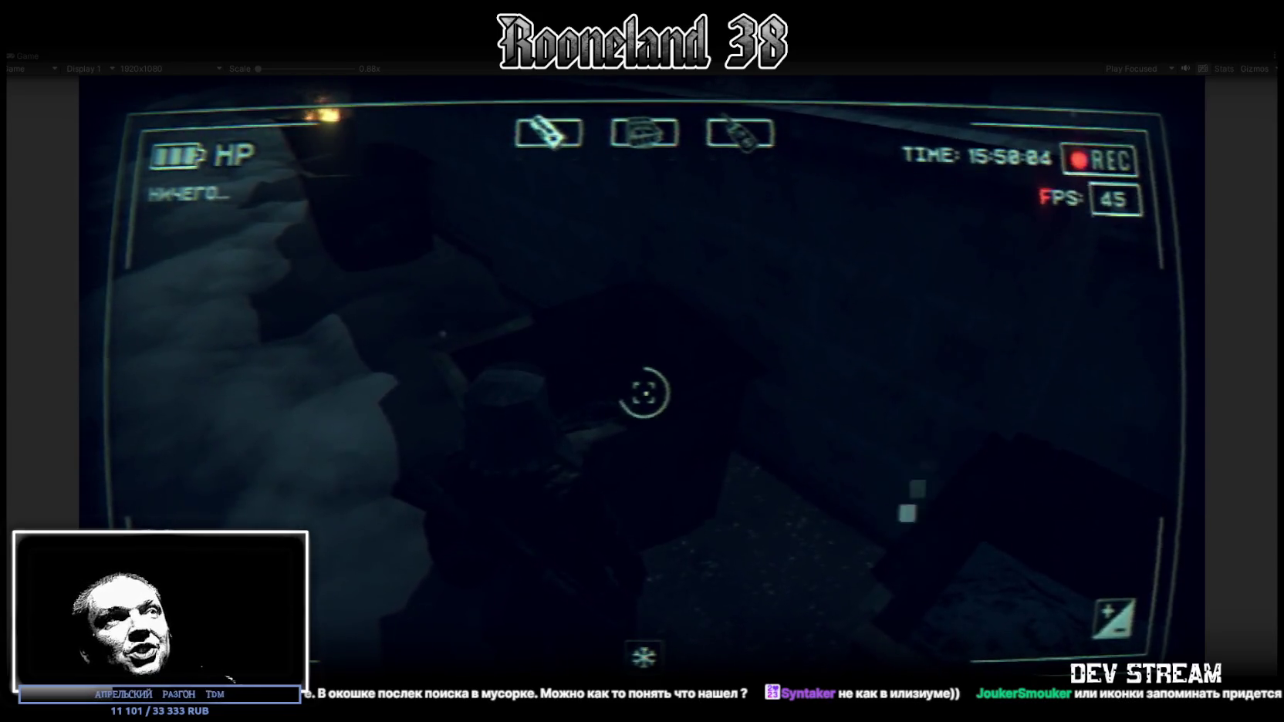
# Search the next bin, view and use its single GARBAGE item, then close the inventory.
pyautogui.press('Tab')
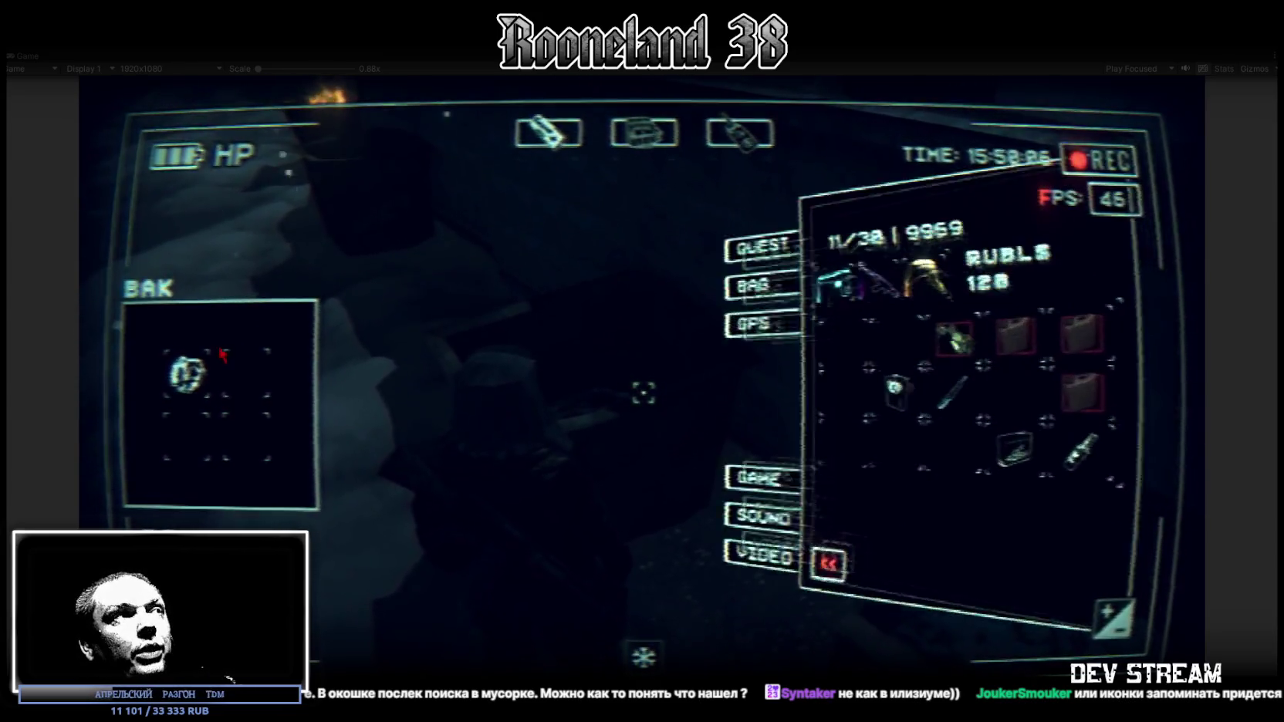
pyautogui.click(222, 355)
pyautogui.click(902, 615)
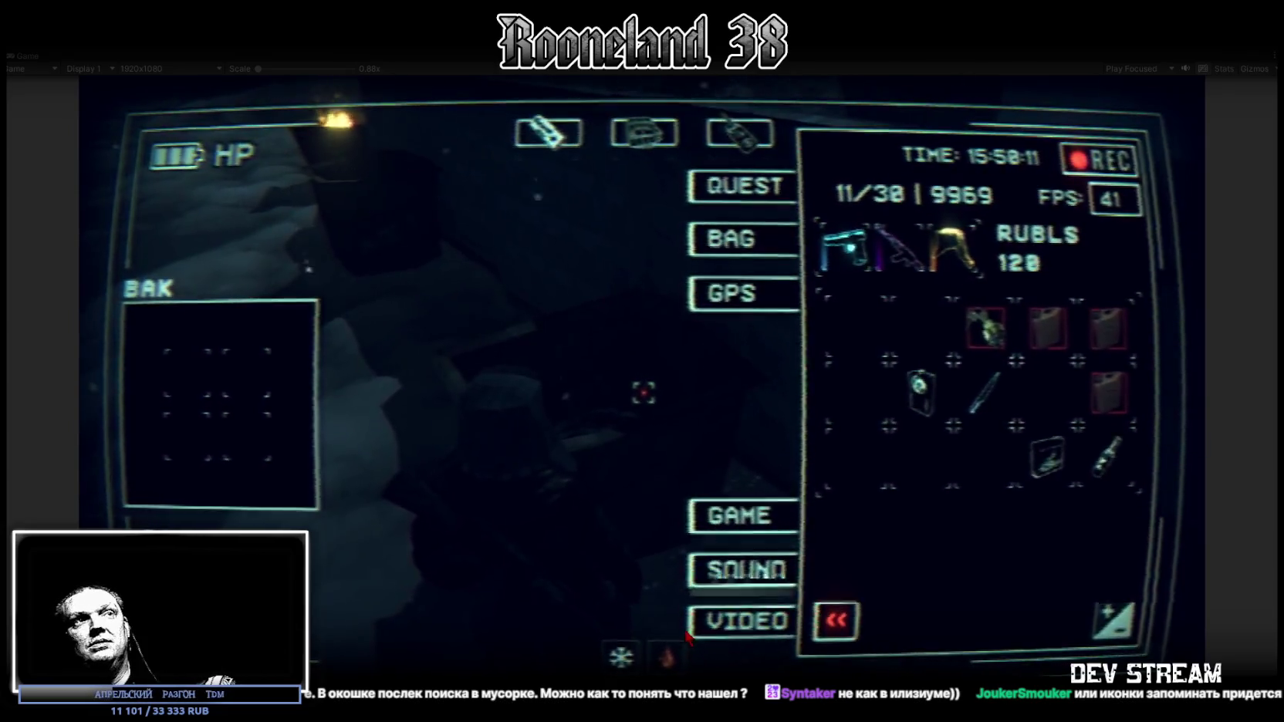
pyautogui.press('Tab')
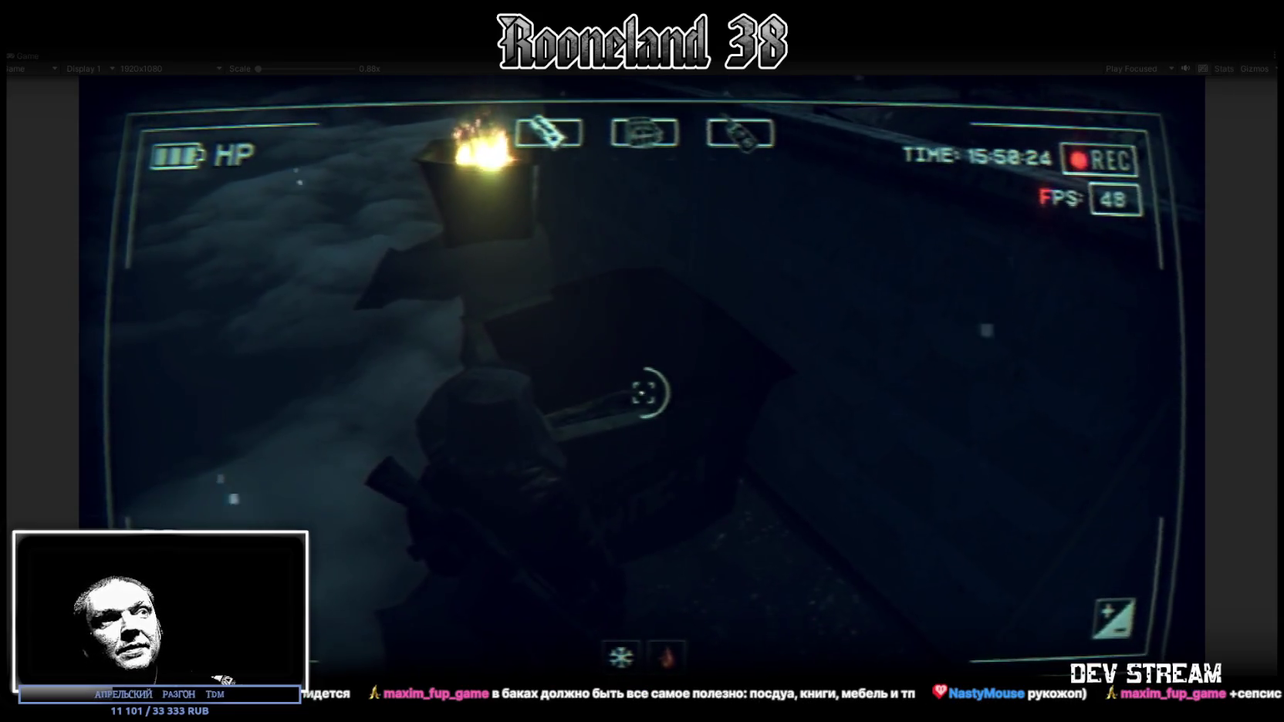
# Search the bin by the burning barrel and check its garbage in the inventory.
pyautogui.press('e')
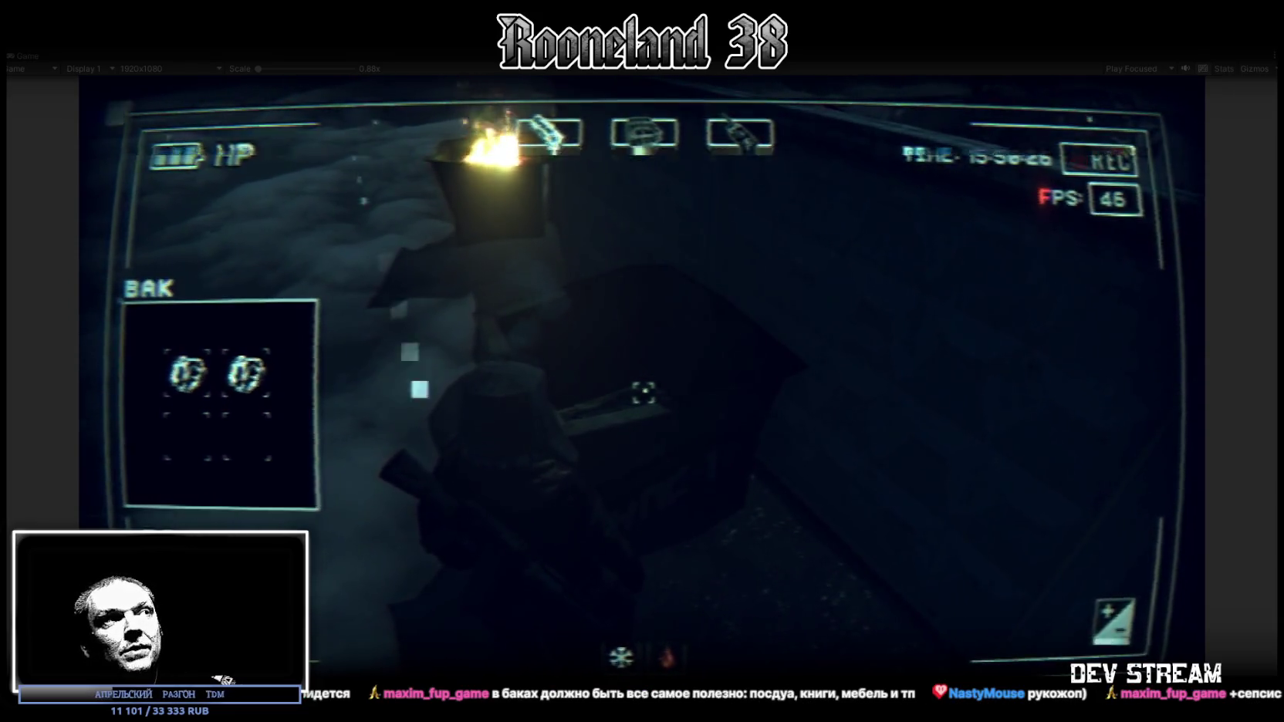
pyautogui.press('Tab')
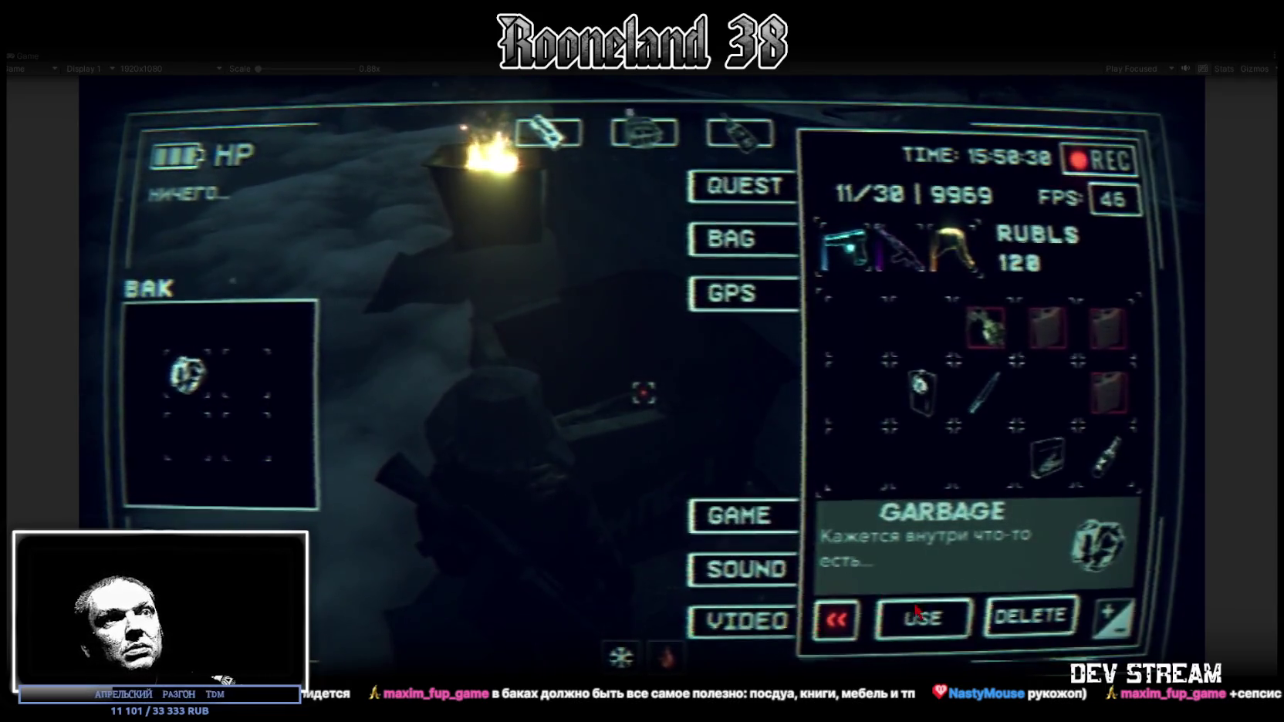
pyautogui.press('Tab')
# Walk past the fire along the fence to the building, then restore the full editor layout around the Game view.
pyautogui.press('w')
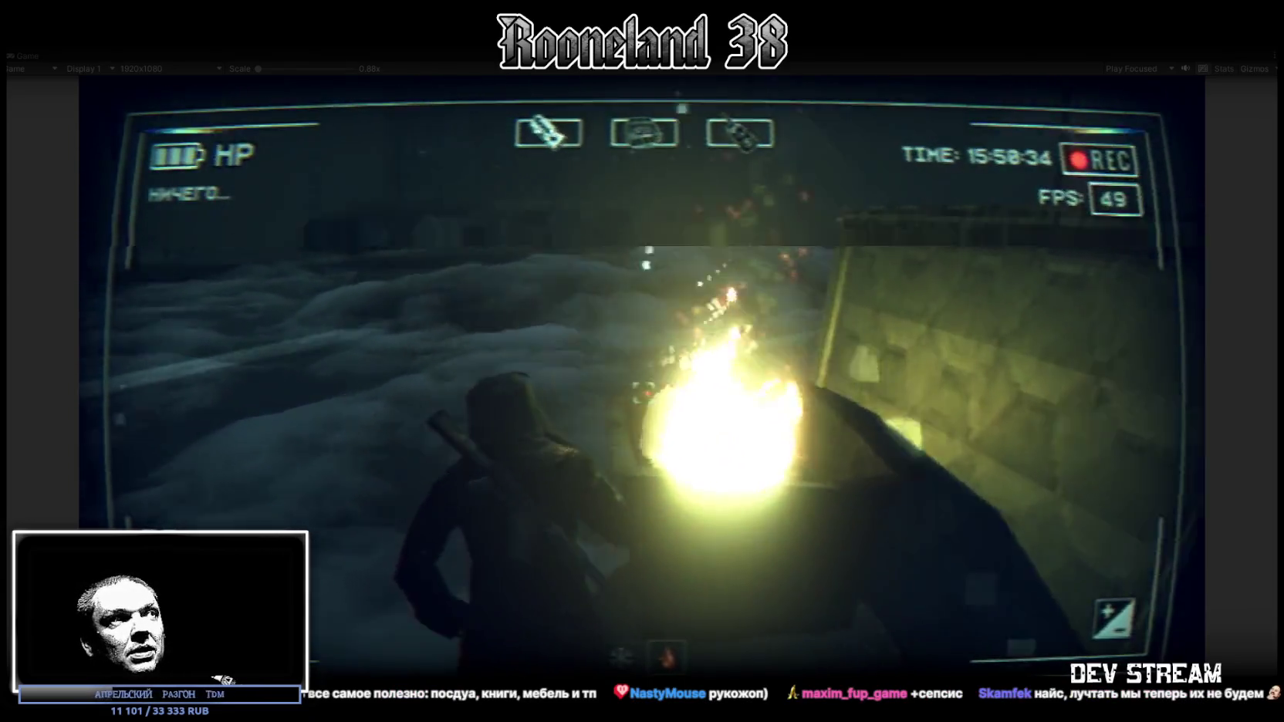
pyautogui.press('a')
pyautogui.press('w')
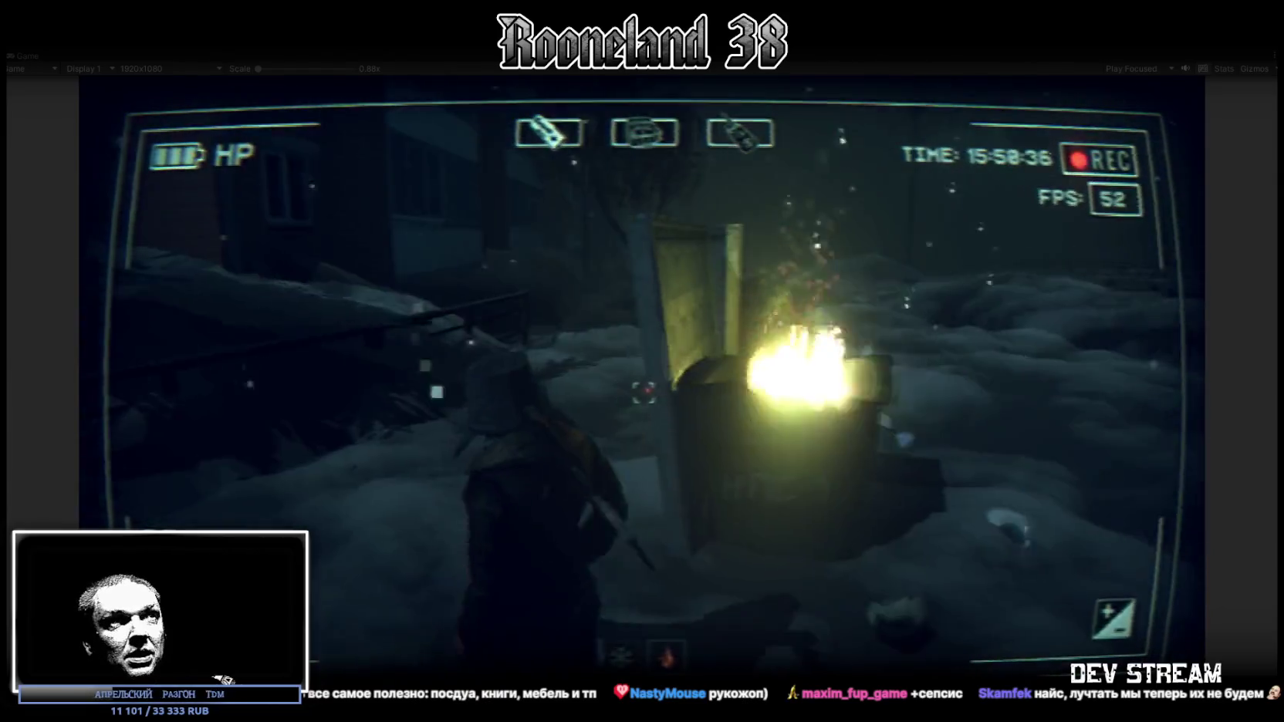
pyautogui.press('w')
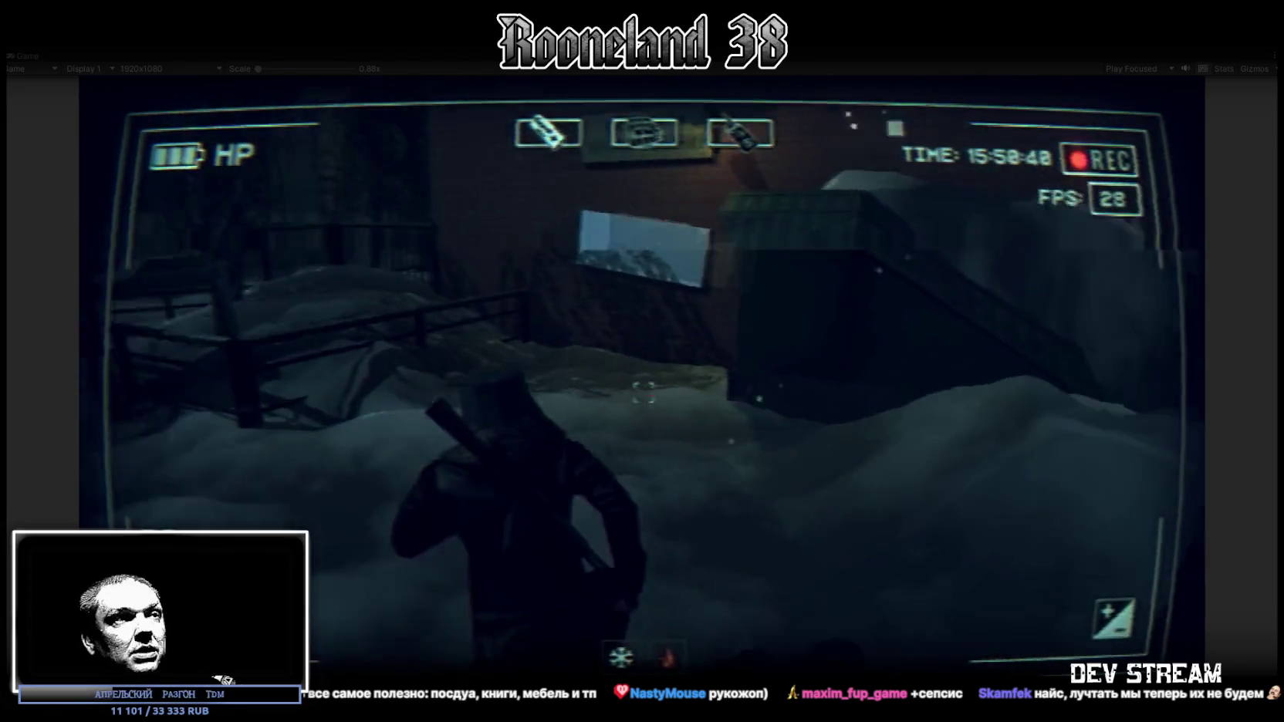
pyautogui.press('Tab')
pyautogui.hotkey('shift', 'space')
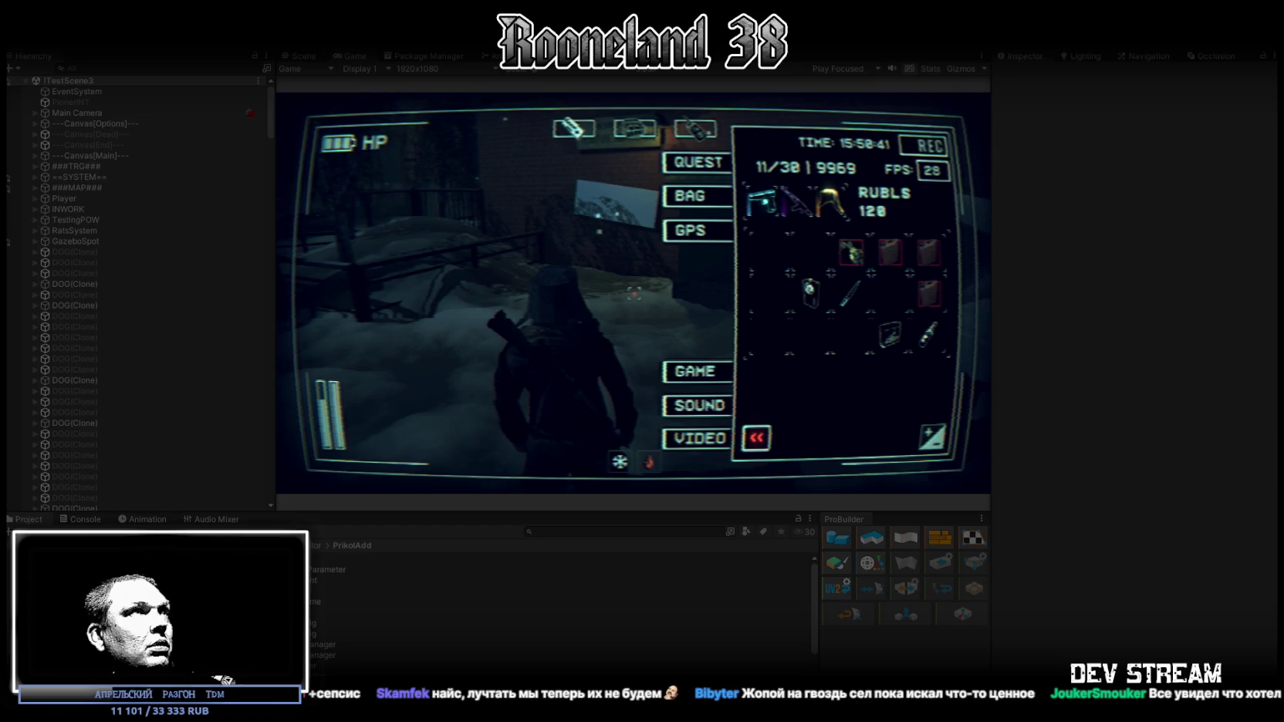
# Open the Profiler from Window > Analysis and dock it in the bottom panel after Audio Mixer.
pyautogui.click(405, 39)
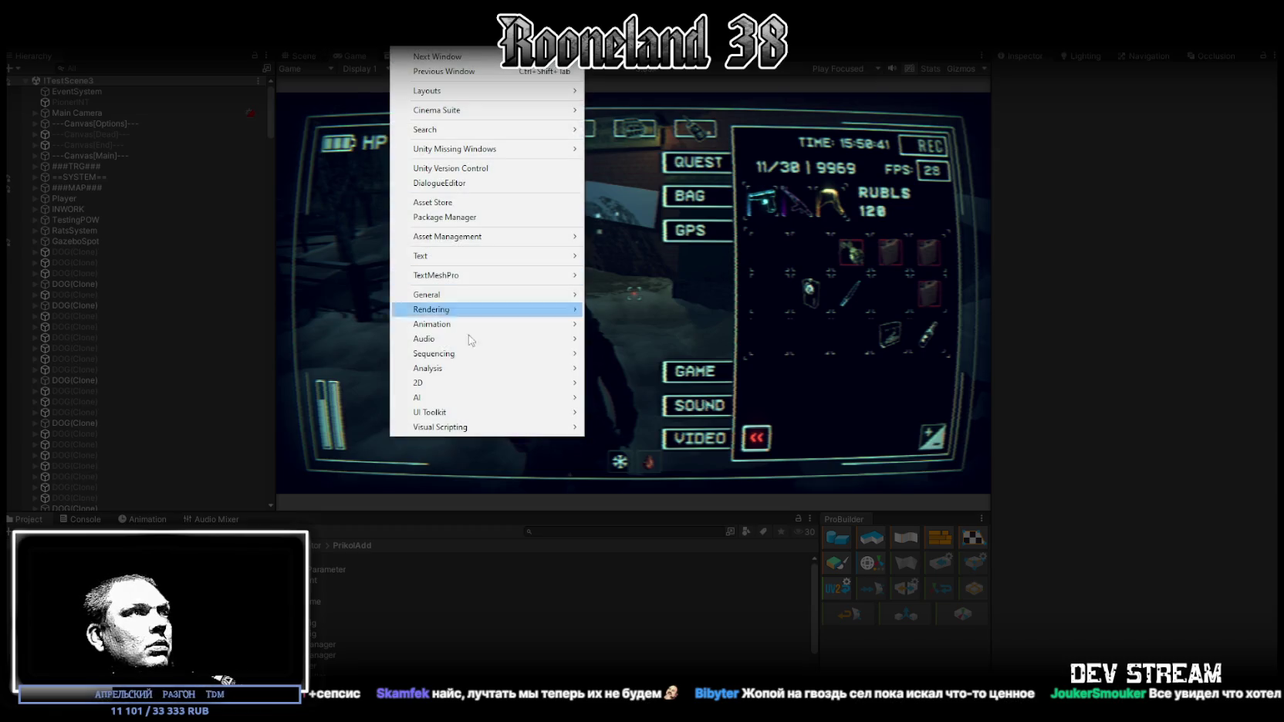
pyautogui.moveTo(465, 359)
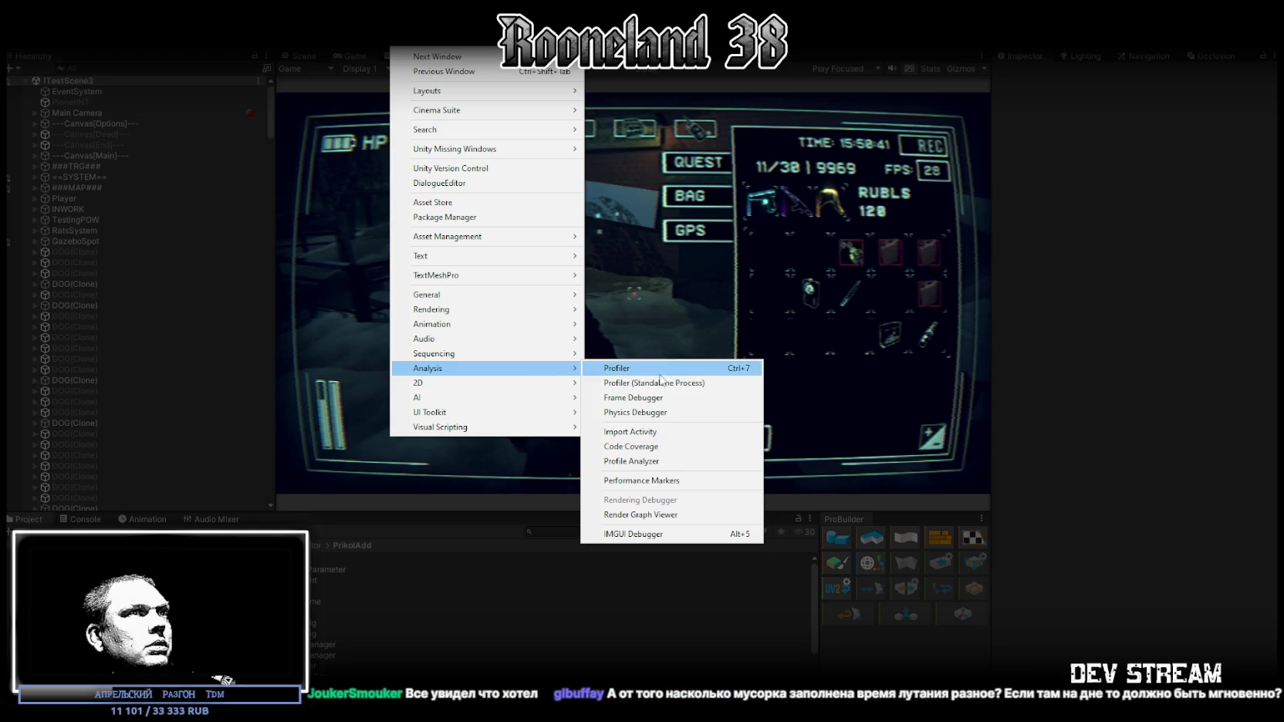
pyautogui.press('Escape')
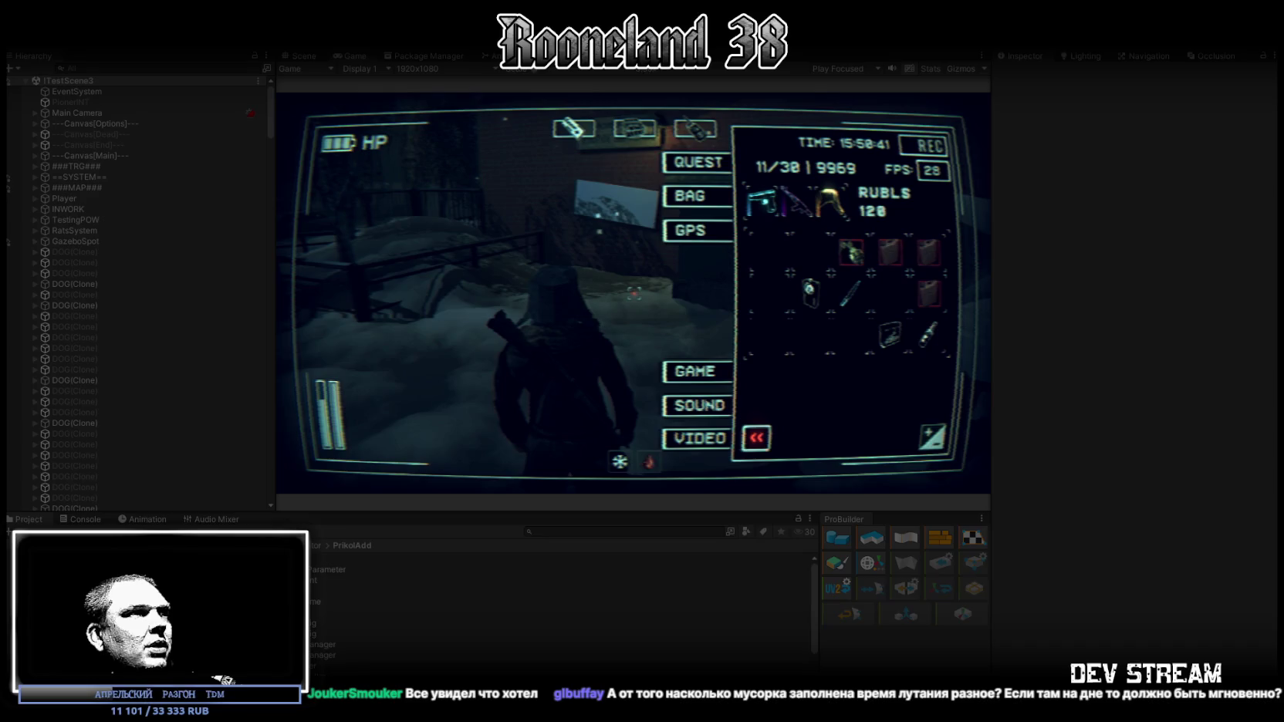
pyautogui.moveTo(205, 525); pyautogui.dragTo(288, 527)
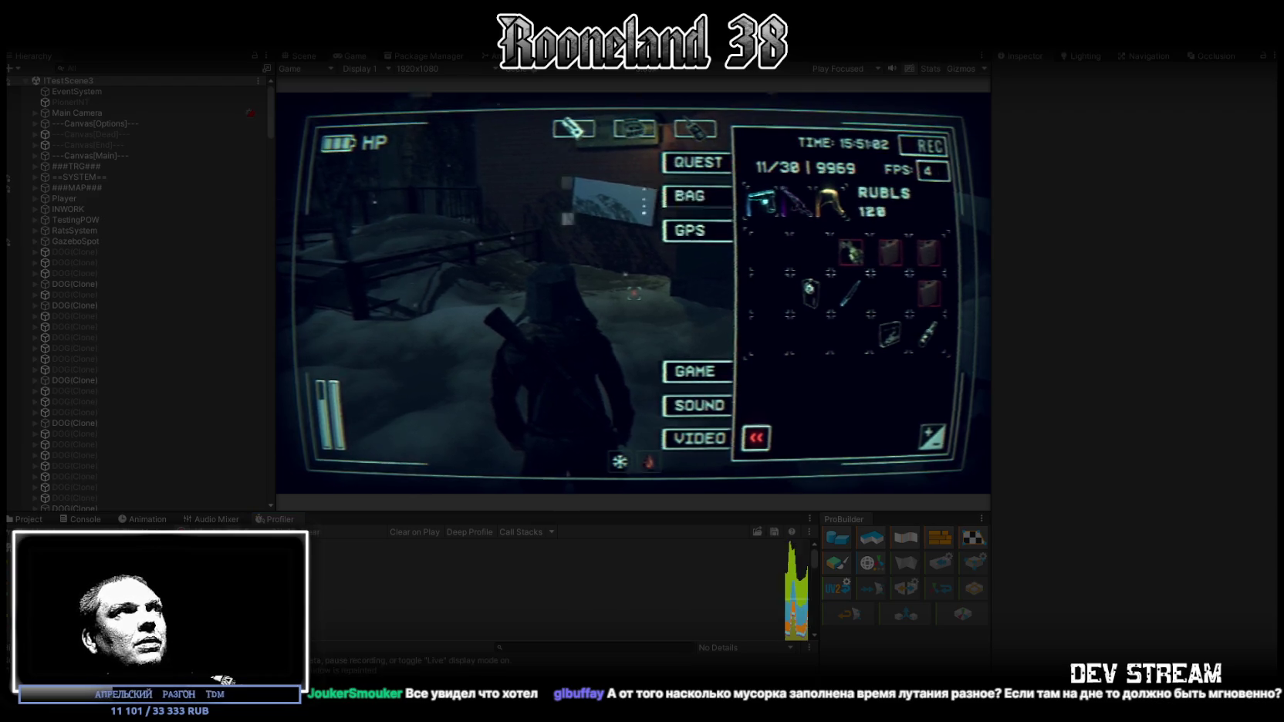
# Maximize the Game view and walk through the building corridor into the bar, then back out to the snow mound.
pyautogui.hotkey('shift', 'space')
pyautogui.press('Tab')
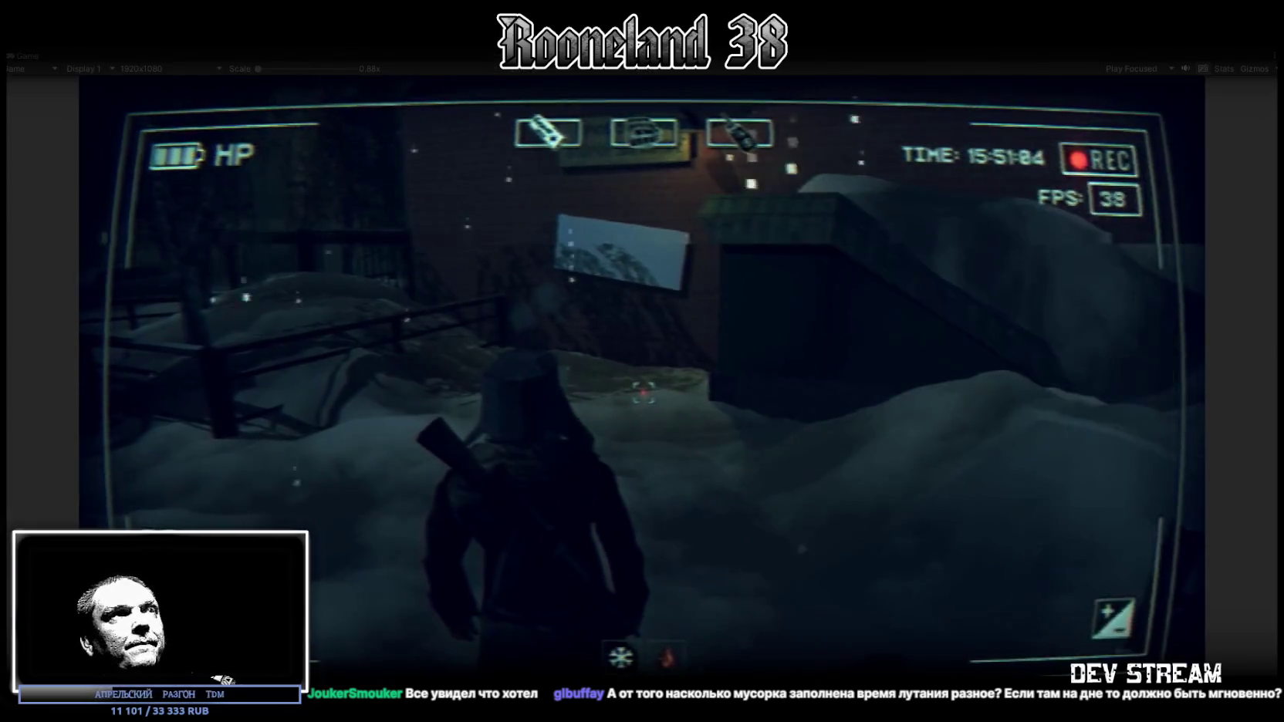
pyautogui.press('w')
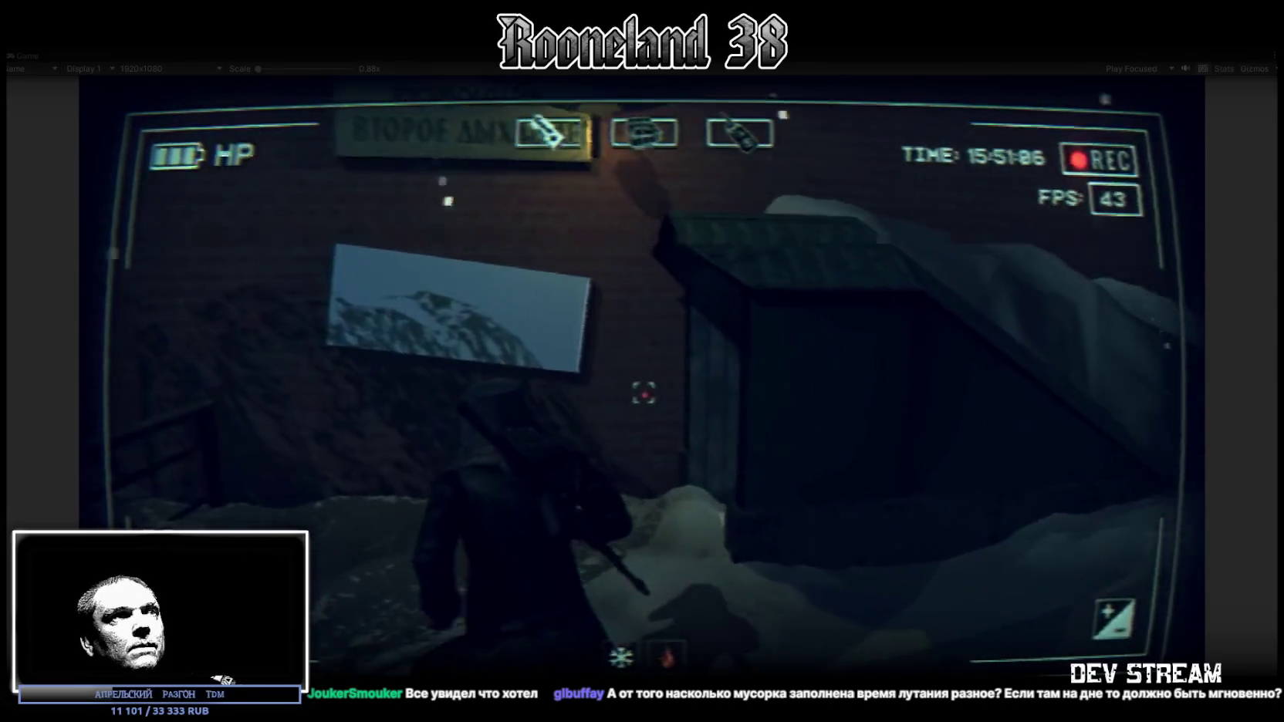
pyautogui.press('w')
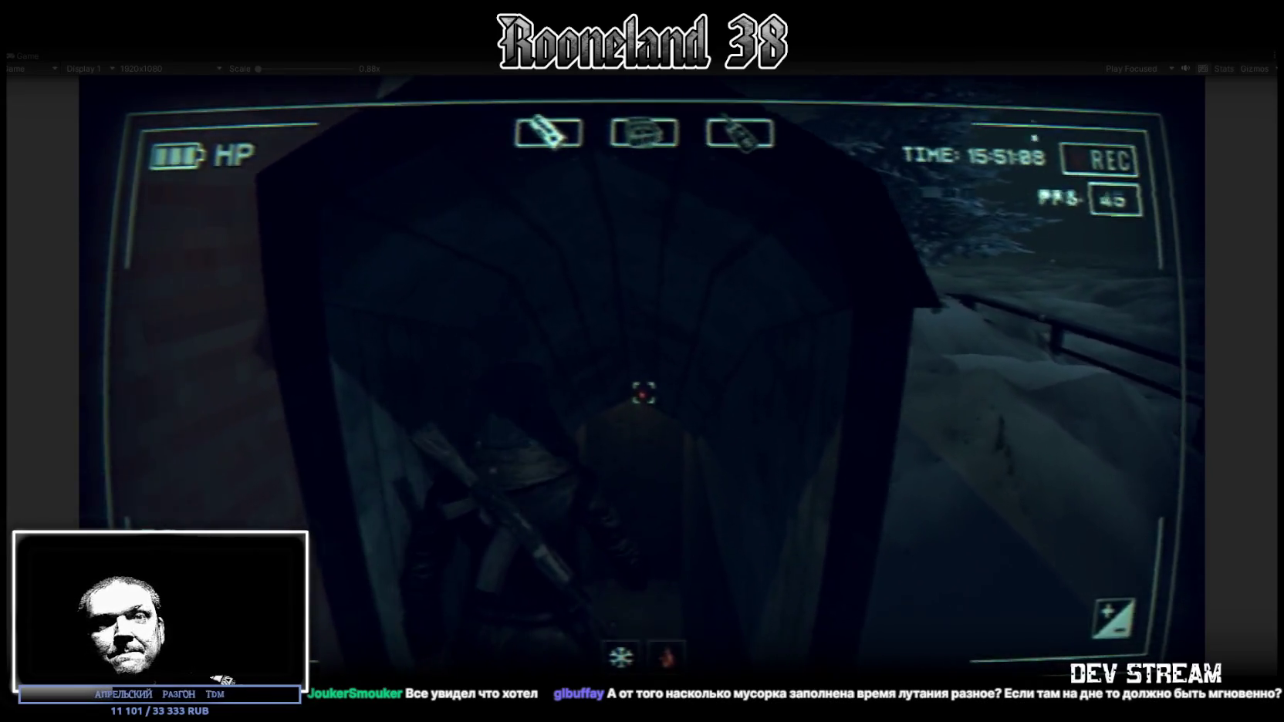
pyautogui.press('w')
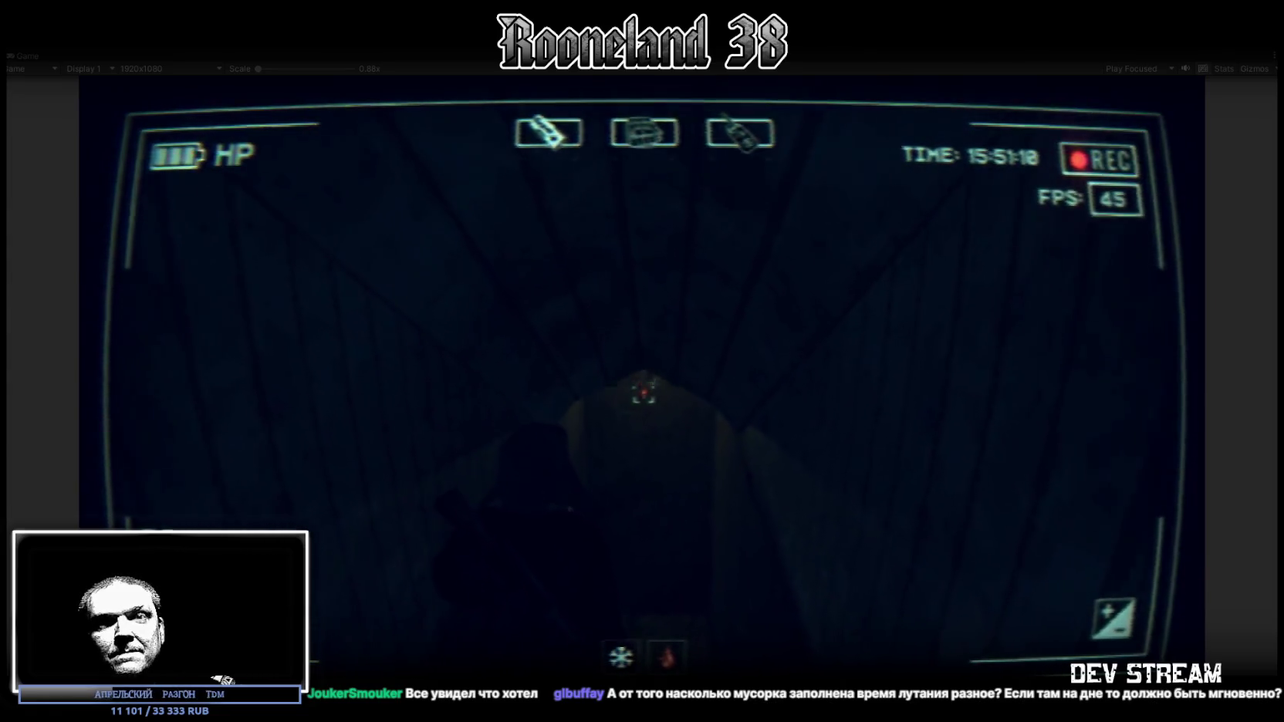
pyautogui.press('w')
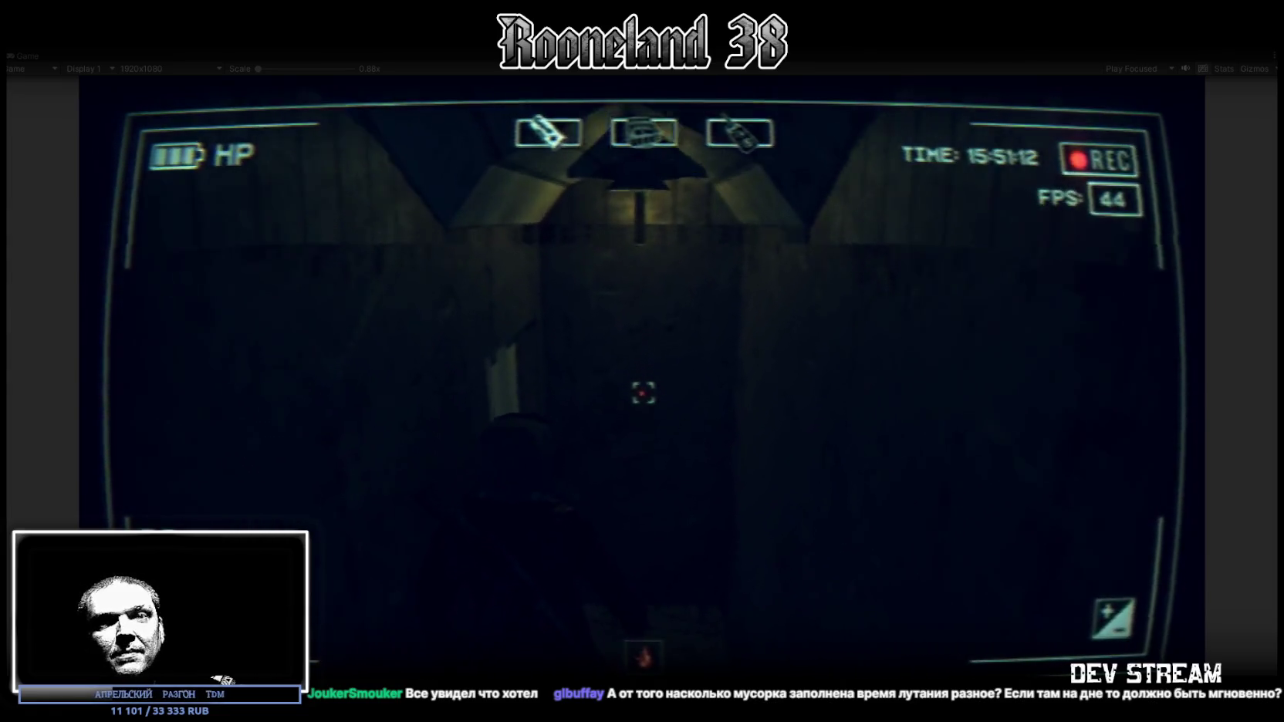
pyautogui.press('w')
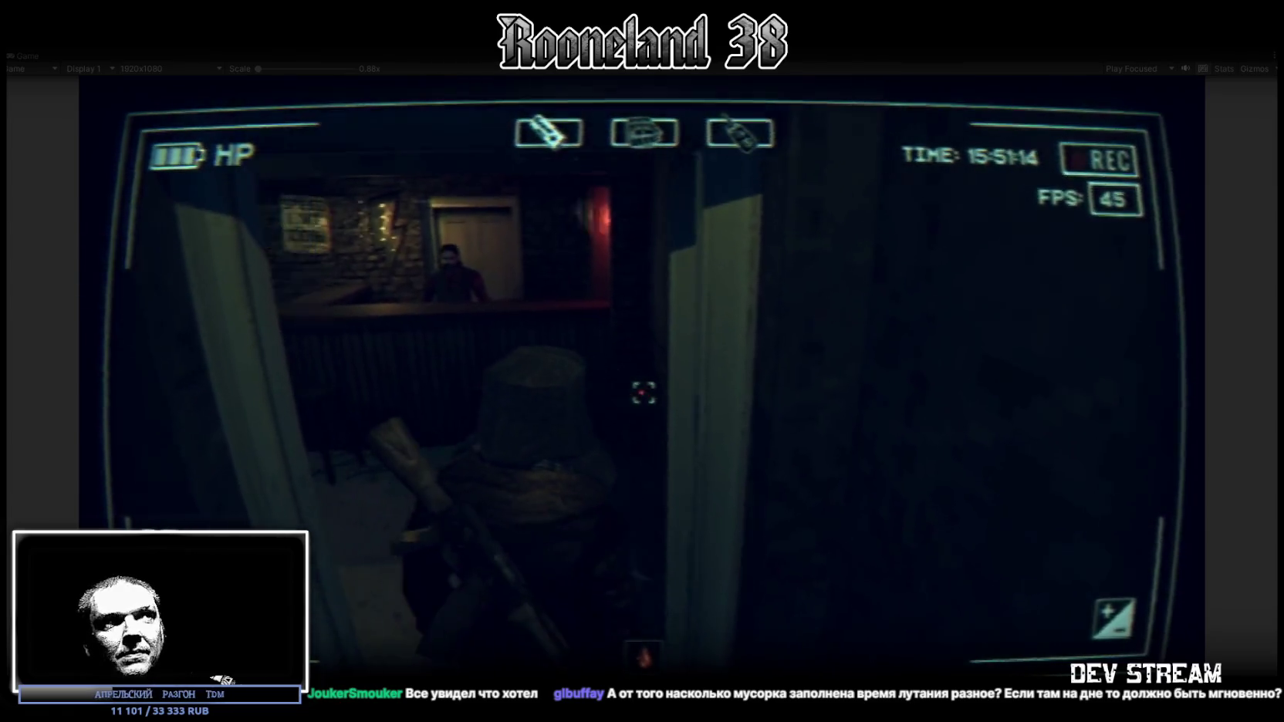
pyautogui.moveTo(642, 393)
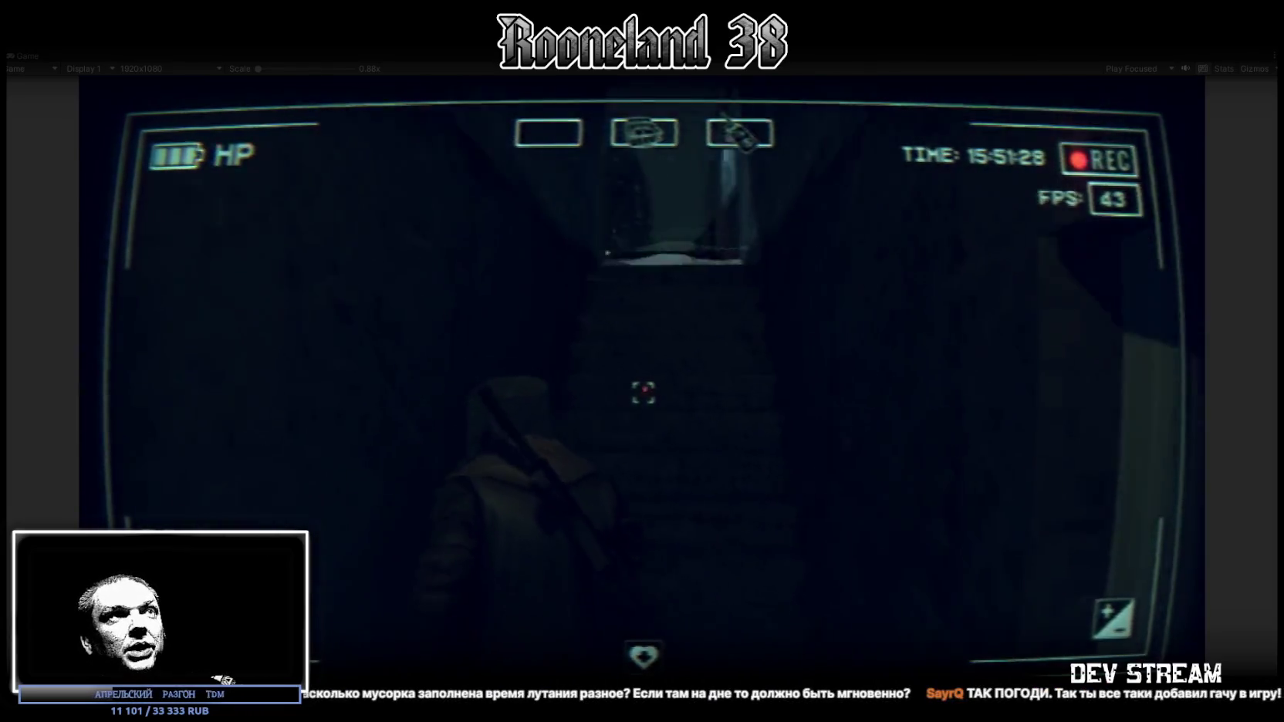
pyautogui.press('w')
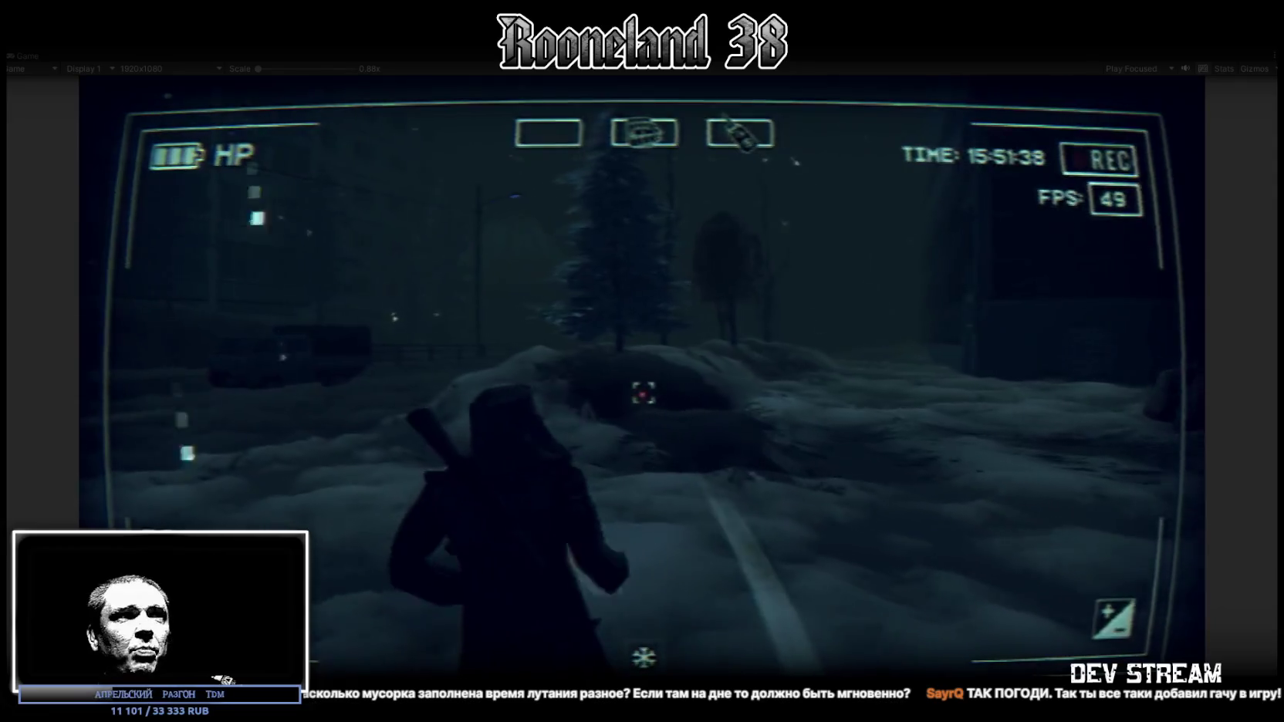
pyautogui.press('w')
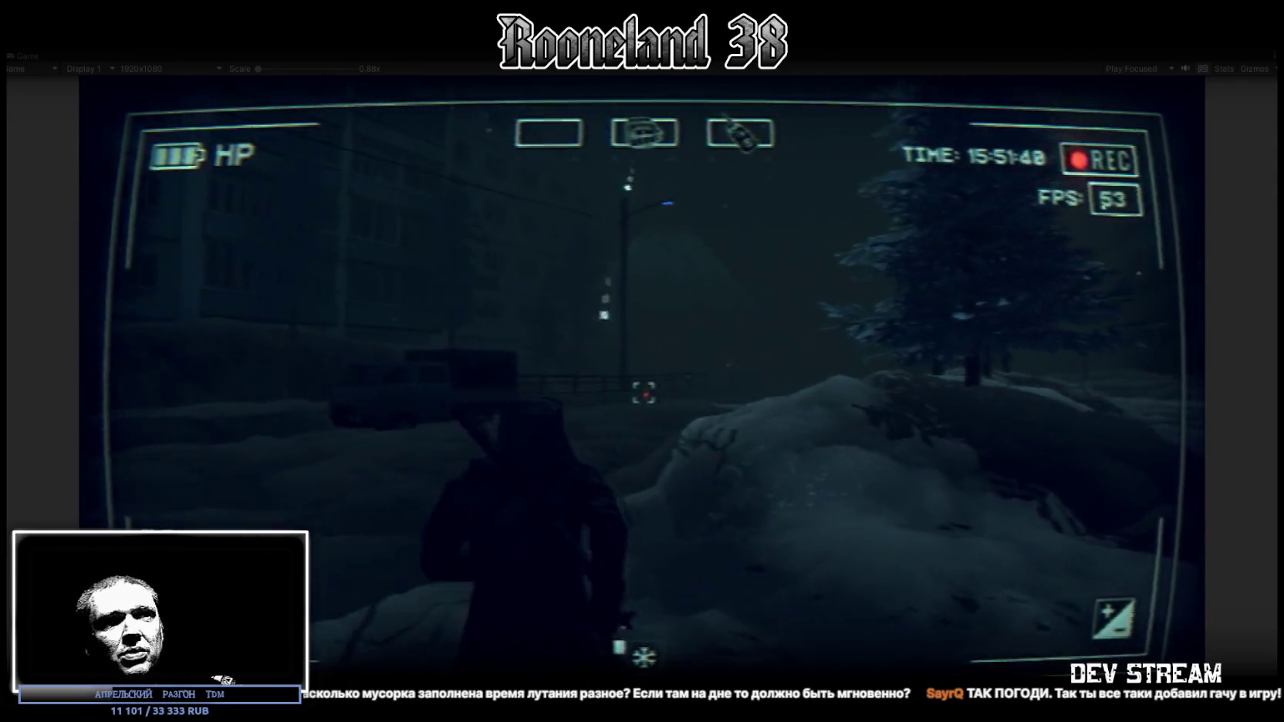
pyautogui.press('Tab')
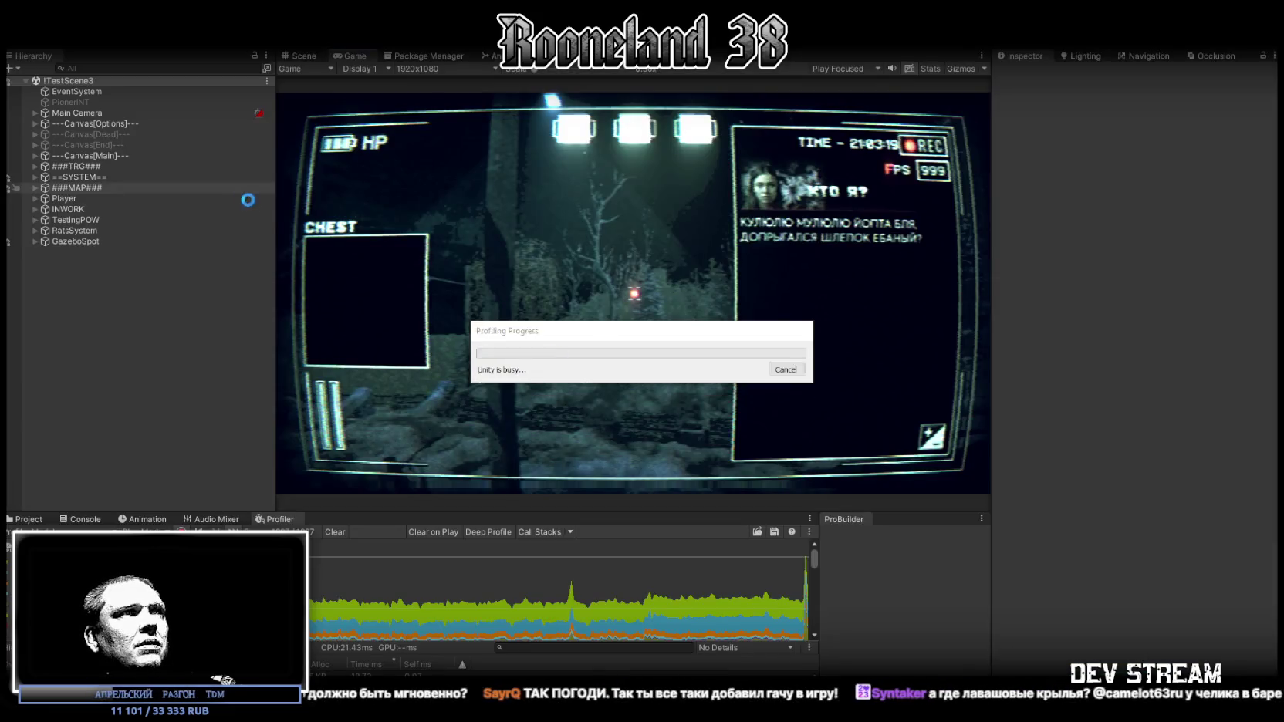
# In the city scene, select the Trasher (10) chest and inspect its Boomer Chest loot entries.
pyautogui.click(305, 55)
pyautogui.press('w')
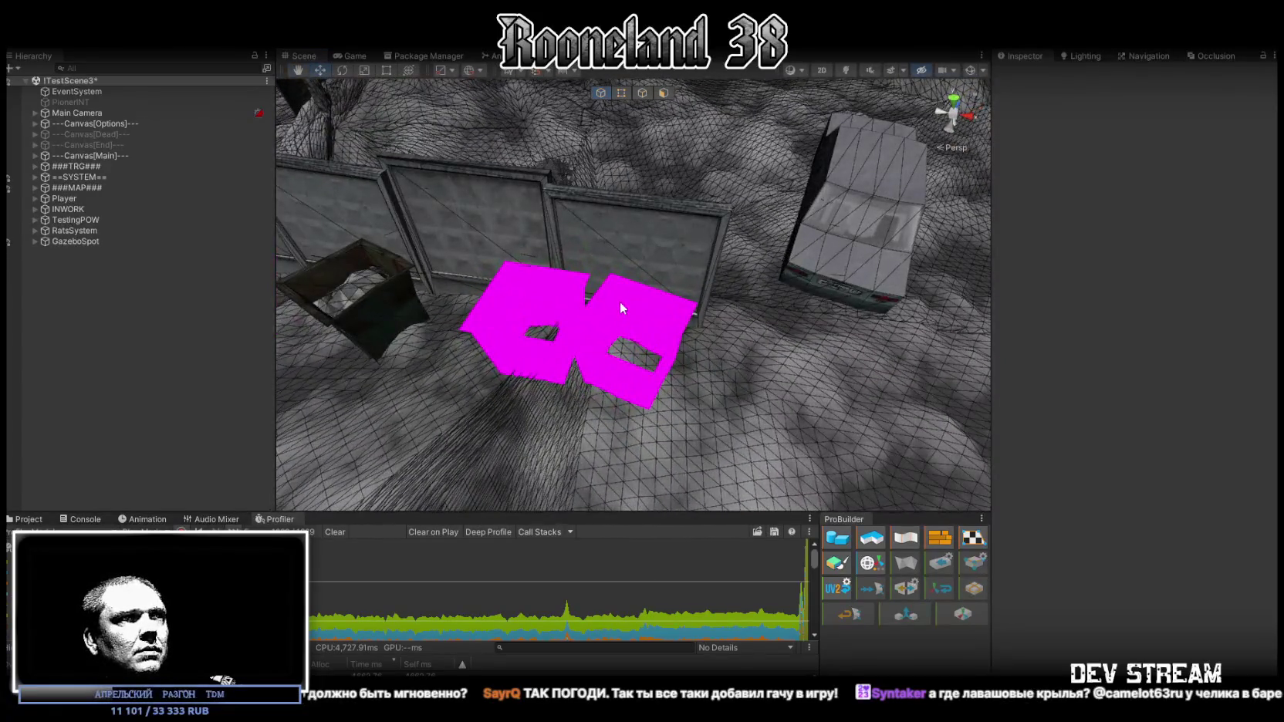
pyautogui.click(619, 301)
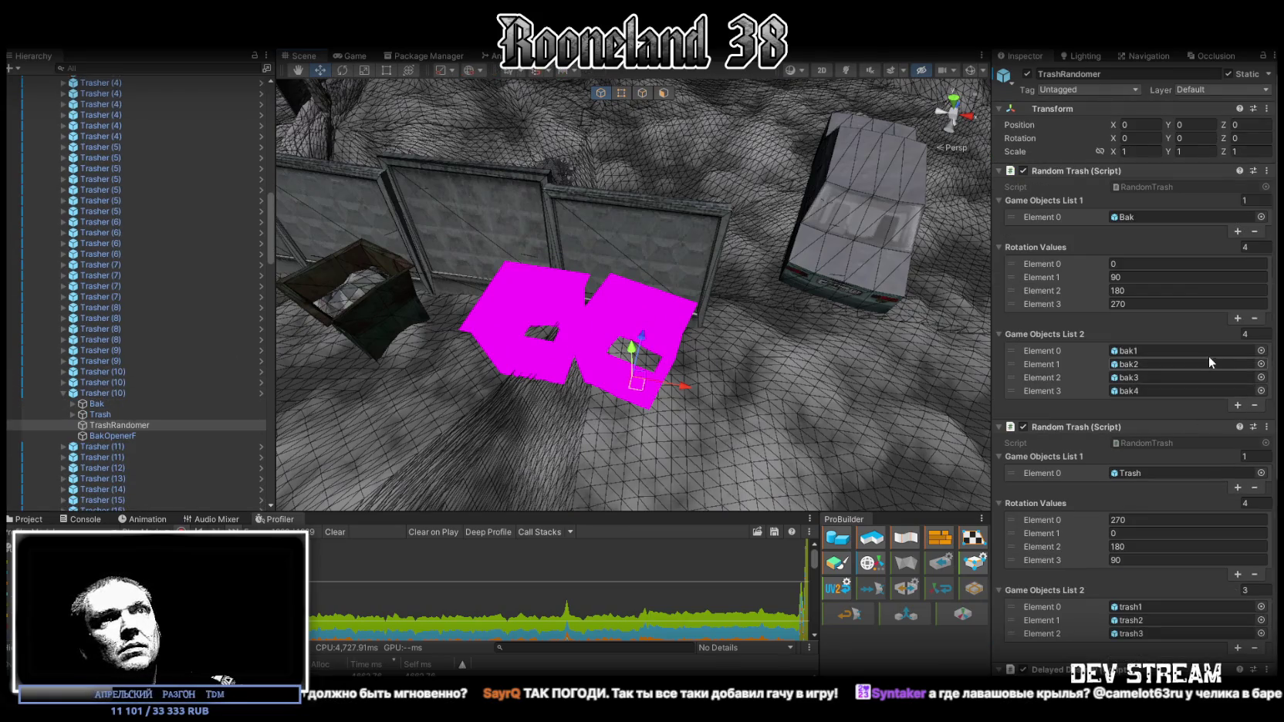
pyautogui.scroll(-8, 1210, 356)
pyautogui.click(112, 395)
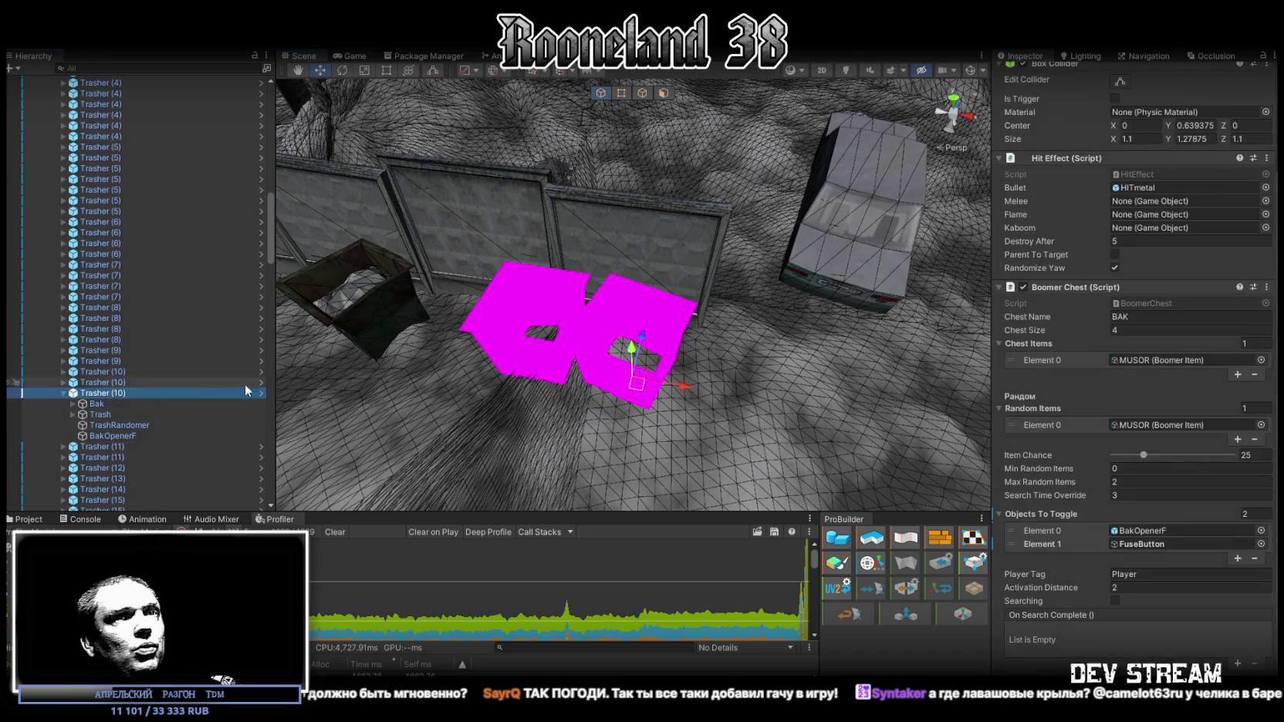
pyautogui.click(1149, 425)
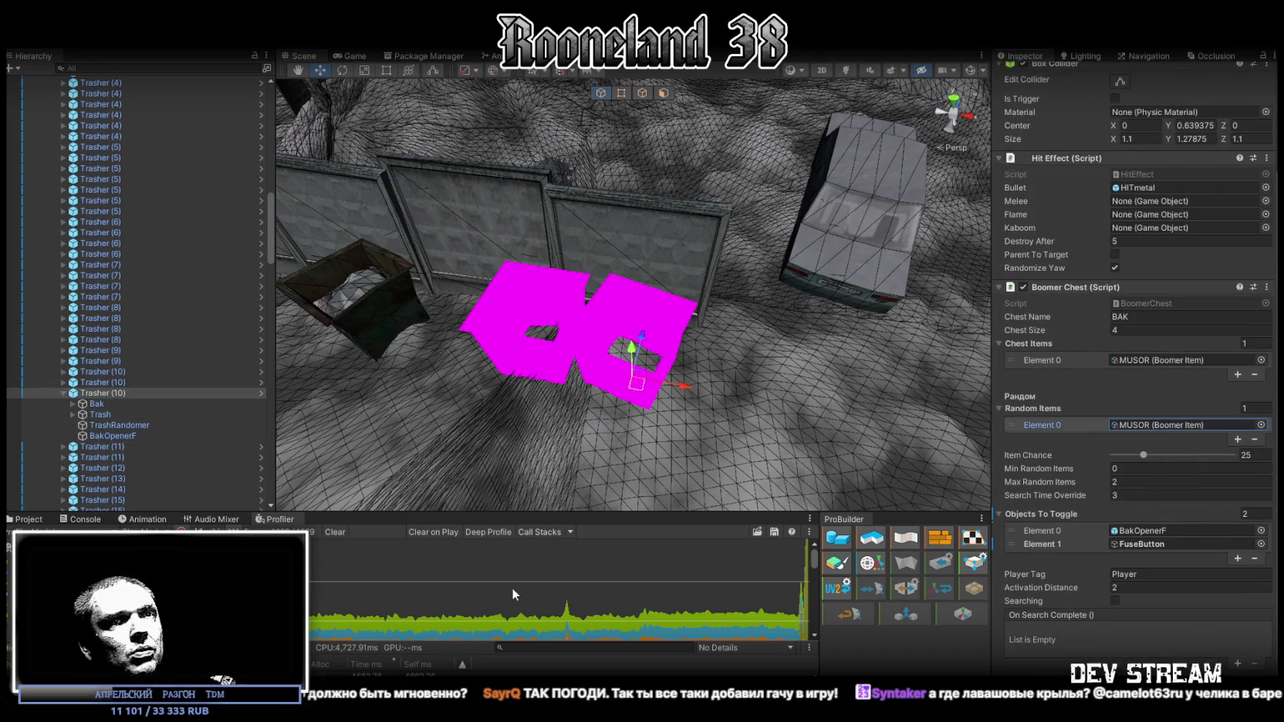
pyautogui.click(1136, 360)
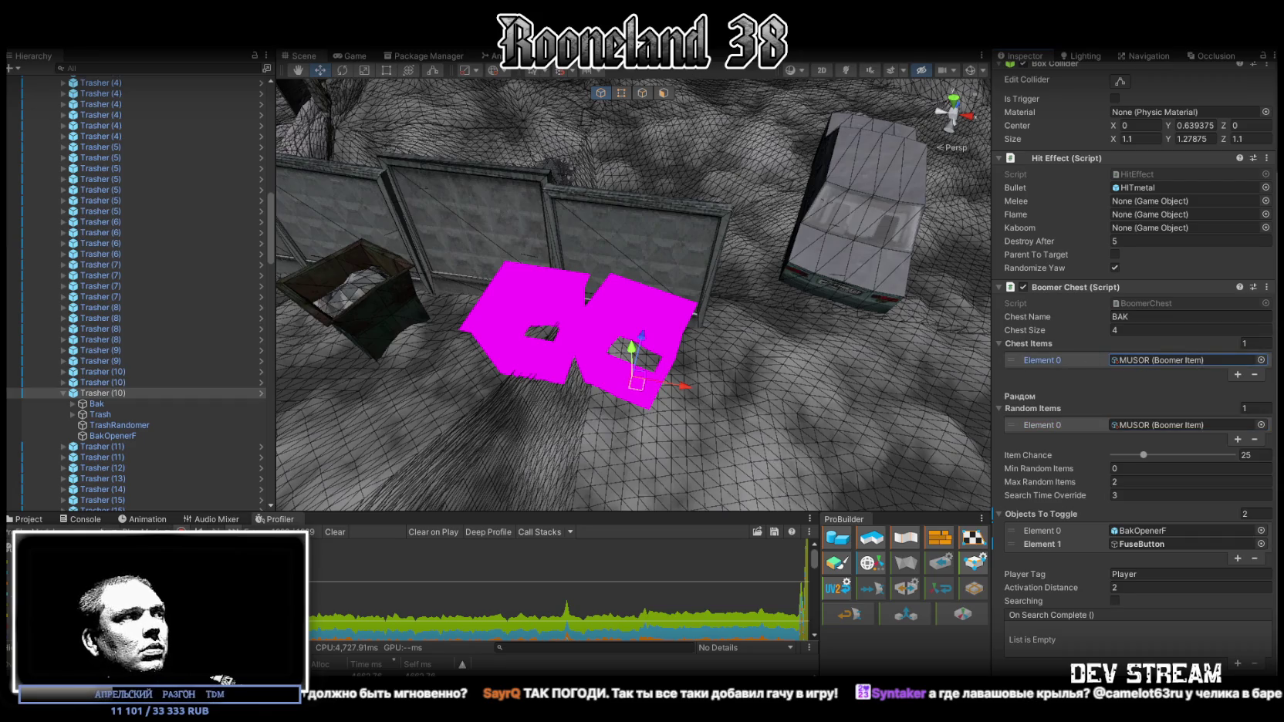
# Locate the MUSOR item asset in the Project panel and open its settings.
pyautogui.click(76, 520)
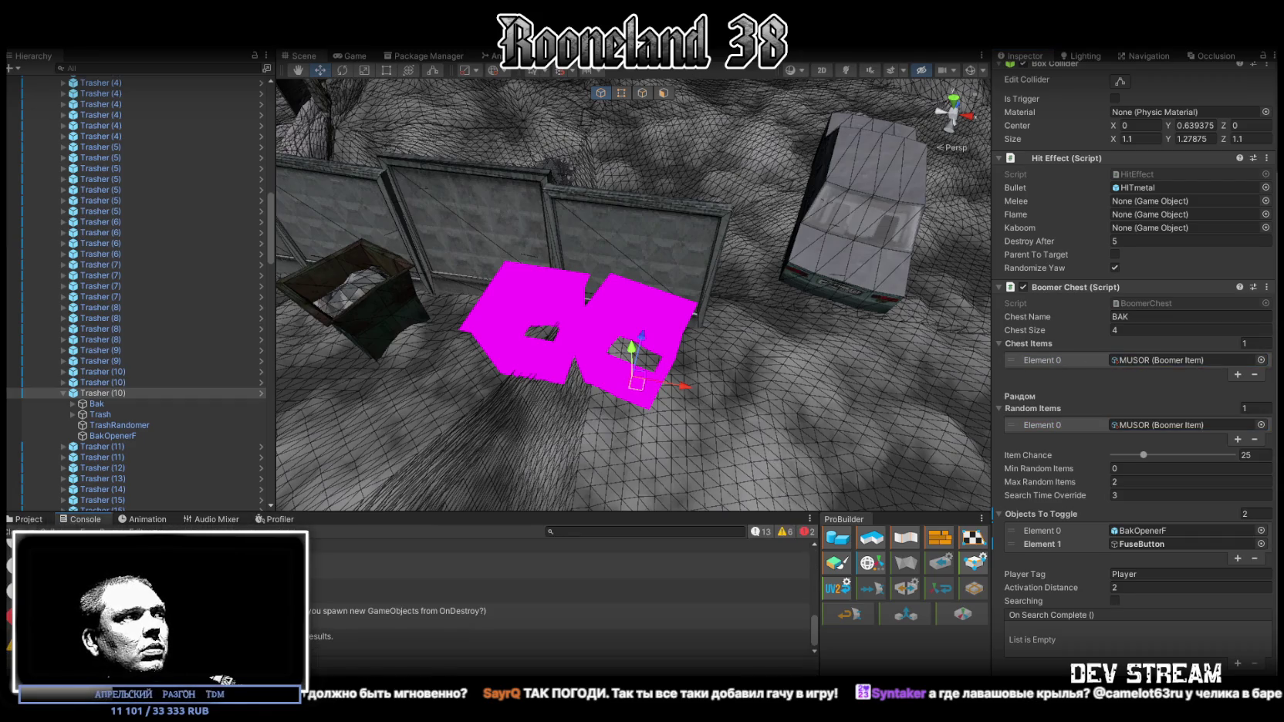
pyautogui.click(18, 520)
pyautogui.click(1131, 425)
pyautogui.doubleClick(1131, 425)
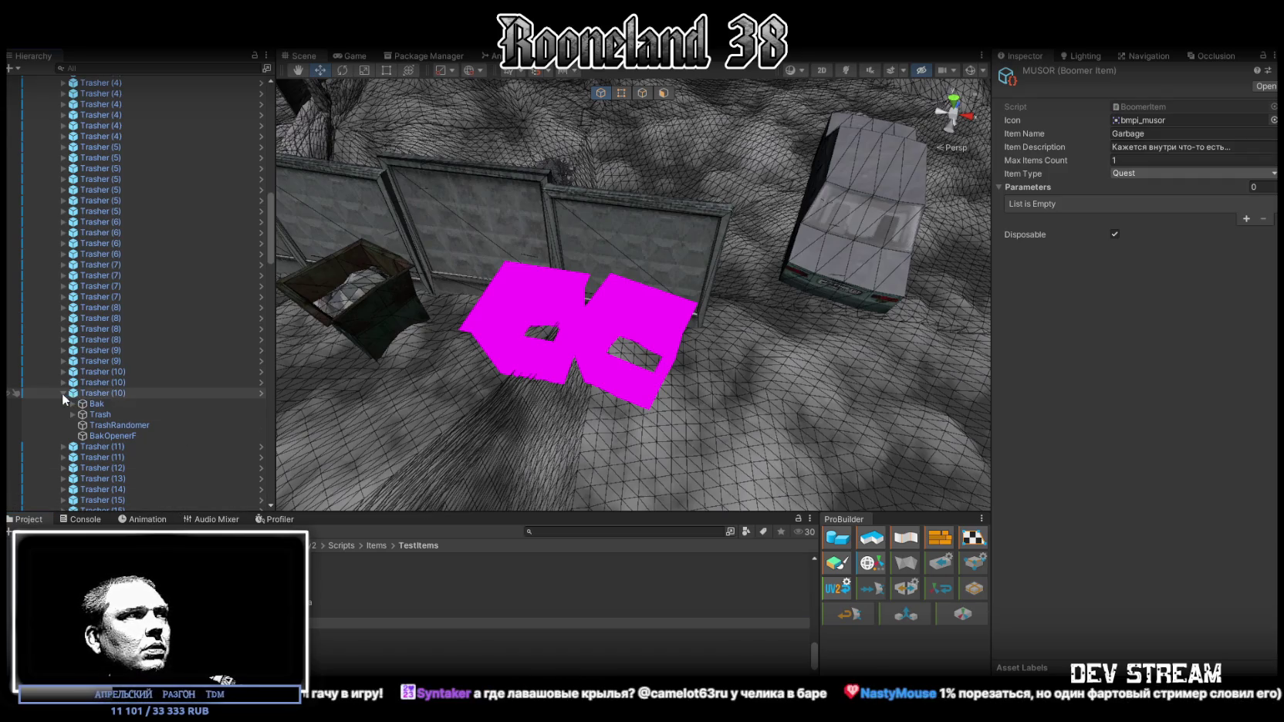
# Collapse #LOOT#, expand ==SYSTEM== and -InventoryLogic, and select GarbageLook to show its Random Prefab Spawner.
pyautogui.scroll(10, 110, 341)
pyautogui.scroll(7, 110, 341)
pyautogui.click(154, 68)
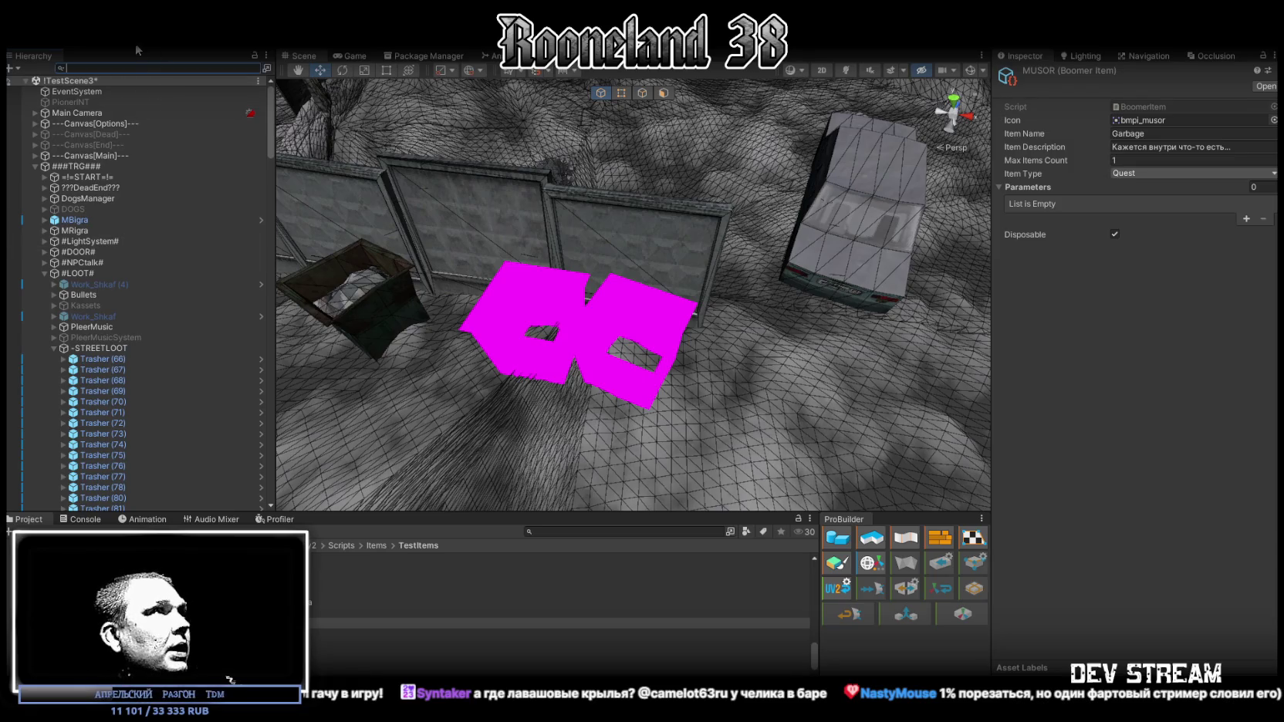
pyautogui.click(44, 273)
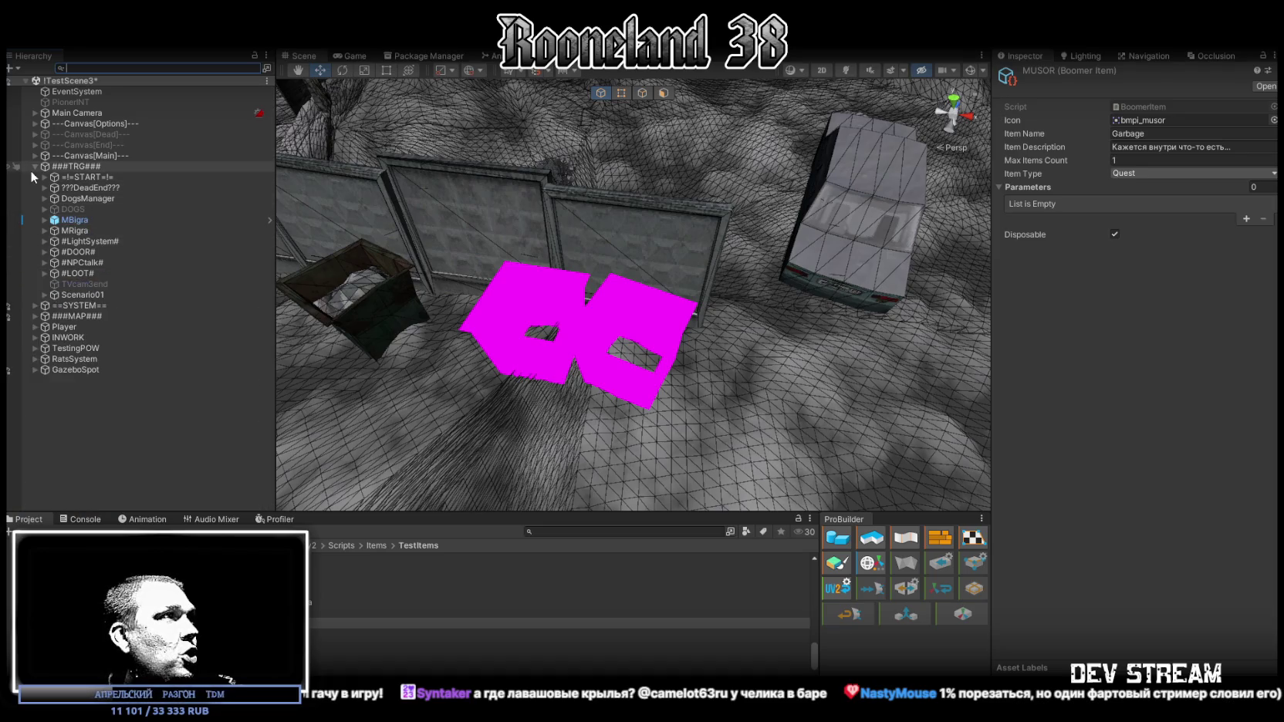
pyautogui.click(36, 306)
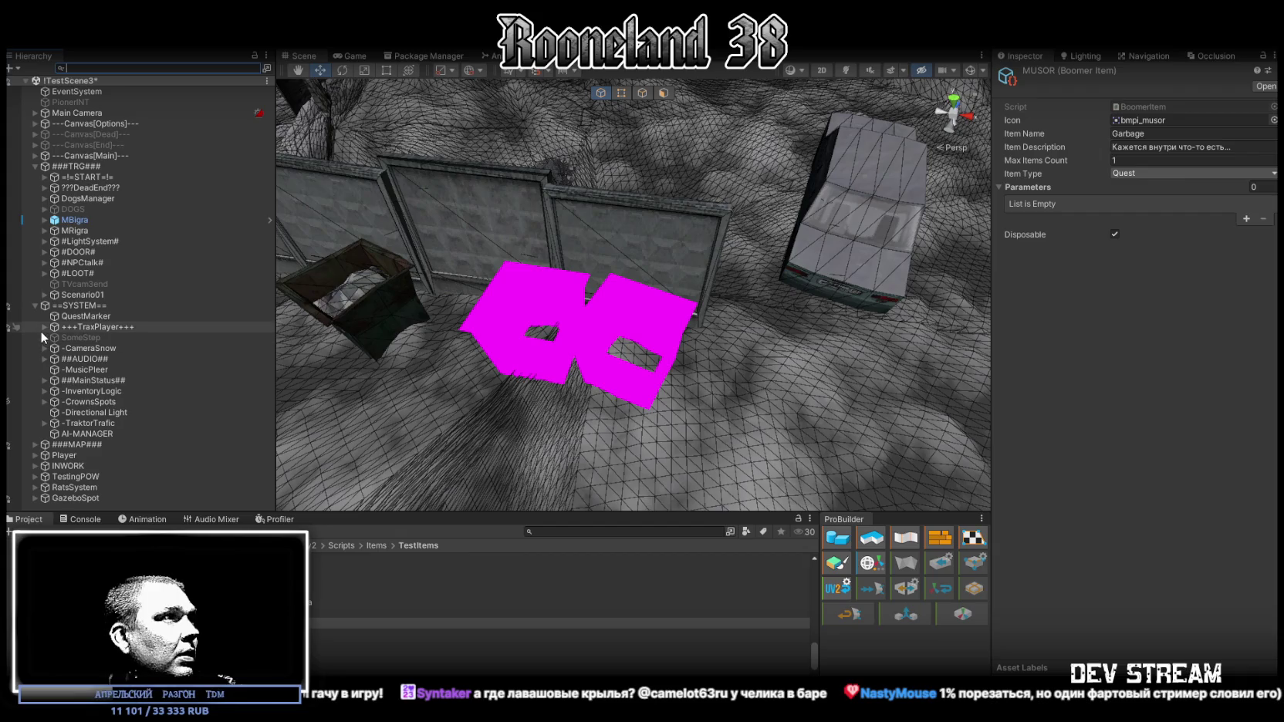
pyautogui.click(40, 391)
pyautogui.click(45, 390)
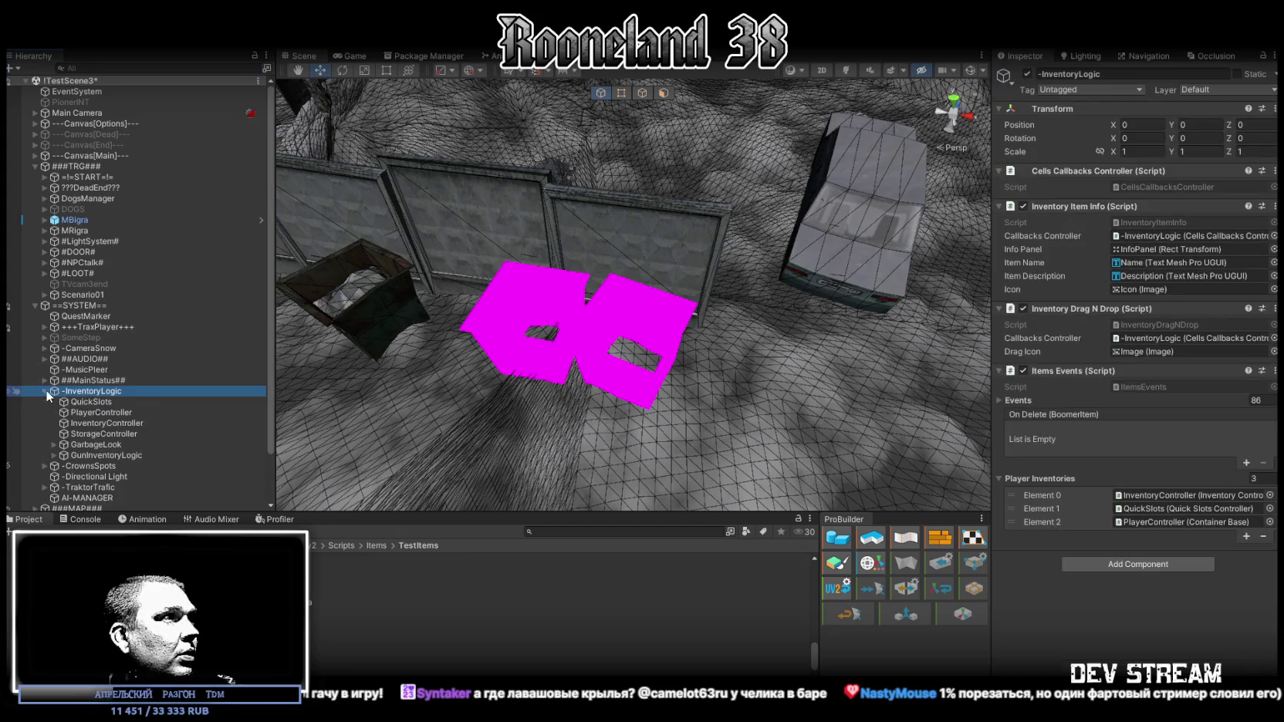
pyautogui.click(51, 445)
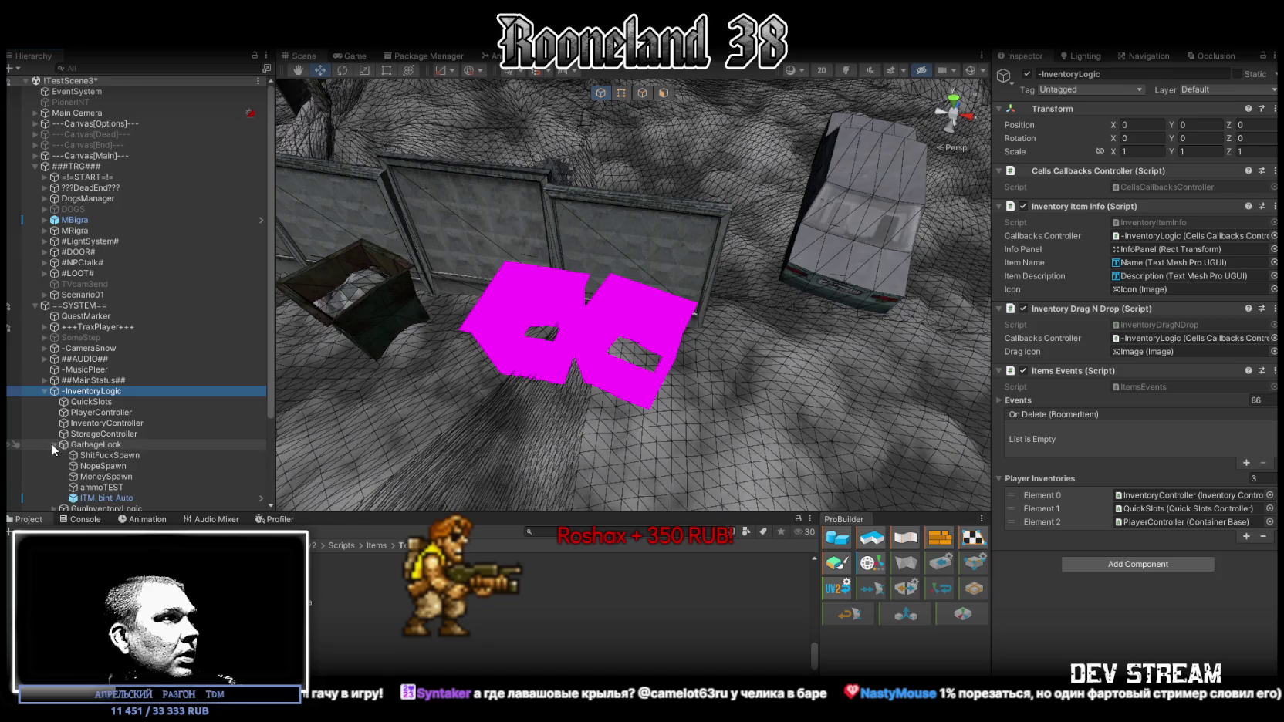
pyautogui.scroll(-2, 92, 478)
pyautogui.click(101, 402)
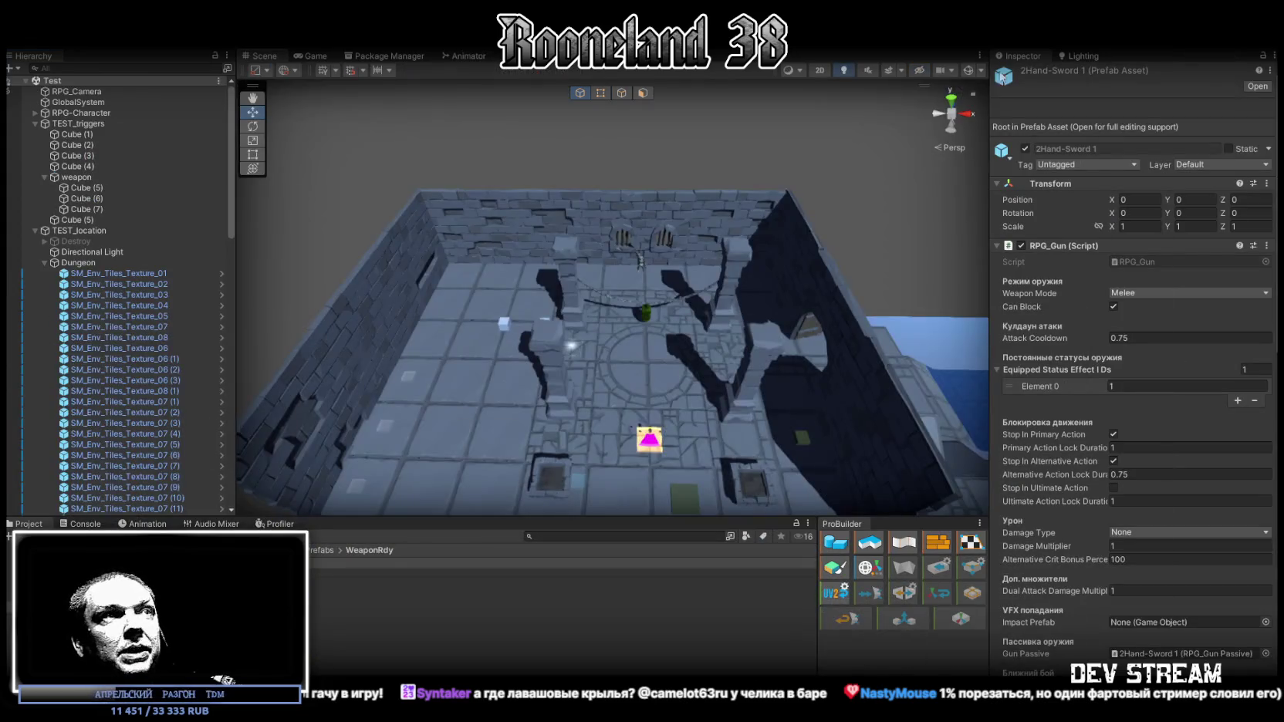
pyautogui.moveTo(671, 287)
pyautogui.mouseDown()
pyautogui.moveTo(687, 284)
pyautogui.moveTo(670, 190)
pyautogui.moveTo(670, 324)
pyautogui.mouseUp()
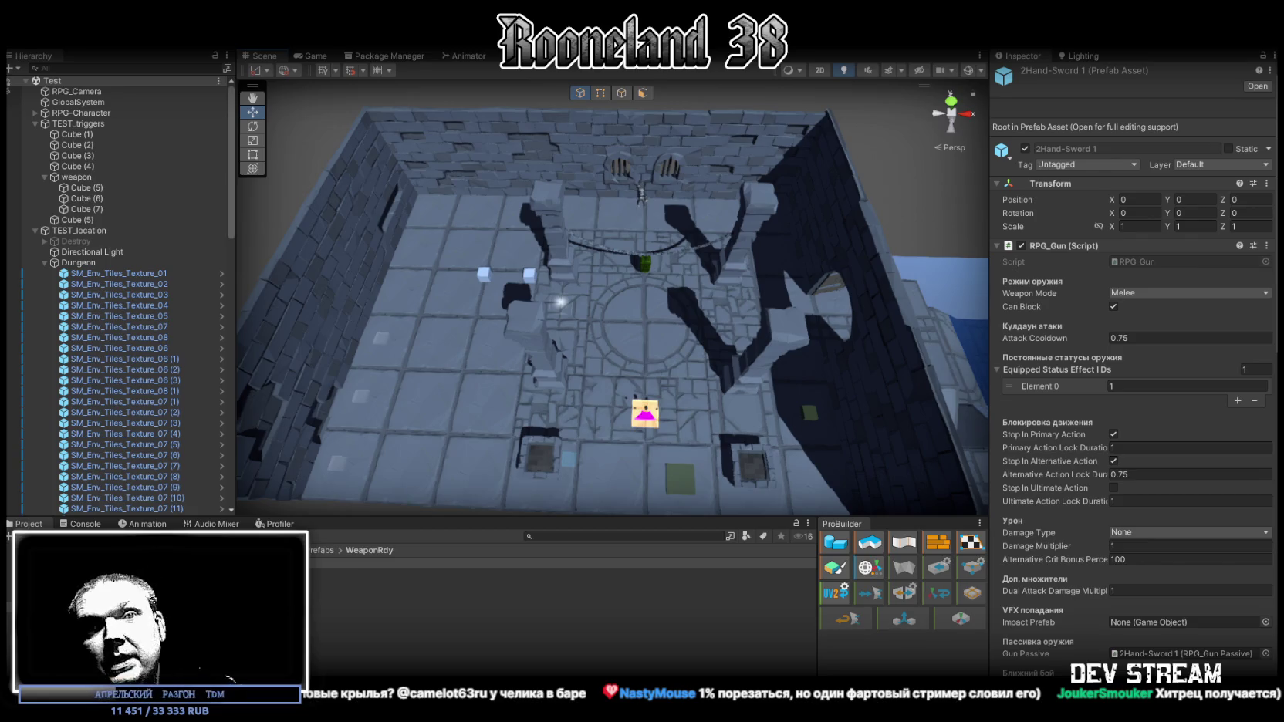
# Orbit and zoom the Scene view down close to the dungeon room floor, then disable scene effects.
pyautogui.moveTo(612, 297); pyautogui.dragTo(540, 297)
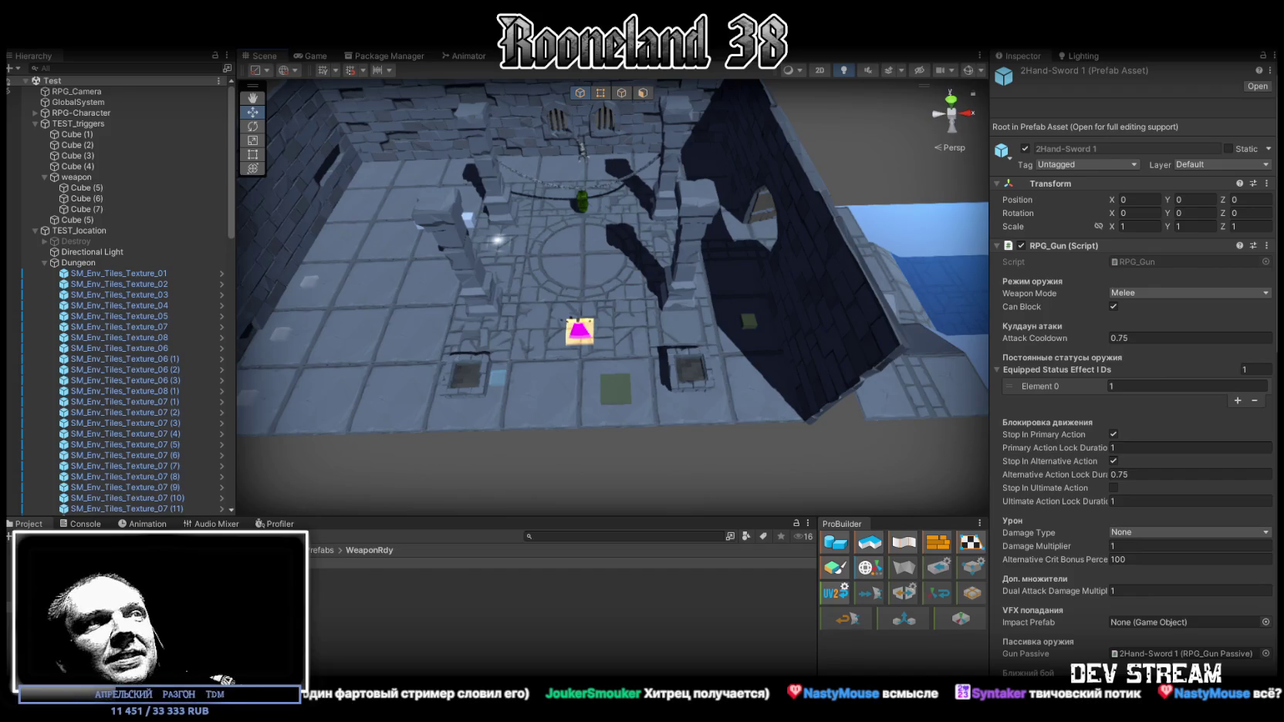
pyautogui.moveTo(606, 301); pyautogui.dragTo(602, 156)
pyautogui.click(890, 69)
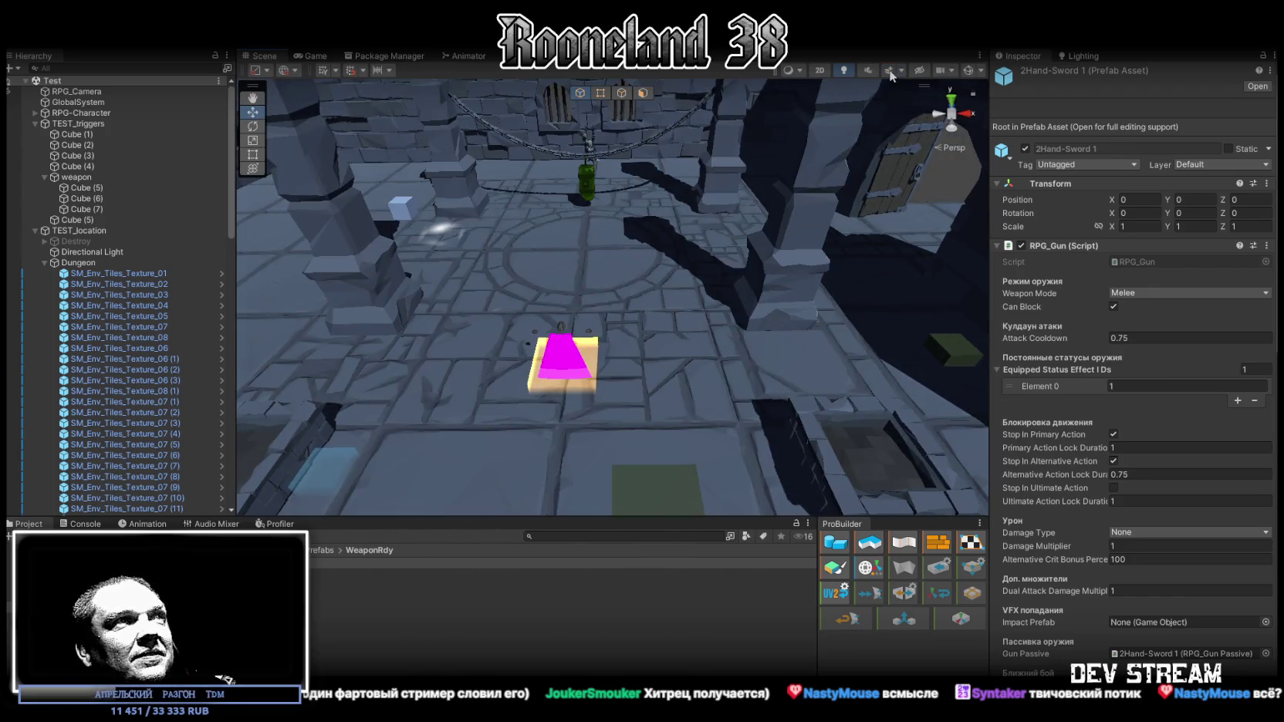
# Turn off Scene lighting, tilt the view over the room, and show the Game view with Stats.
pyautogui.click(843, 70)
pyautogui.scroll(-5, 679, 332)
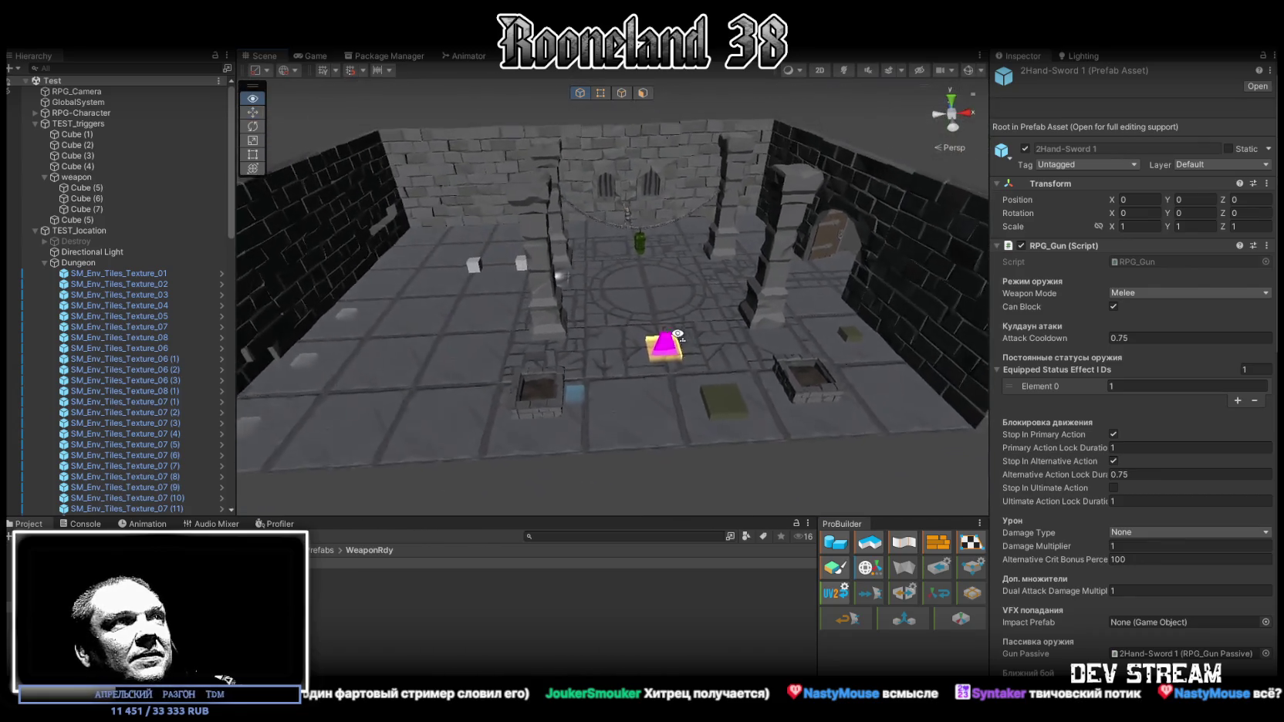
pyautogui.moveTo(670, 347)
pyautogui.mouseDown()
pyautogui.moveTo(665, 358)
pyautogui.moveTo(676, 274)
pyautogui.mouseUp()
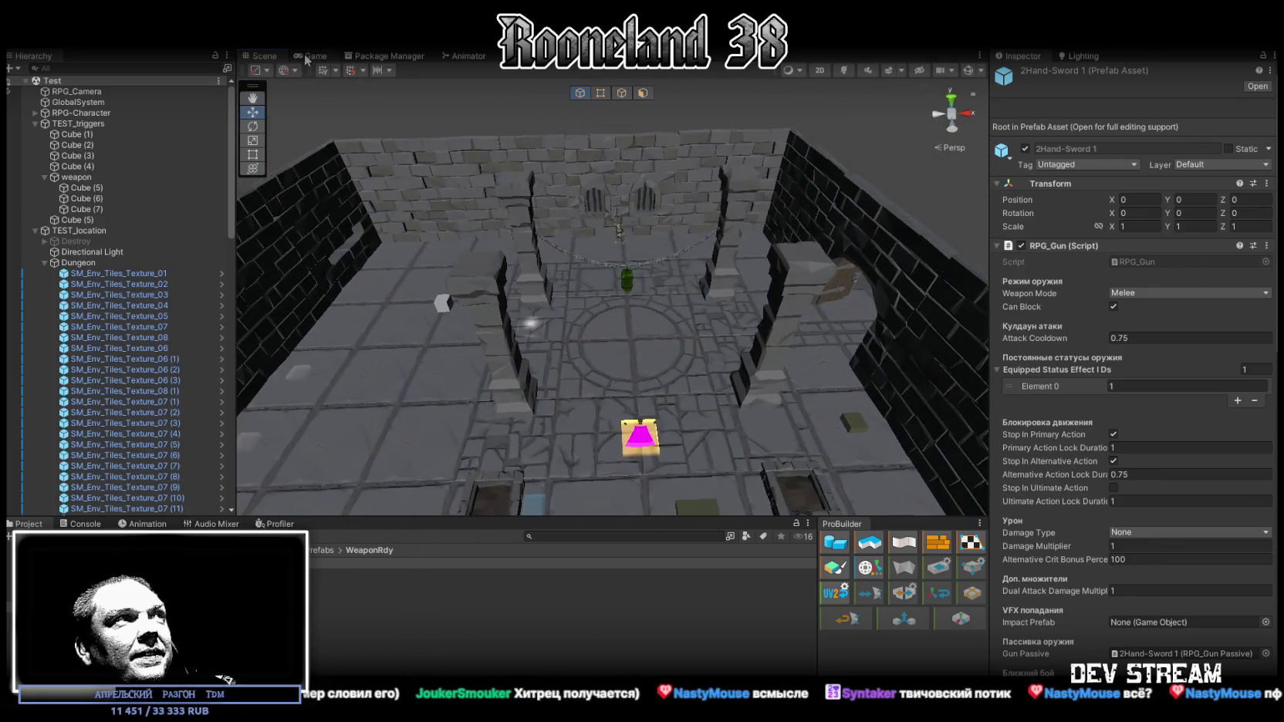
pyautogui.click(309, 58)
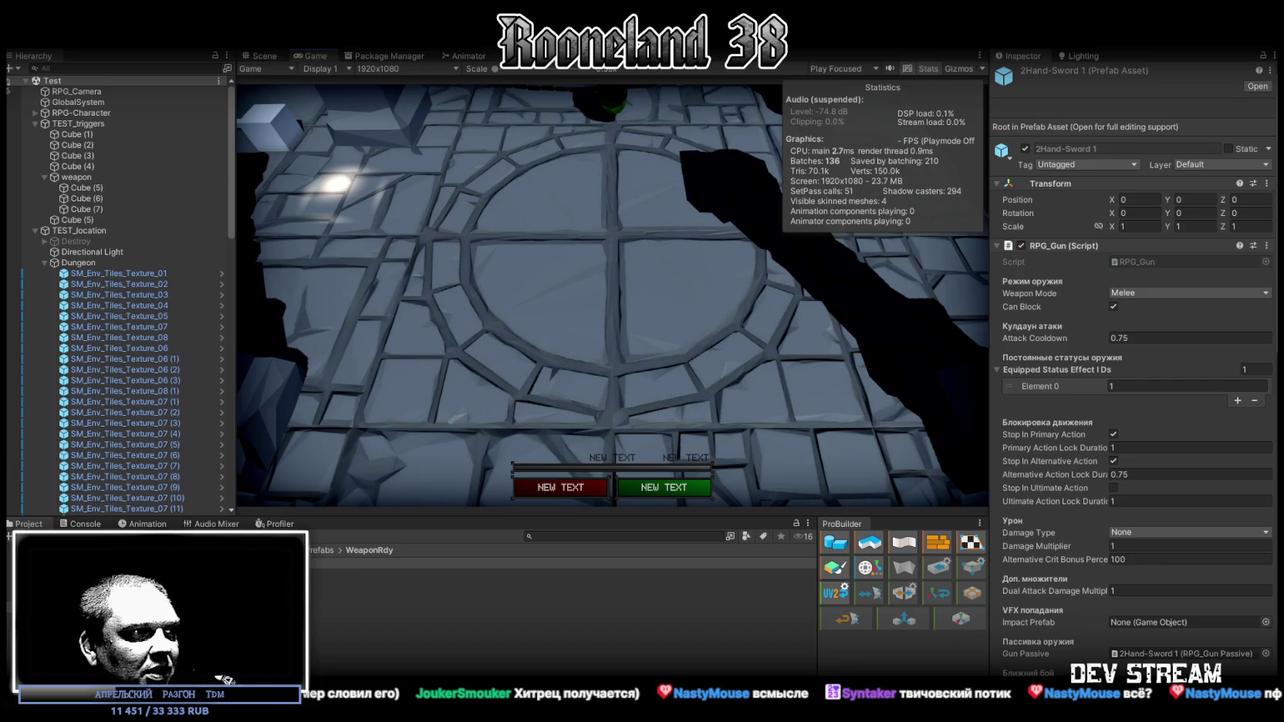
pyautogui.hotkey('alt', 'Tab')
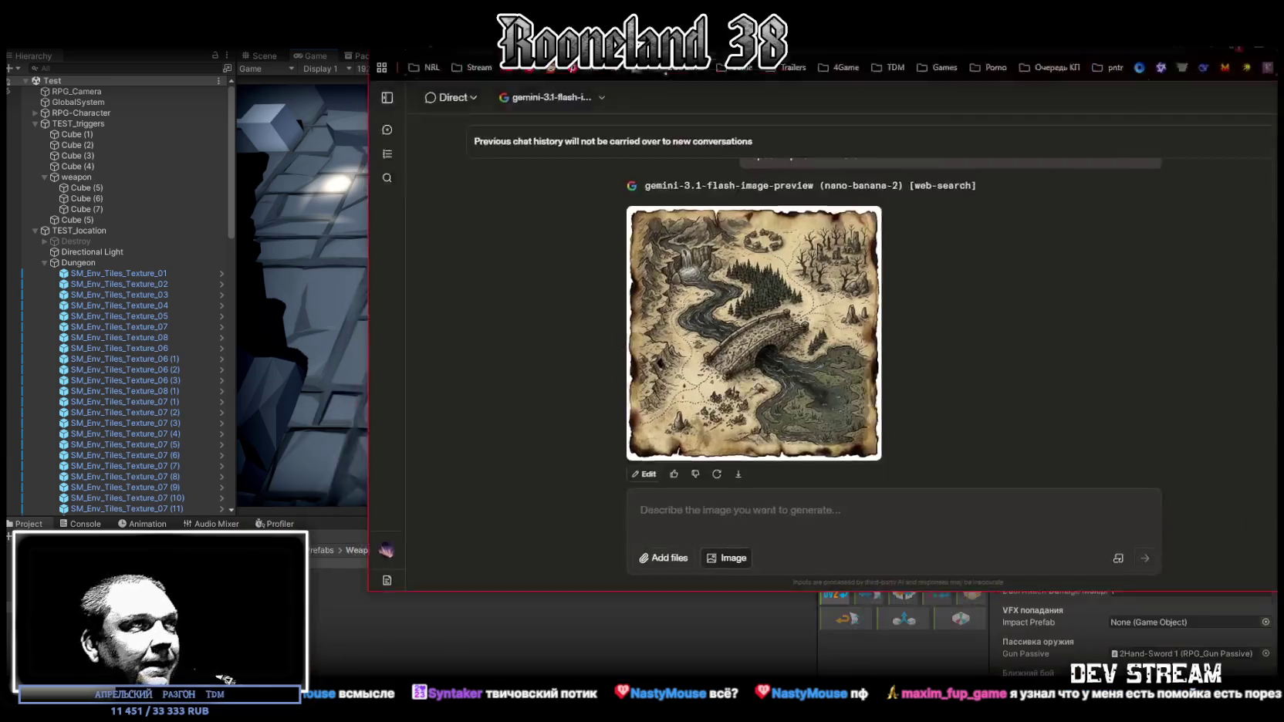
# Preview the generated bridge map, then paste back the fantasy-map prompt and select its description.
pyautogui.click(543, 507)
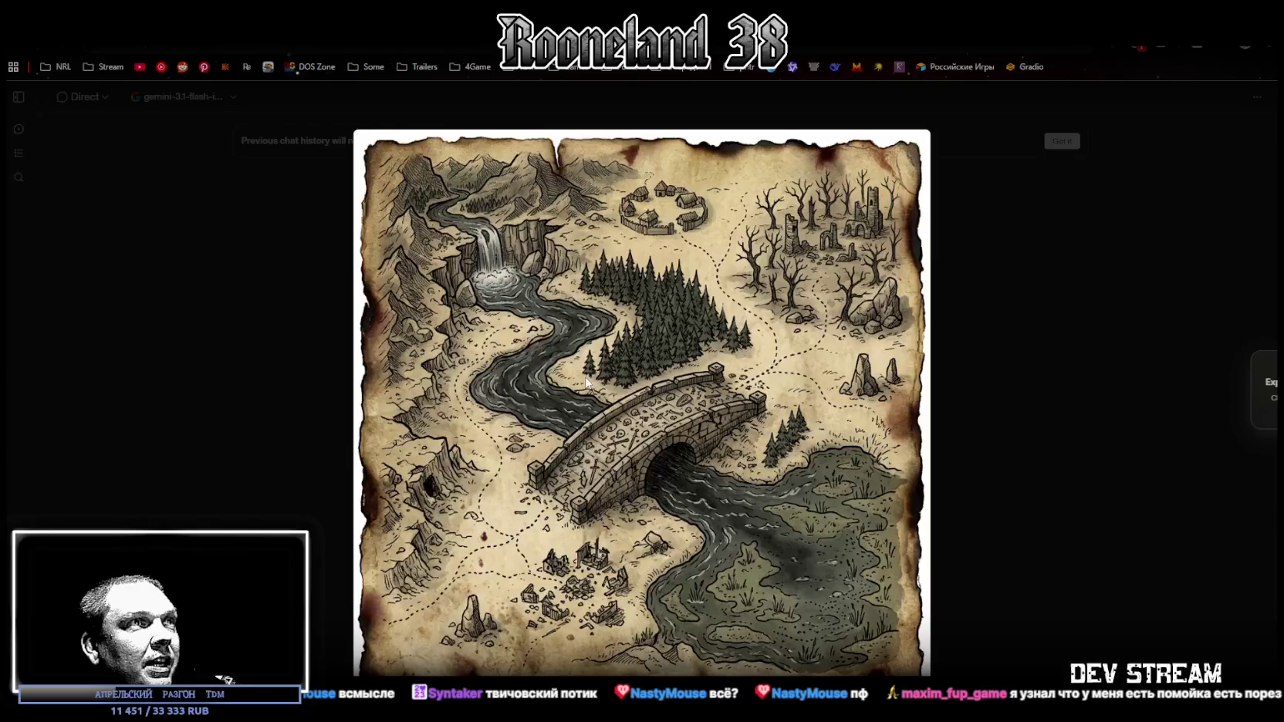
pyautogui.click(1019, 467)
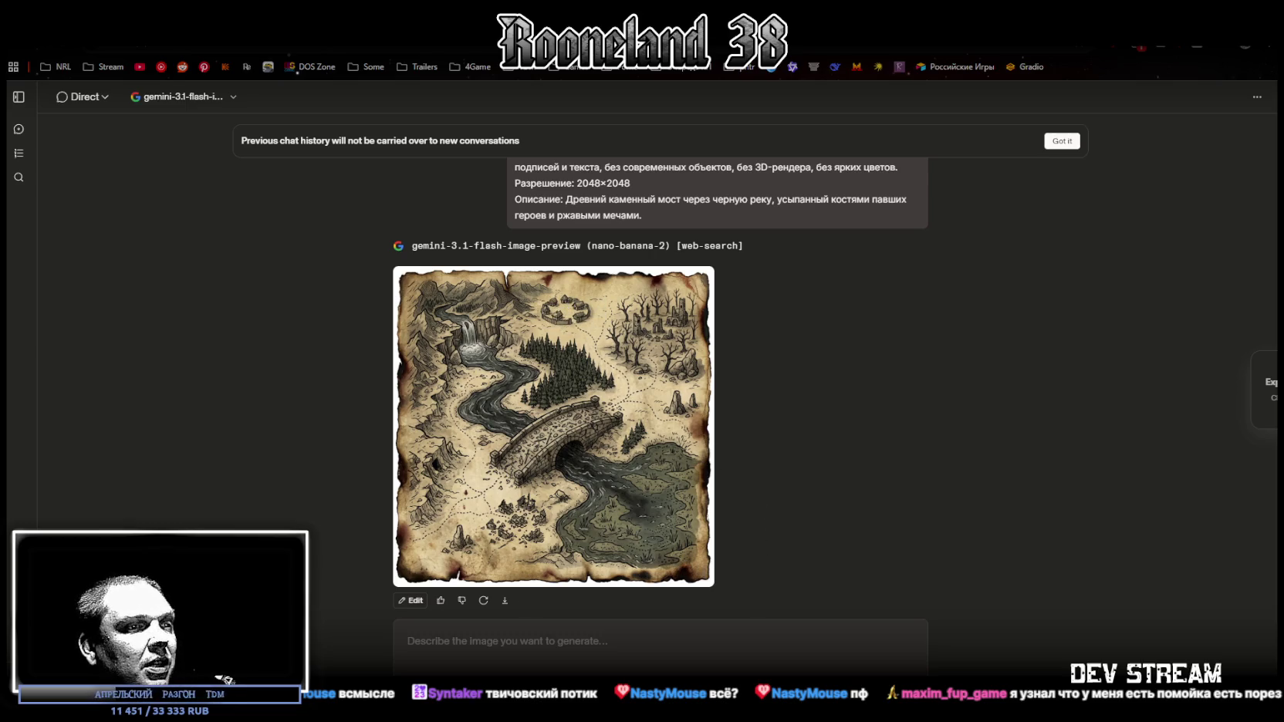
pyautogui.scroll(2, 497, 251)
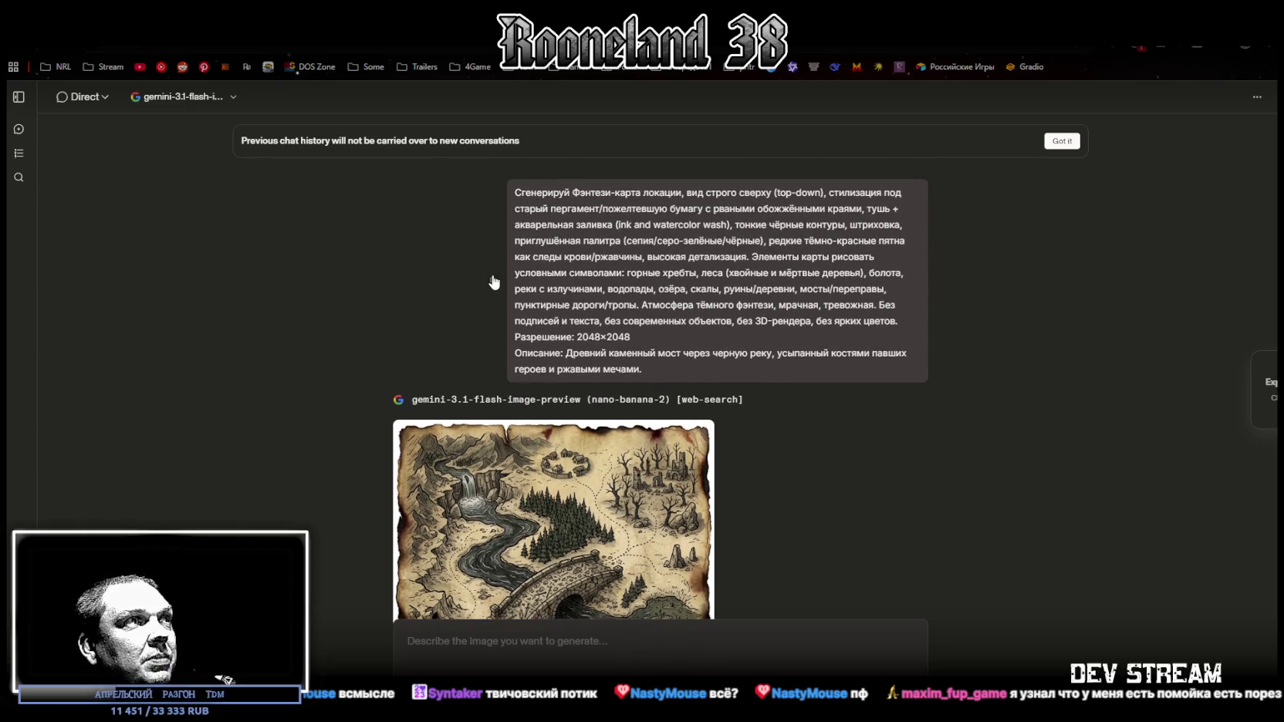
pyautogui.write('Сгенерируй Фэнтези-карта локации, вид строго сверху (top-down), стилизация под старый пергамент/пожелтевшую бумагу с рваными обожжёнными краями, тушь + акварельная заливка (ink and watercolor wash), тонкие чёрные контуры, штриховка, приглушённая палитра (сепия/серо-зелёные/чёрные), редкие тёмно-красные пятна как следы крови/ржавчины, высокая детализация. Элементы карты рисовать условными символами: горные хребты, леса (хвойные и мёртвые деревья), болота, реки с излучинами, водопады, озёра, скалы, руины/деревни, мосты/переправы, пунктирные дороги/тропы. Атмосфера тёмного фэнтези, мрачная, тревожная. Без подписей и текста, без современных объектов, без 3D-рендера, без ярких цветов. Разрешение: 2048×2048 Описание: Древний каменный мост через черную реку, усыпанный костями павших героев и ржавыми мечами.')
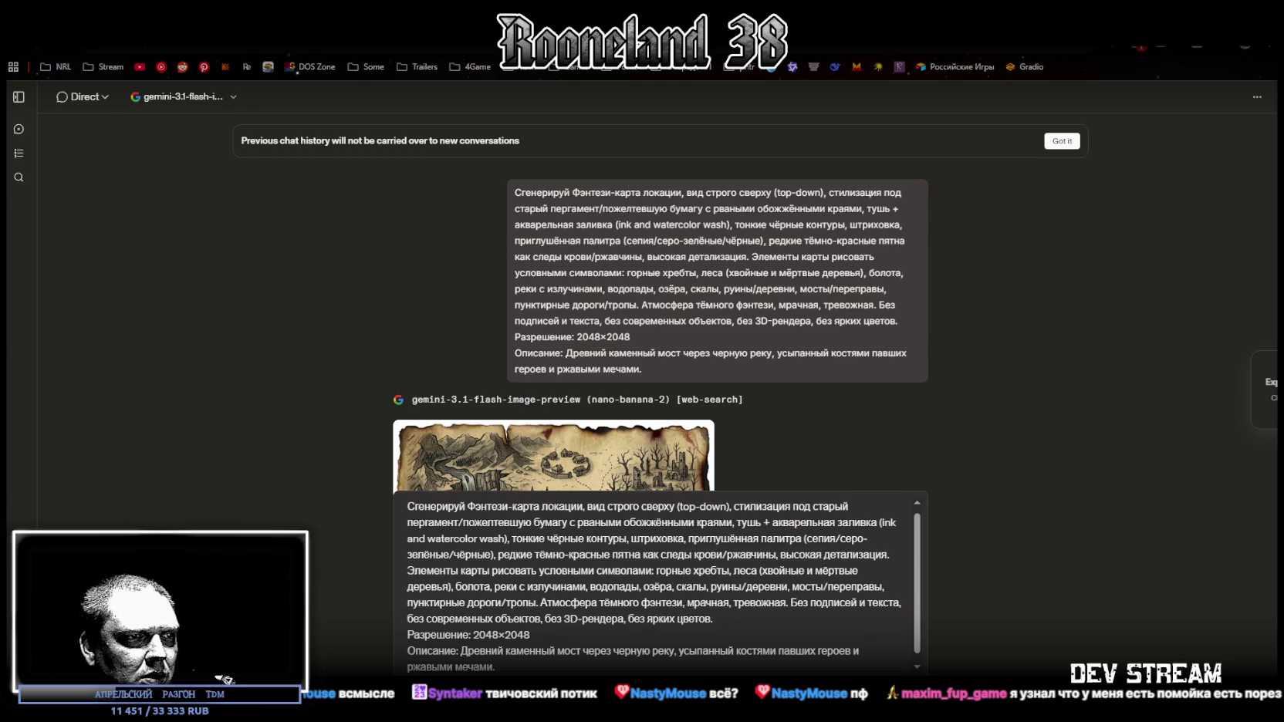
pyautogui.moveTo(461, 649); pyautogui.dragTo(519, 663)
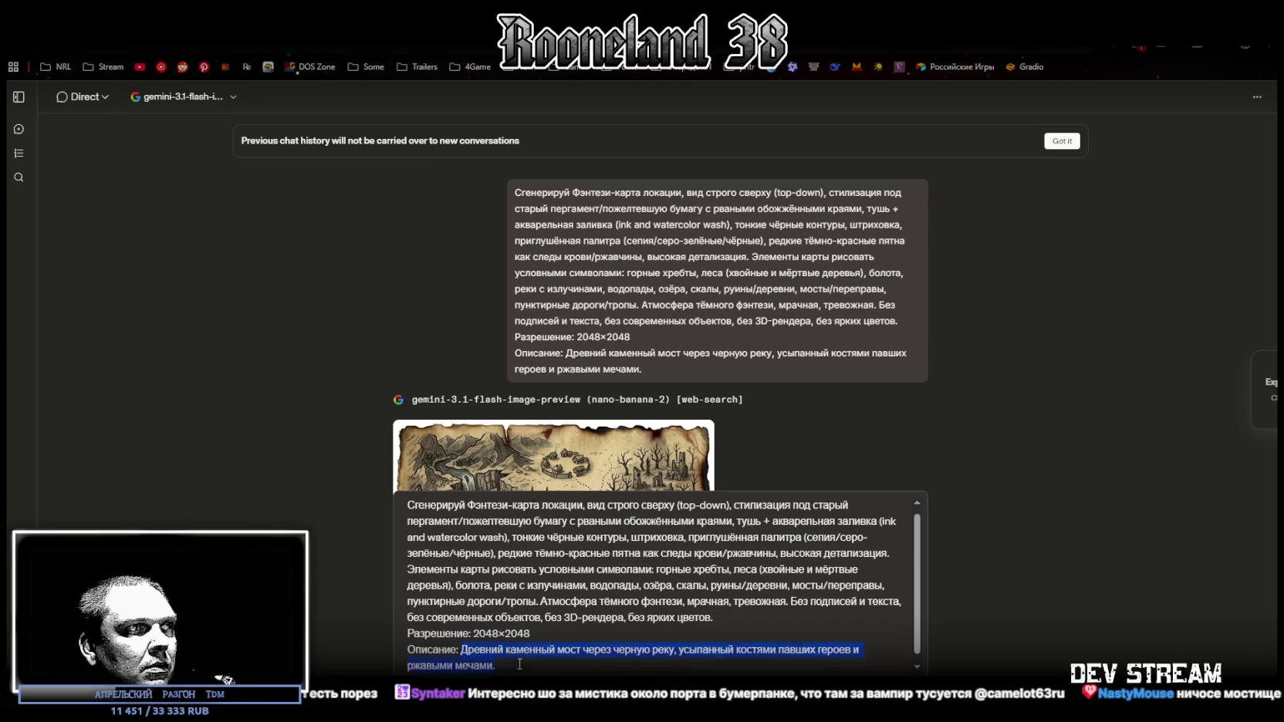
# Generate a parchment map of a gothic cathedral with broken stained glass under blood-red moonlight, then enlarge it.
pyautogui.write('Мрачный собор с разбитыми витражами, сквозь которые пробивается зловещий багровый свет луны.')
pyautogui.press('Return')
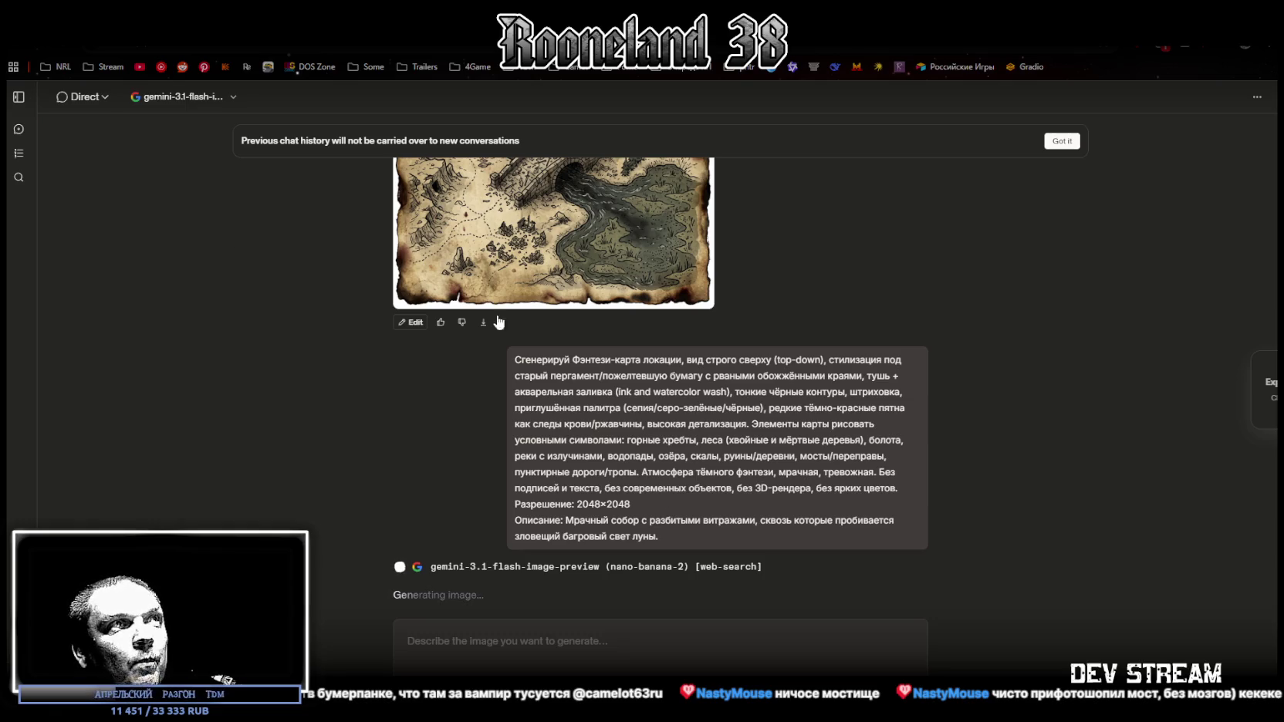
pyautogui.scroll(3, 549, 397)
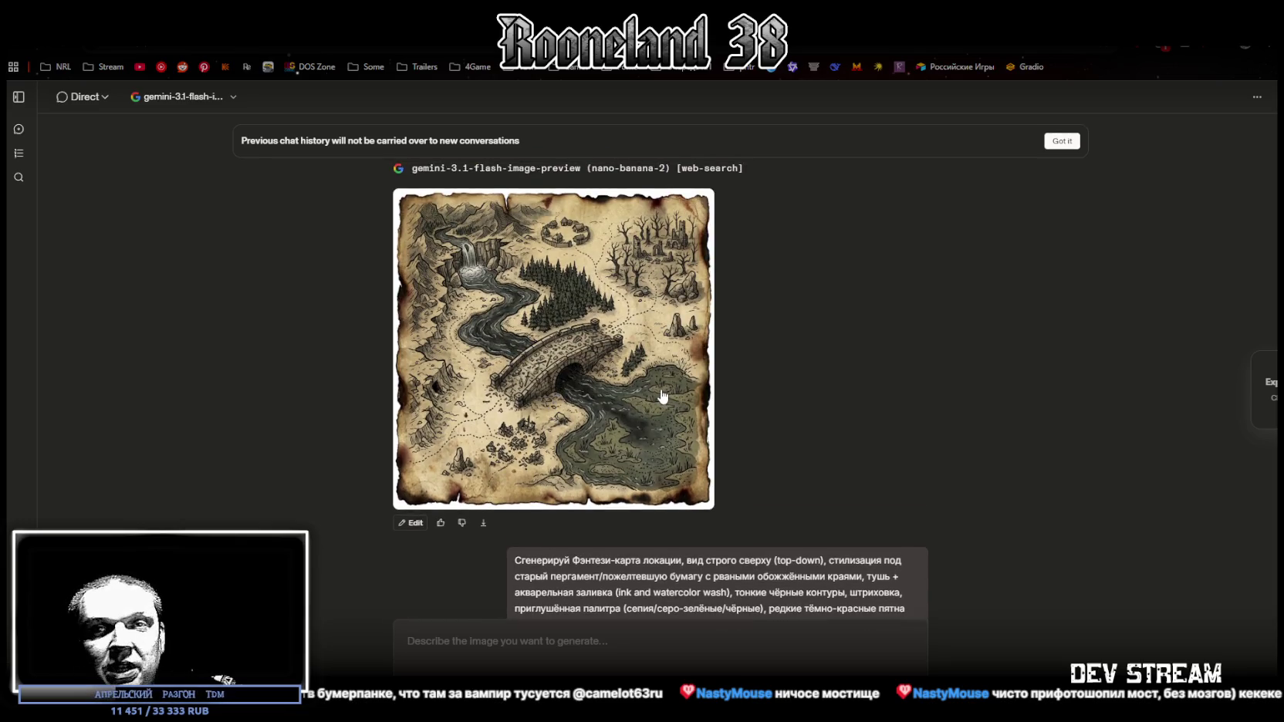
pyautogui.scroll(-3, 659, 397)
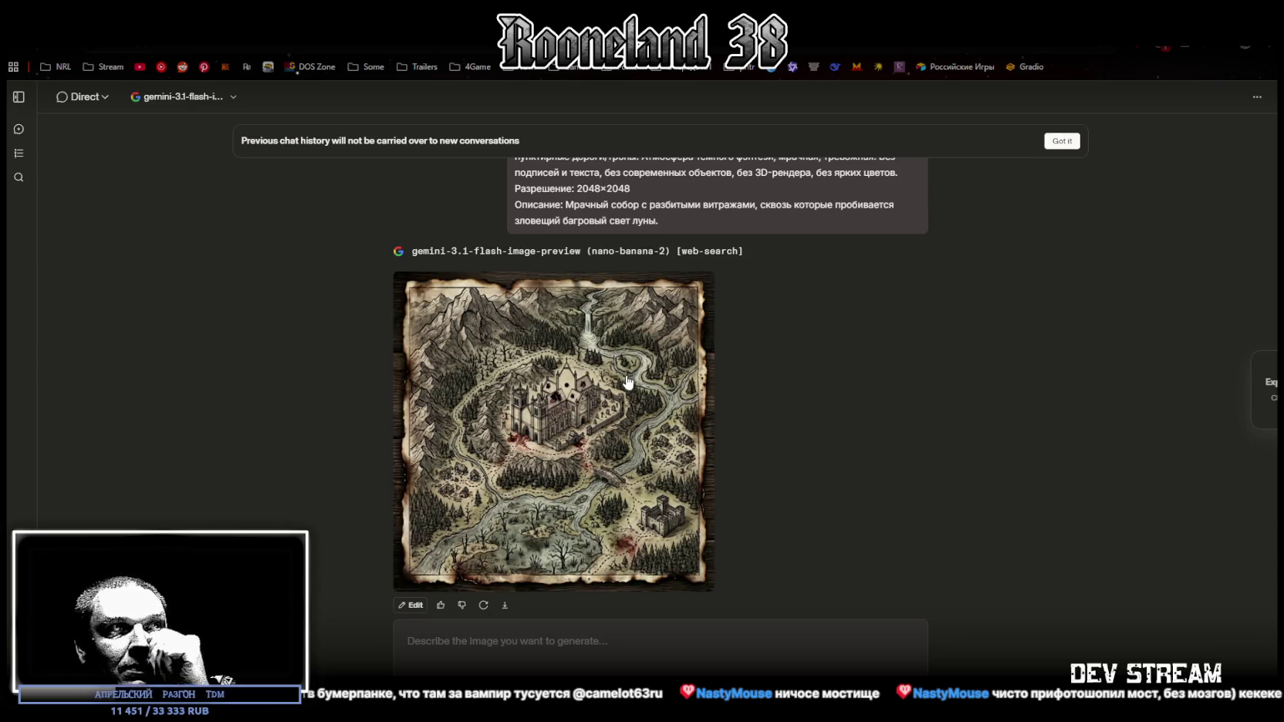
pyautogui.click(566, 445)
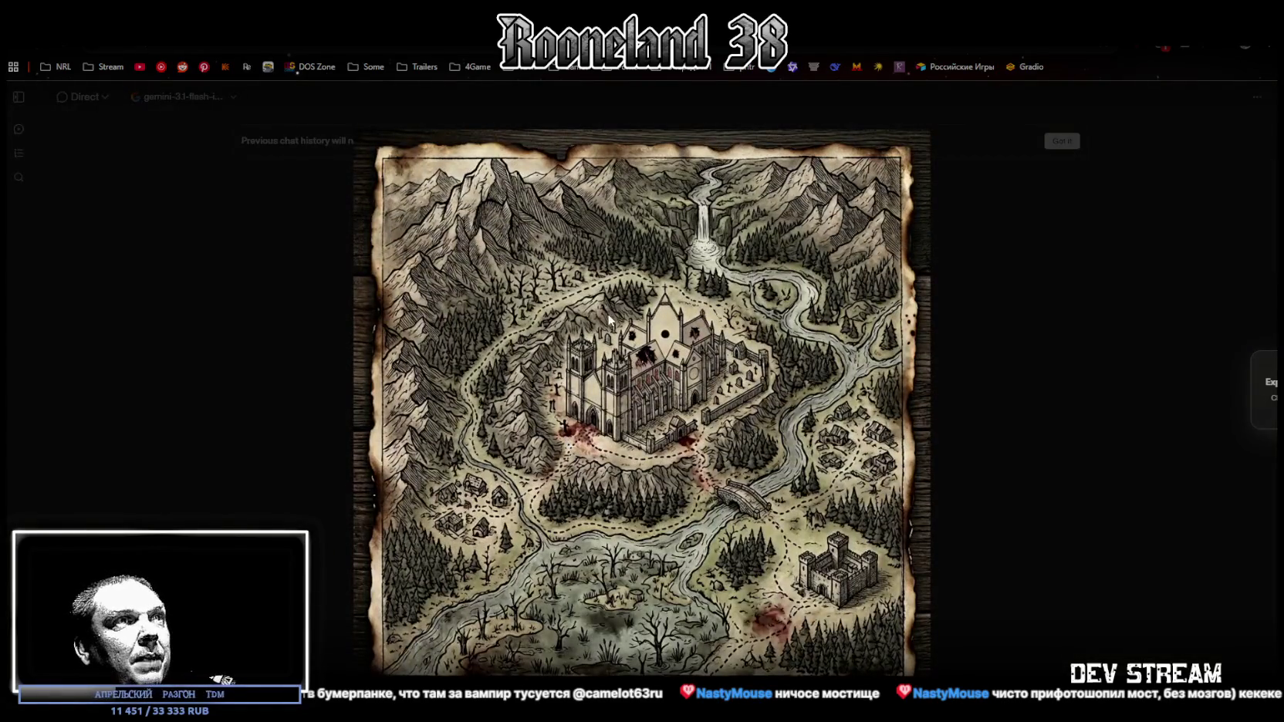